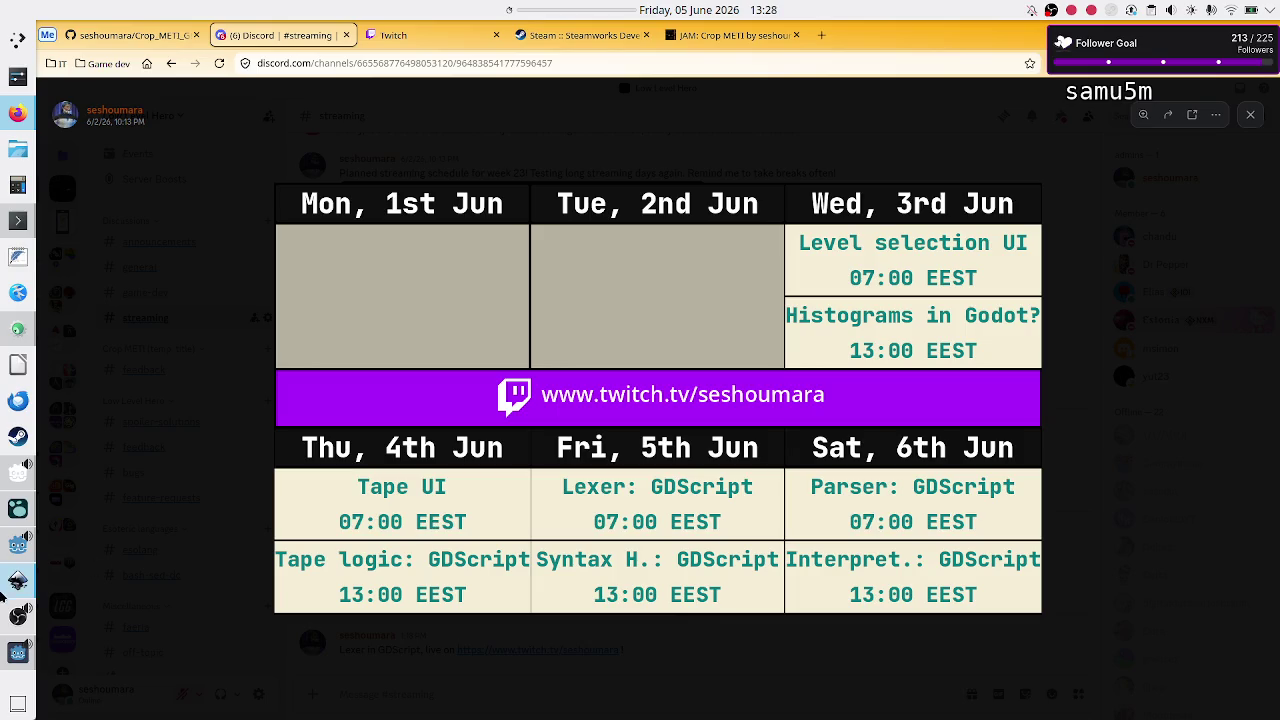
# Step: Switch to the running Crop_METI debug game showing the tutorial puzzle
pyautogui.click(12, 658)
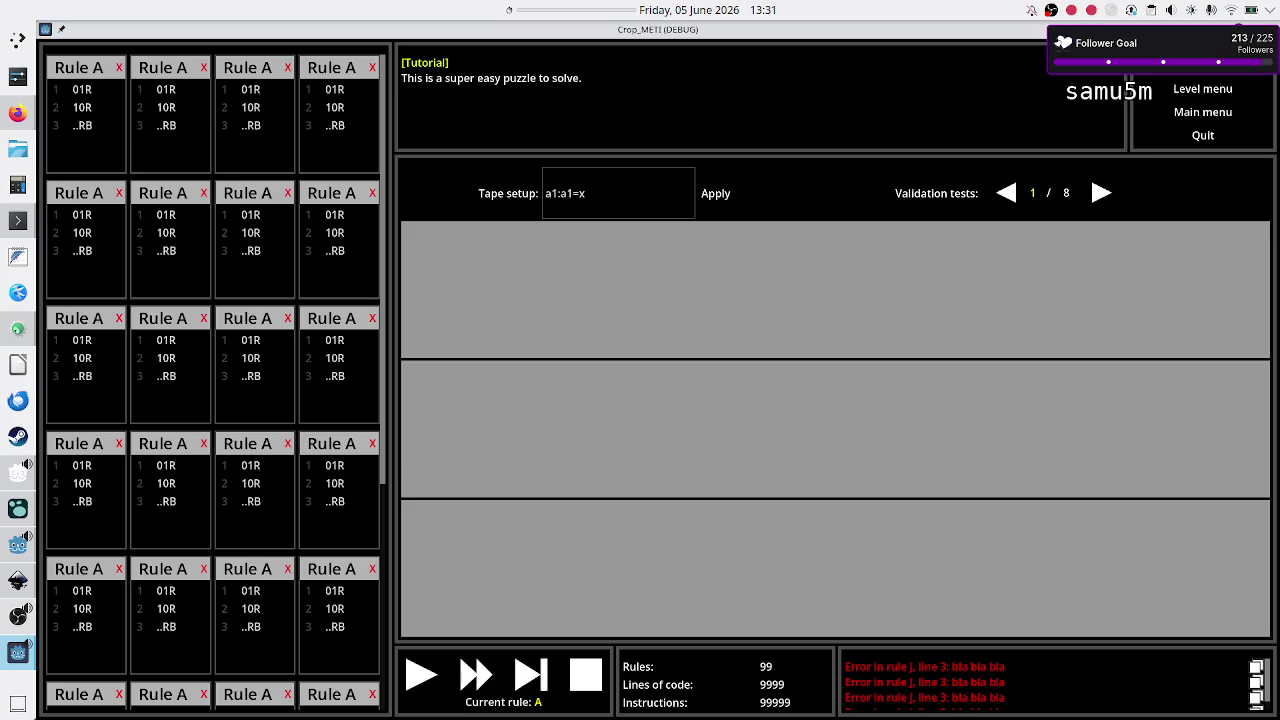
# Step: Select the a1=x part of the tape setup, return to Discord, then open a blank text document
pyautogui.click(644, 186)
pyautogui.hotkey('shift', 'Left')
pyautogui.hotkey('shift', 'Left')
pyautogui.hotkey('shift', 'Left')
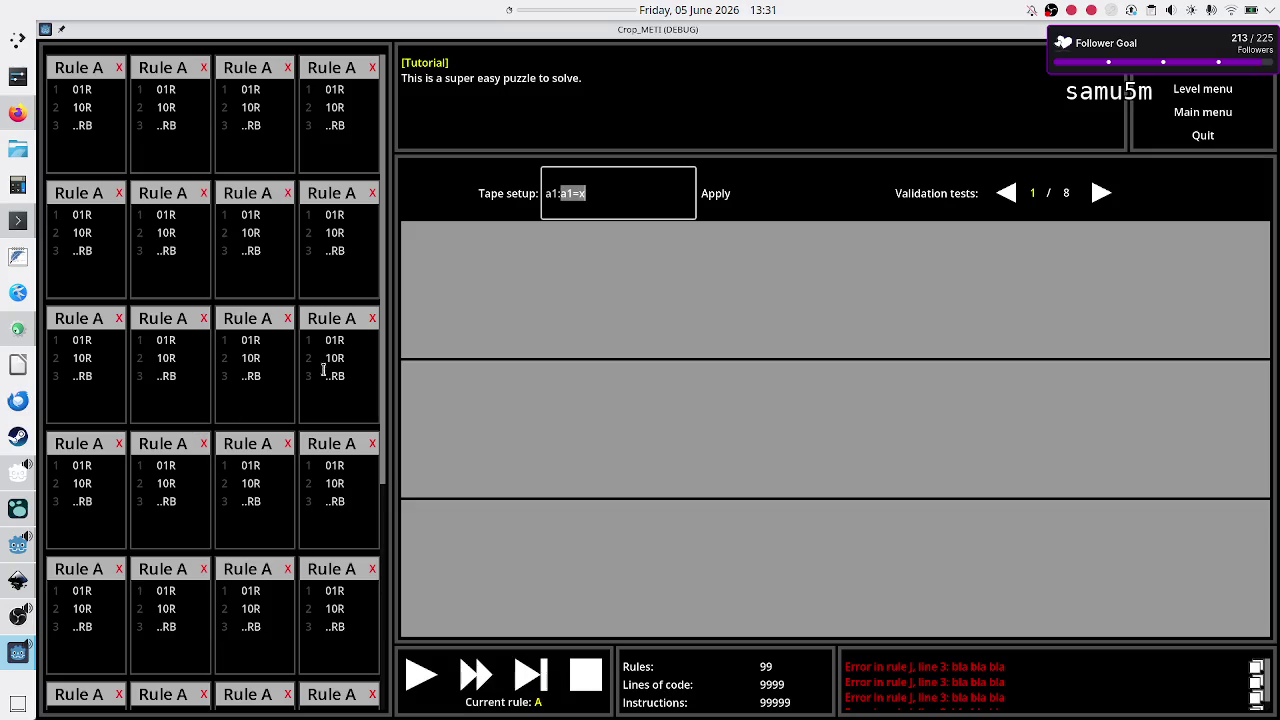
pyautogui.moveTo(17, 122)
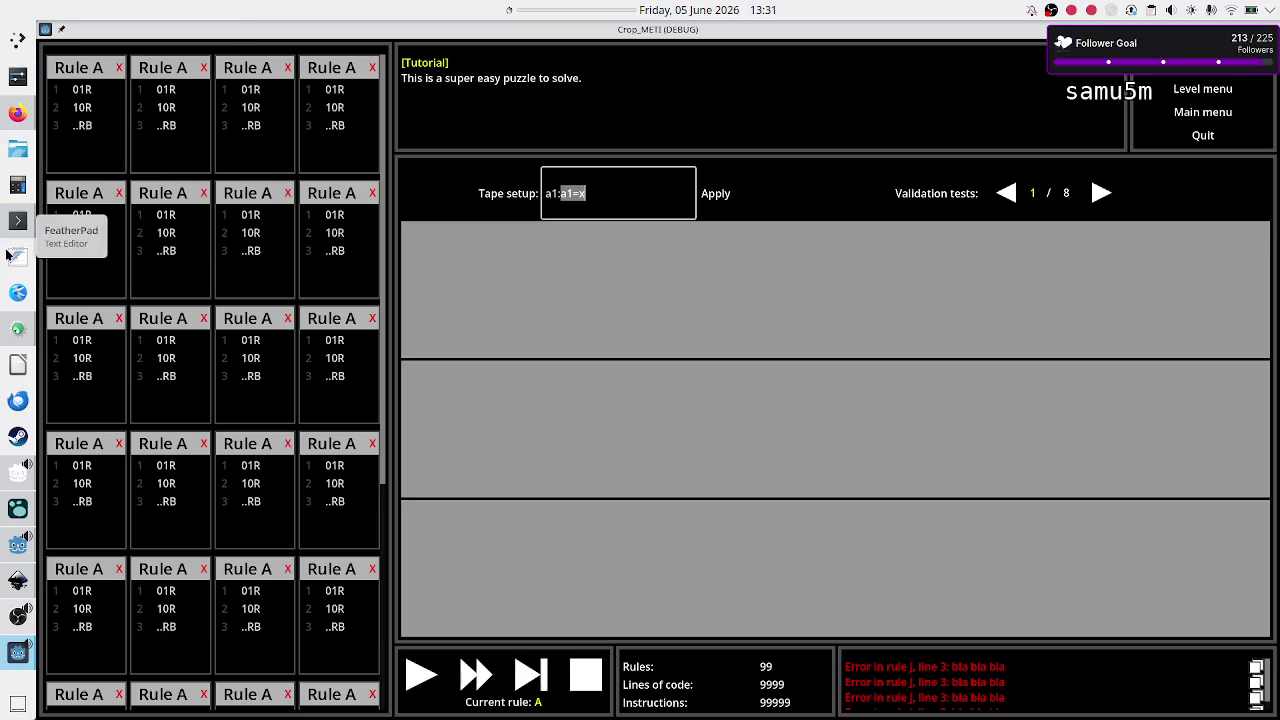
pyautogui.click(17, 114)
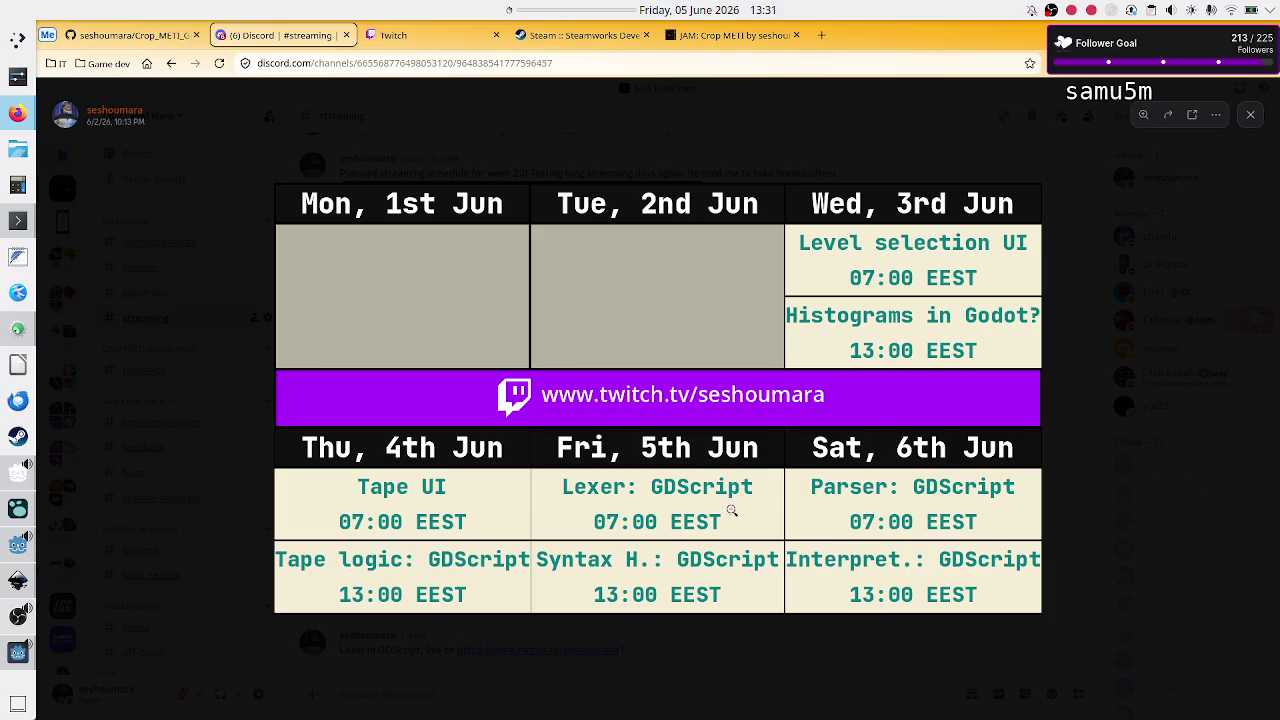
pyautogui.click(17, 258)
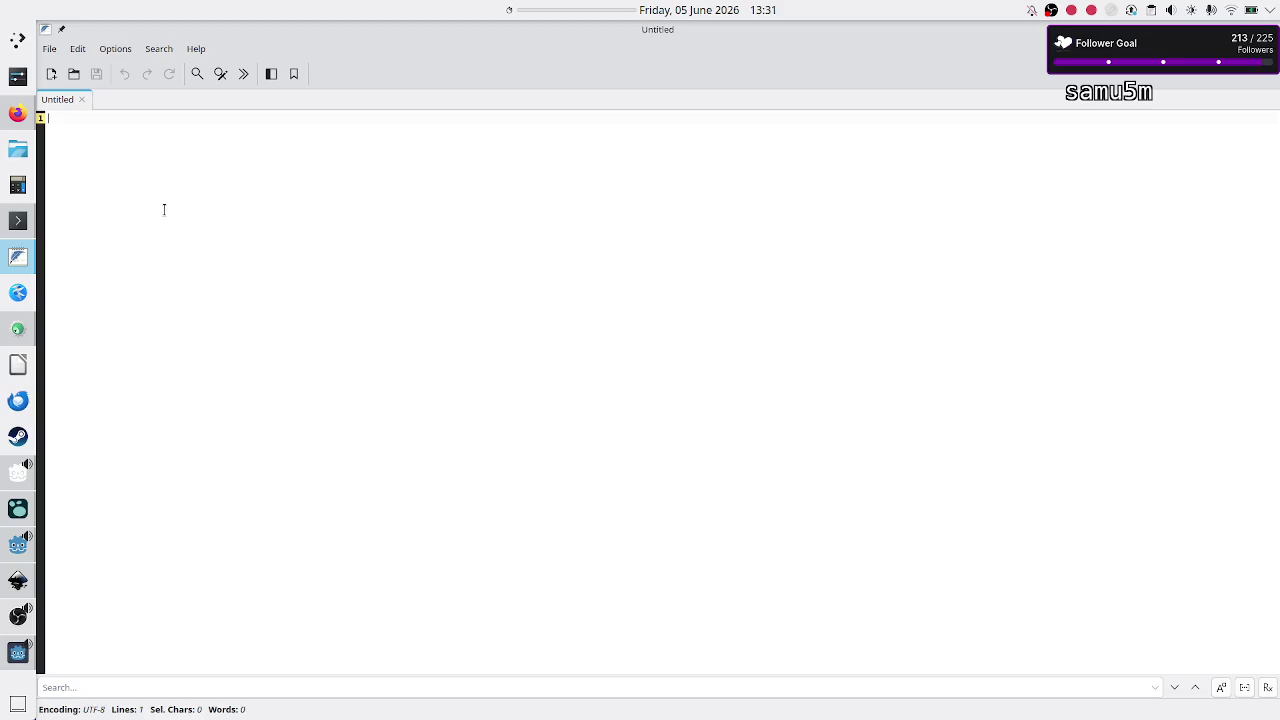
# Step: Write the heading 'GDScript lexer/parser/interpreter' with indented notes on skipping edge cases and errors, and 'ANTLR, C+'
pyautogui.write('GDSc')
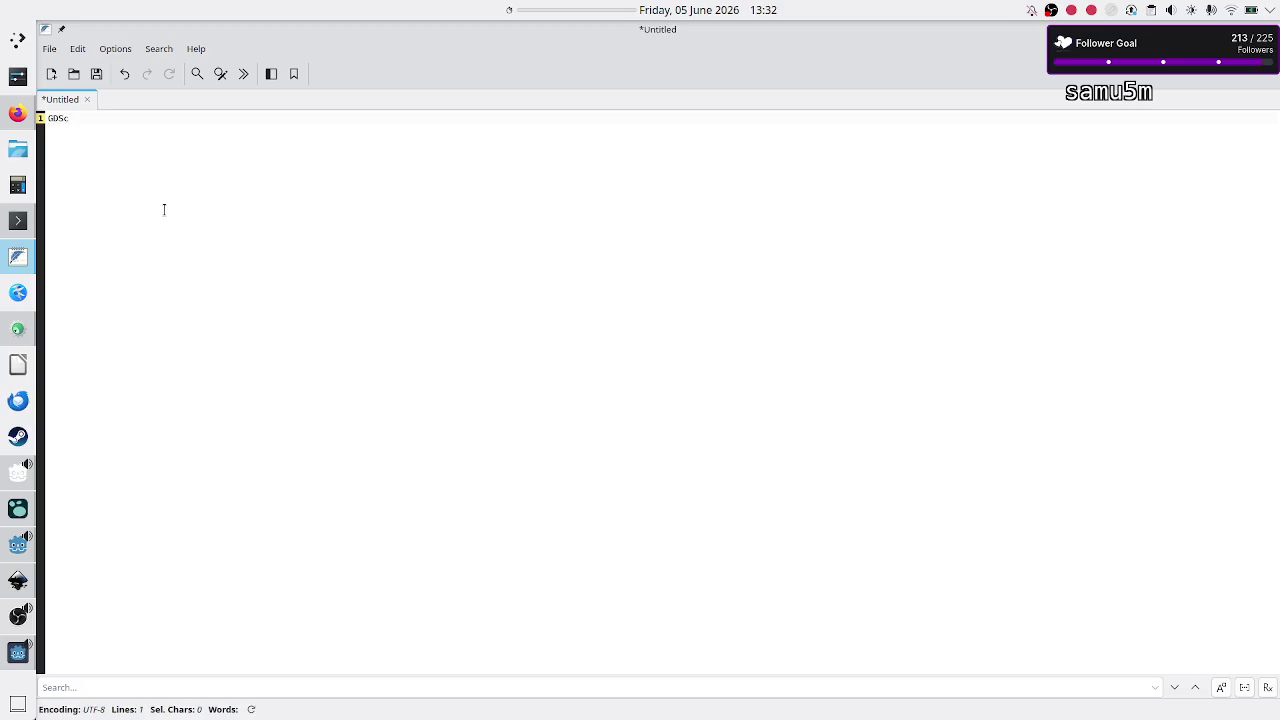
pyautogui.write('ript lexer/')
pyautogui.write('parser/inter')
pyautogui.write('preter')
pyautogui.press('Return')
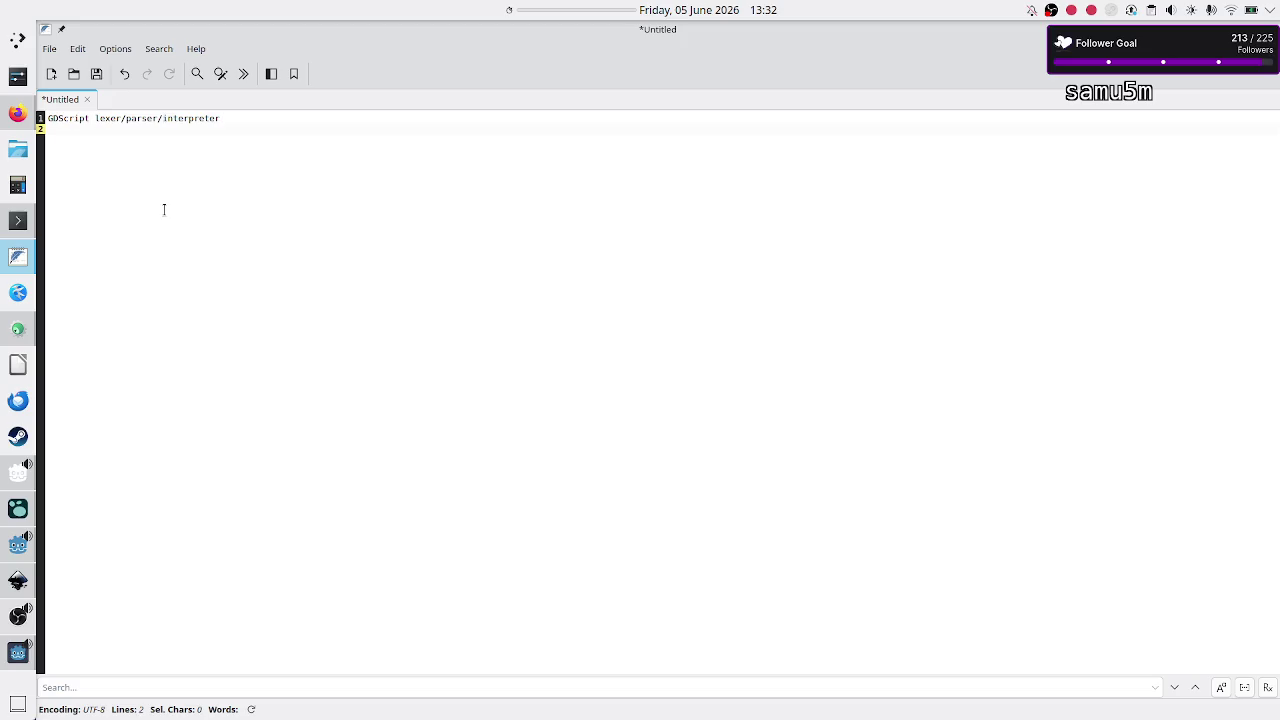
pyautogui.press('Tab')
pyautogui.write('s')
pyautogui.write('ot')
pyautogui.write(' cover an')
pyautogui.write('y edge case')
pyautogui.write('s, n')
pyautogui.write('or any errors')
pyautogui.press('Return')
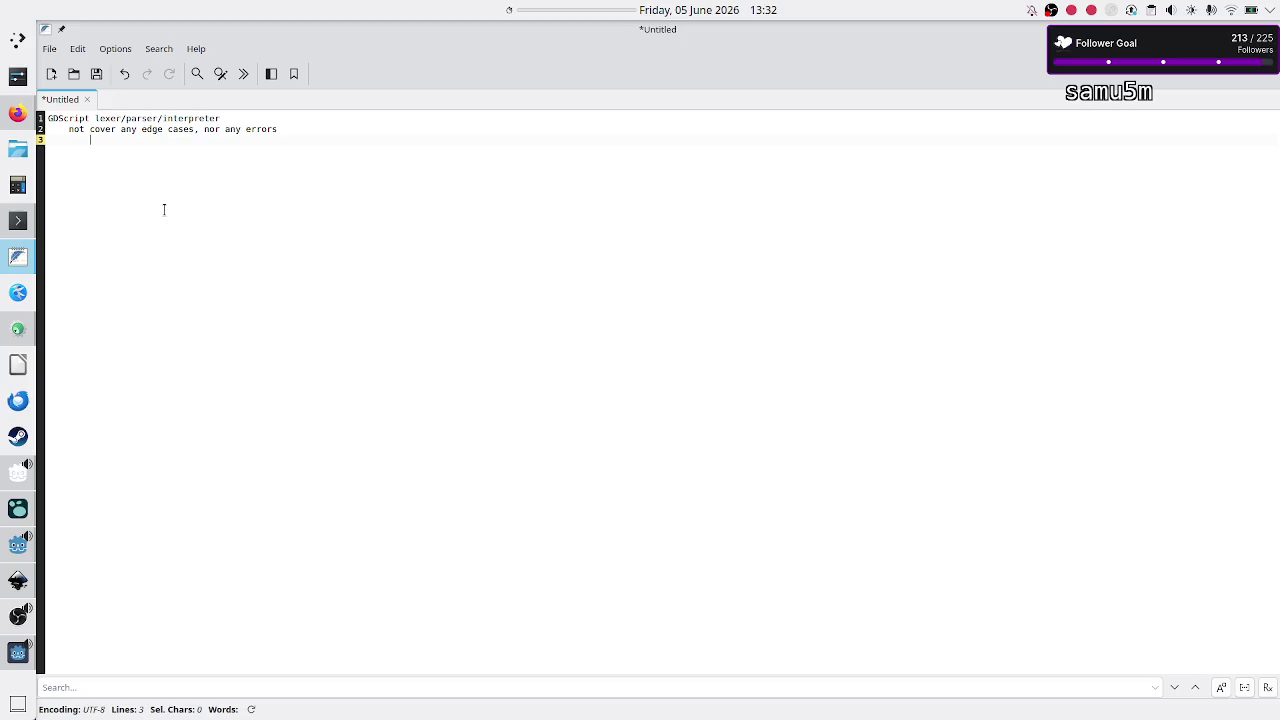
pyautogui.write('ANTLR, ')
pyautogui.write('C+')
# Step: Review the edge-case and 'ANTLR, C++' lines, then add a new line 'player: me'
pyautogui.press('Up')
pyautogui.hotkey('shift', 'Right')
pyautogui.press('Right')
pyautogui.hotkey('shift', 'Right')
pyautogui.hotkey('shift', 'Right')
pyautogui.hotkey('shift', 'Right')
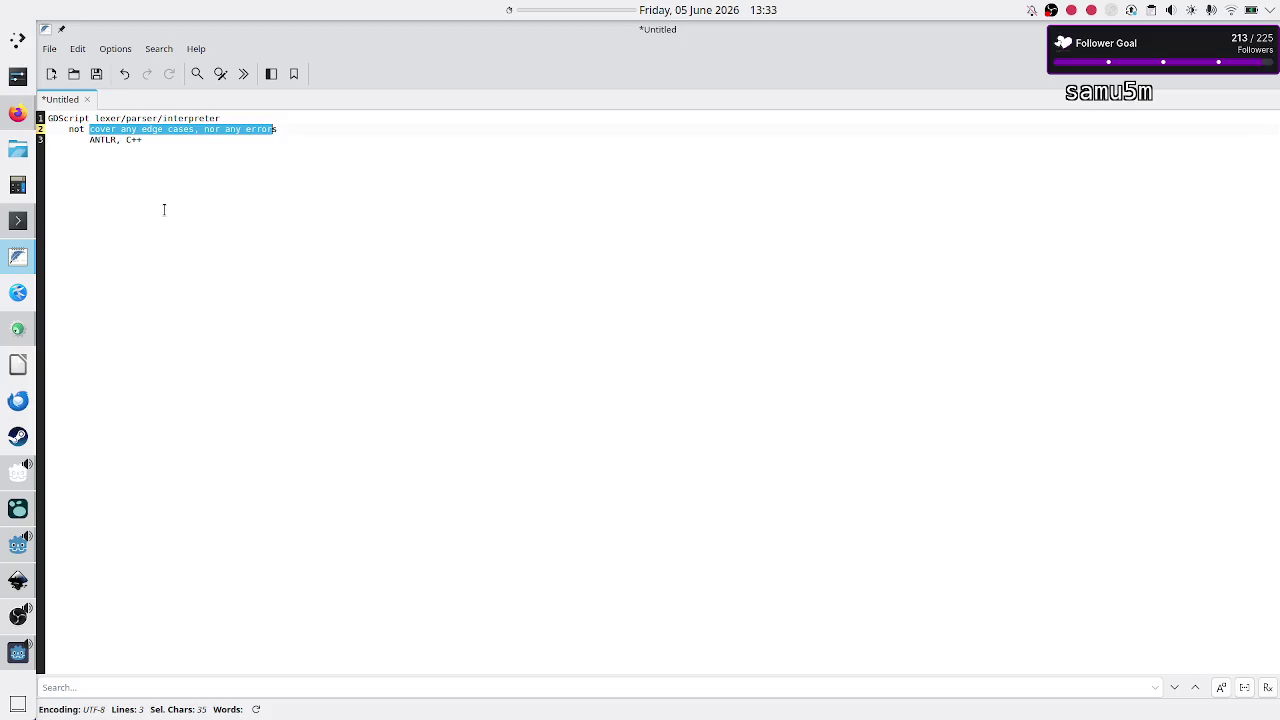
pyautogui.press('Down')
pyautogui.hotkey('shift', 'Left')
pyautogui.hotkey('shift', 'Left')
pyautogui.hotkey('shift', 'Left')
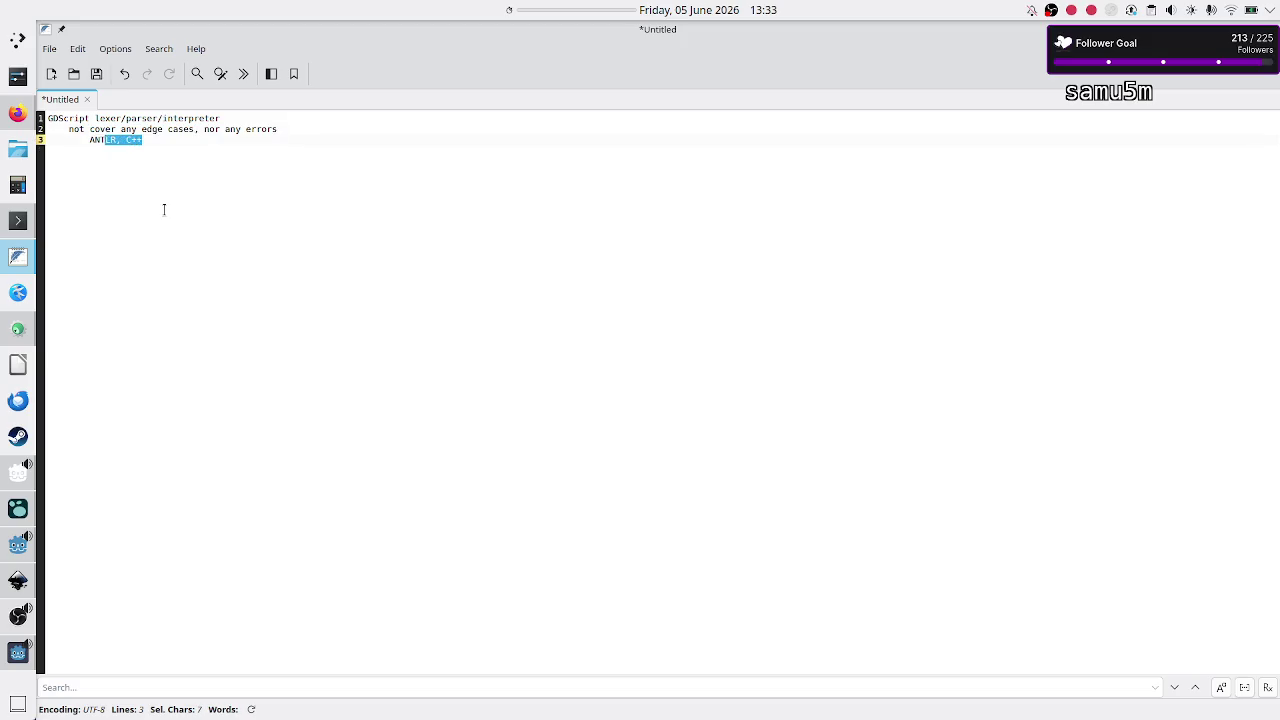
pyautogui.hotkey('shift', 'Left')
pyautogui.hotkey('shift', 'Left')
pyautogui.hotkey('shift', 'Left')
pyautogui.press('Right')
pyautogui.press('Return')
pyautogui.write('player:')
pyautogui.write(' me')
# Step: Re-check the 'player: me' and edge-case lines, leaving the caret after 'ANTLR, C++'
pyautogui.hotkey('shift', 'Left')
pyautogui.hotkey('shift', 'Left')
pyautogui.hotkey('shift', 'Left')
pyautogui.hotkey('shift', 'Left')
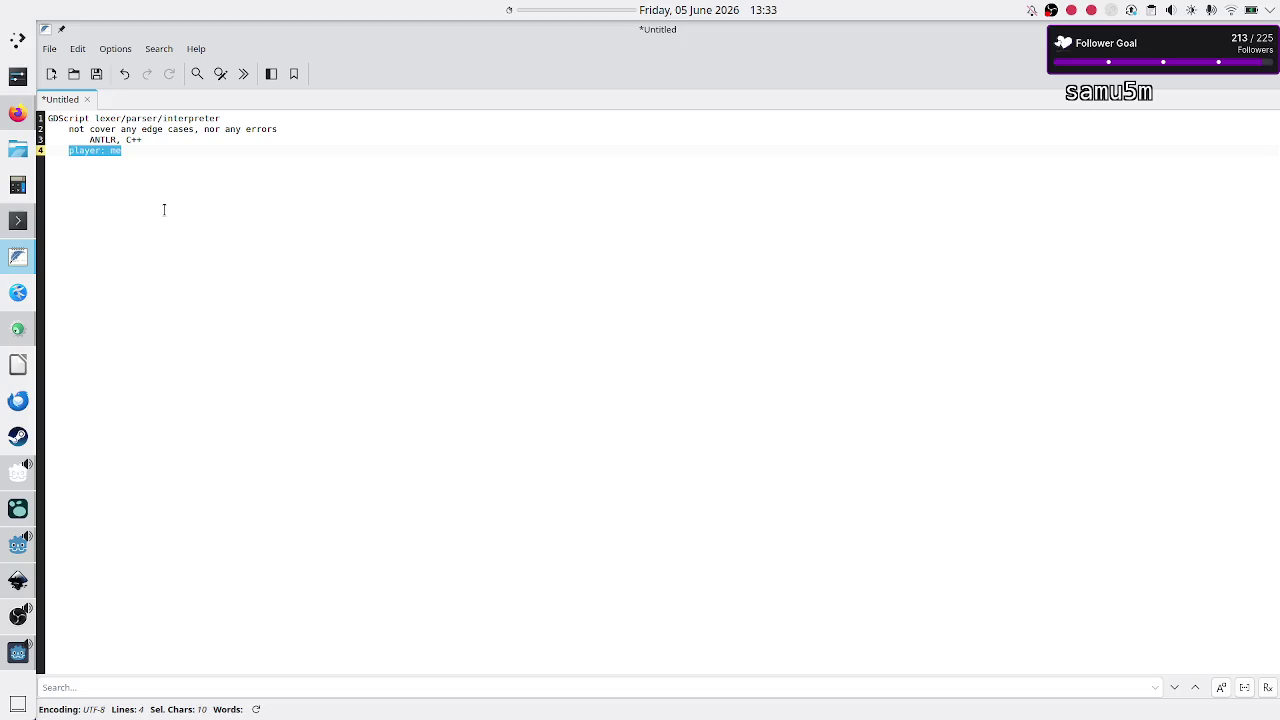
pyautogui.press('Left')
pyautogui.press('Up')
pyautogui.press('Up')
pyautogui.hotkey('shift', 'Right')
pyautogui.hotkey('shift', 'Right')
pyautogui.hotkey('shift', 'Right')
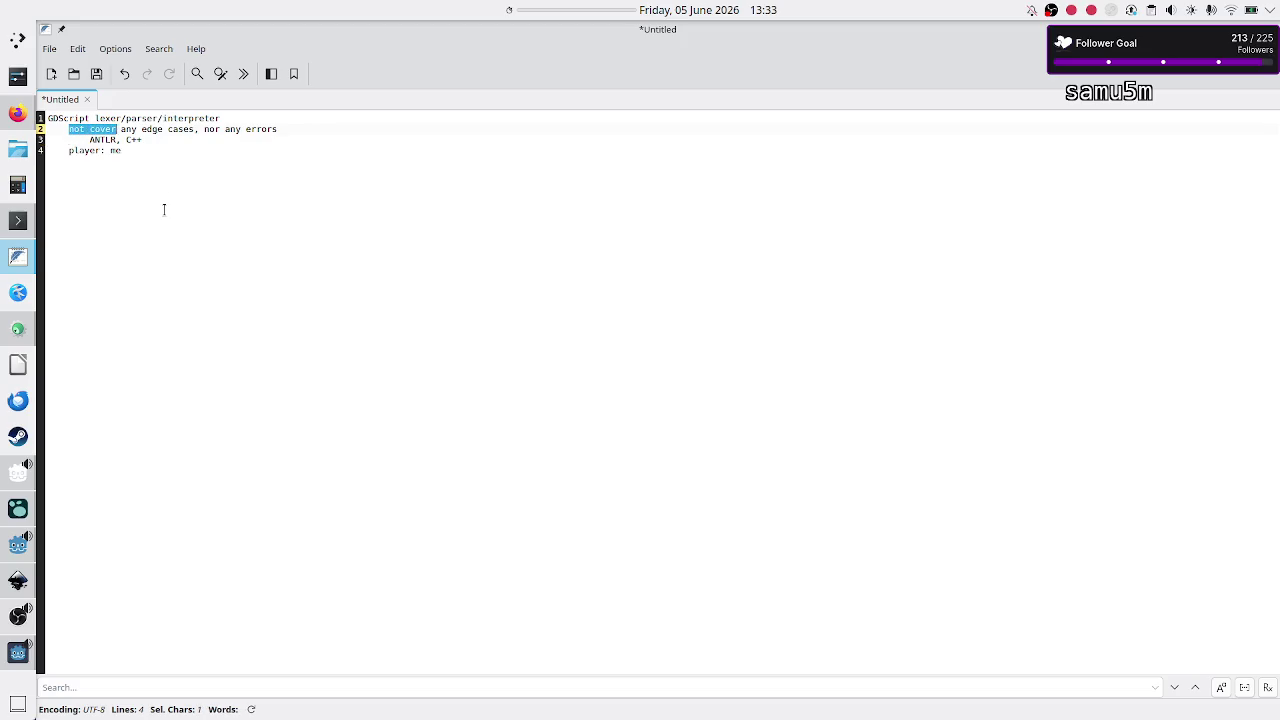
pyautogui.hotkey('shift', 'Right')
pyautogui.hotkey('shift', 'Right')
pyautogui.hotkey('shift', 'Right')
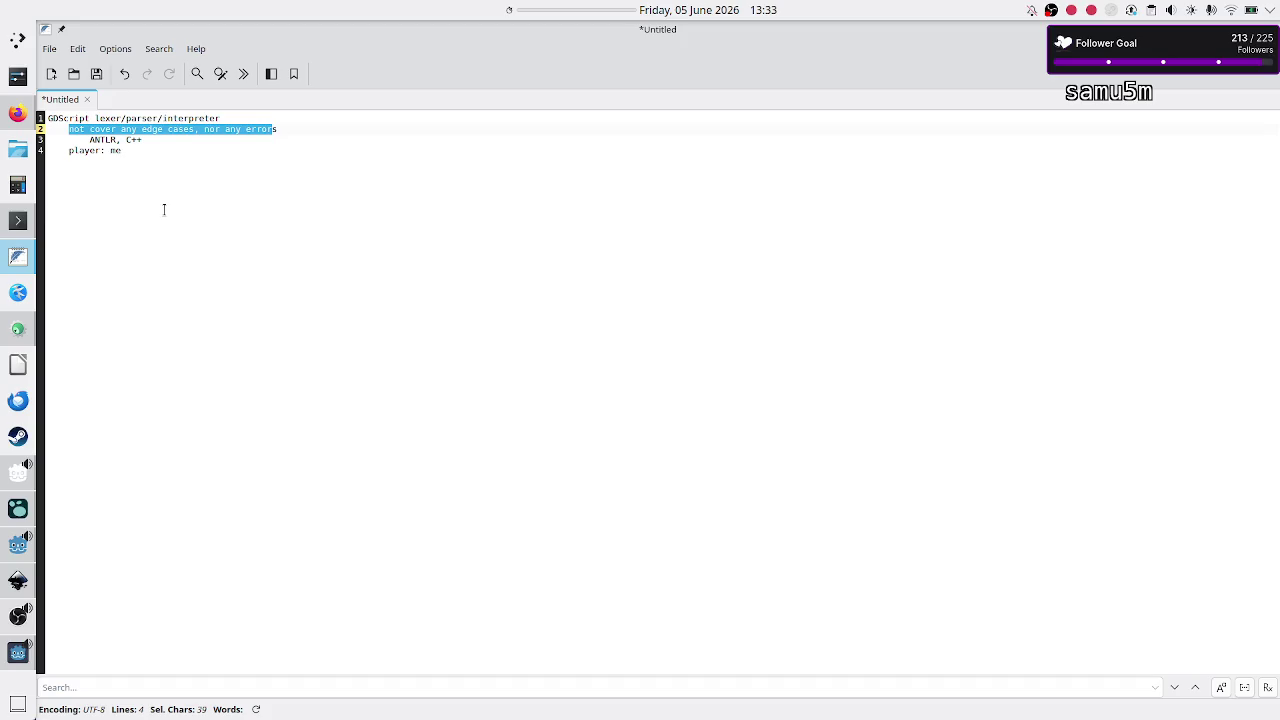
pyautogui.press('End')
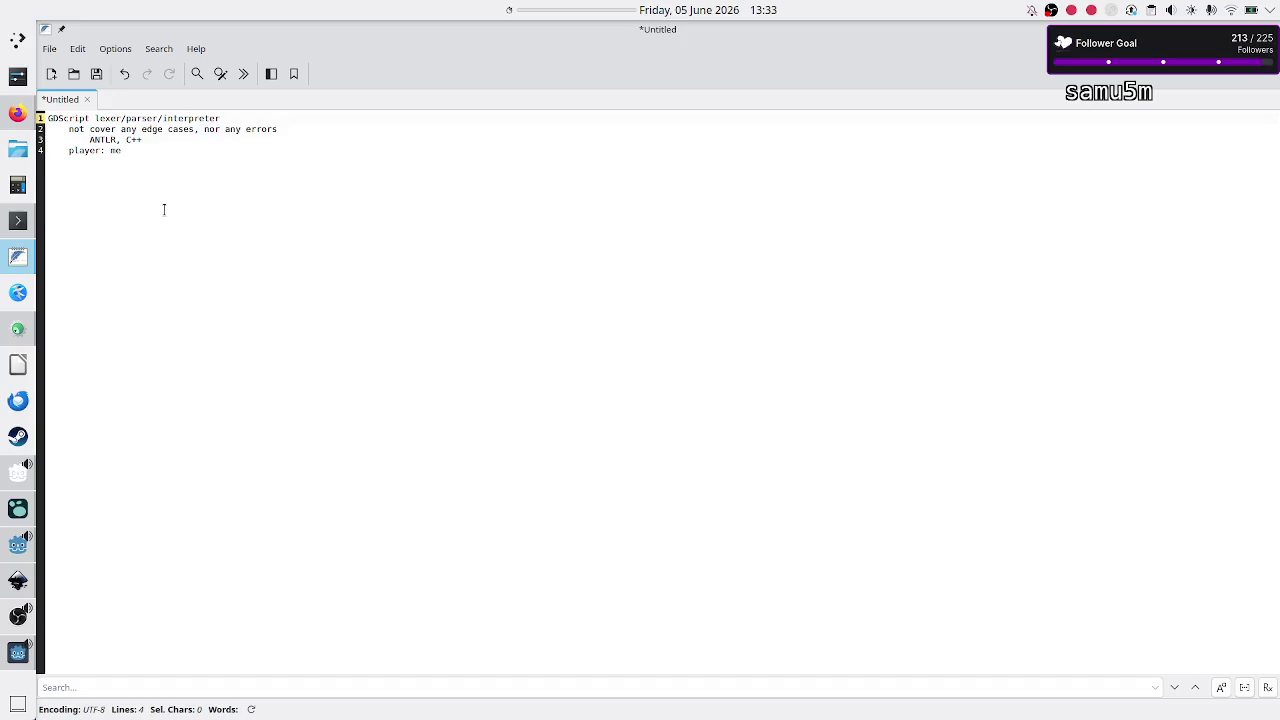
pyautogui.press('Down')
pyautogui.press('Down')
# Step: Add the line 'proper syntax high.' below 'ANTLR, C++' and review the lines above it
pyautogui.press('Up')
pyautogui.press('Return')
pyautogui.write('proper s')
pyautogui.write('y')
pyautogui.write('ntax ')
pyautogui.write('hig')
pyautogui.press('Up')
pyautogui.press('Up')
pyautogui.press('Home')
pyautogui.hotkey('shift', 'Down')
pyautogui.hotkey('shift', 'End')
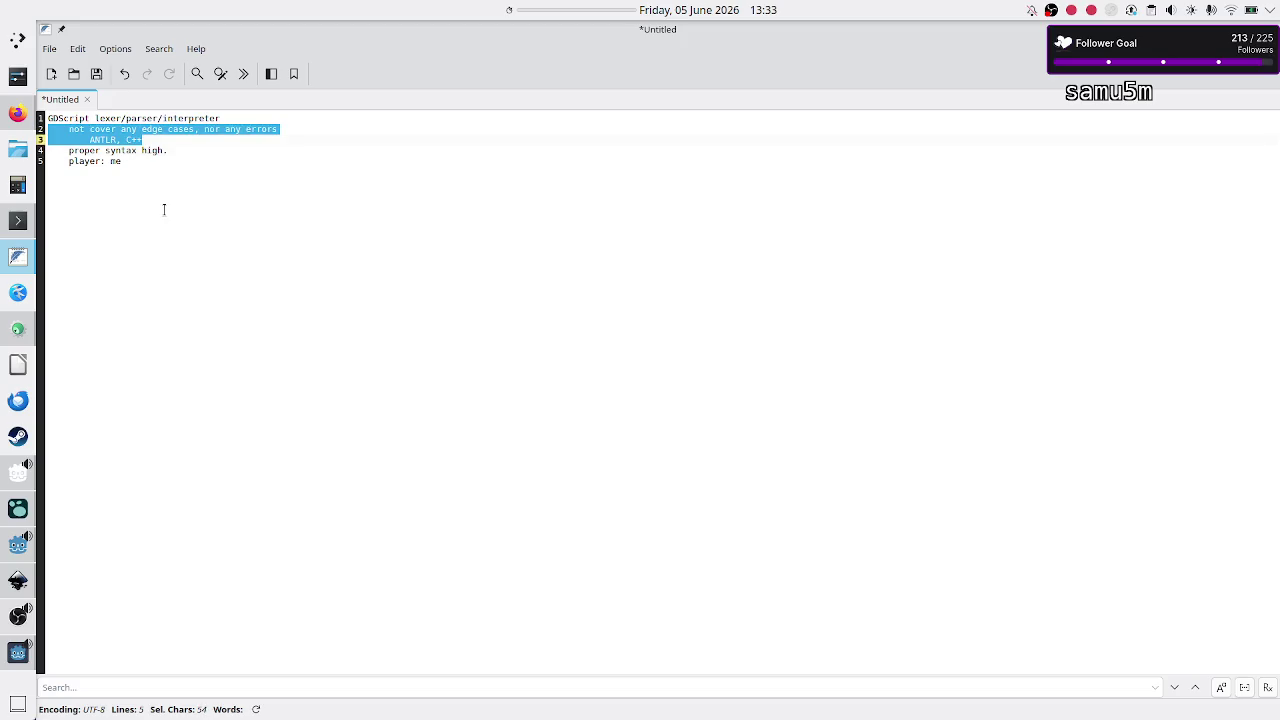
pyautogui.press('Down')
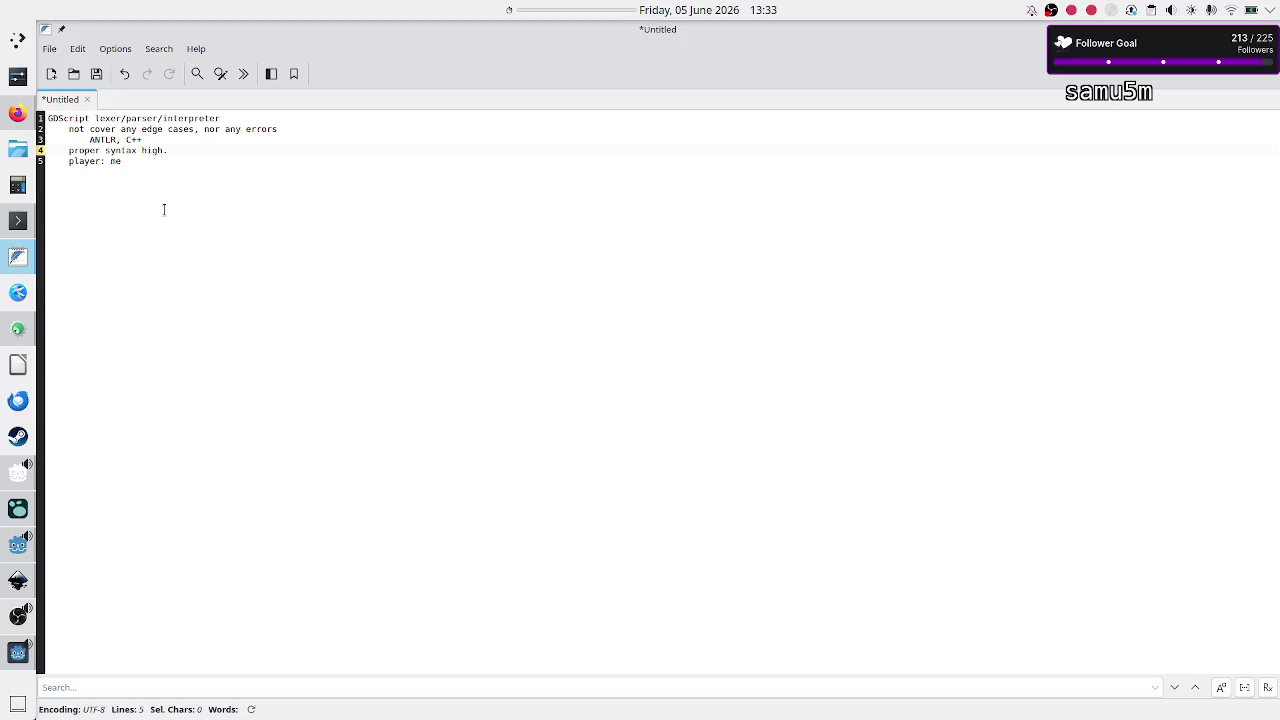
# Step: Insert a line above 'player: me' reading 'it's gonna be quick and dirty: being fast, being scala'
pyautogui.hotkey('shift', 'Left')
pyautogui.hotkey('shift', 'Left')
pyautogui.hotkey('shift', 'Left')
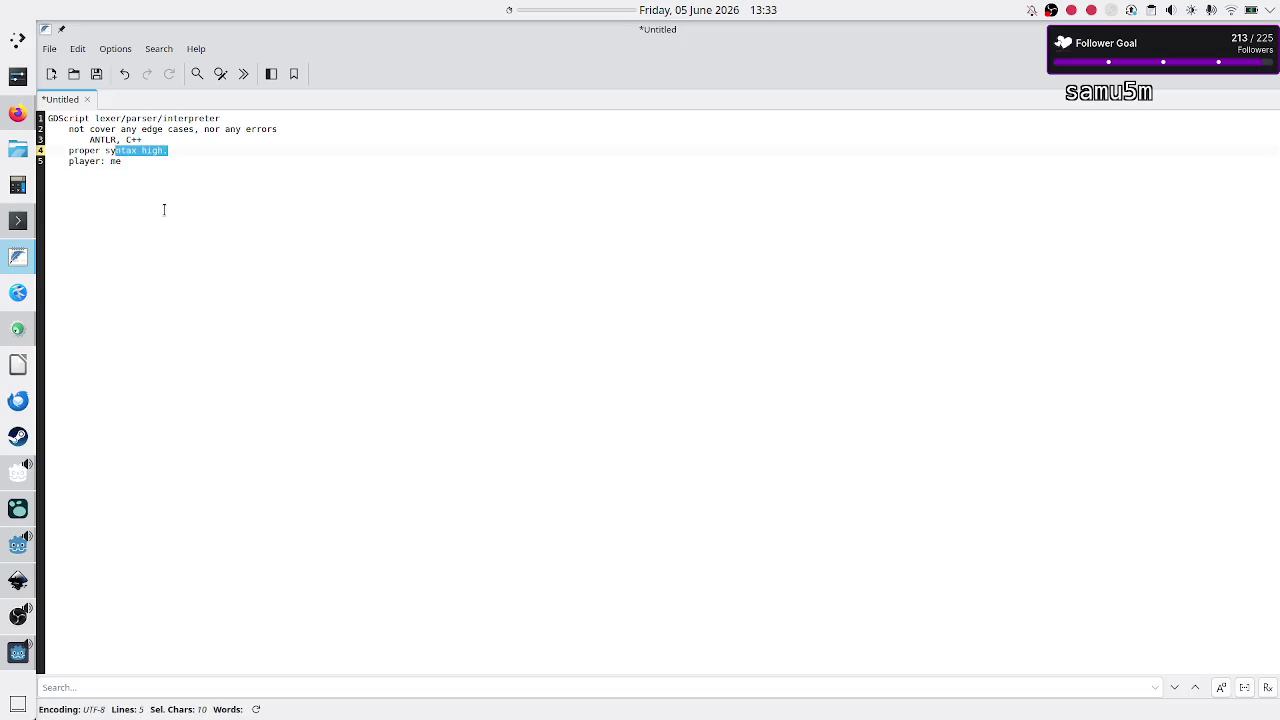
pyautogui.hotkey('shift', 'Left')
pyautogui.hotkey('shift', 'Left')
pyautogui.press('Down')
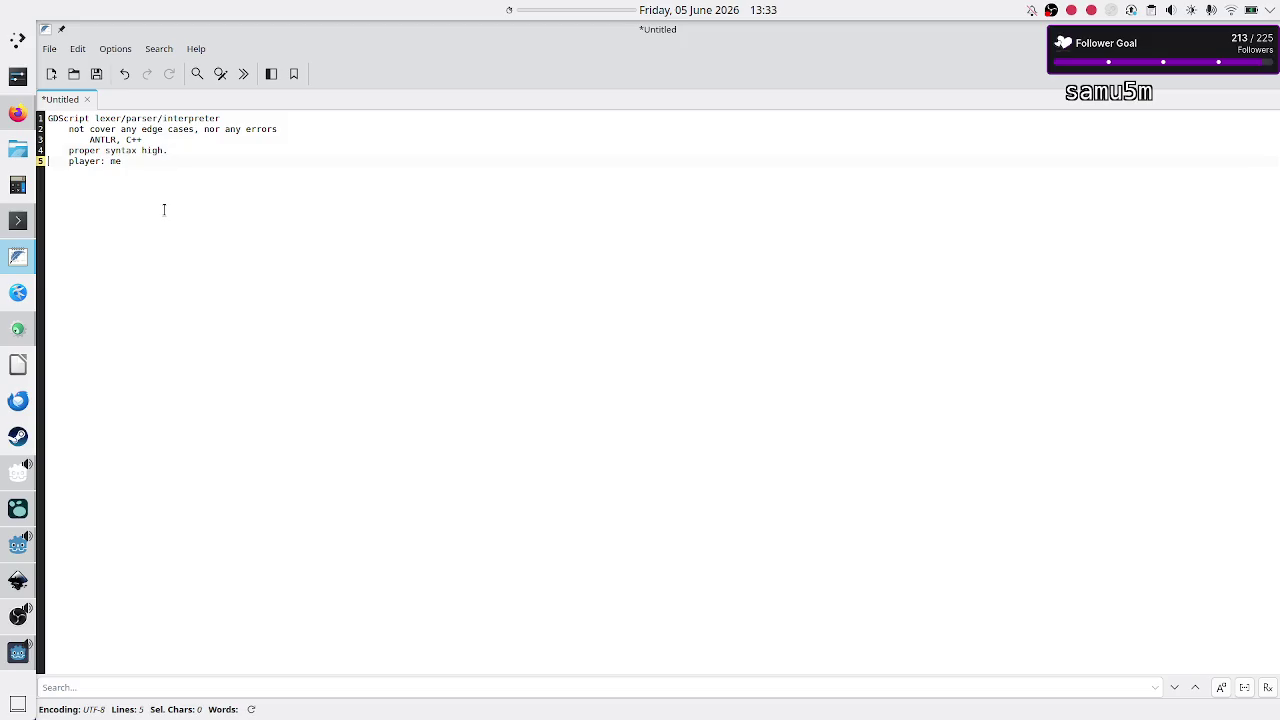
pyautogui.press('Up')
pyautogui.press('Home')
pyautogui.hotkey('shift', 'End')
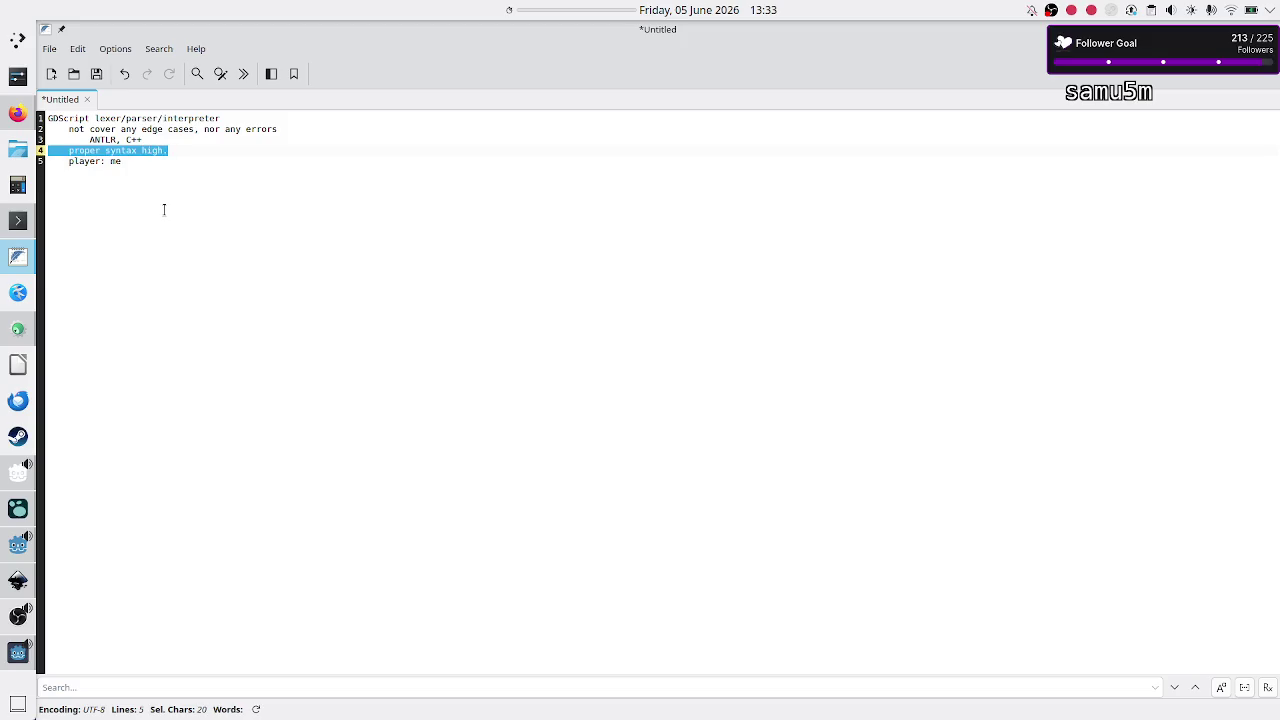
pyautogui.press('End')
pyautogui.press('Return')
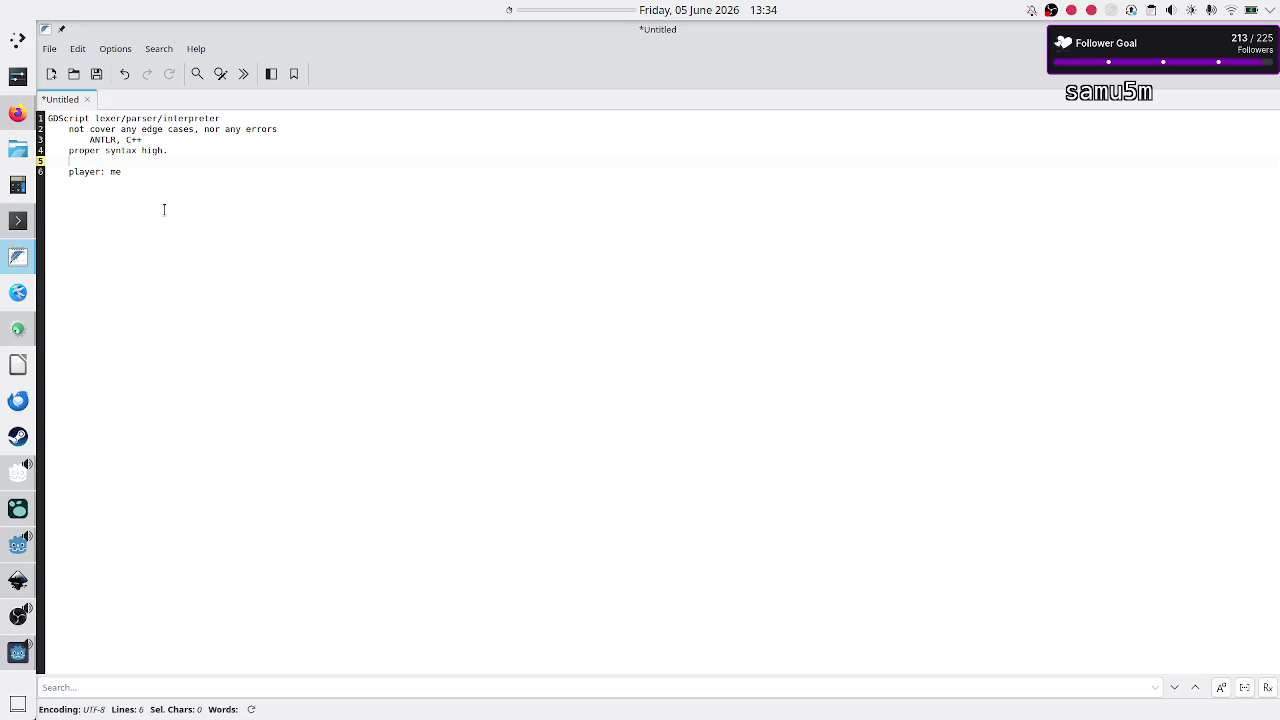
pyautogui.write("it's go")
pyautogui.write('nna be quick a')
pyautogui.write('nd dirty:')
pyautogui.write(' being fas')
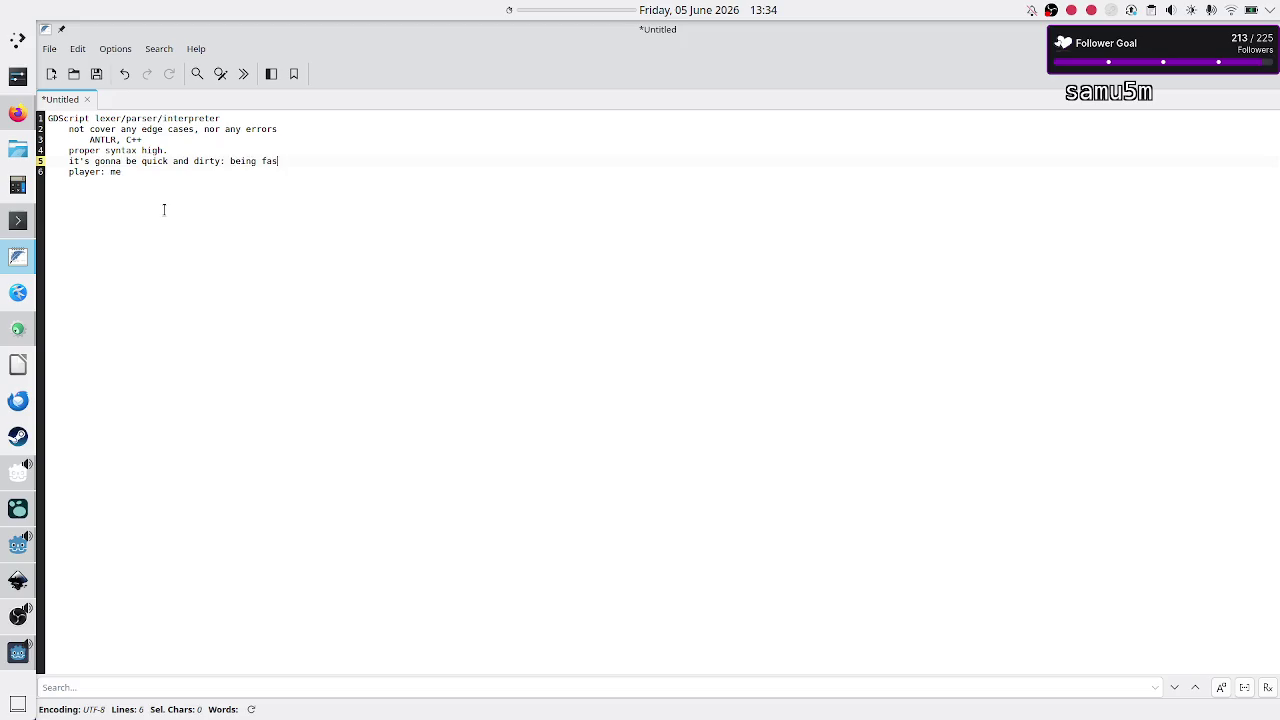
pyautogui.write('t, being ')
pyautogui.write('scala')
# Step: Finish line 5 with 'maintanable' and add blank lines before 'player: me'
pyautogui.write('maintan')
pyautogui.write('able')
pyautogui.press('Return')
pyautogui.press('Return')
pyautogui.press('Return')
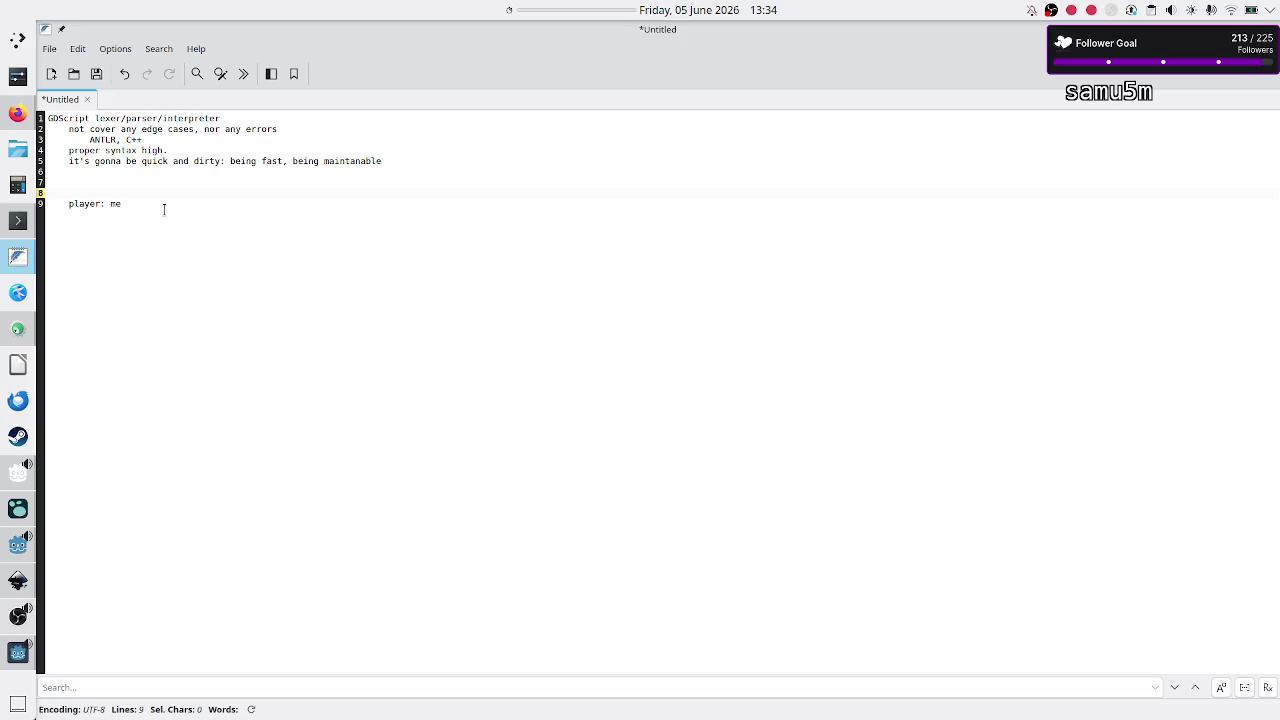
pyautogui.press('Up')
pyautogui.press('Up')
pyautogui.press('Up')
pyautogui.press('Down')
pyautogui.press('Down')
pyautogui.press('Down')
# Step: Add 'if I put correct code:' with indented items: test the game, implement the rest, do level design
pyautogui.write('if I put co')
pyautogui.write('rrect code')
pyautogui.write(':')
pyautogui.press('Return')
pyautogui.press('Tab')
pyautogui.write('I can')
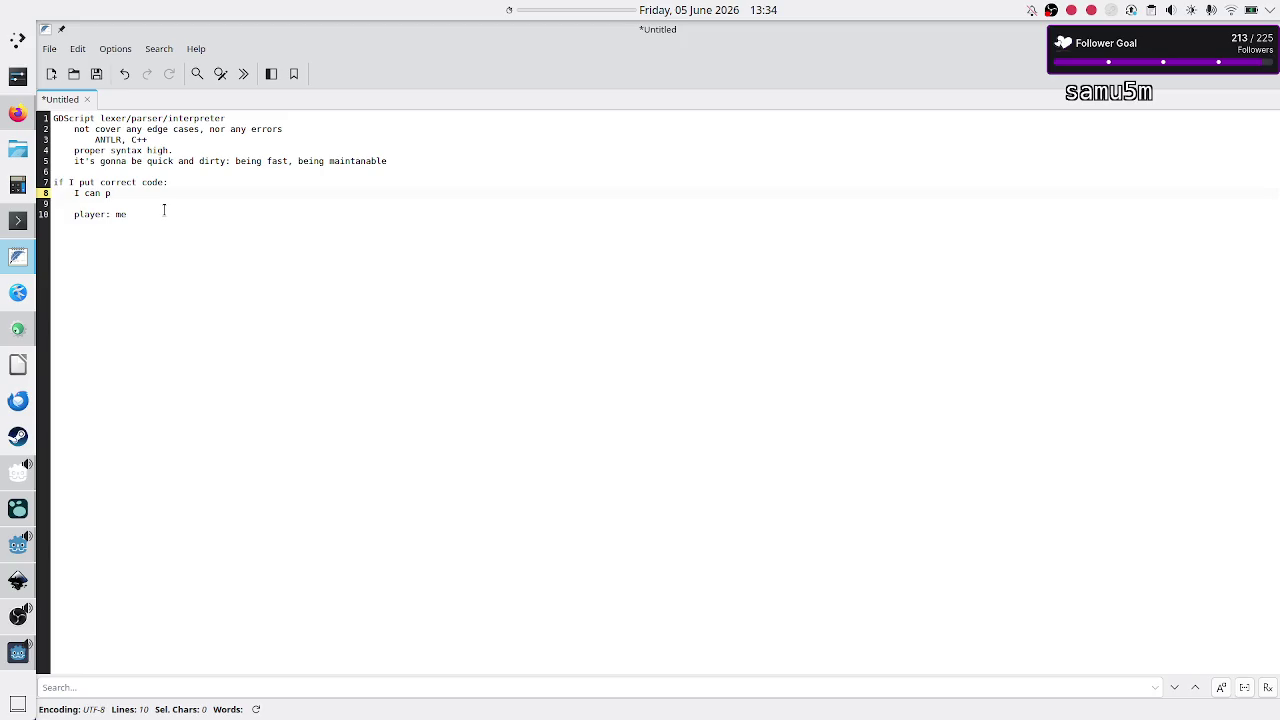
pyautogui.press('BackSpace')
pyautogui.write('test the game')
pyautogui.press('Return')
pyautogui.write('can ')
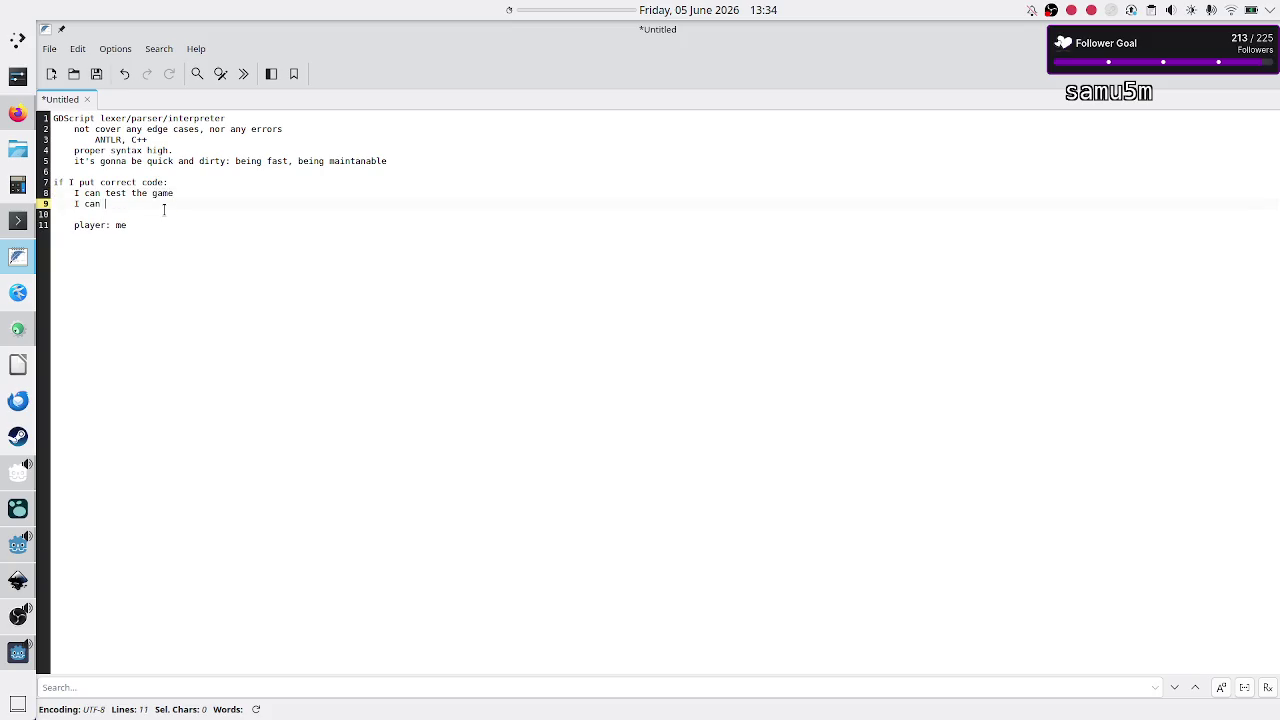
pyautogui.write('implement the rest of the gam')
pyautogui.write('e')
pyautogui.press('Return')
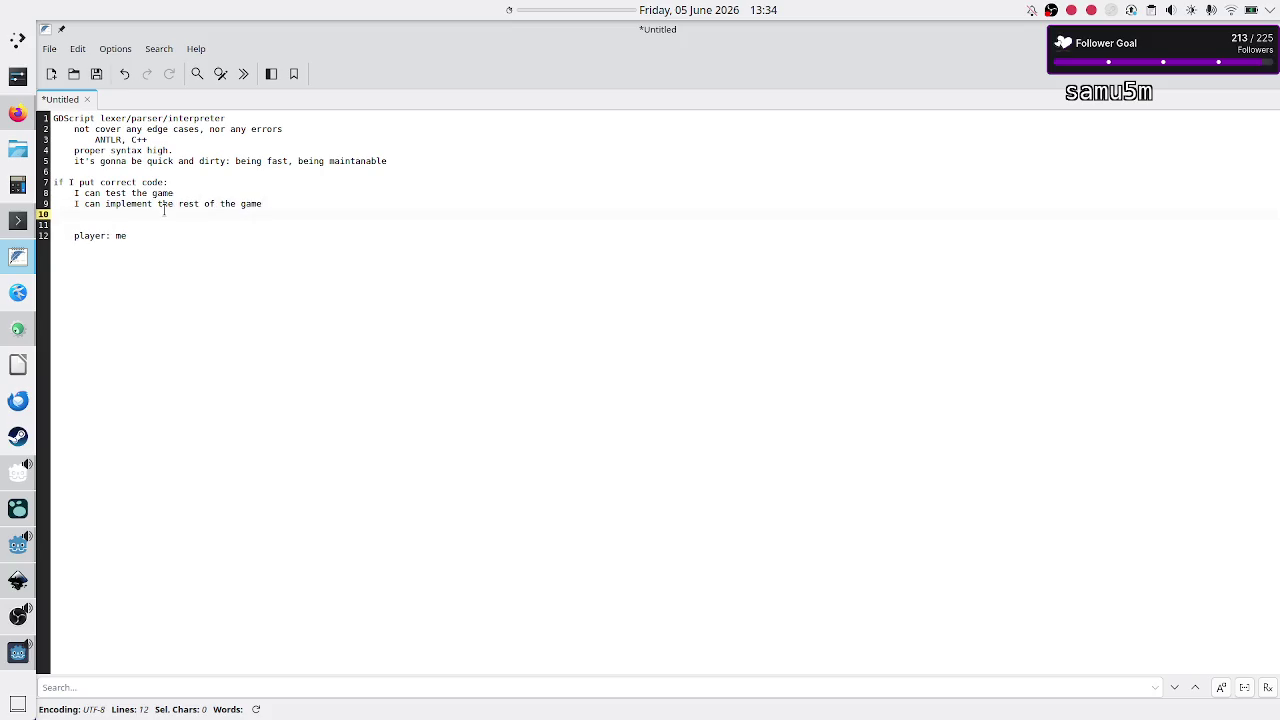
pyautogui.write('I can do level d')
pyautogui.write('esign')
# Step: Append 'I can showcase it to someone' to the list and start unindenting 'player: me'
pyautogui.press('Down')
pyautogui.press('Up')
pyautogui.press('Return')
pyautogui.write('I can sh')
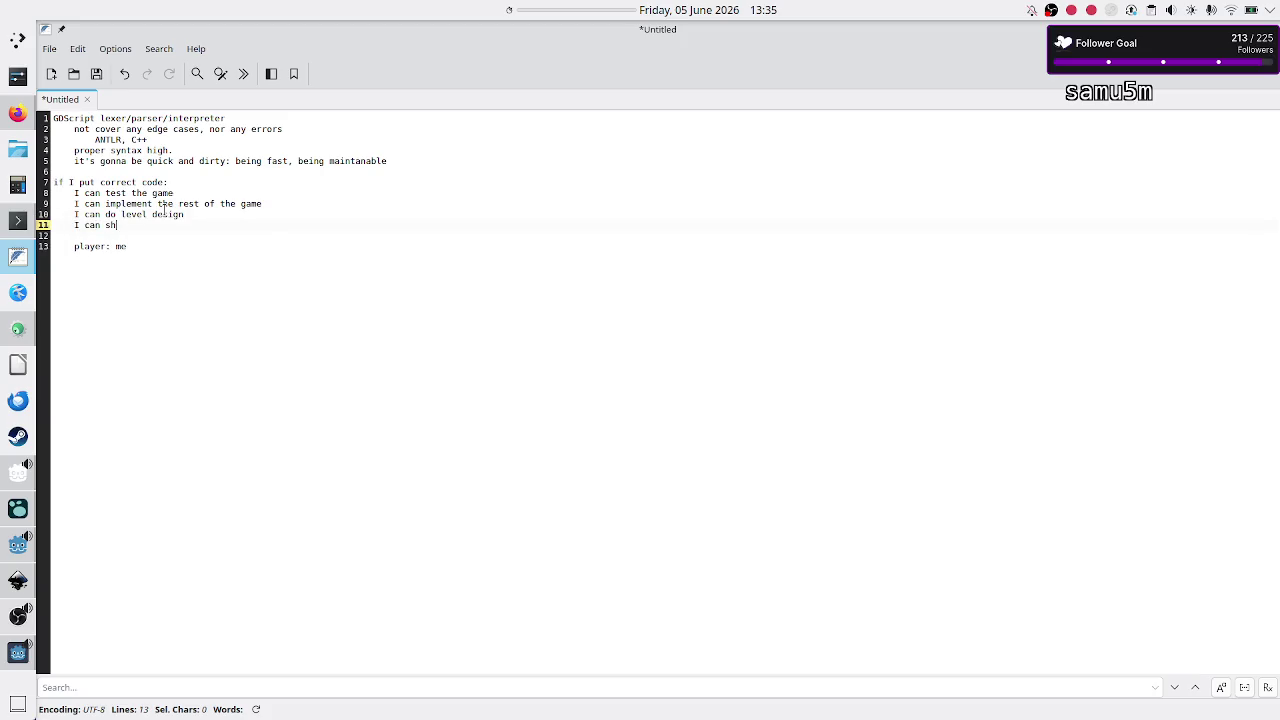
pyautogui.write('owcase it to someon')
pyautogui.write('e')
pyautogui.press('Up')
pyautogui.press('Up')
pyautogui.press('Up')
pyautogui.press('Down')
pyautogui.press('Down')
pyautogui.press('Up')
pyautogui.press('Down')
pyautogui.press('Down')
pyautogui.press('Down')
pyautogui.press('Down')
pyautogui.press('Down')
pyautogui.press('Down')
pyautogui.press('Down')
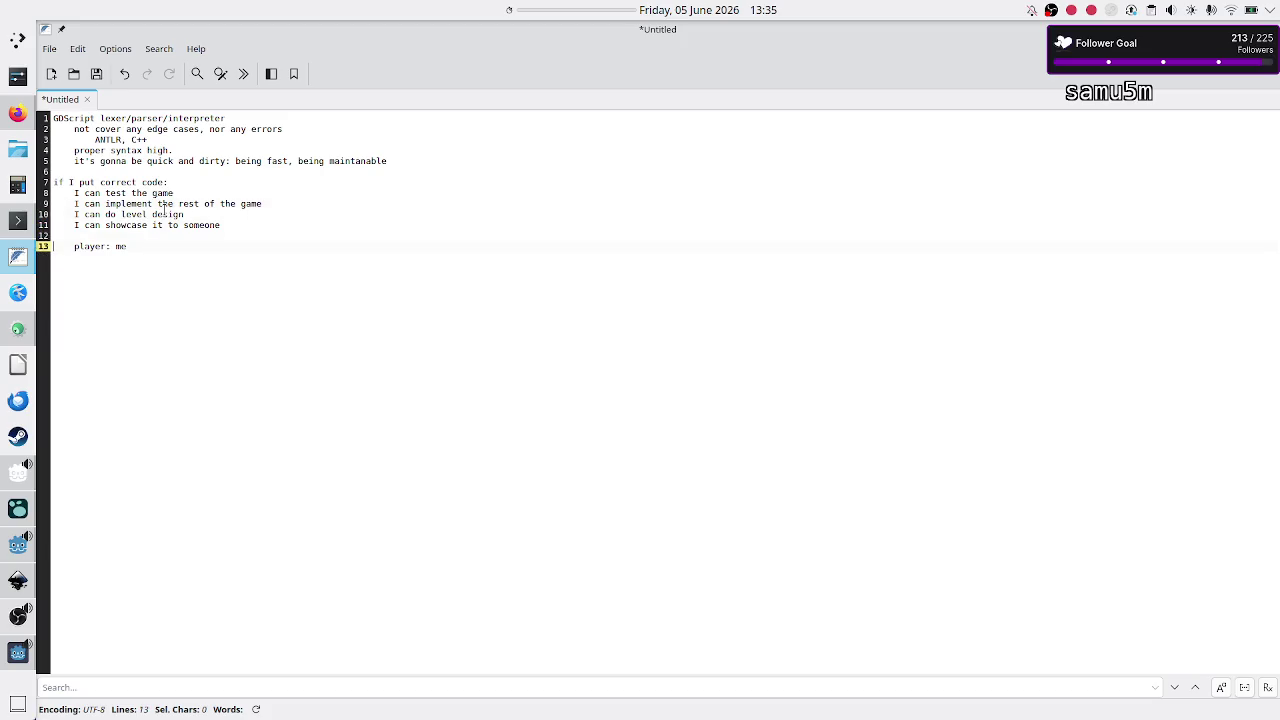
pyautogui.press('BackSpace')
# Step: Select the 'player: me' text to check it now sits at the left margin
pyautogui.hotkey('shift', 'End')
pyautogui.press('End')
pyautogui.hotkey('shift', 'Left')
pyautogui.hotkey('shift', 'Left')
pyautogui.hotkey('shift', 'Left')
pyautogui.hotkey('shift', 'Left')
pyautogui.press('End')
pyautogui.hotkey('shift', 'Left')
pyautogui.hotkey('shift', 'Left')
pyautogui.hotkey('shift', 'Left')
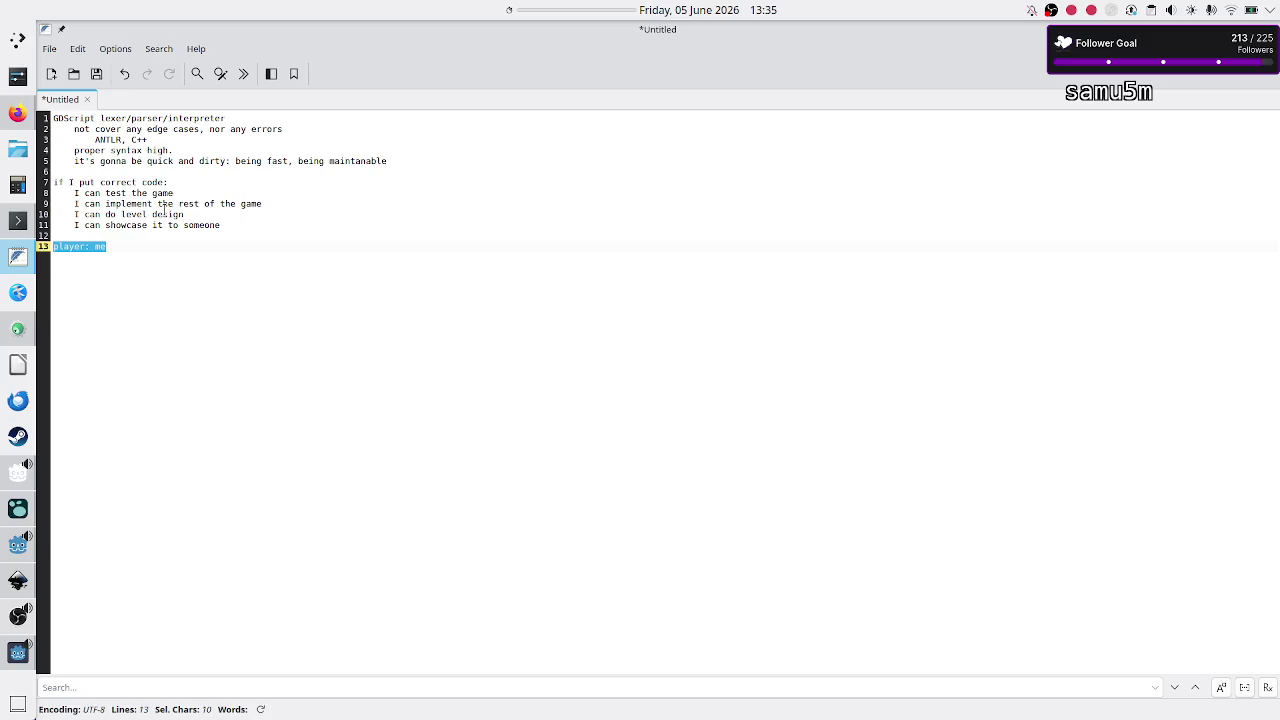
# Step: Review the title line, its indented notes and the 'if I put correct code:' line
pyautogui.click(164, 210)
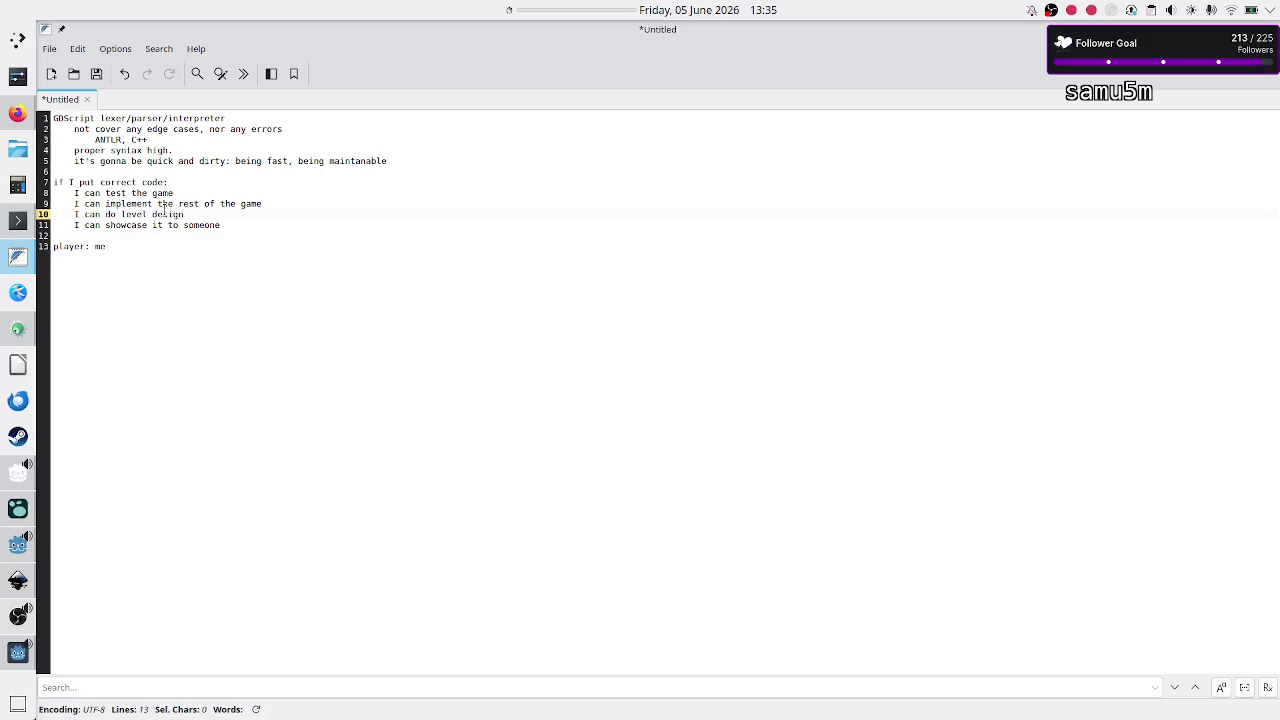
pyautogui.press('Up')
pyautogui.press('Up')
pyautogui.press('Up')
pyautogui.hotkey('shift', 'Down')
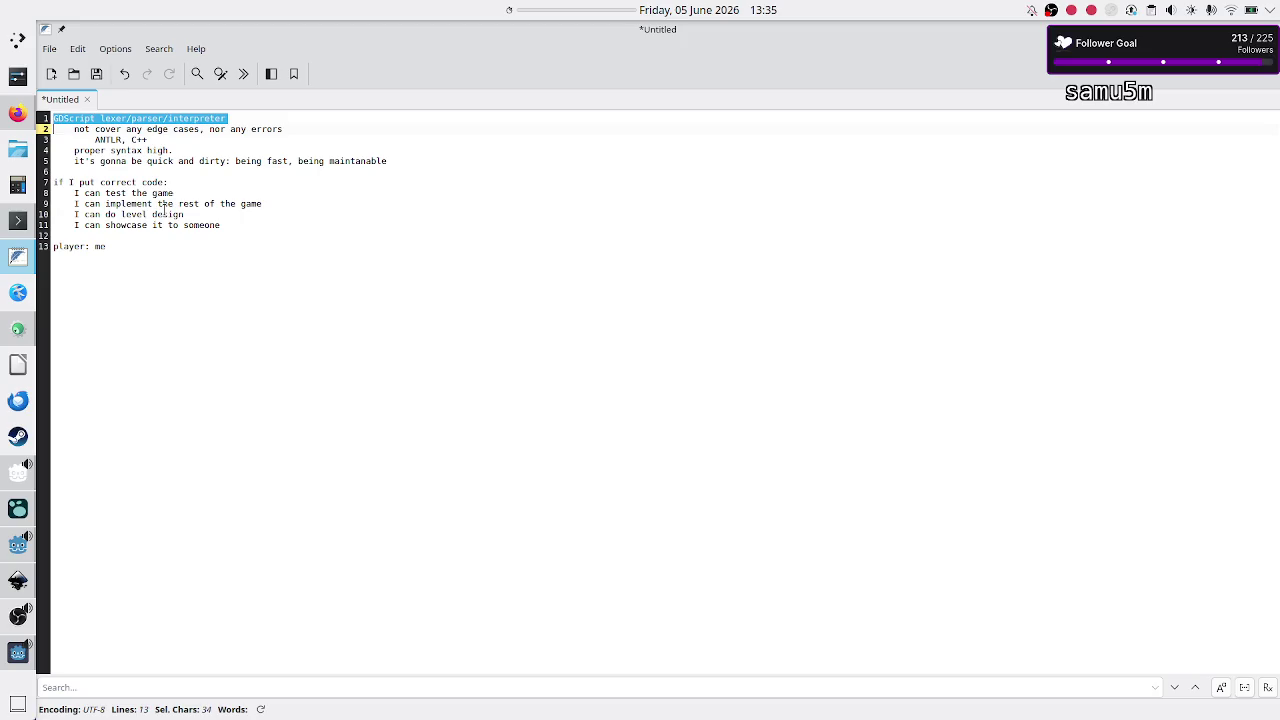
pyautogui.press('Right')
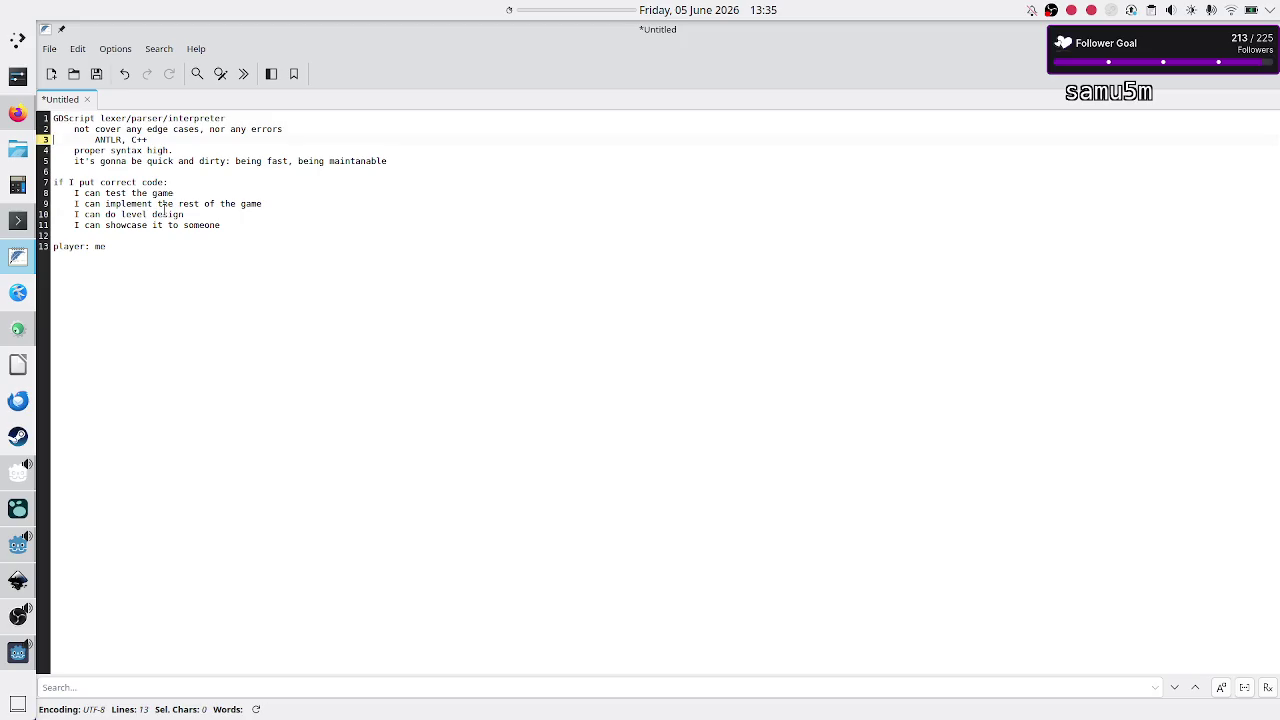
pyautogui.hotkey('shift', 'Down')
pyautogui.hotkey('shift', 'Down')
pyautogui.hotkey('shift', 'Down')
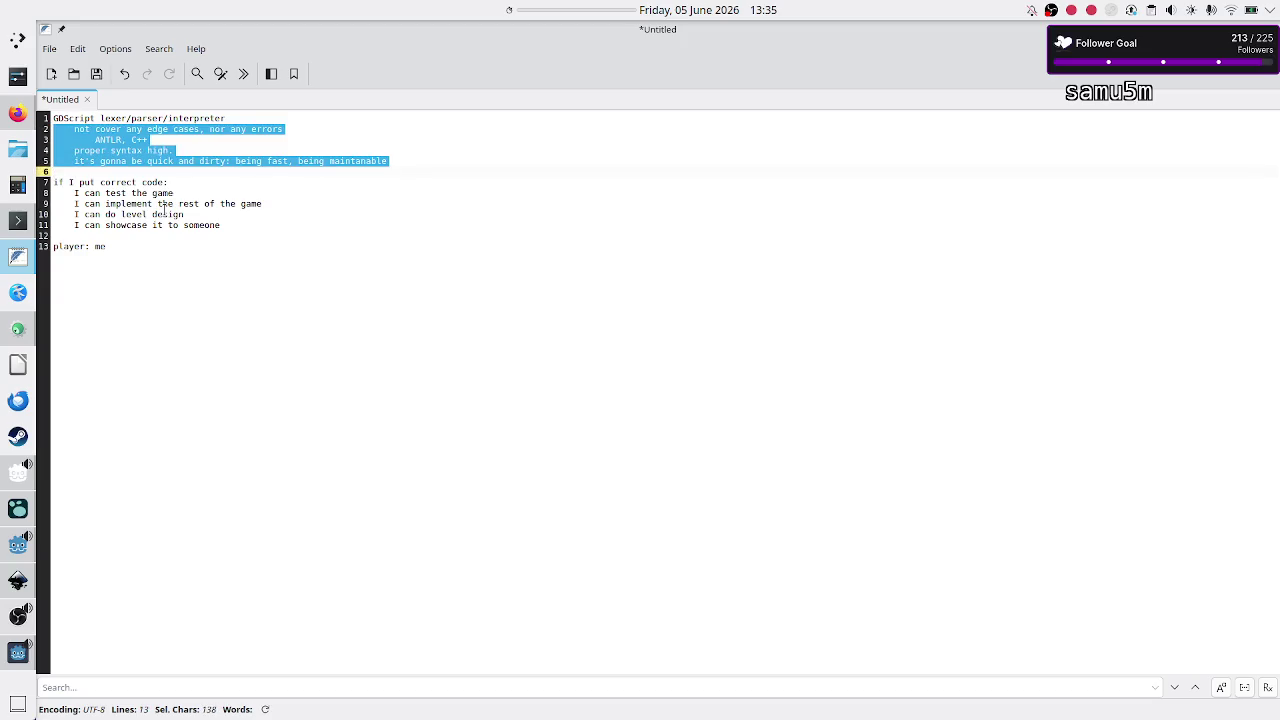
pyautogui.press('Right')
pyautogui.press('Down')
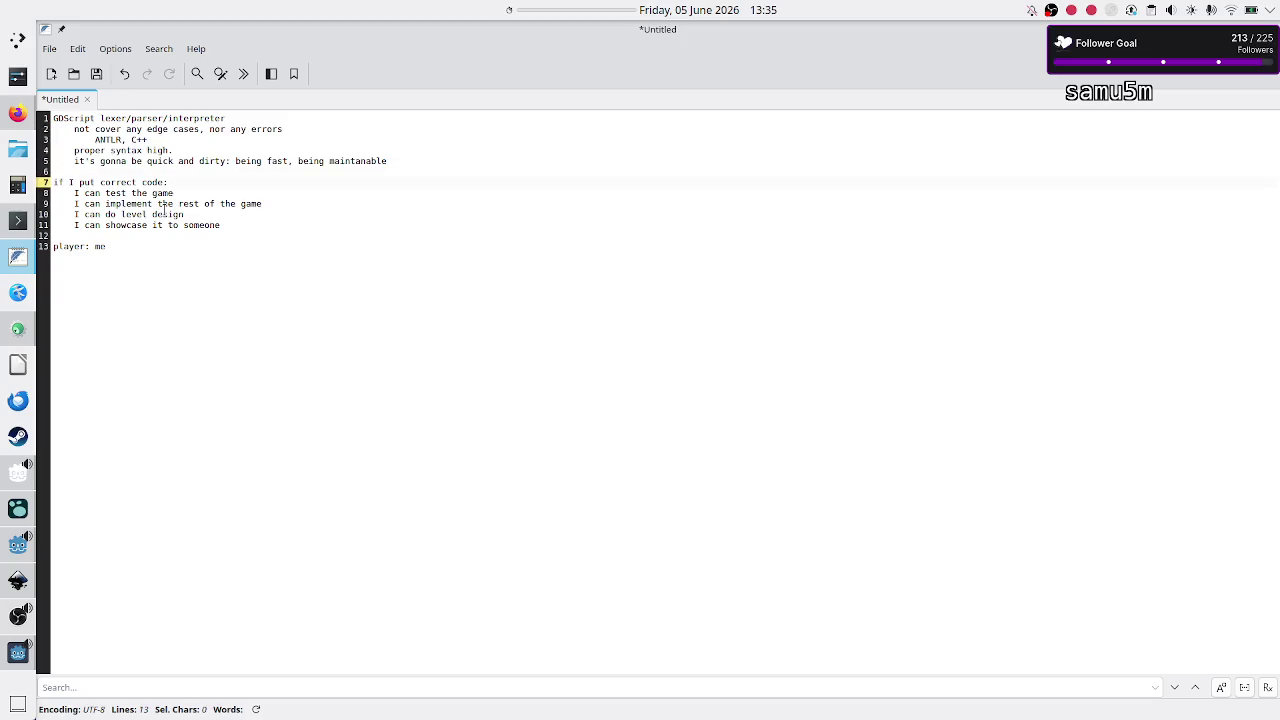
pyautogui.hotkey('shift', 'End')
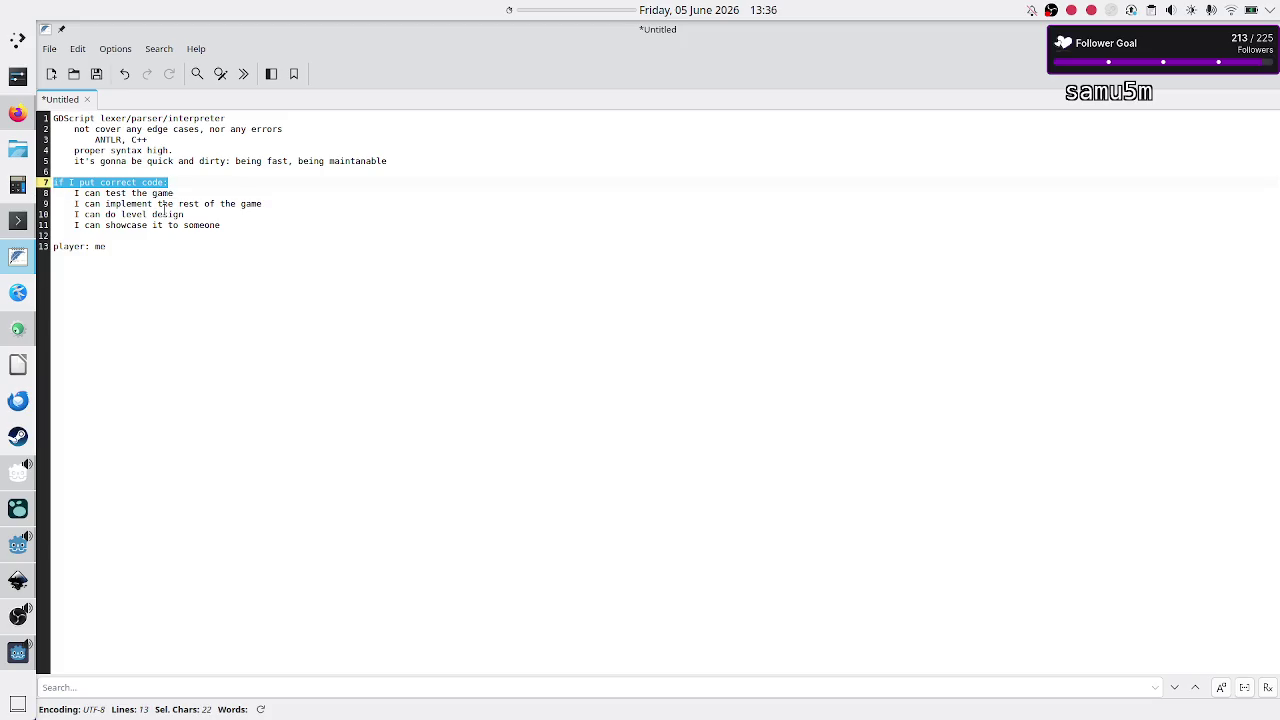
# Step: Reposition the caret across the showcase, quick-and-dirty and 'player: me' lines
pyautogui.click(254, 224)
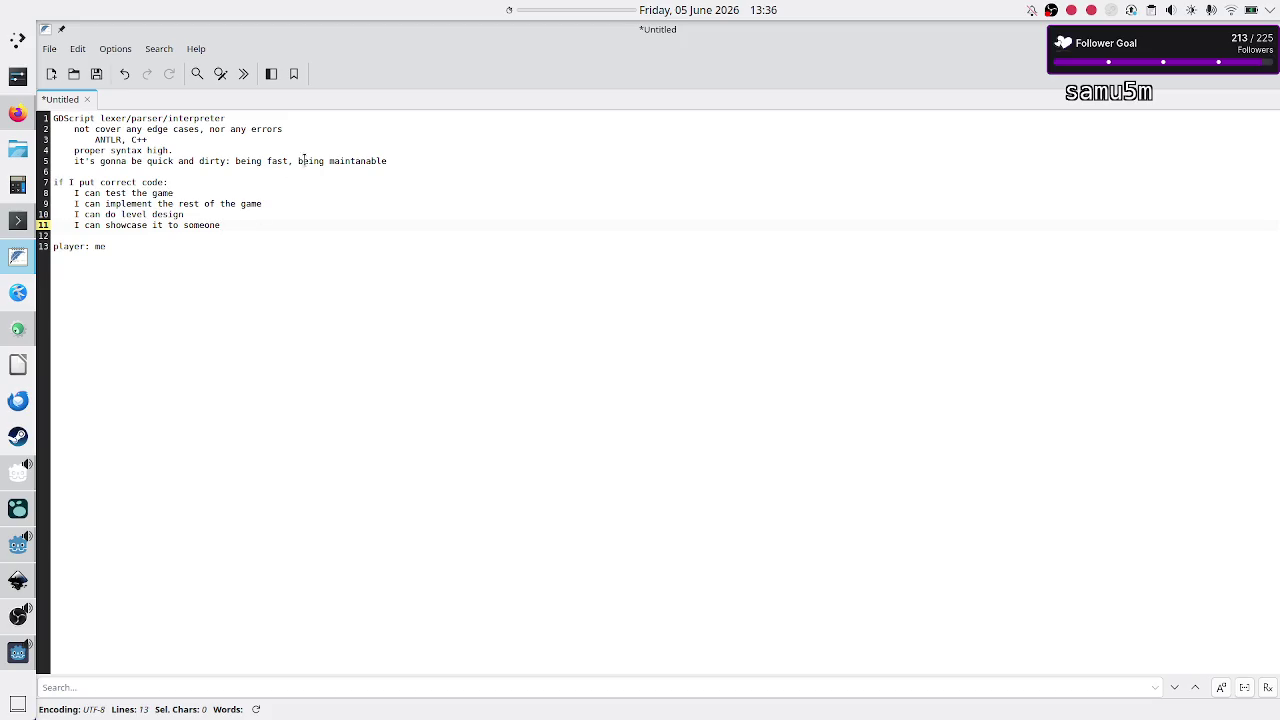
pyautogui.click(252, 161)
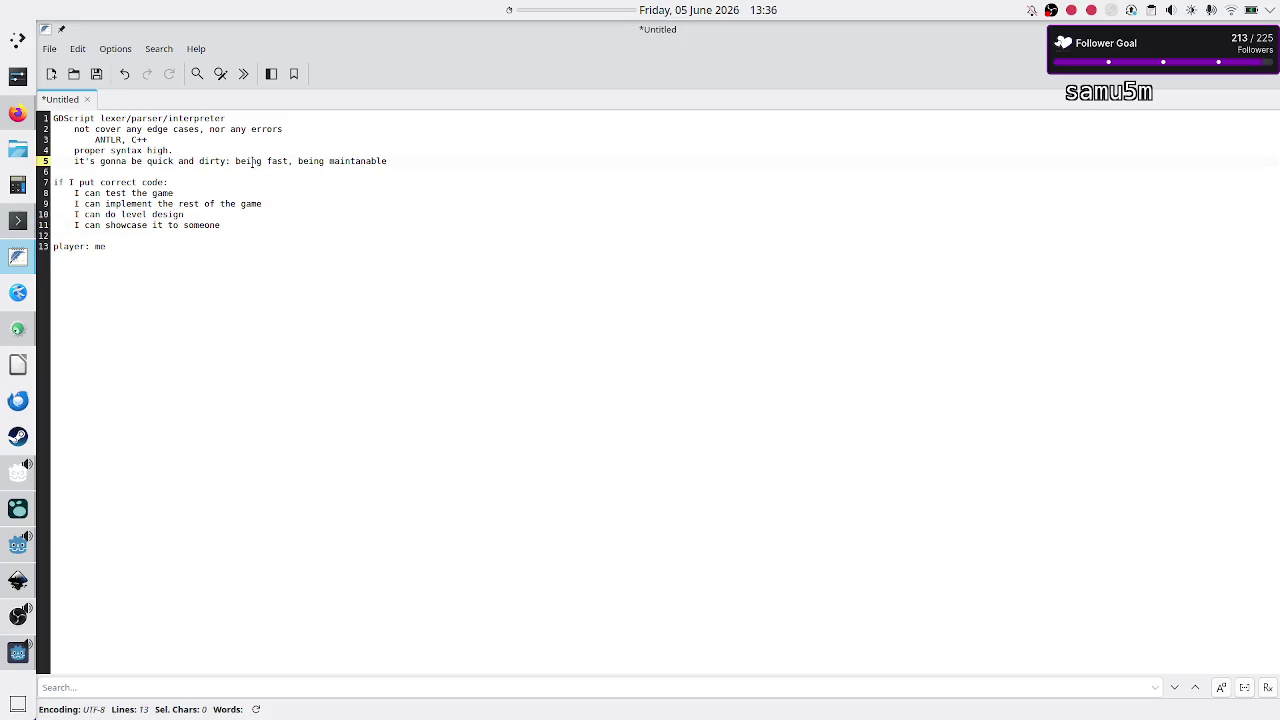
pyautogui.click(355, 161)
pyautogui.click(258, 312)
# Step: Add an indented note below line 5: 'it doesn't even have to be consistent w/ the C++ API'
pyautogui.press('Up')
pyautogui.press('Up')
pyautogui.press('Up')
pyautogui.press('Return')
pyautogui.write('it does')
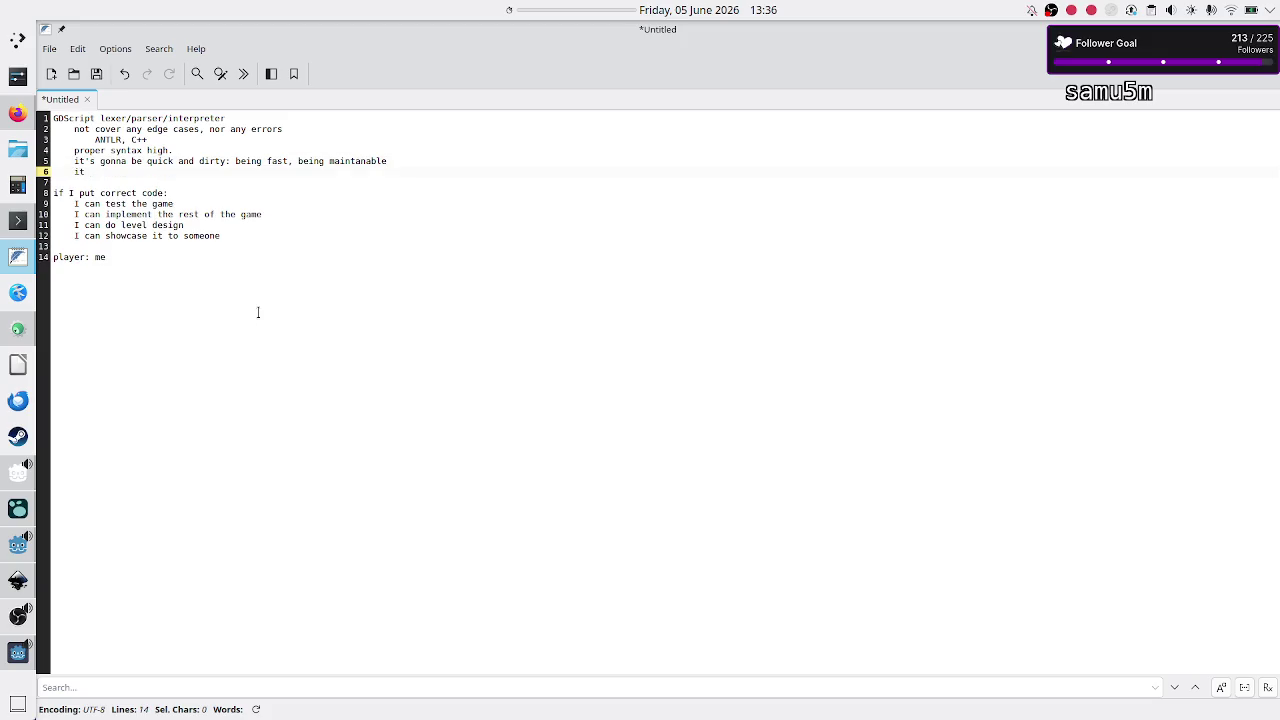
pyautogui.write("n't even had")
pyautogui.press('BackSpace')
pyautogui.write('ve to ')
pyautogui.write('be consistent ')
pyautogui.write('w/ the C+')
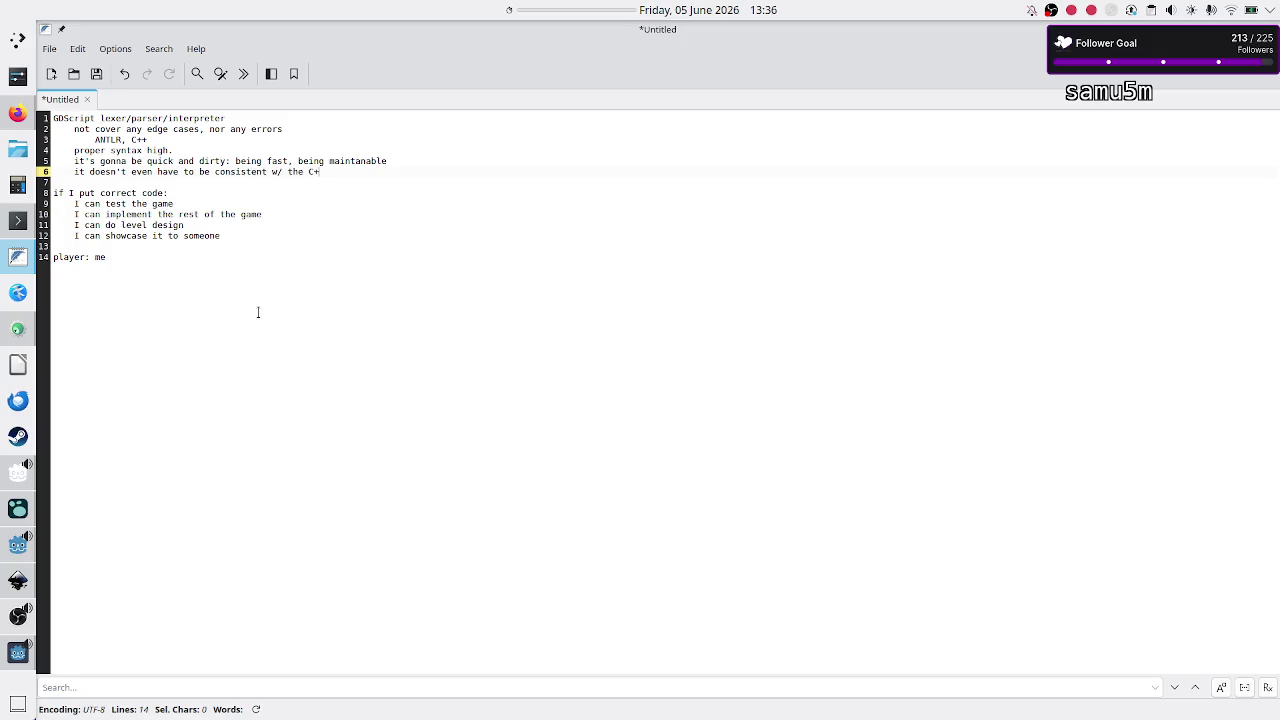
pyautogui.write('+ API')
# Step: Add a deeper line: 'gdscript to gdextension, gdext to ANTLR, ANTLR back to gdext, gdext back to gdscript'
pyautogui.press('Return')
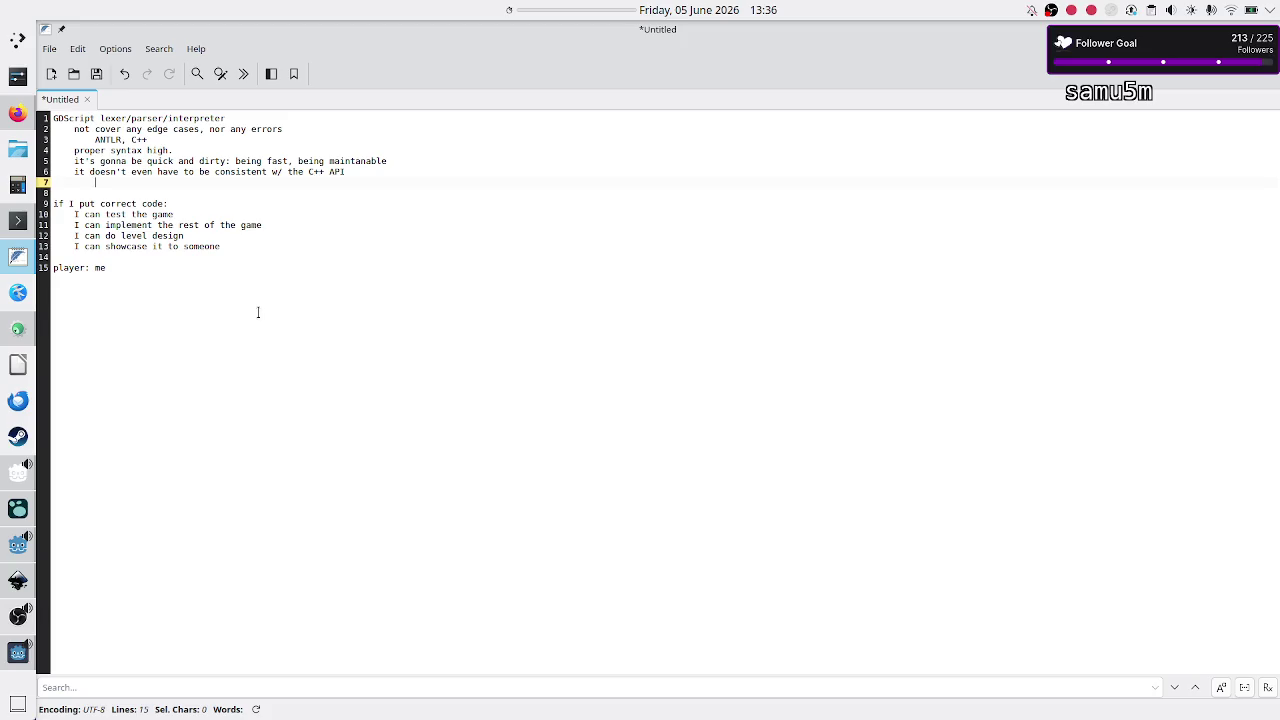
pyautogui.write('gdscript')
pyautogui.write(' to gdext')
pyautogui.write('ension, g')
pyautogui.write('dext')
pyautogui.write(' to ANTLR,')
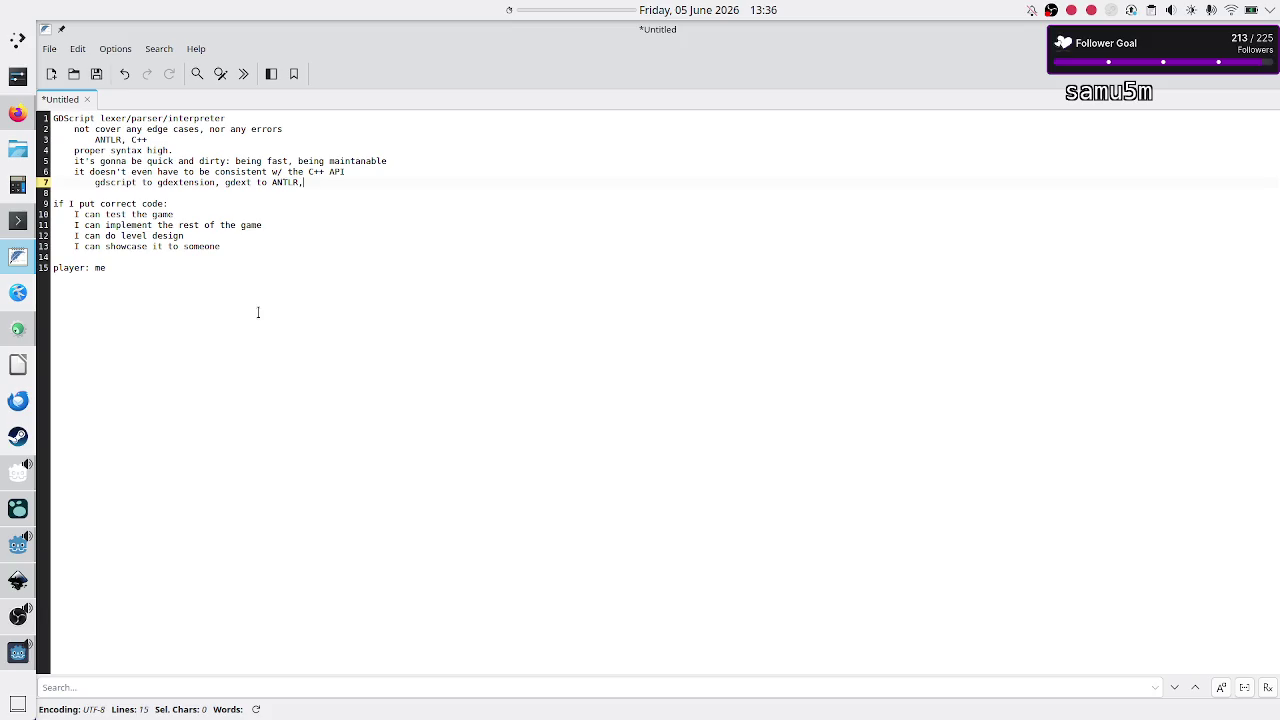
pyautogui.write(' ANTLR back ')
pyautogui.write('to gdext, ')
pyautogui.write('gdext ba')
pyautogui.write('ck to ')
pyautogui.write('gdscript')
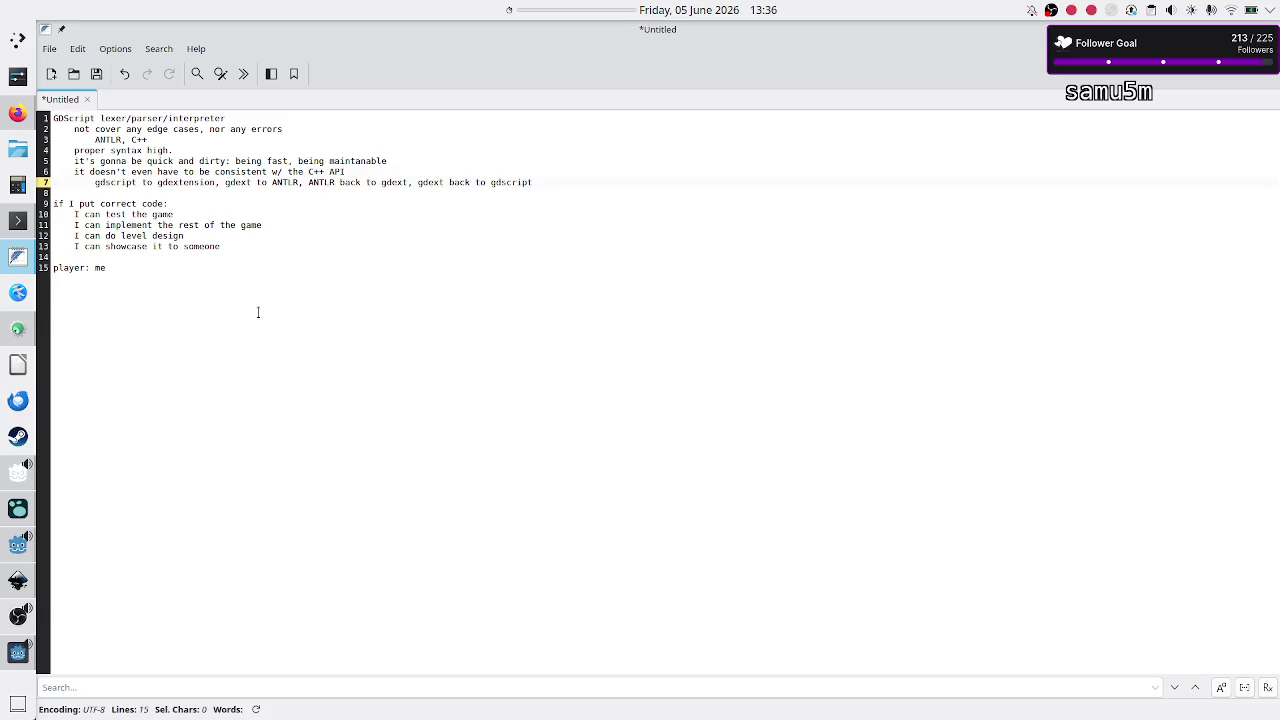
pyautogui.hotkey('shift', 'Home')
pyautogui.hotkey('shift', 'Home')
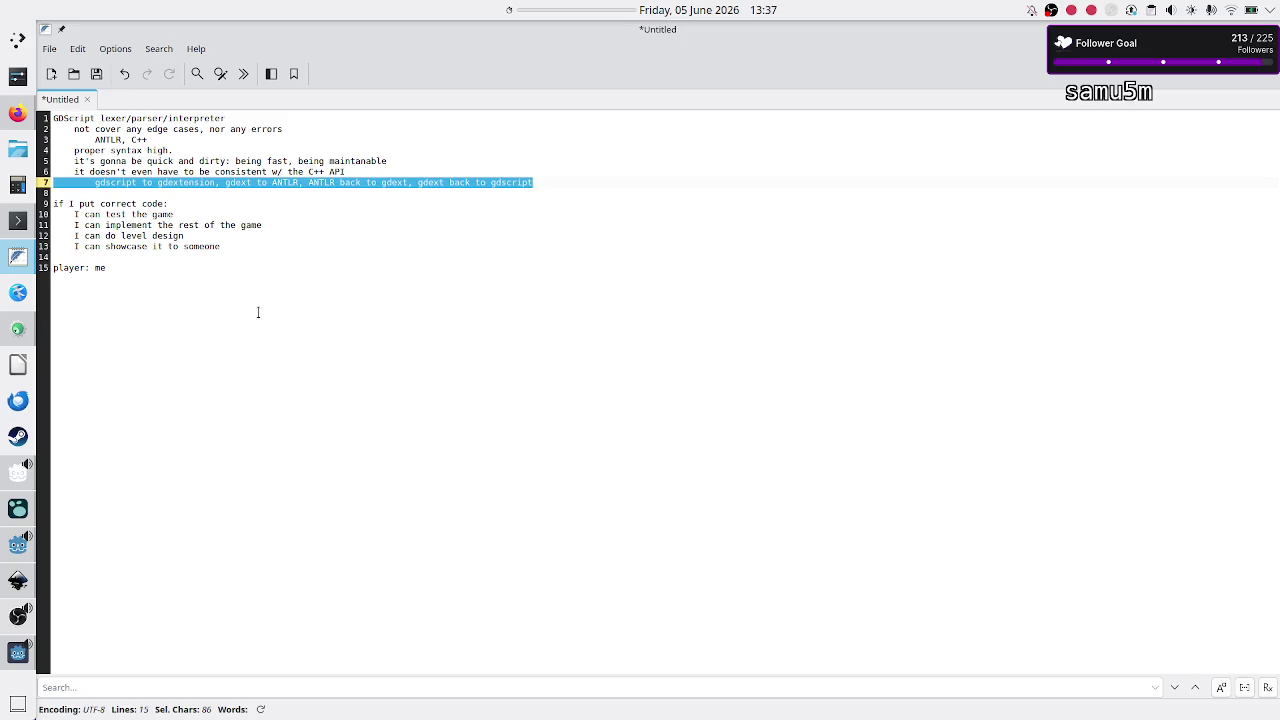
pyautogui.press('Left')
pyautogui.press('Left')
pyautogui.press('Right')
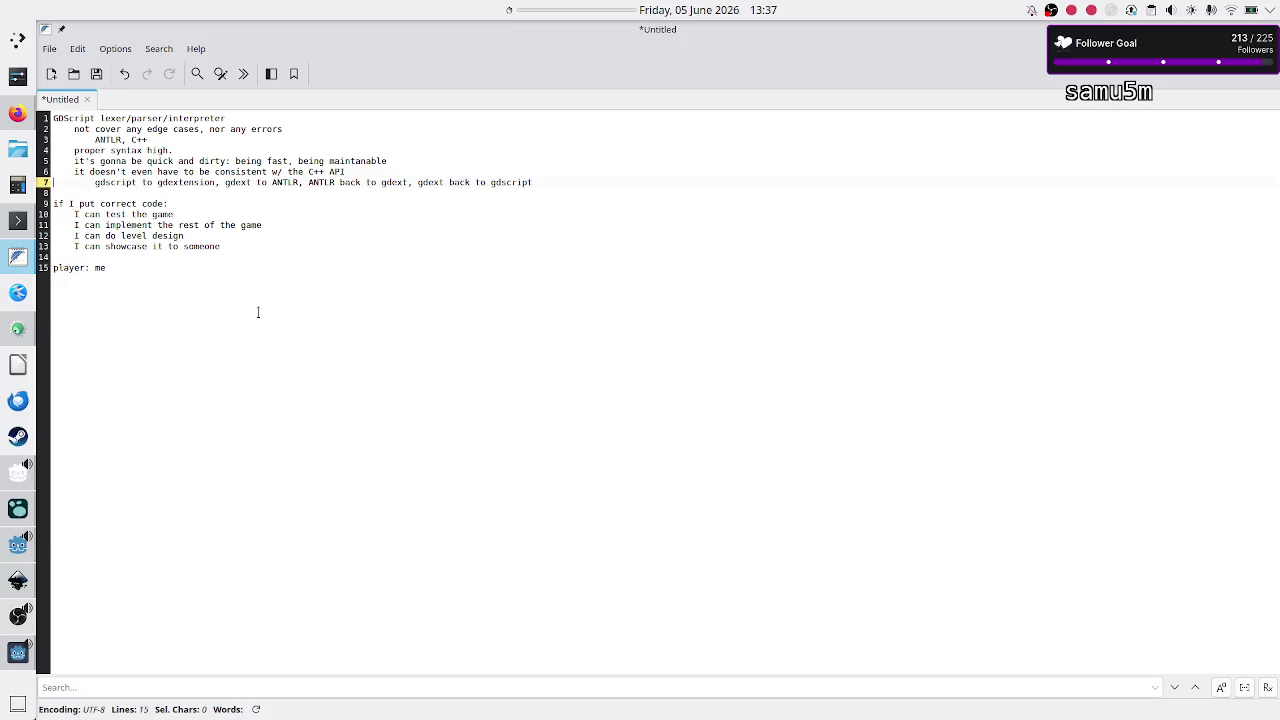
# Step: Below the round-trip line, write 'ONCE I REACH A TEST VERSION, I'm probably gonna throw all this GDScript code!'
pyautogui.press('End')
pyautogui.press('Return')
pyautogui.press('Return')
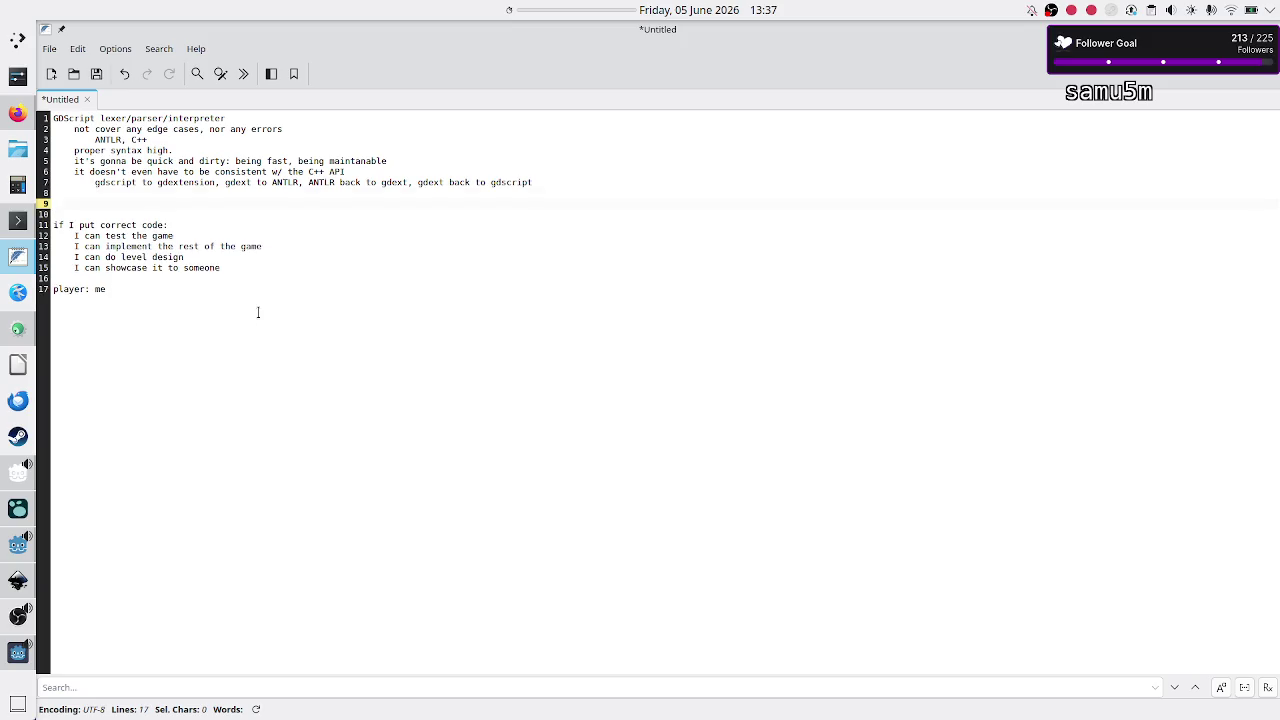
pyautogui.write('ONCE I ')
pyautogui.write('REACH A PU')
pyautogui.press('BackSpace')
pyautogui.press('BackSpace')
pyautogui.write('TEST VERSI')
pyautogui.write('ON, I')
pyautogui.write("'m PRO")
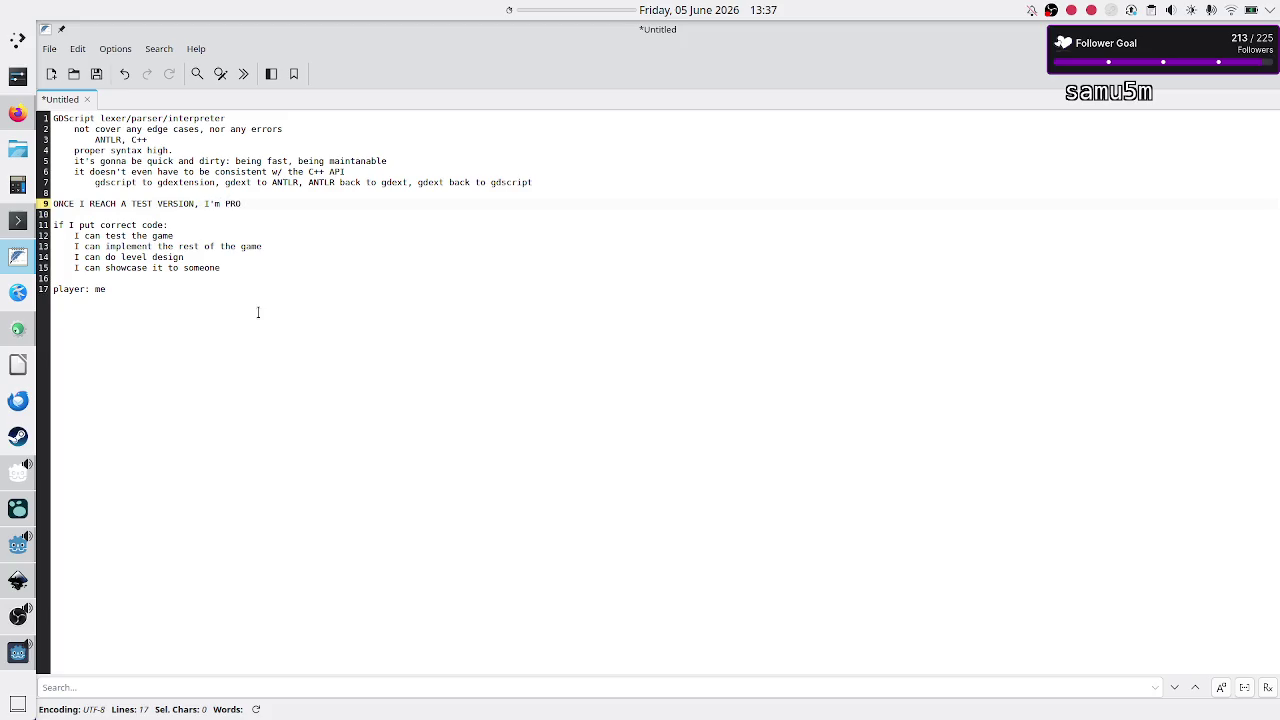
pyautogui.press('BackSpace')
pyautogui.press('BackSpace')
pyautogui.write('probably')
pyautogui.write(' gonna throw ')
pyautogui.write('all this GDScript cod')
pyautogui.write('e')
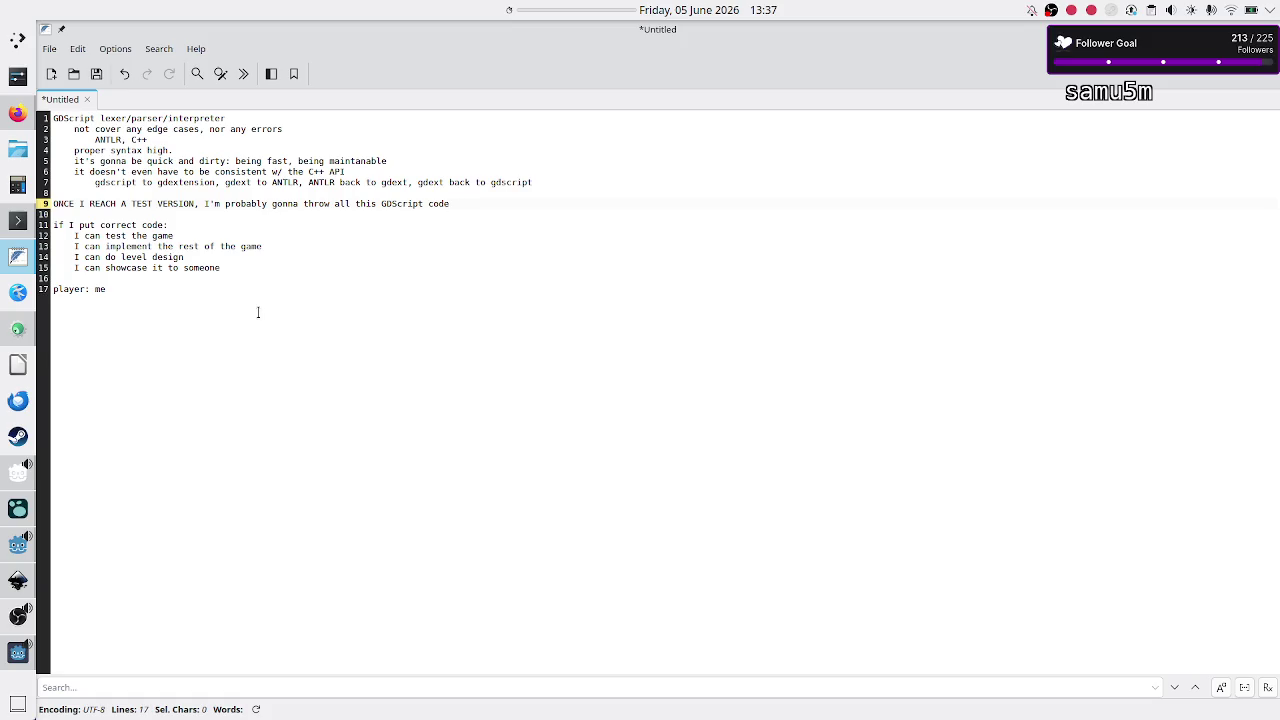
pyautogui.write('!')
pyautogui.press('Return')
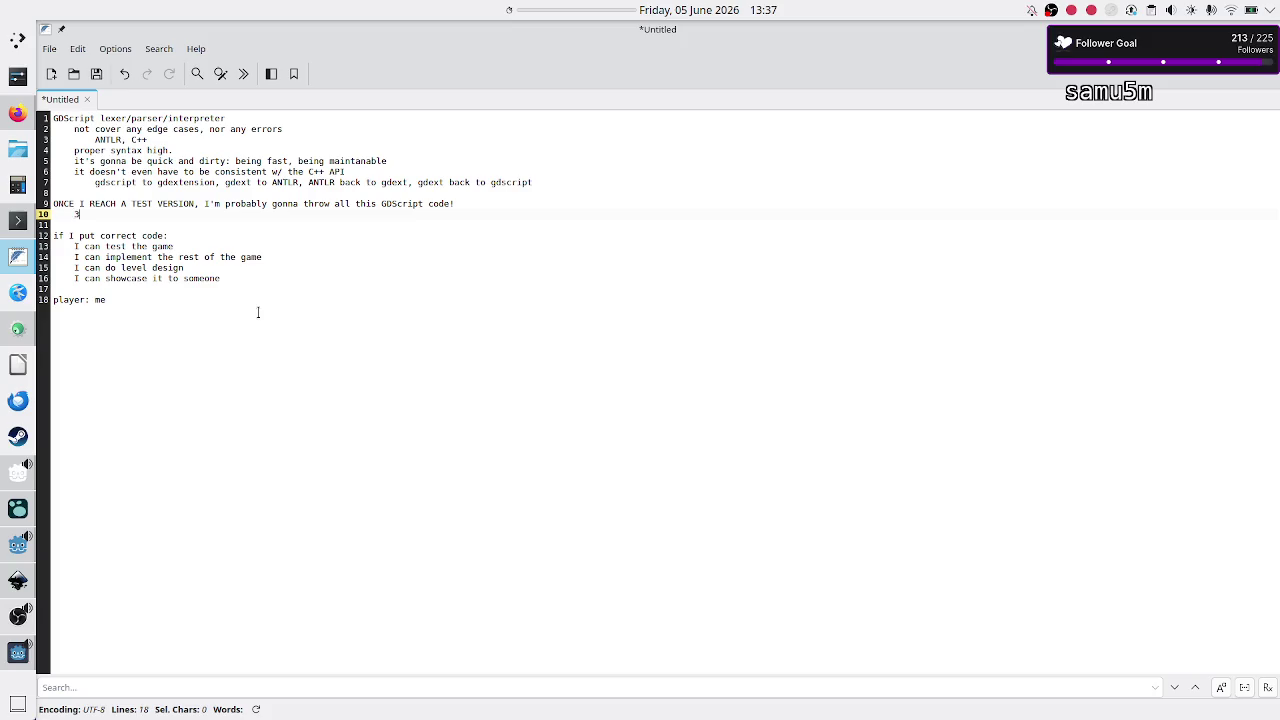
# Step: Change the '3-4 days' estimate to 'week' and add '4 months: prototyping was super slow'
pyautogui.write('-4 days')
pyautogui.press('BackSpace')
pyautogui.press('BackSpace')
pyautogui.press('BackSpace')
pyautogui.write('week')
pyautogui.press('Down')
pyautogui.press('Down')
pyautogui.press('Down')
pyautogui.press('Up')
pyautogui.press('Up')
pyautogui.press('Up')
pyautogui.press('Up')
pyautogui.press('Up')
pyautogui.press('Up')
pyautogui.press('Up')
pyautogui.press('Return')
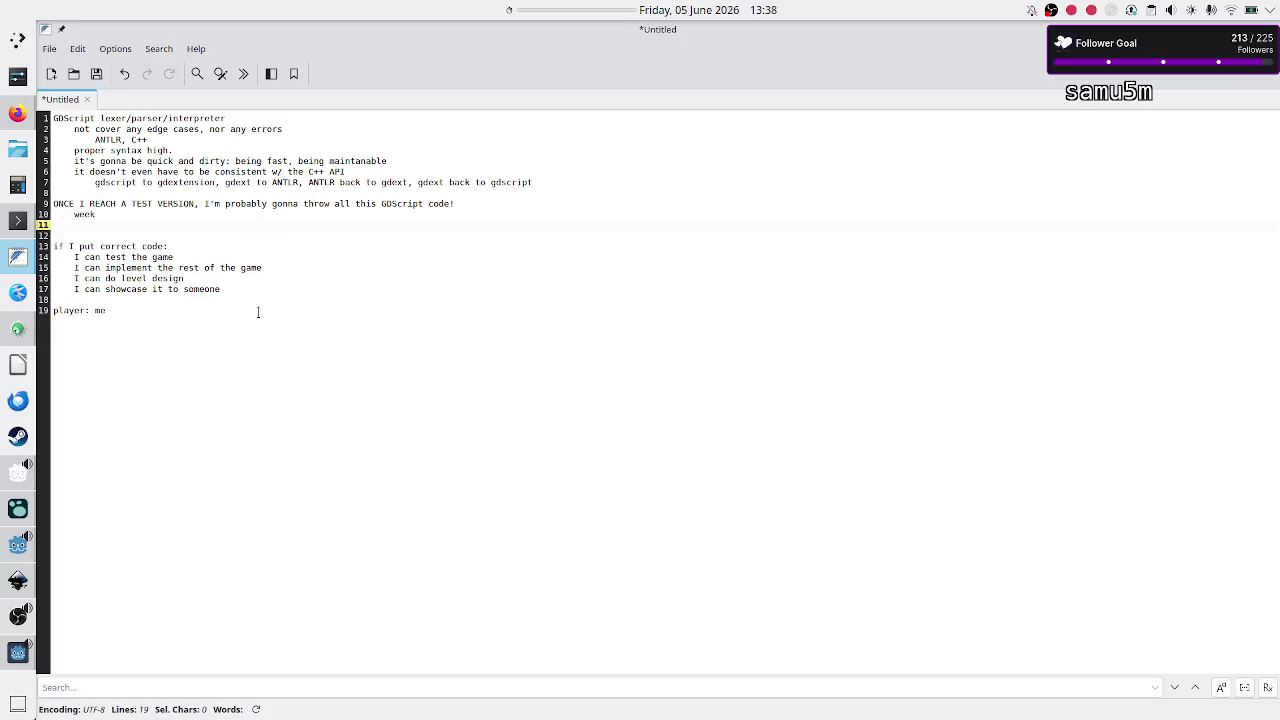
pyautogui.write('onths:')
pyautogui.write('proto')
pyautogui.write('typing was su')
pyautogui.write('per slow')
pyautogui.press('Up')
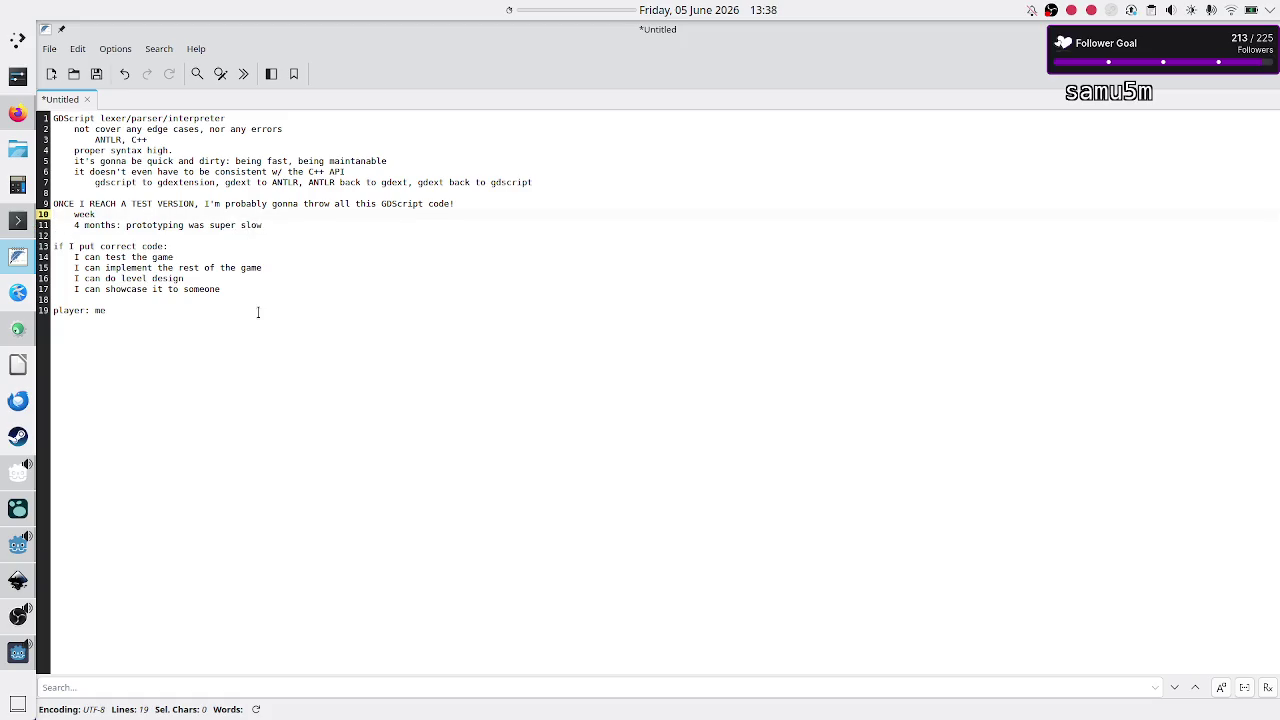
pyautogui.hotkey('shift', 'Home')
pyautogui.press('Down')
pyautogui.press('Down')
pyautogui.press('Down')
# Step: Check the Discord stream schedule, then return to Godot's level_selection.gd at the change_scene_to_file call
pyautogui.hotkey('alt', 'Tab')
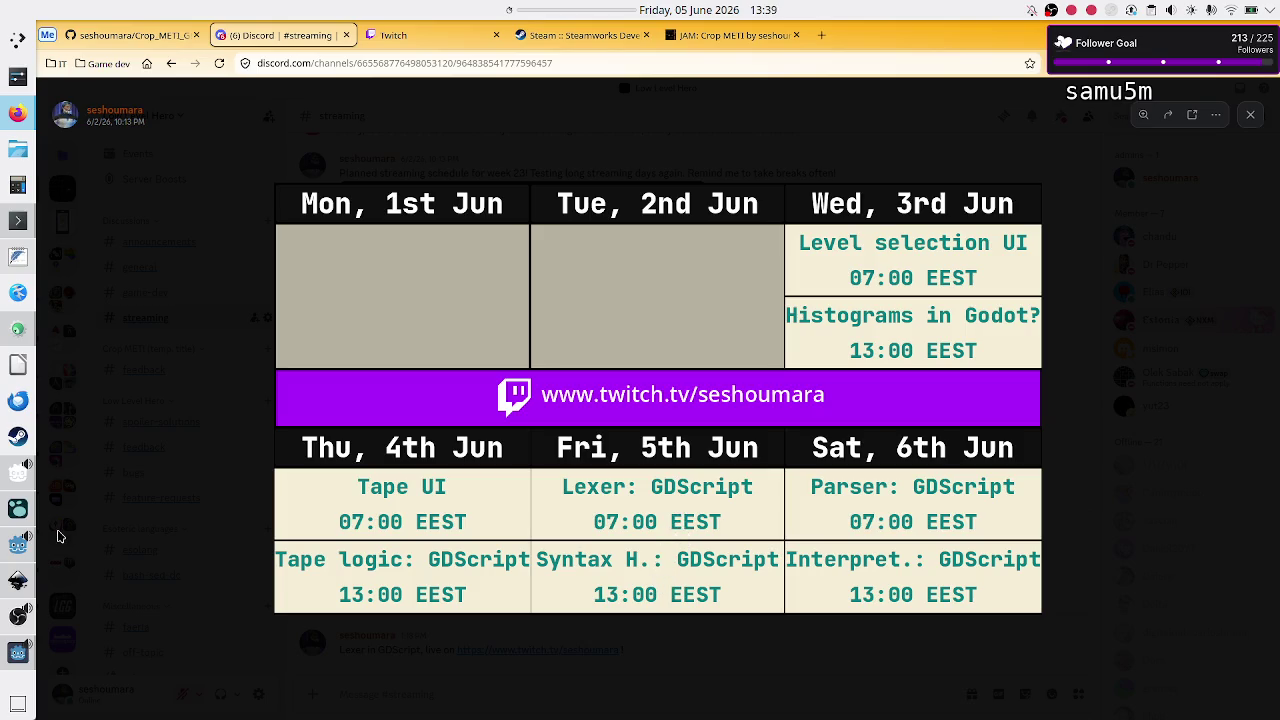
pyautogui.click(5, 540)
pyautogui.click(581, 226)
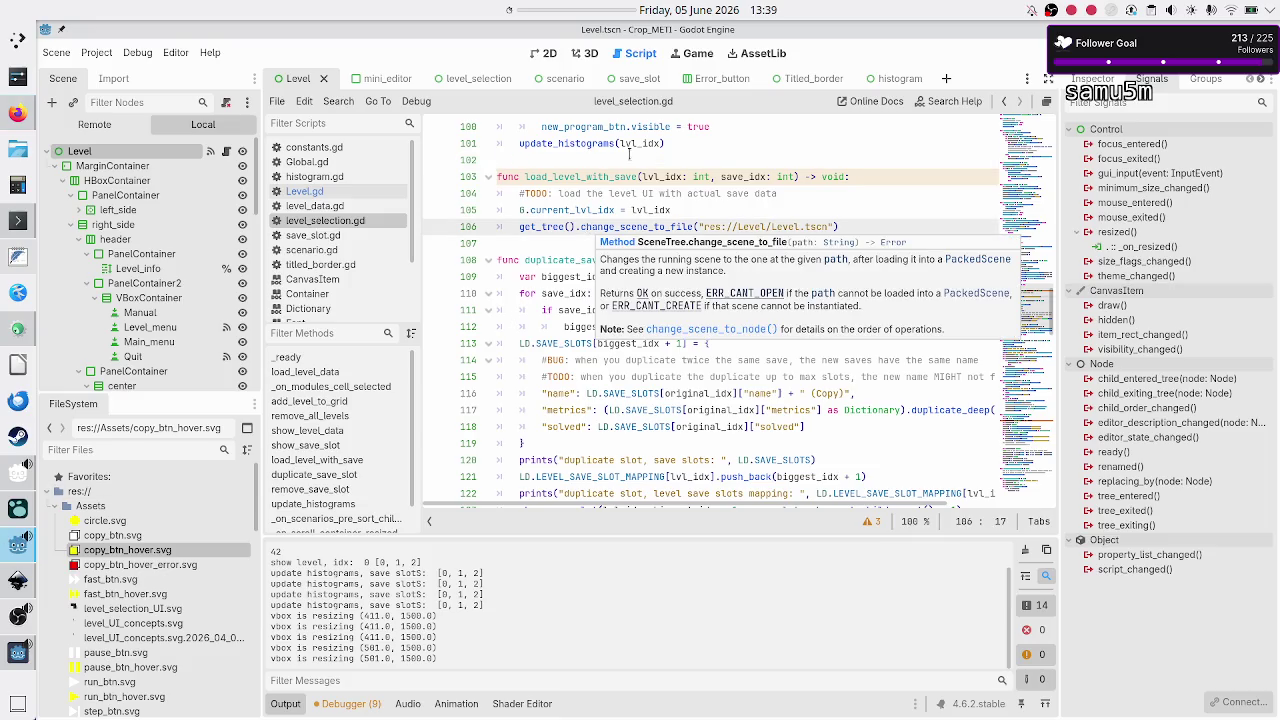
# Step: Close the histogram, Error_button, save_slot, scenario, level_selection and mini_editor scene tabs
pyautogui.click(899, 79)
pyautogui.click(916, 80)
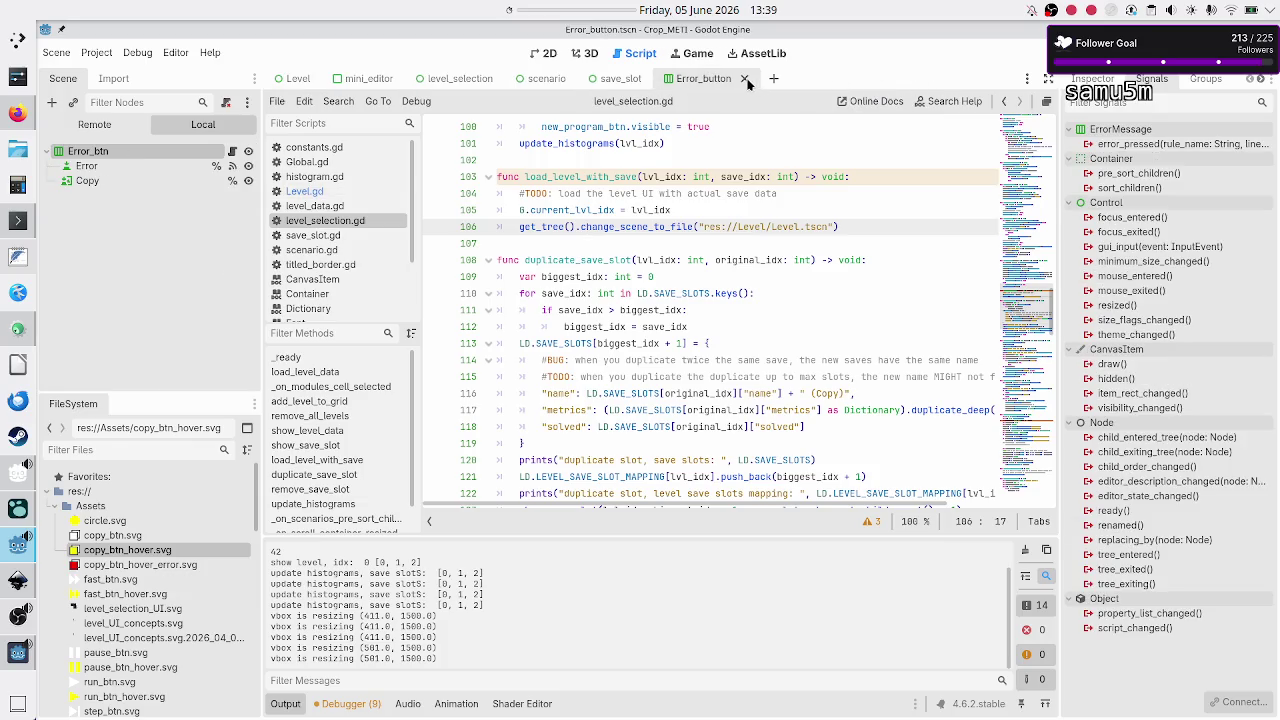
pyautogui.click(744, 79)
pyautogui.click(655, 80)
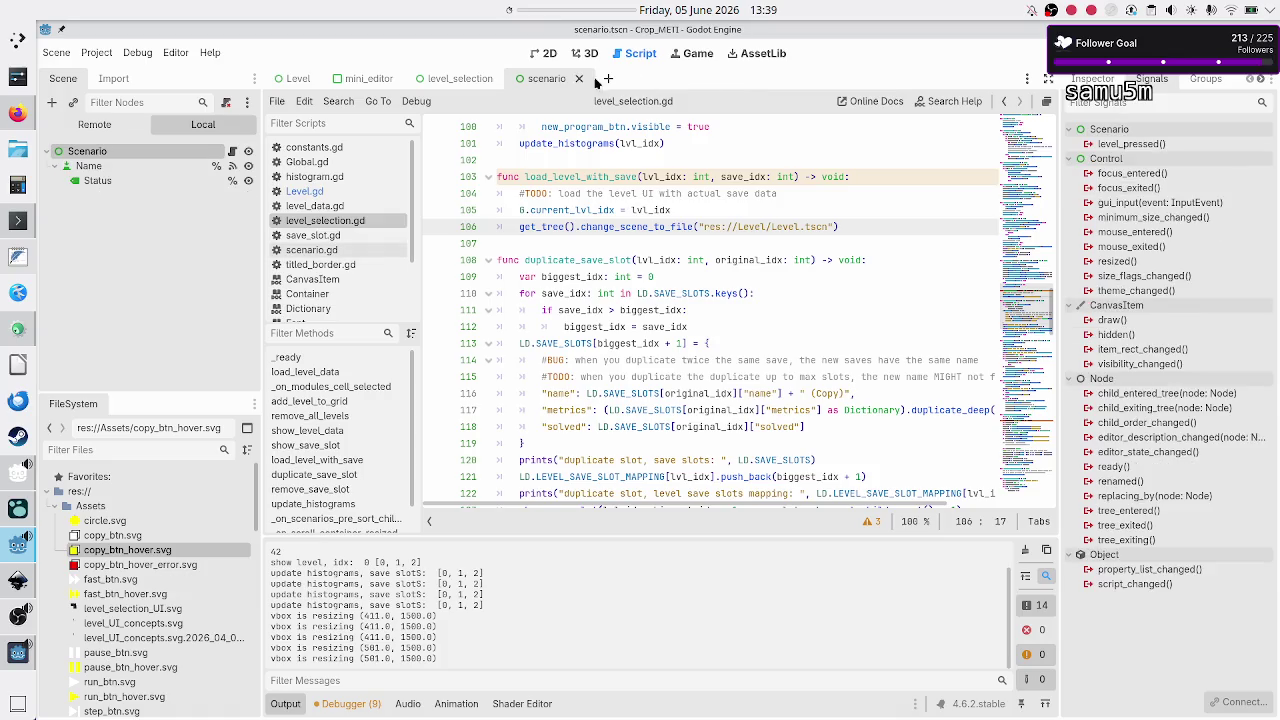
pyautogui.click(590, 79)
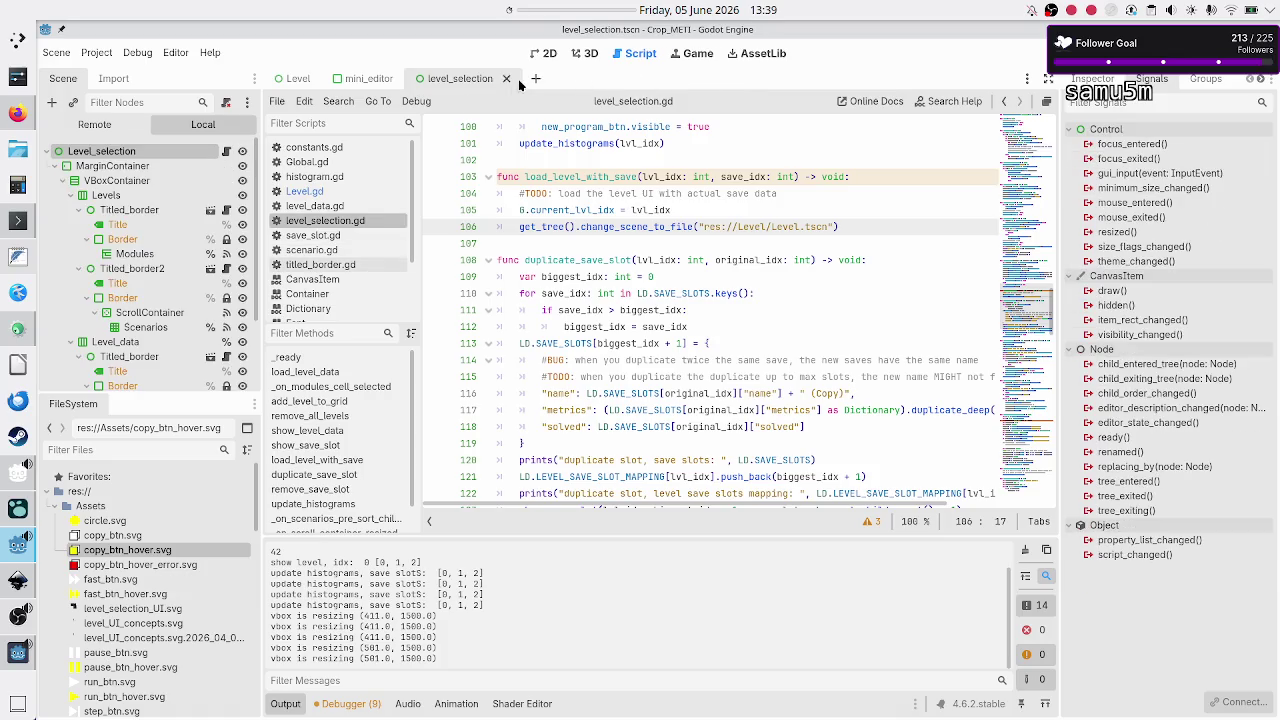
pyautogui.click(506, 78)
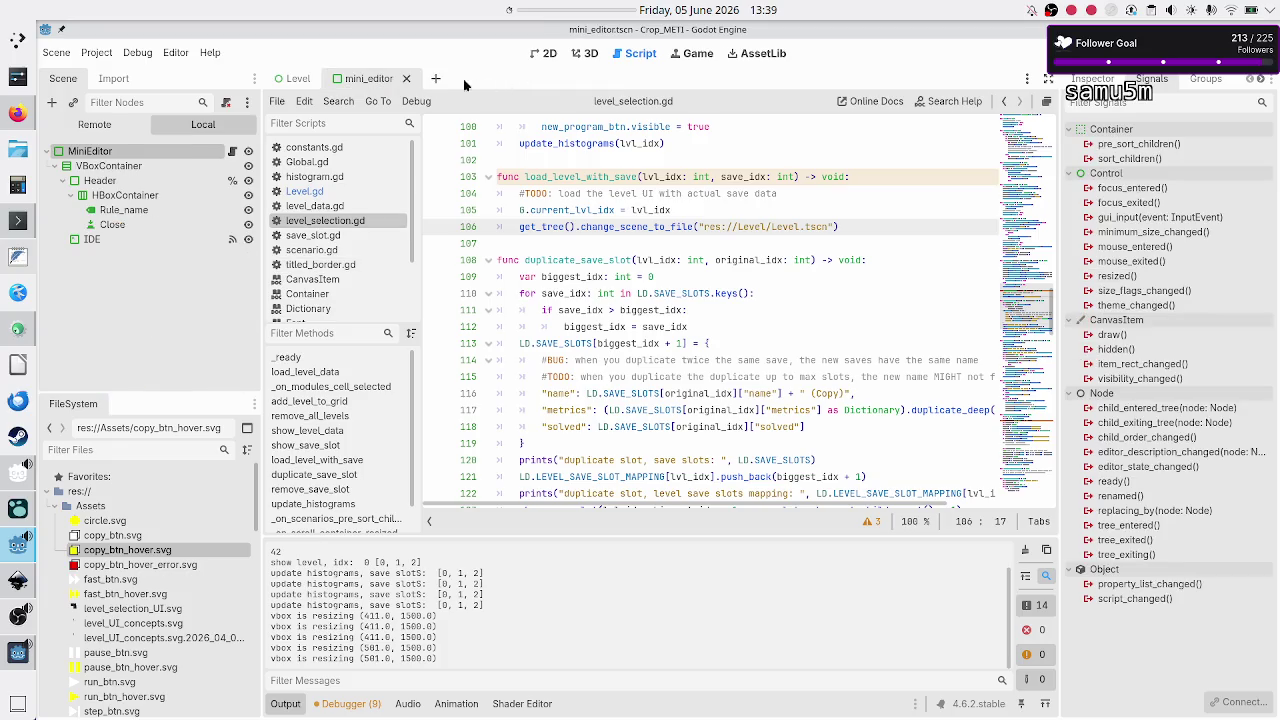
pyautogui.click(406, 79)
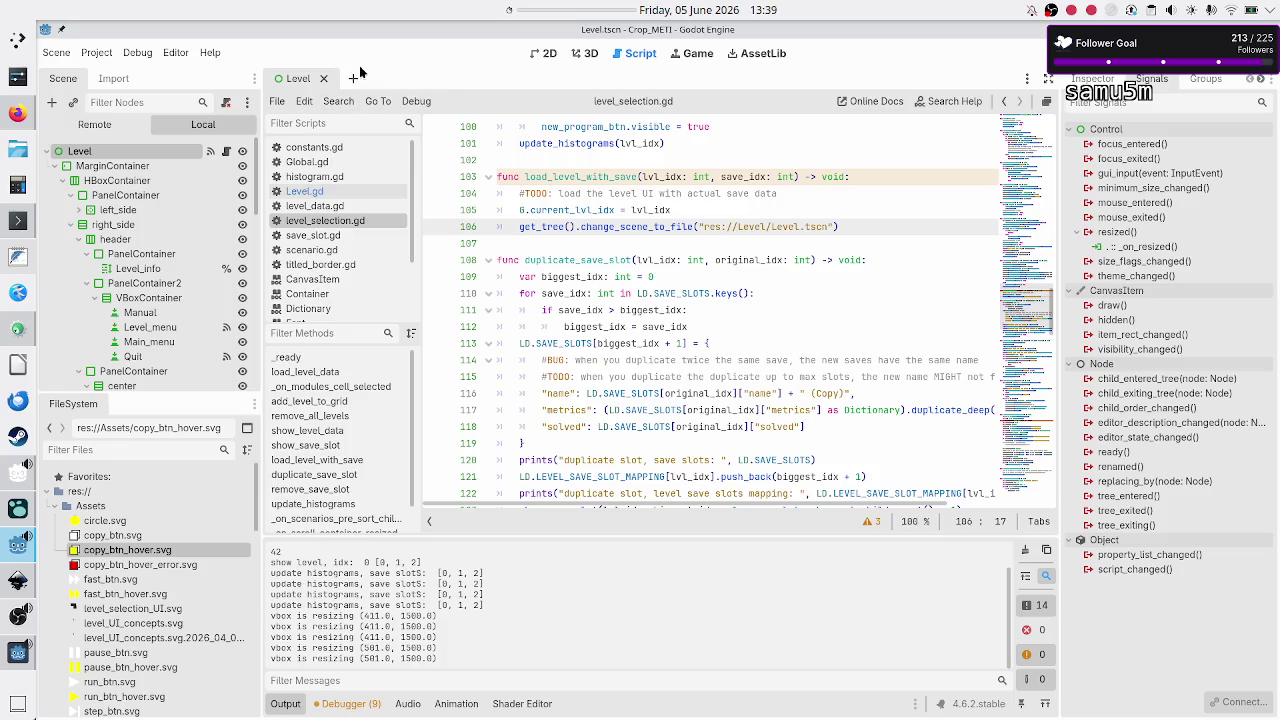
# Step: Close the remaining Level scene tab
pyautogui.click(538, 170)
pyautogui.click(561, 160)
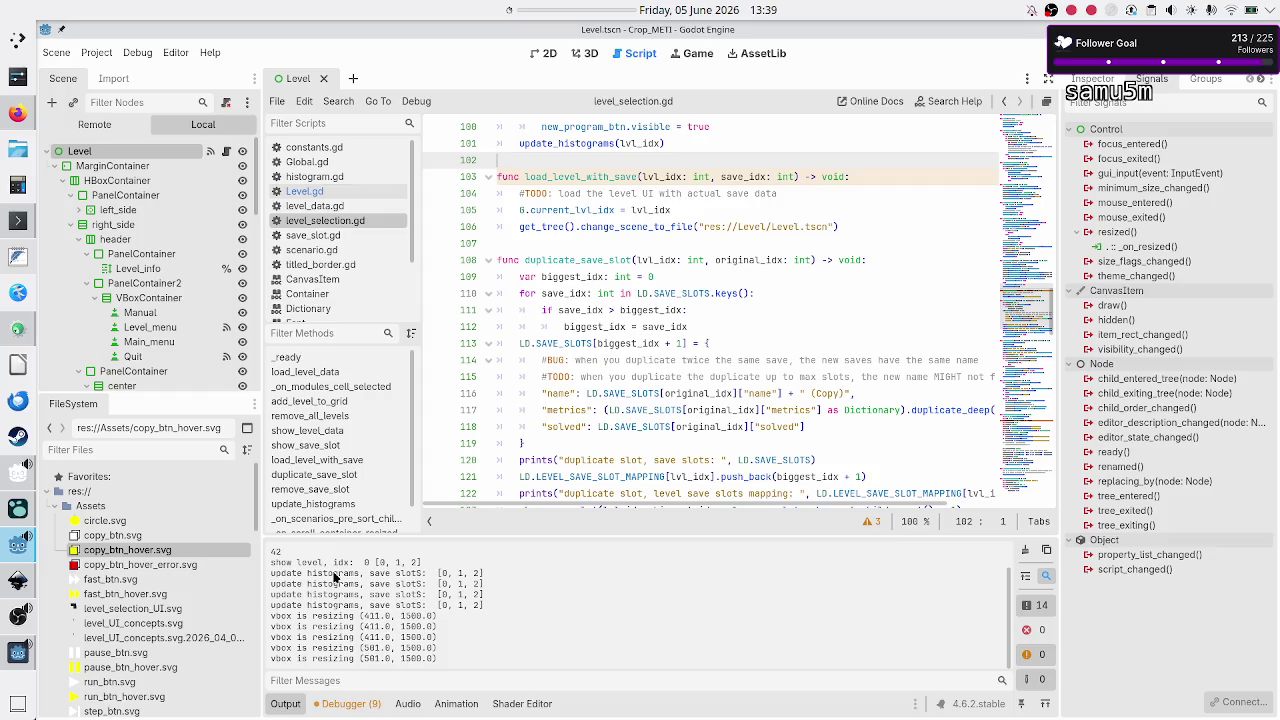
pyautogui.moveTo(335, 576); pyautogui.dragTo(441, 649)
pyautogui.click(441, 649)
pyautogui.click(324, 79)
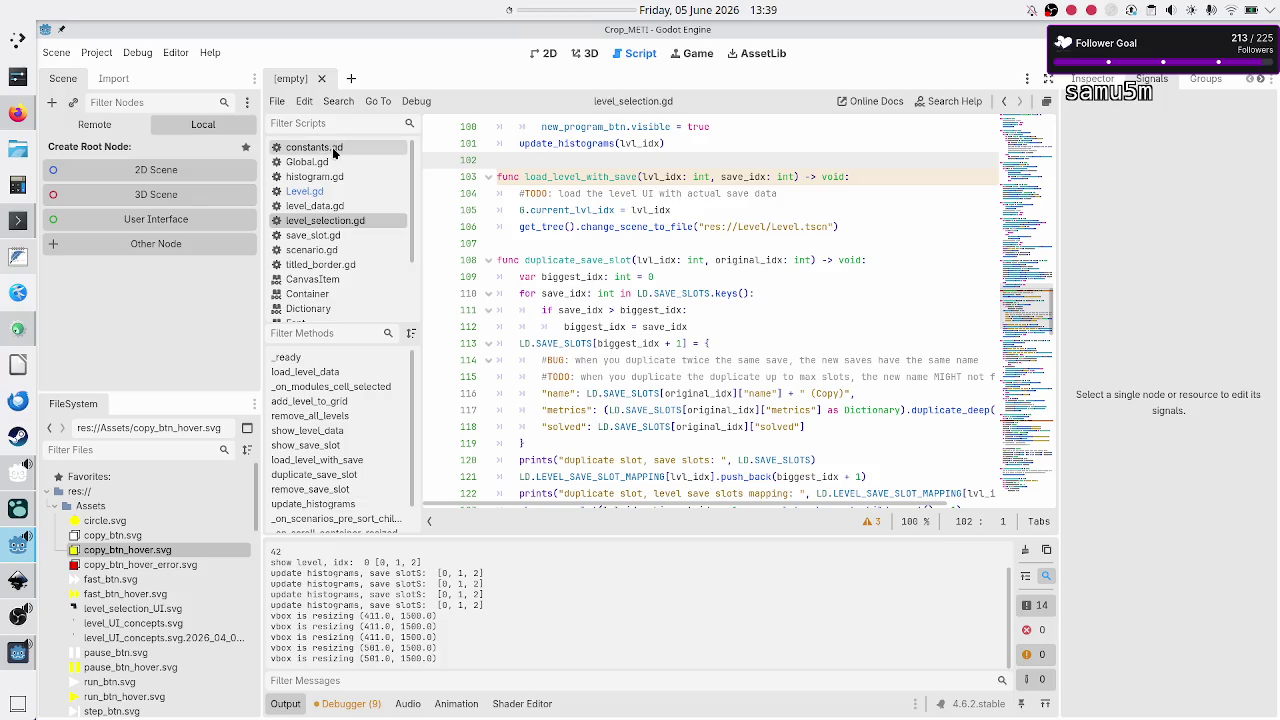
# Step: Close every open script, including constants.gd, with the script editor's File > Close All
pyautogui.click(334, 148)
pyautogui.click(276, 103)
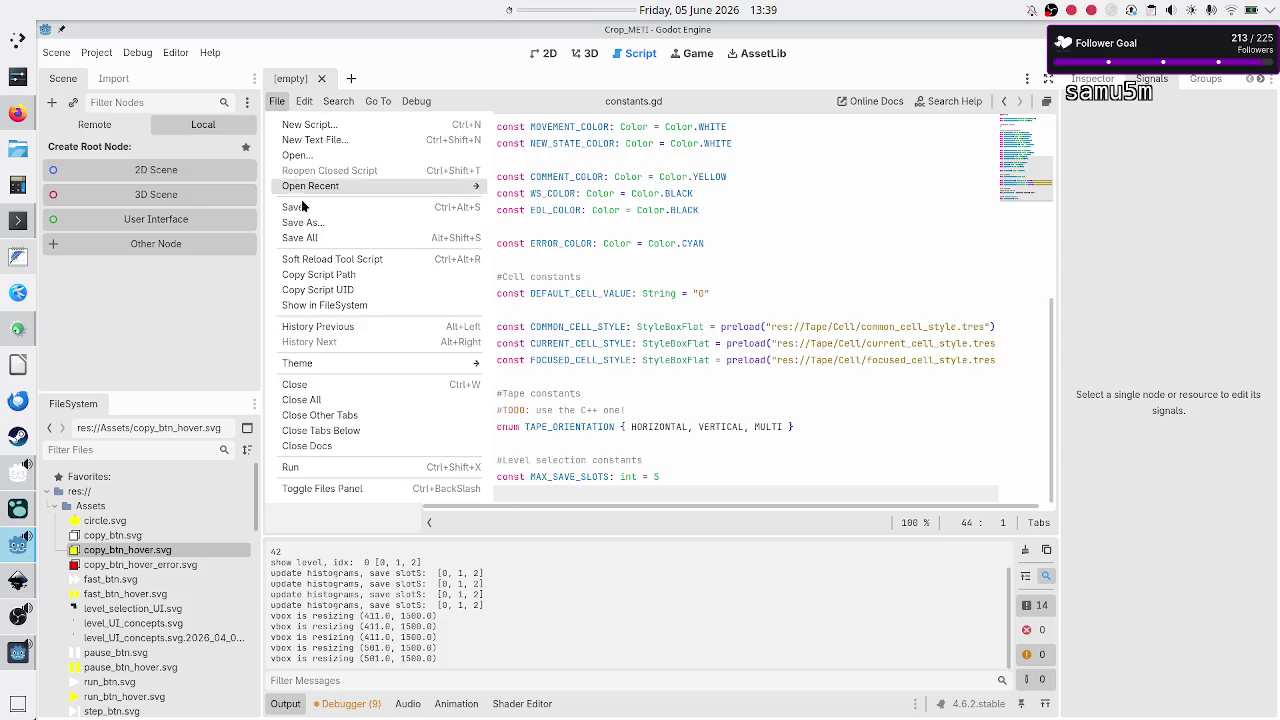
pyautogui.click(325, 399)
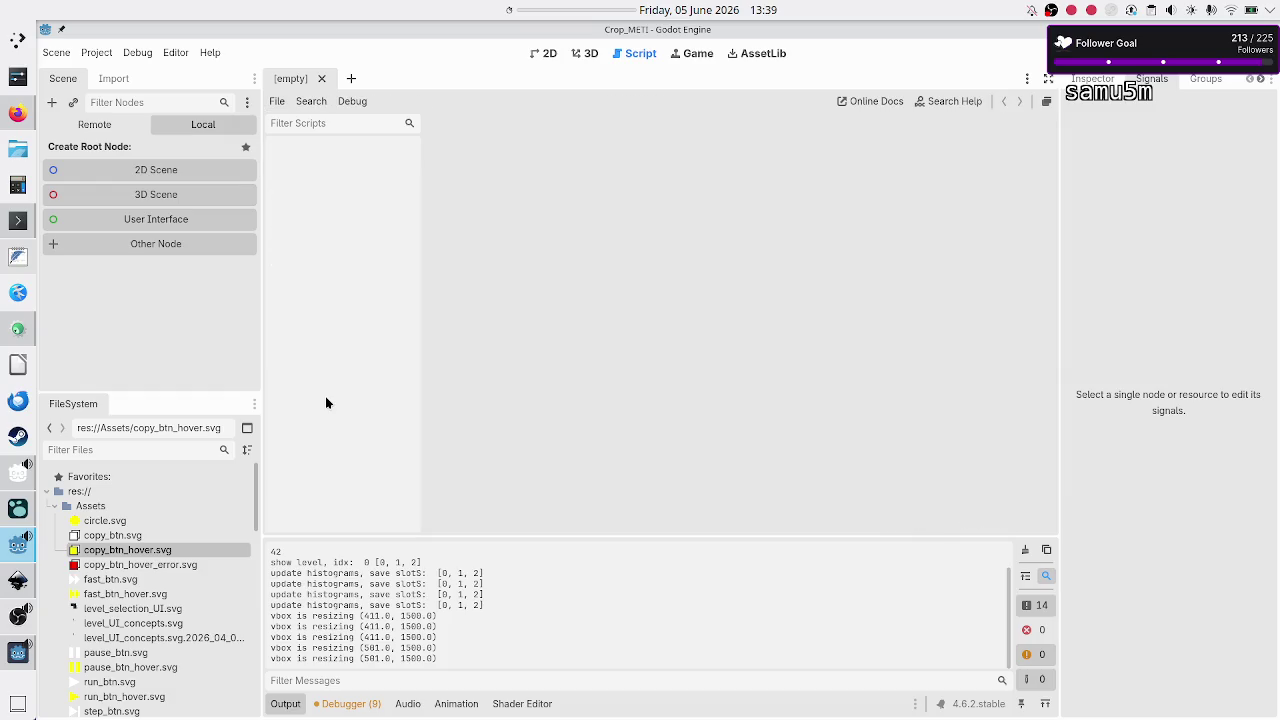
# Step: Collapse the Assets, Experiments, Global, Level and Main_menu folders, then select res://
pyautogui.click(56, 507)
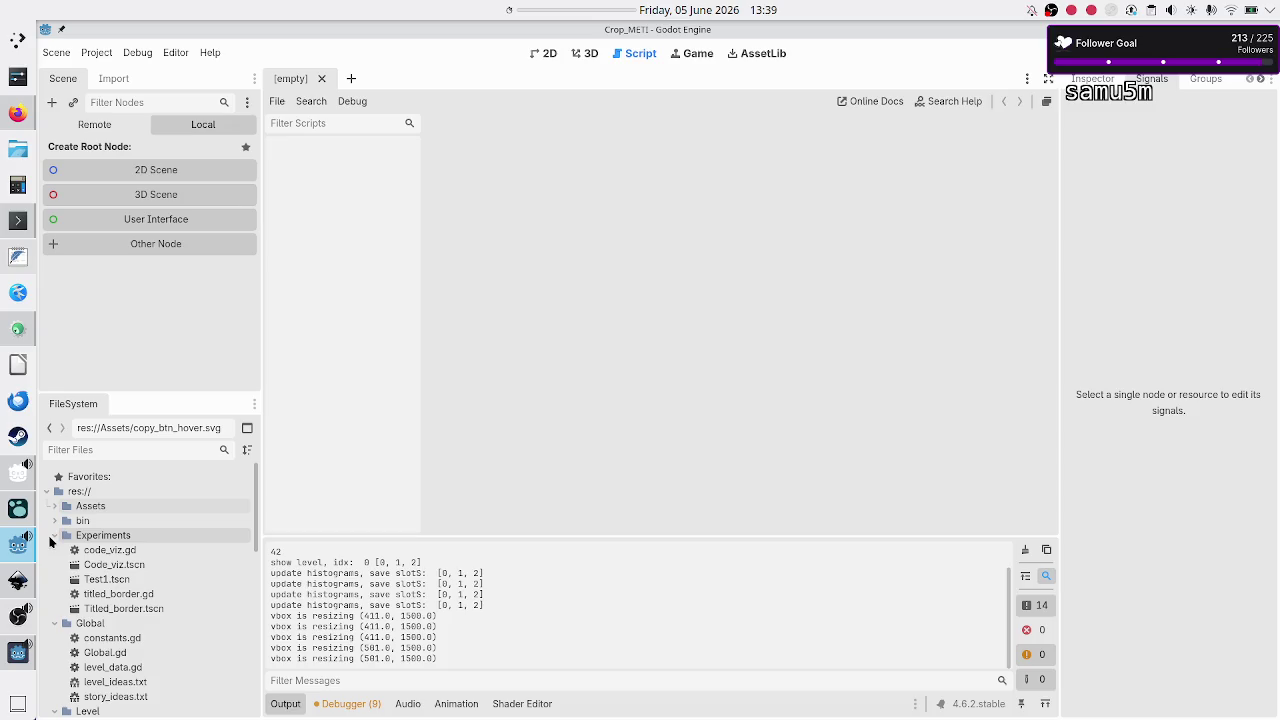
pyautogui.click(55, 536)
pyautogui.click(55, 550)
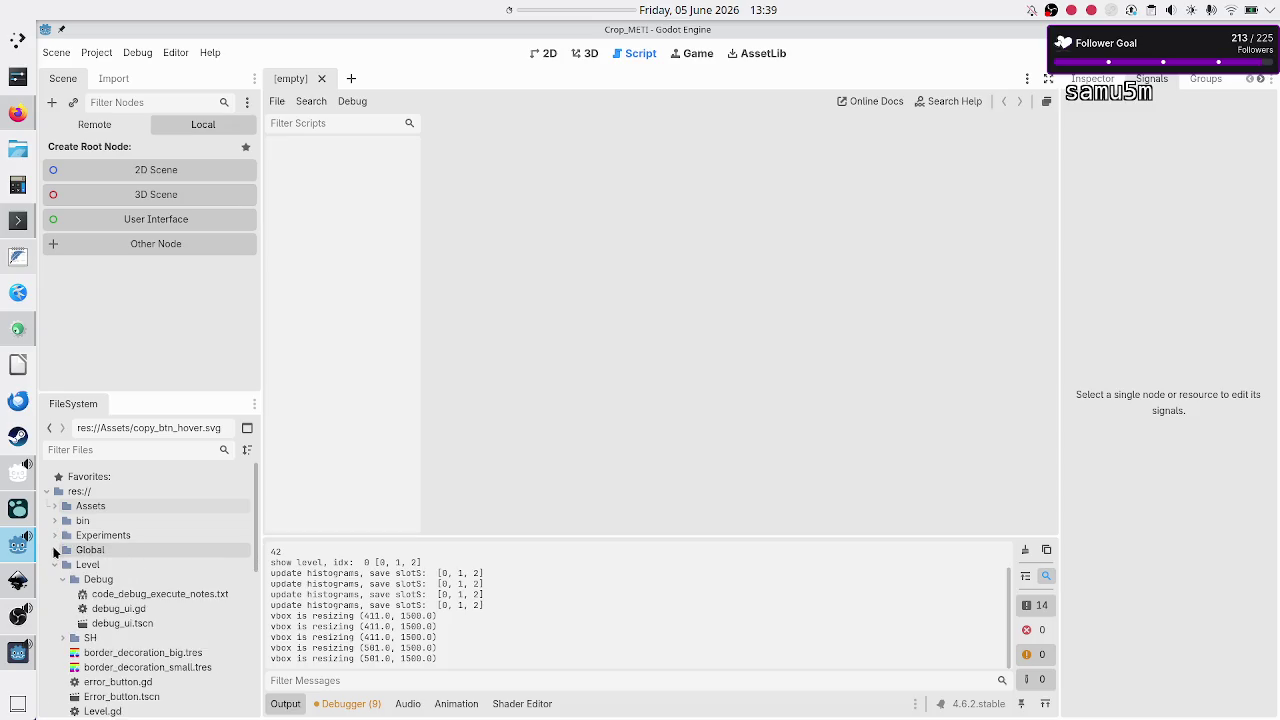
pyautogui.click(55, 565)
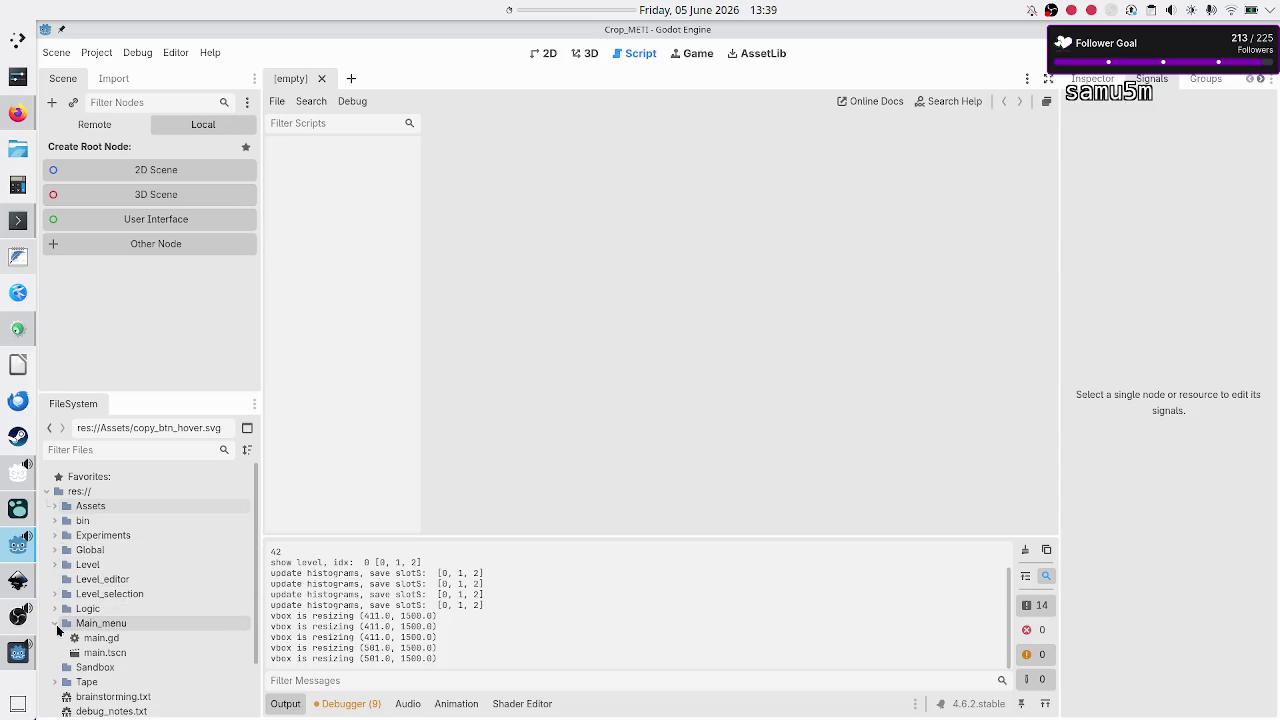
pyautogui.click(56, 624)
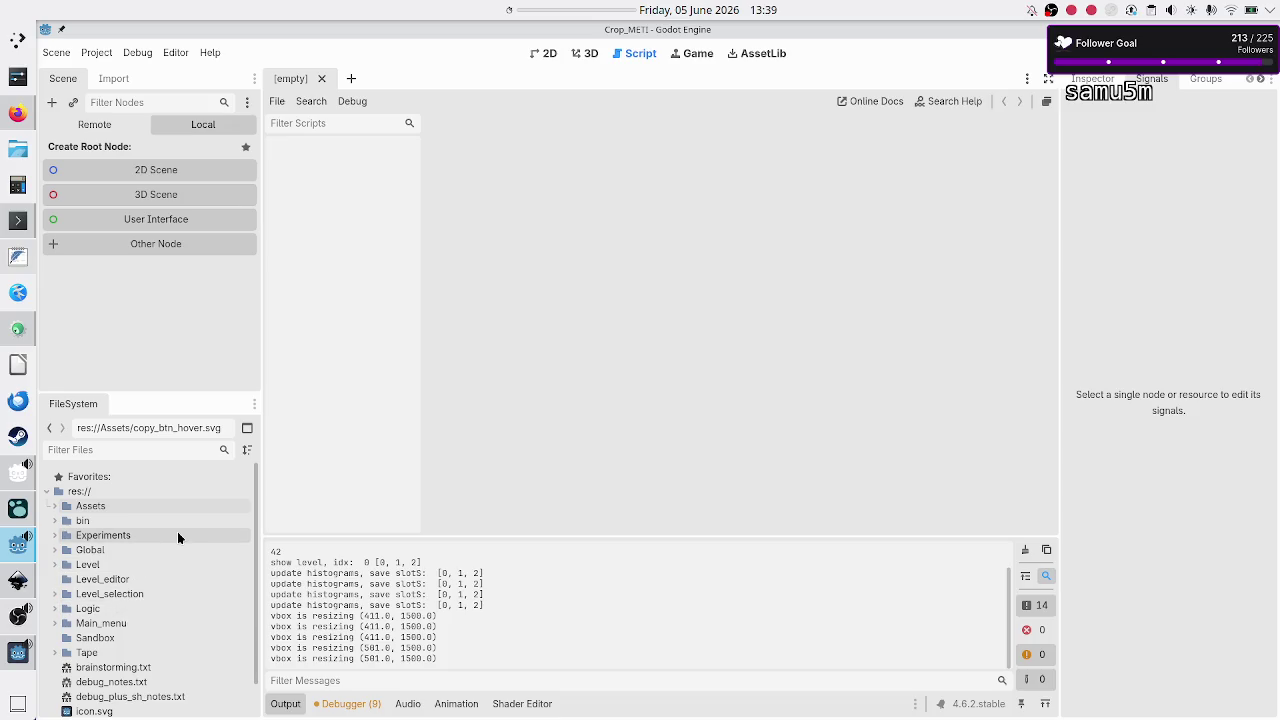
pyautogui.click(108, 491)
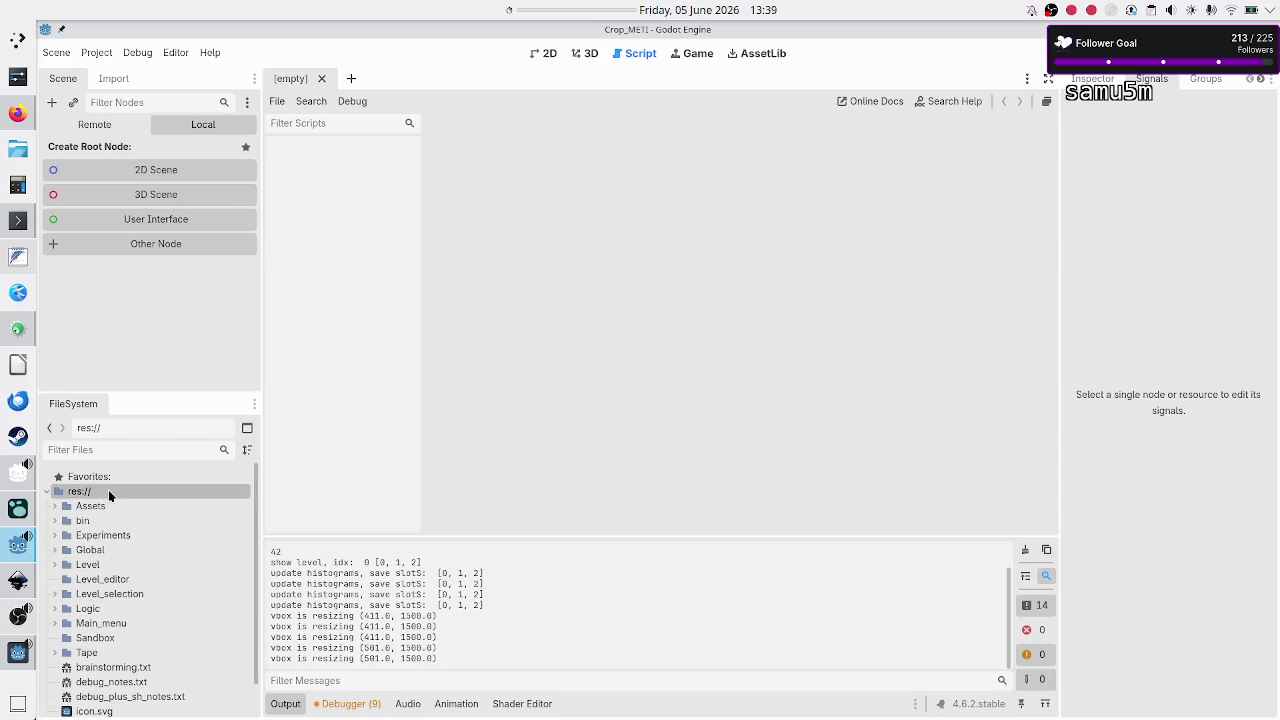
# Step: Create a folder named Interpreter directly under res:// in the FileSystem dock
pyautogui.rightClick(108, 491)
pyautogui.moveTo(208, 503)
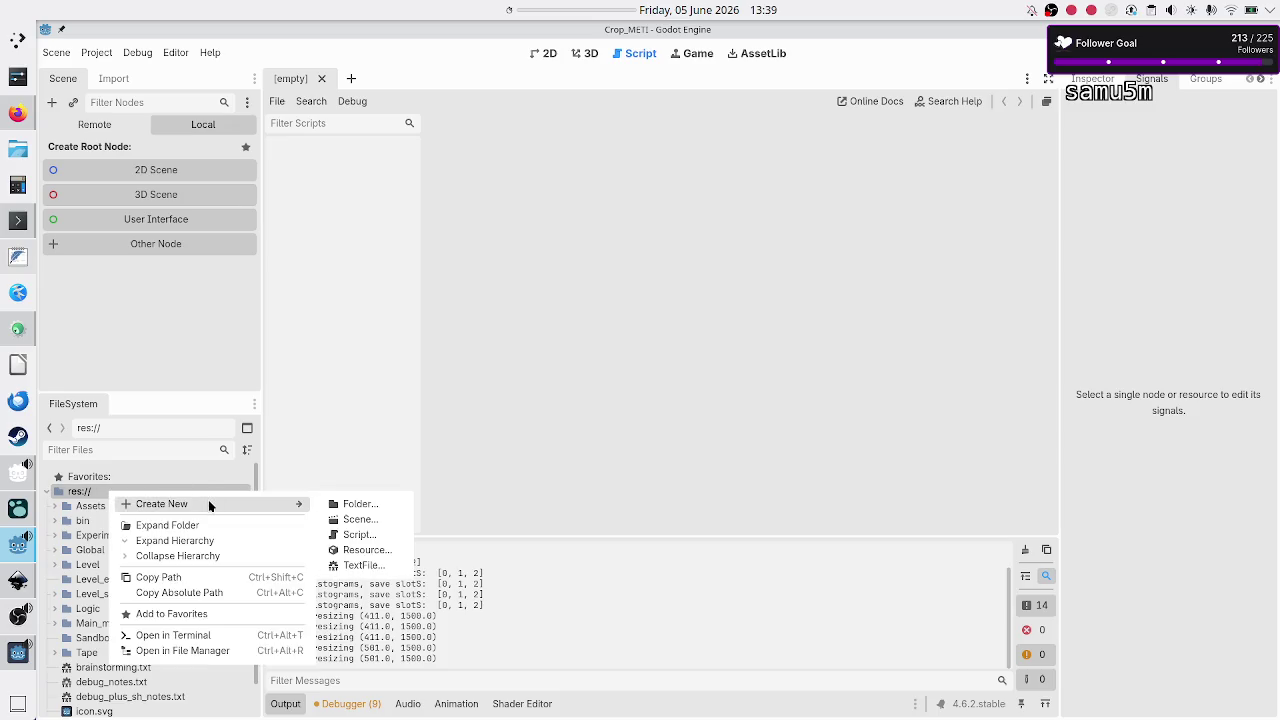
pyautogui.click(348, 509)
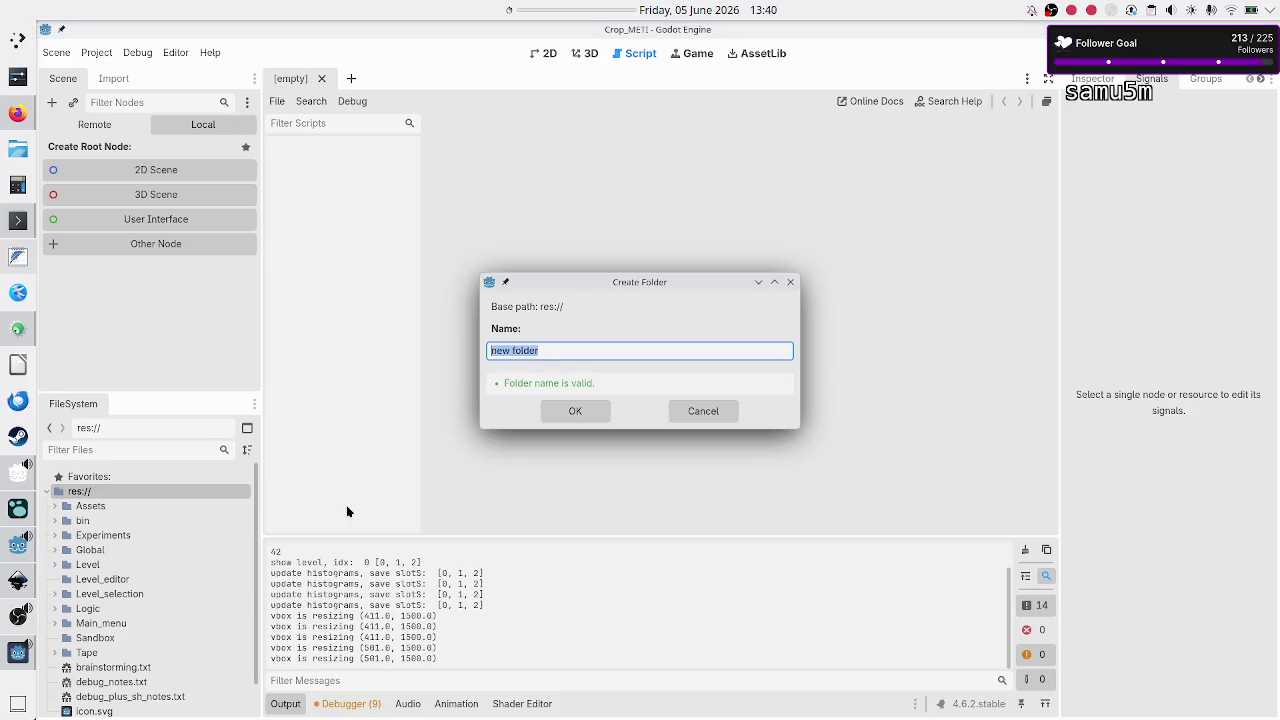
pyautogui.write('lev')
pyautogui.press('BackSpace')
pyautogui.press('BackSpace')
pyautogui.write('nterprete')
pyautogui.click(578, 413)
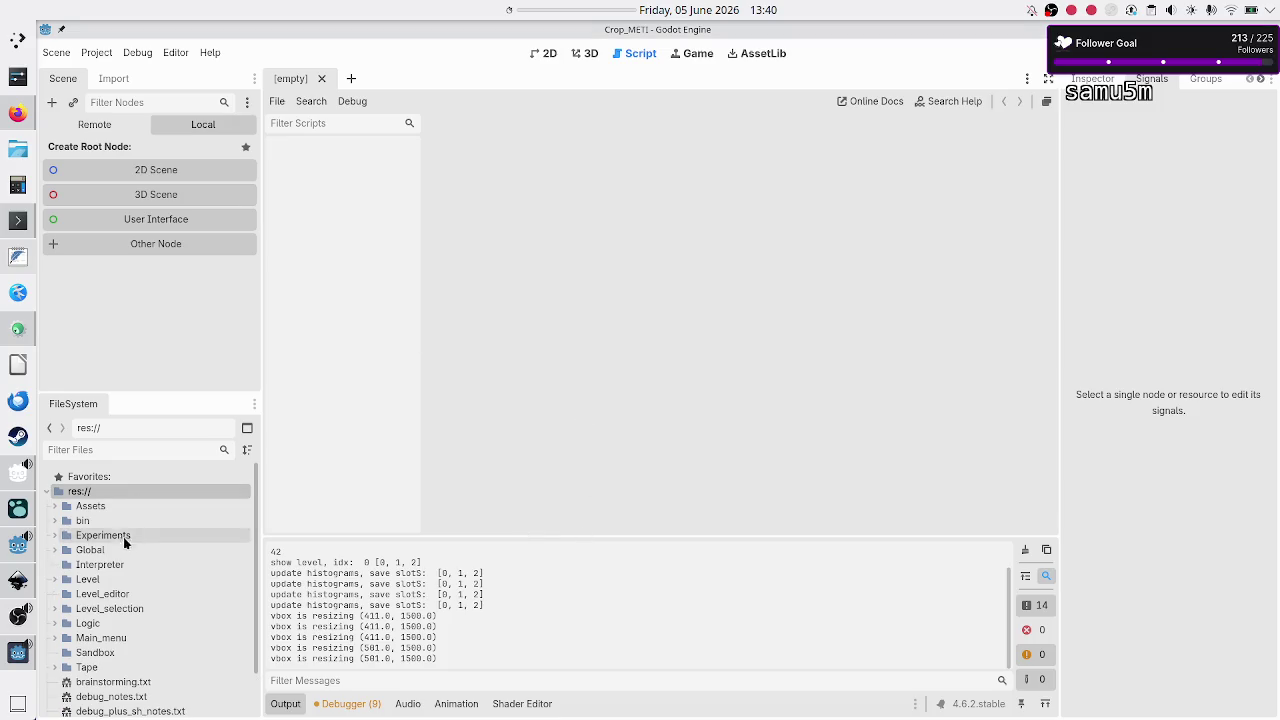
# Step: Create the script res://Interpreter/Lexer.gd and place the cursor in its template code
pyautogui.click(106, 566)
pyautogui.rightClick(106, 566)
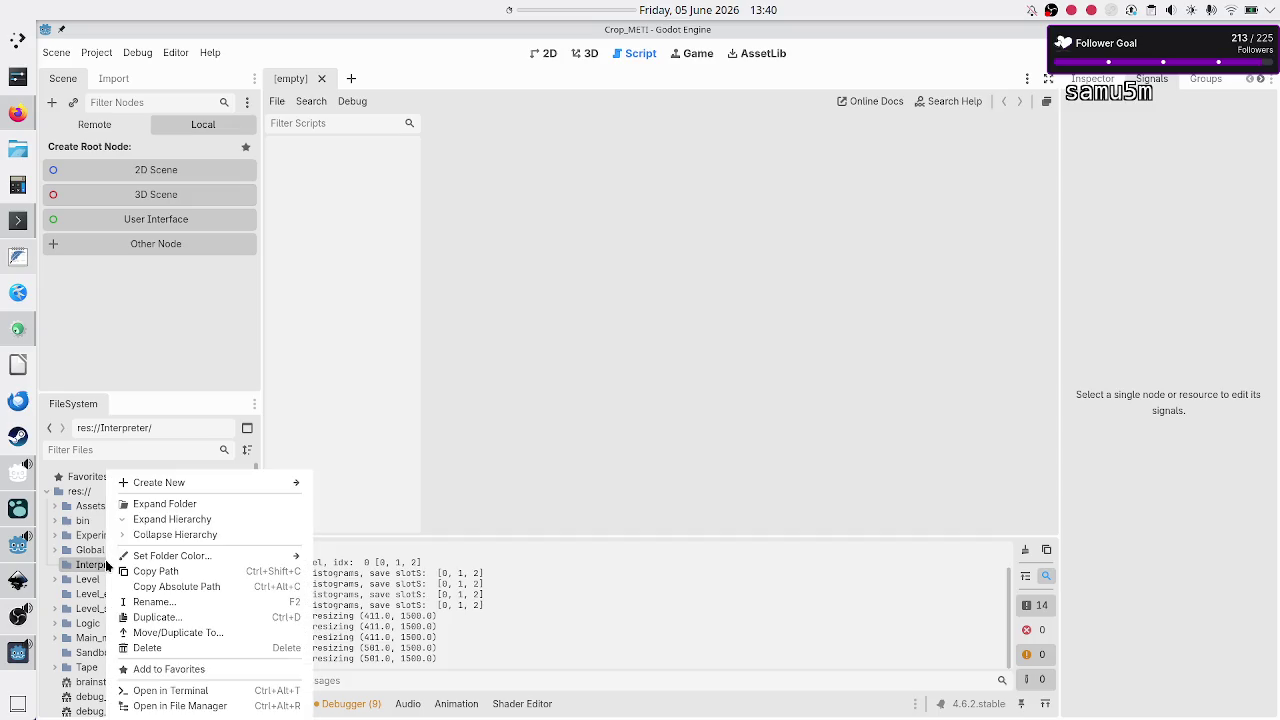
pyautogui.moveTo(260, 485)
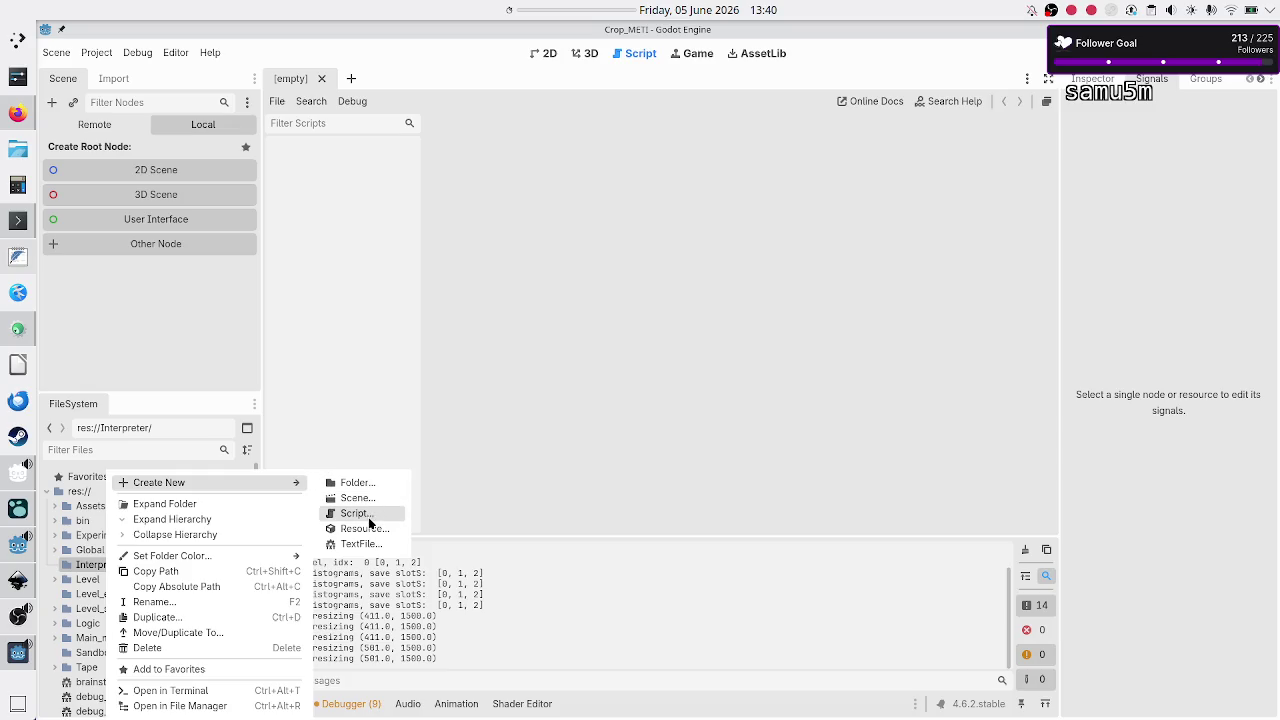
pyautogui.click(368, 517)
pyautogui.write('Lexer.gd')
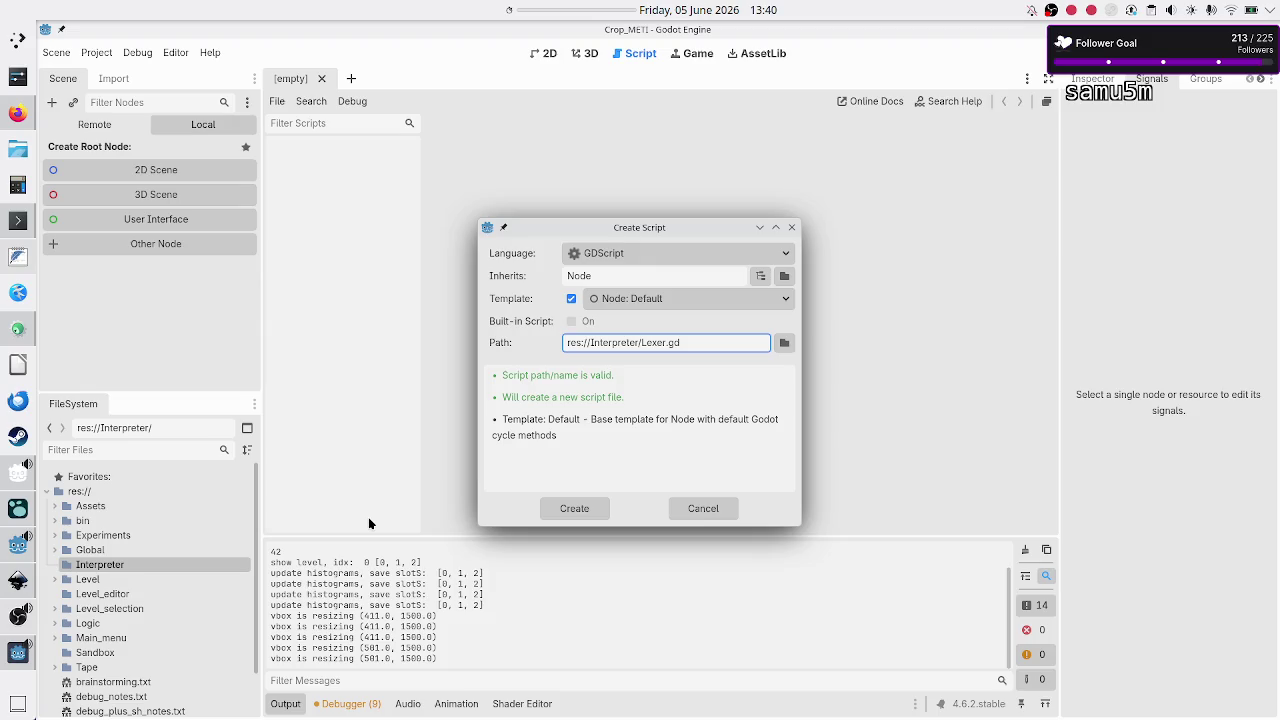
pyautogui.press('Return')
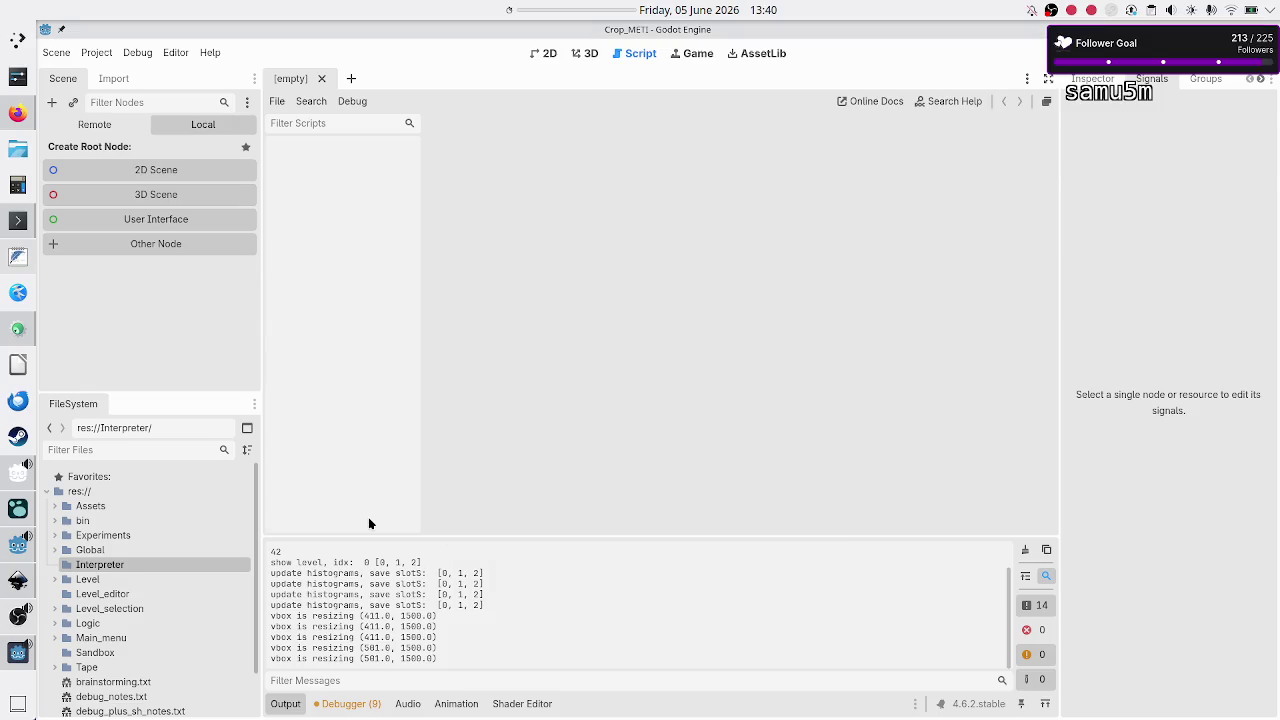
pyautogui.click(558, 259)
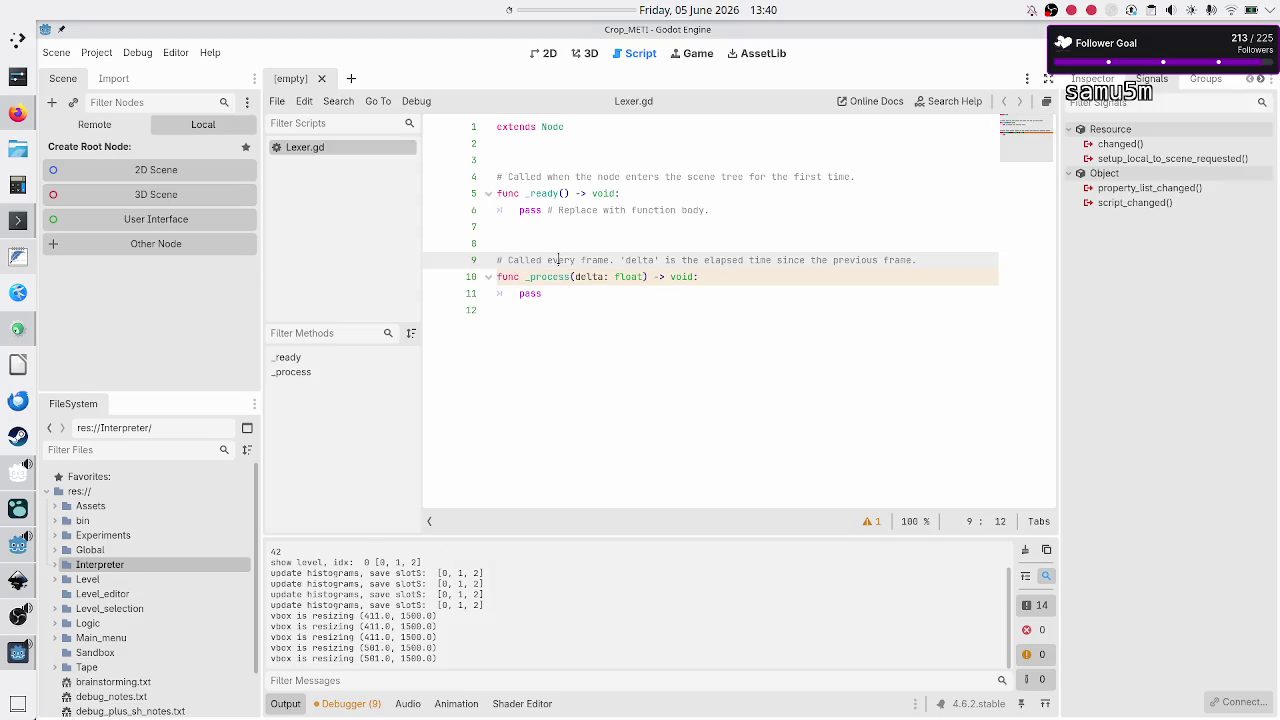
# Step: Change line 1 of Lexer.gd to 'class_name Lexer extends Resource'
pyautogui.press('Up')
pyautogui.press('Up')
pyautogui.press('Up')
pyautogui.press('Up')
pyautogui.press('Up')
pyautogui.press('Up')
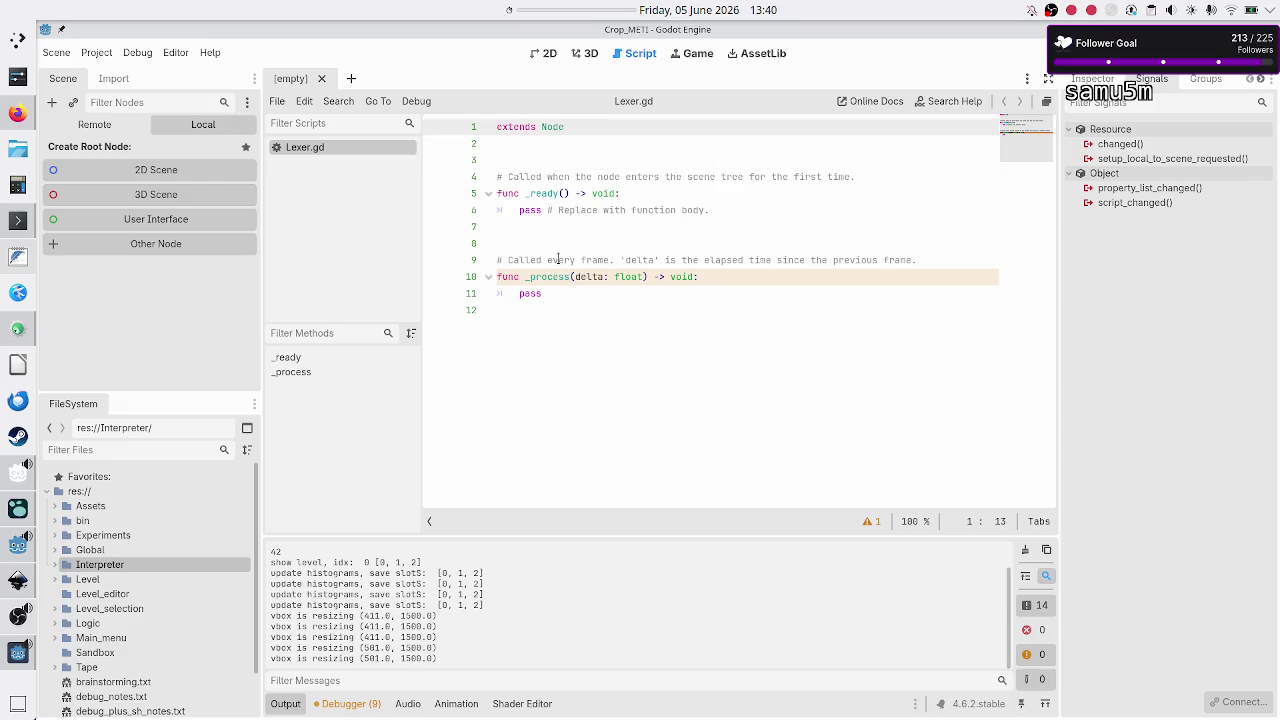
pyautogui.press('BackSpace')
pyautogui.press('BackSpace')
pyautogui.press('BackSpace')
pyautogui.press('BackSpace')
pyautogui.write('Res')
pyautogui.press('Return')
pyautogui.press('Home')
pyautogui.write('class_name LE')
pyautogui.press('BackSpace')
pyautogui.write('exer')
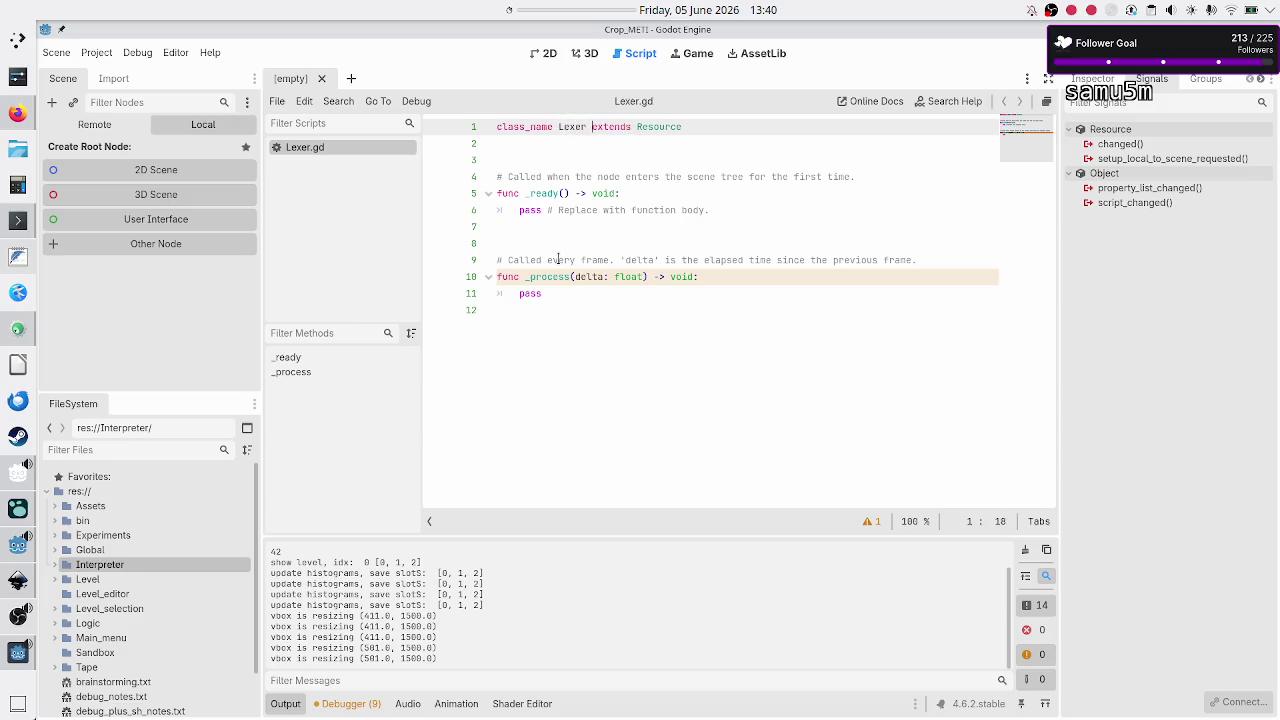
# Step: Delete the template _ready and _process functions and save Lexer.gd
pyautogui.press('Down')
pyautogui.press('Down')
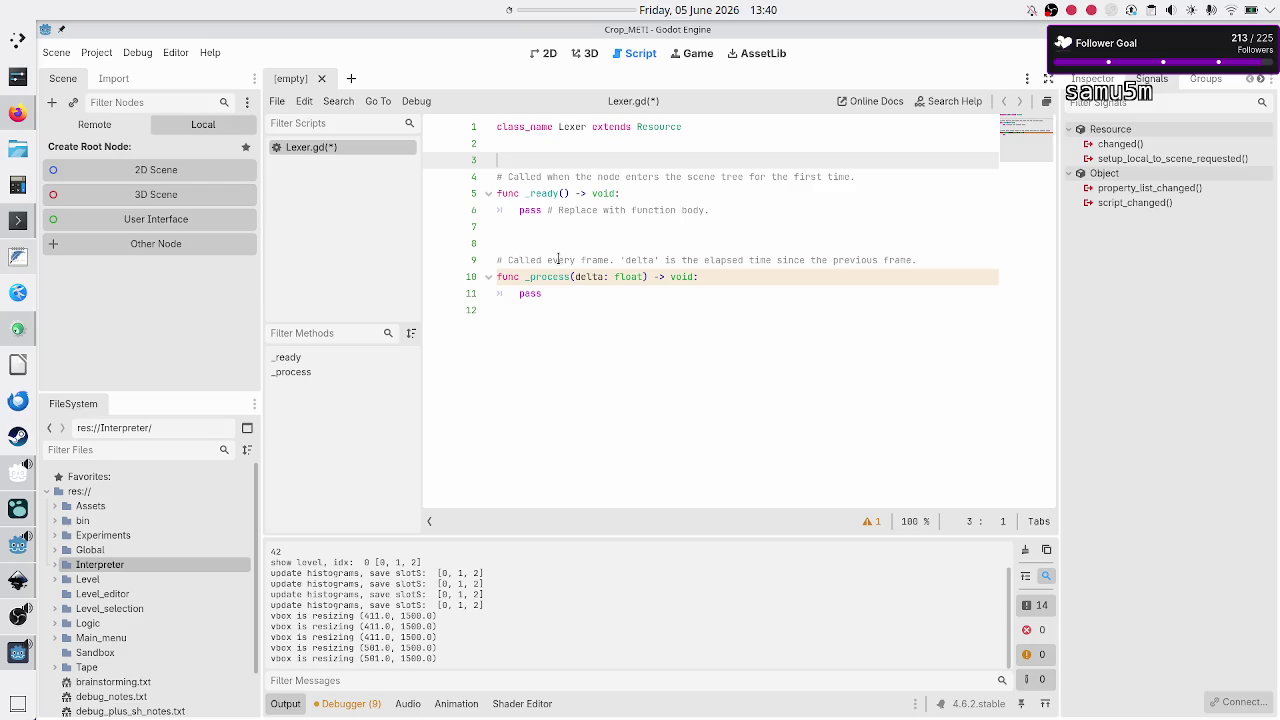
pyautogui.hotkey('shift', 'Down')
pyautogui.hotkey('shift', 'Down')
pyautogui.hotkey('shift', 'Down')
pyautogui.hotkey('shift', 'Down')
pyautogui.hotkey('shift', 'Down')
pyautogui.hotkey('shift', 'Down')
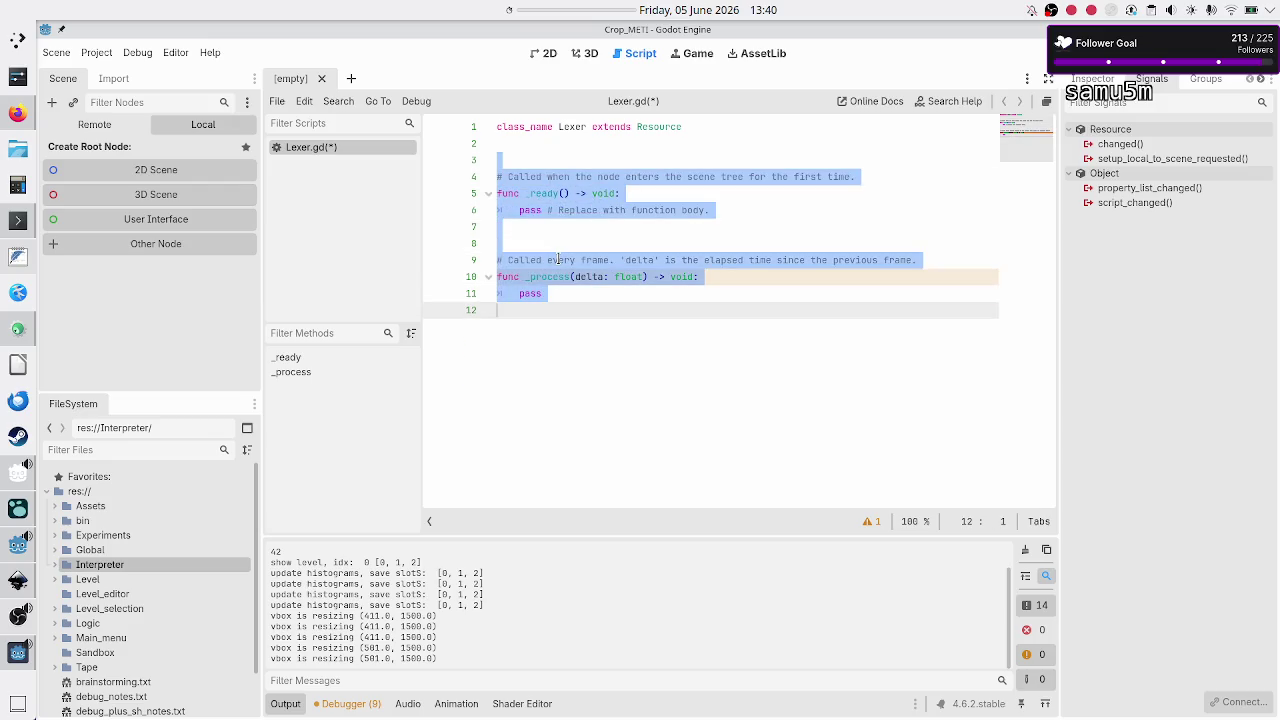
pyautogui.press('BackSpace')
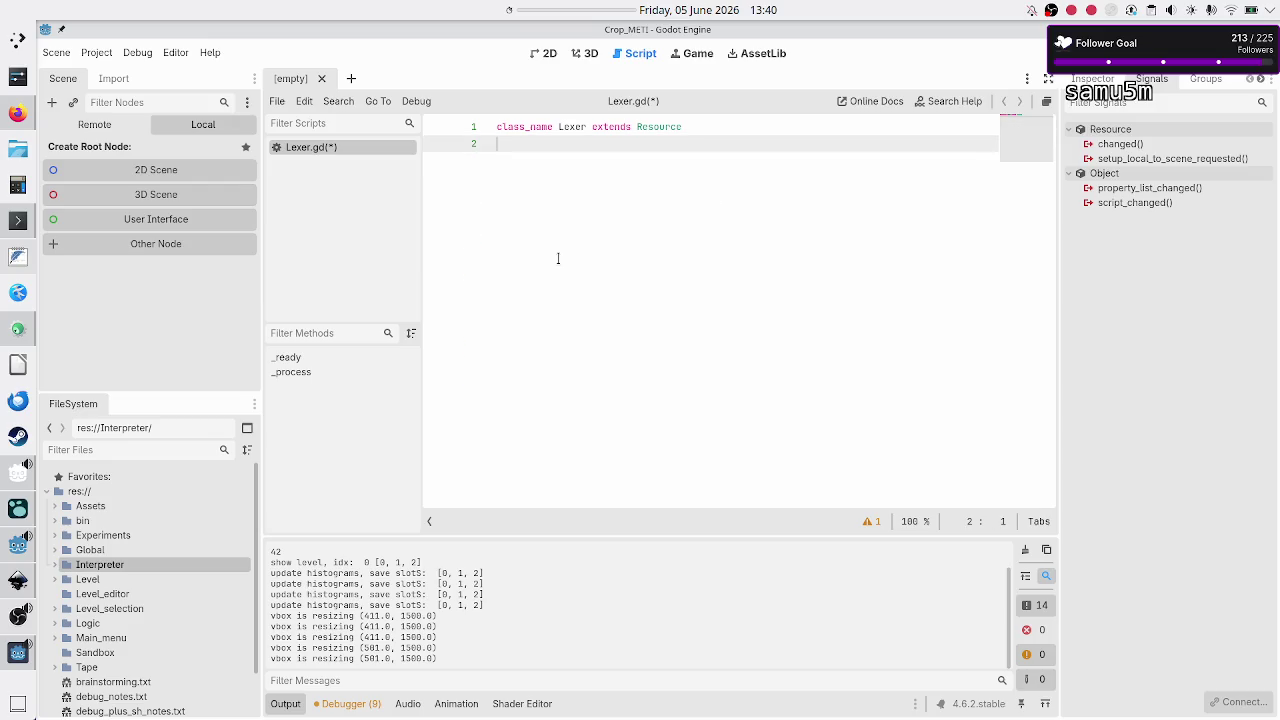
pyautogui.press('BackSpace')
pyautogui.hotkey('ctrl', 's')
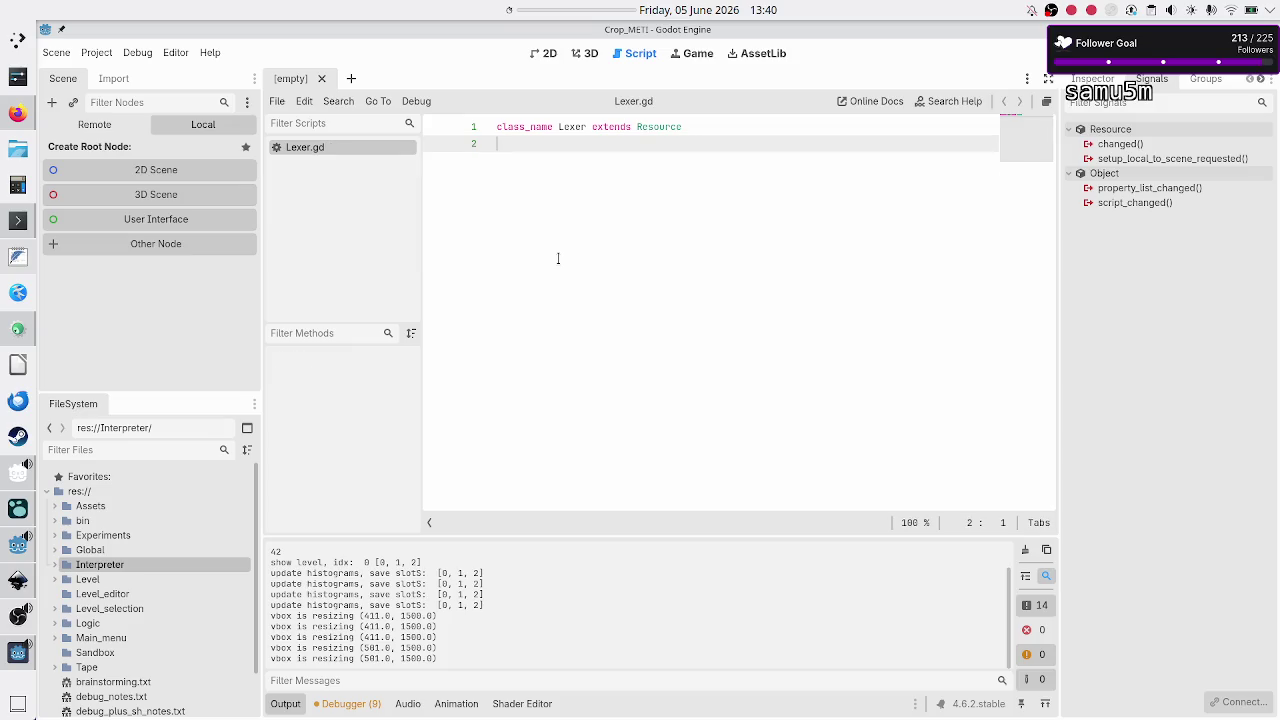
pyautogui.click(18, 257)
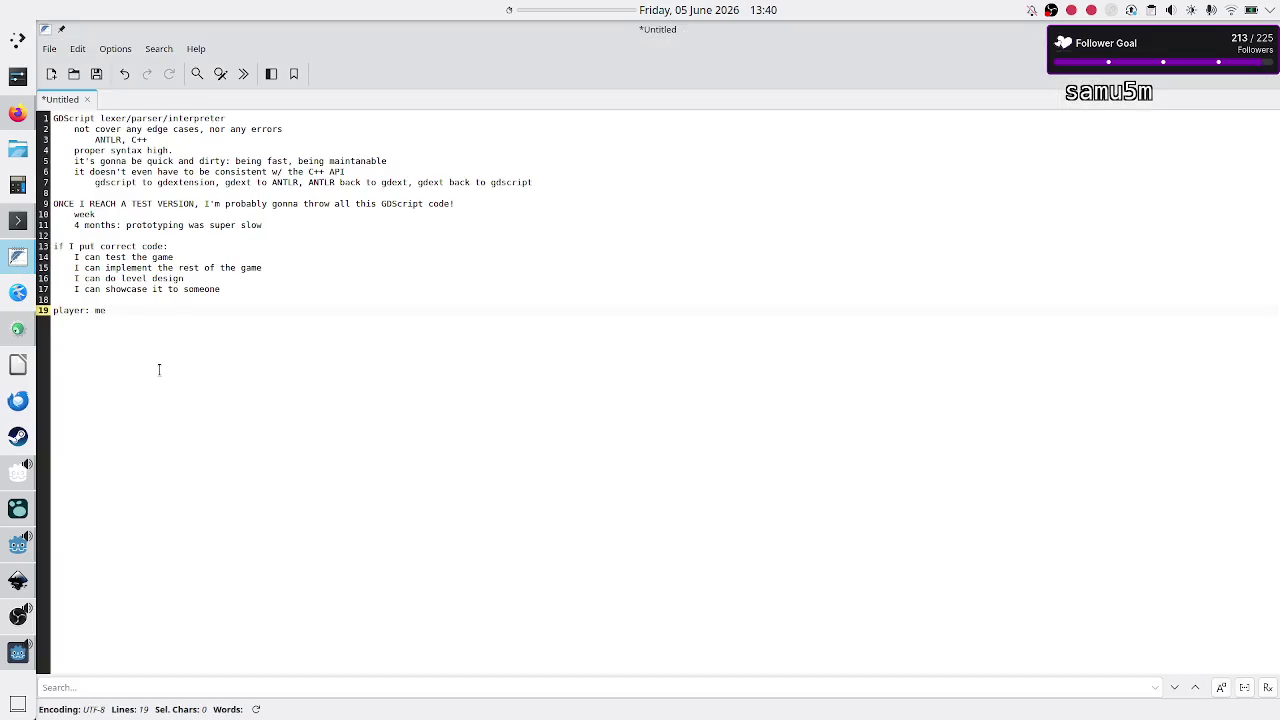
# Step: Add the note line 'Intermediate classes: ILexer, IParser, IInterpreter'
pyautogui.press('Return')
pyautogui.press('Return')
pyautogui.press('Return')
pyautogui.write('termediate class')
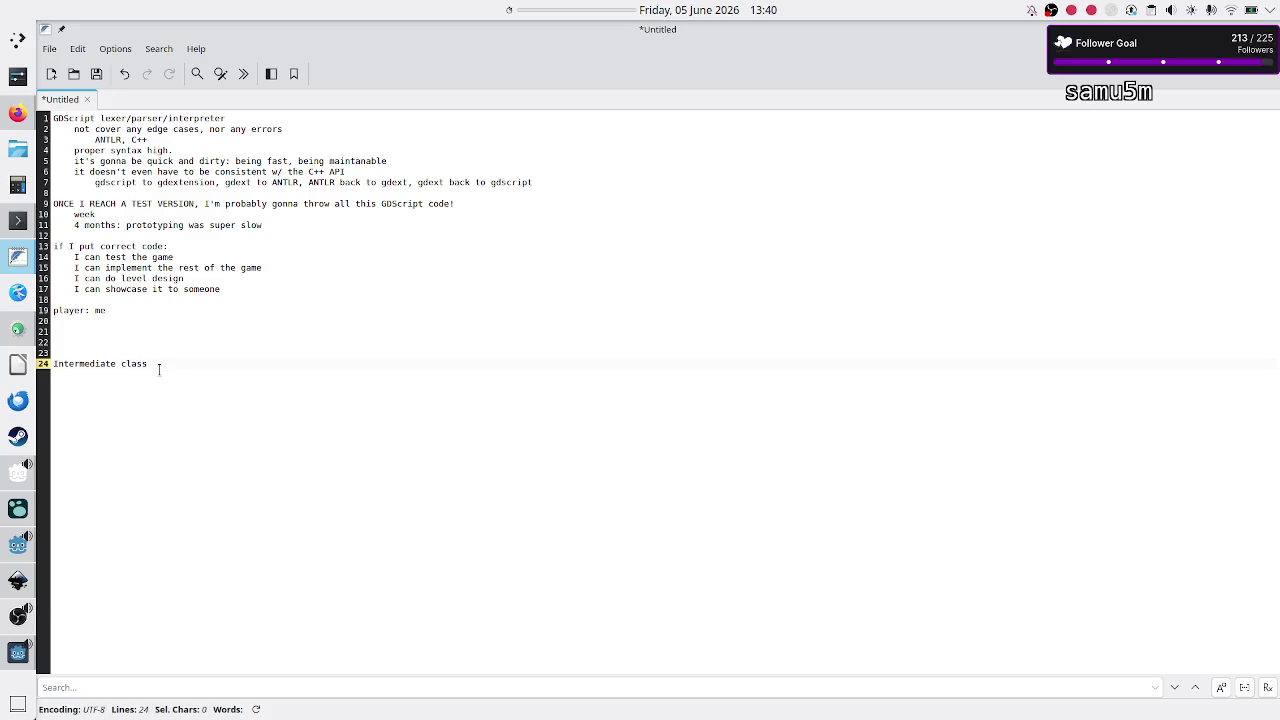
pyautogui.write('es')
pyautogui.write('as')
pyautogui.press('BackSpace')
pyautogui.press('BackSpace')
pyautogui.press('BackSpace')
pyautogui.press('BackSpace')
pyautogui.write('E')
pyautogui.press('BackSpace')
pyautogui.press('BackSpace')
pyautogui.write('ILE')
pyautogui.press('BackSpace')
pyautogui.write('ex')
pyautogui.write('er, IPar')
pyautogui.write('ser,')
pyautogui.write(' IInter')
pyautogui.write('preter')
# Step: Add indented lines 'flag: which lang to use: C++ or GDScript' and 'ILexer -> GDScriptLexer'
pyautogui.press('Return')
pyautogui.write('g:')
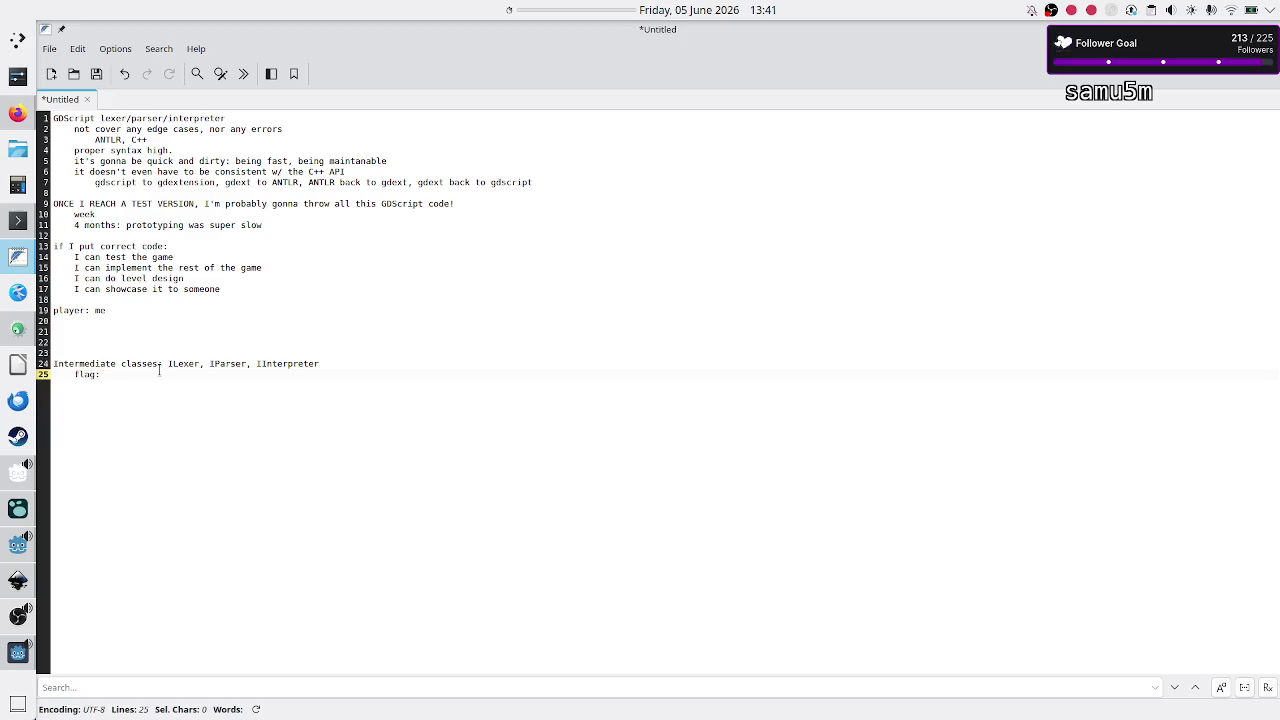
pyautogui.write(' which lang')
pyautogui.write(' to use: C')
pyautogui.write('++ ')
pyautogui.write('or GDScrip')
pyautogui.write('t')
pyautogui.press('Return')
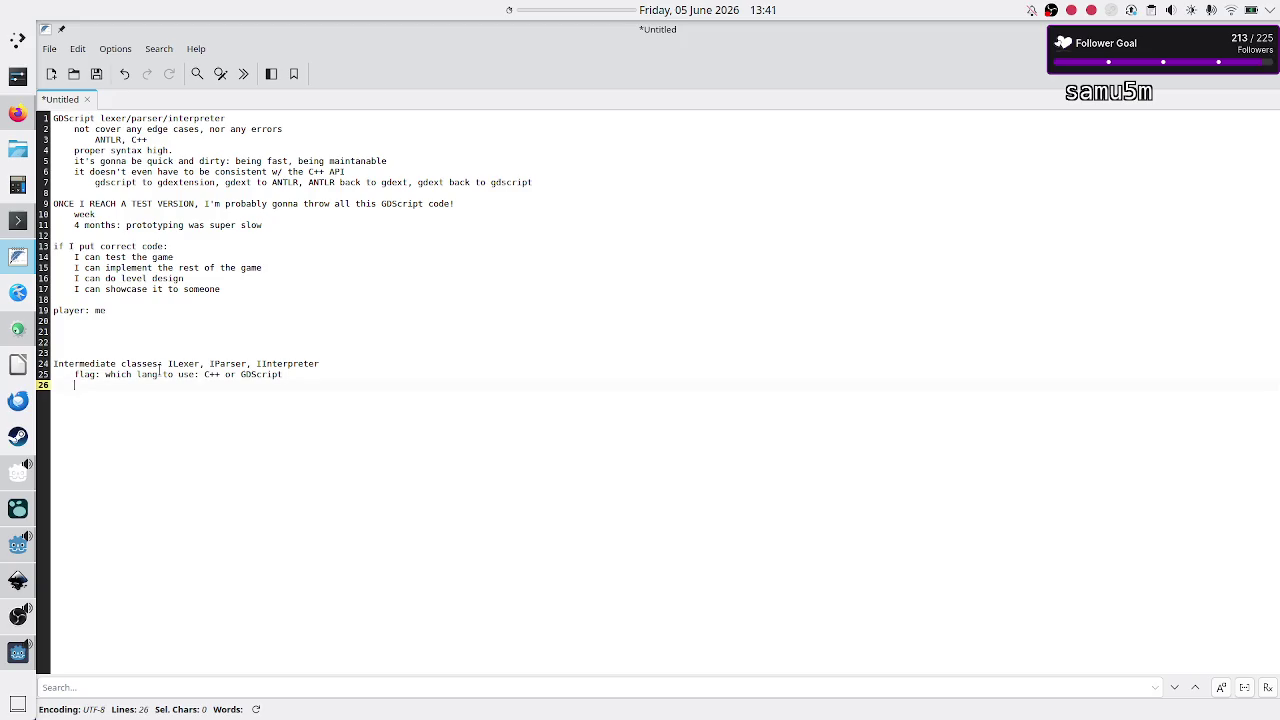
pyautogui.write('ILexer -> GDScript:')
pyautogui.write('Lexer')
# Step: Add an indented '-> C++' line under the ILexer line
pyautogui.press('Up')
pyautogui.press('Down')
pyautogui.press('Return')
pyautogui.write('-> ')
pyautogui.write('C++')
# Step: Add the line 'I can always make these later' below the C++ entry
pyautogui.press('Up')
pyautogui.hotkey('shift', 'Down')
pyautogui.hotkey('shift', 'End')
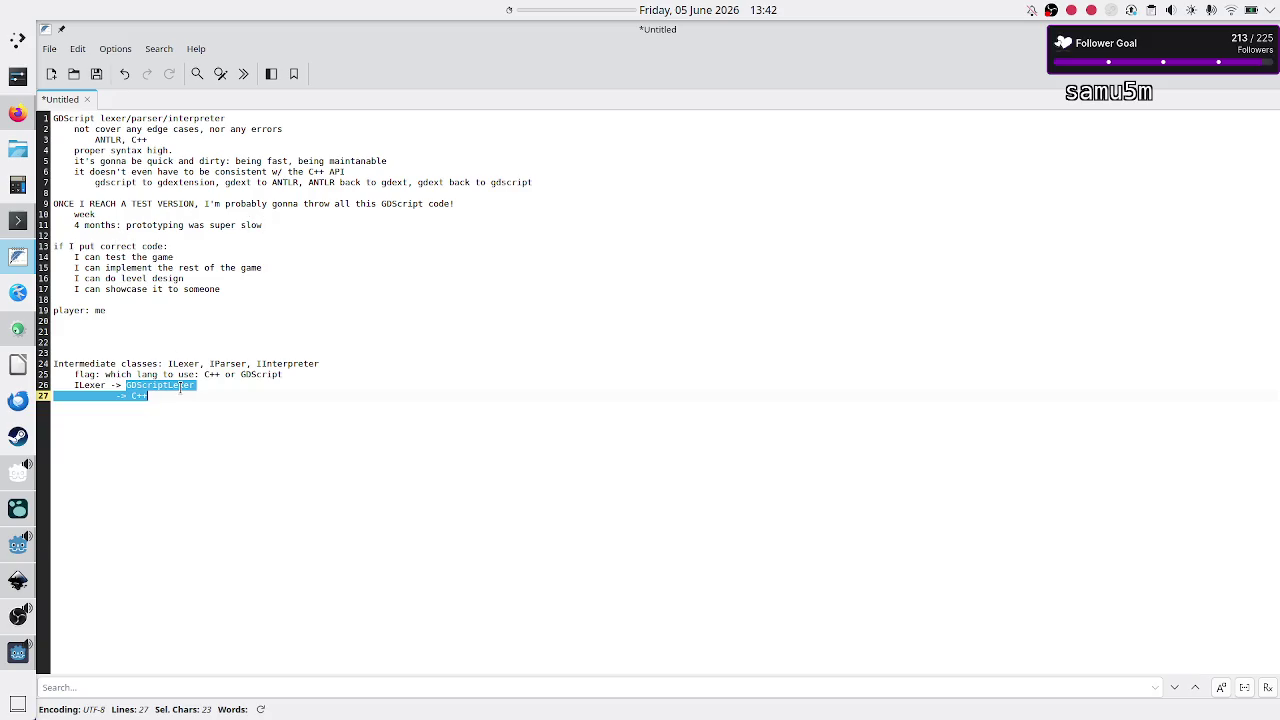
pyautogui.click(173, 417)
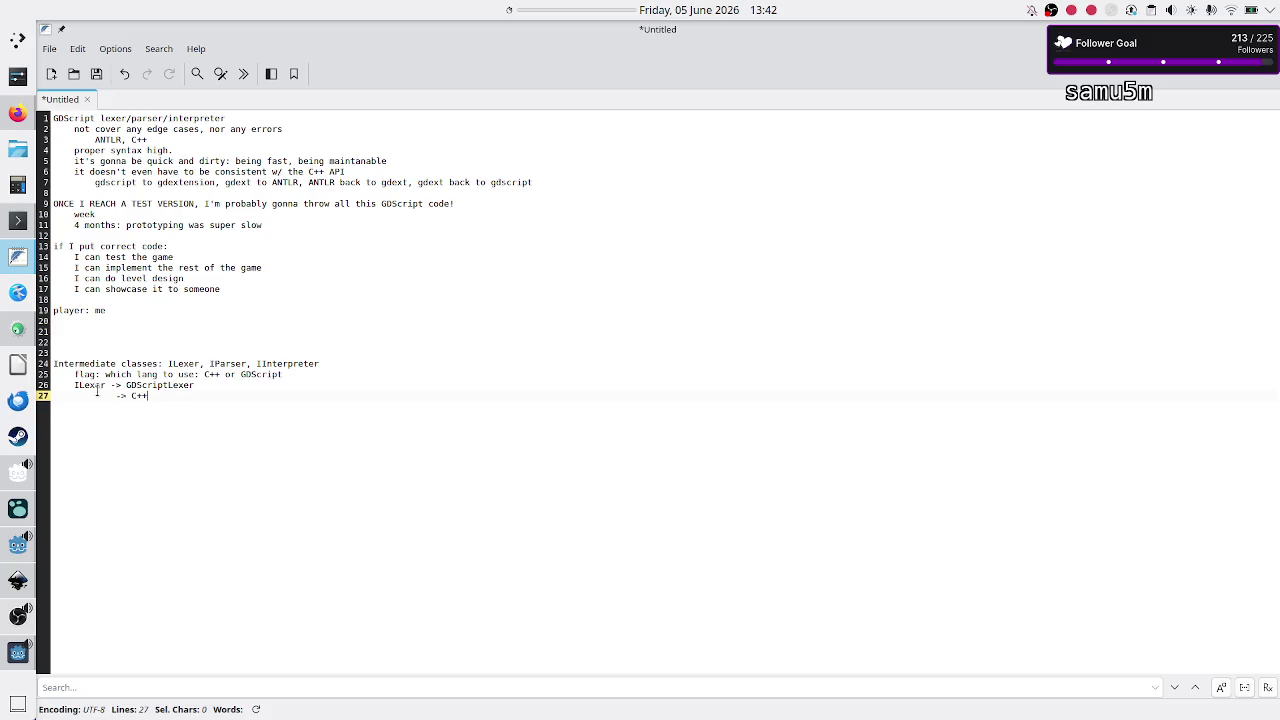
pyautogui.press('Return')
pyautogui.press('Return')
pyautogui.write('I can alway')
pyautogui.write('s m')
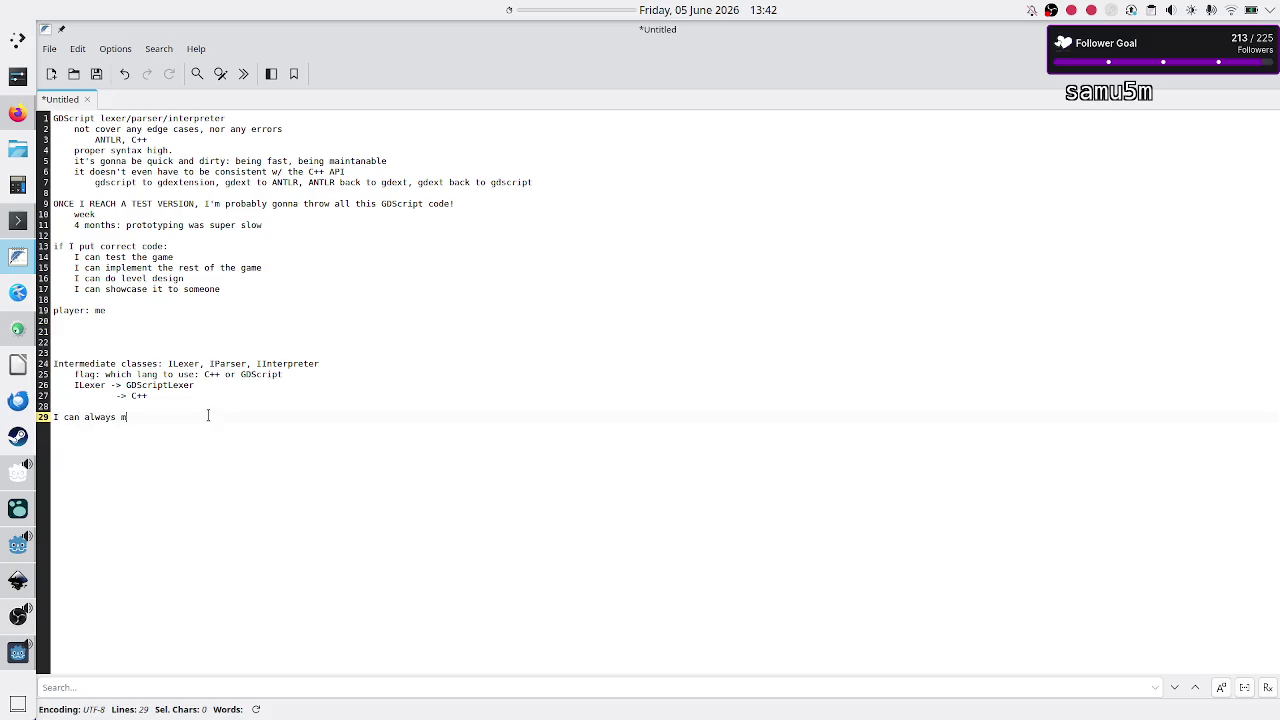
pyautogui.write('ake these later')
# Step: Review the notes by highlighting GDScriptLexer, ILexer and the C++ entry in turn
pyautogui.press('Up')
pyautogui.press('Up')
pyautogui.press('Up')
pyautogui.hotkey('shift', 'Left')
pyautogui.hotkey('shift', 'Left')
pyautogui.hotkey('shift', 'Left')
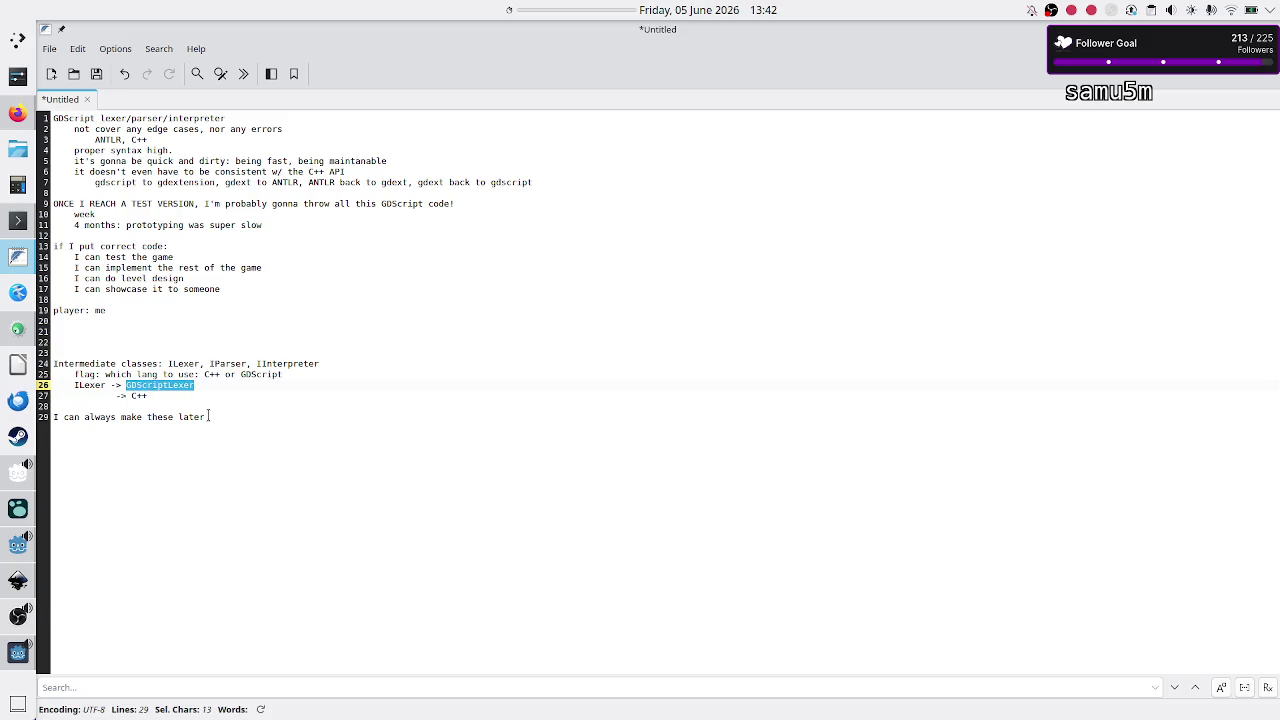
pyautogui.press('Left')
pyautogui.press('Left')
pyautogui.press('Left')
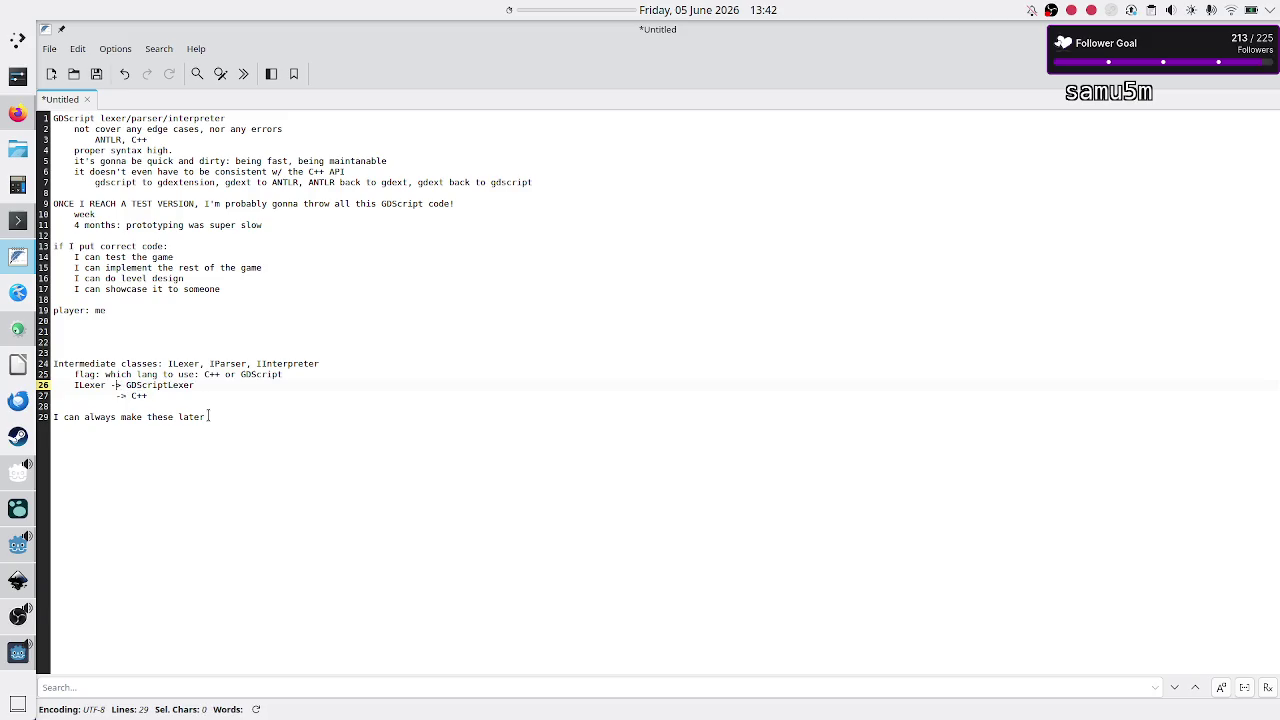
pyautogui.hotkey('shift', 'Left')
pyautogui.hotkey('shift', 'Left')
pyautogui.hotkey('shift', 'Left')
pyautogui.press('Left')
pyautogui.hotkey('ctrl', 'Right')
pyautogui.hotkey('ctrl', 'Right')
pyautogui.press('Down')
pyautogui.hotkey('shift', 'Right')
pyautogui.hotkey('shift', 'Right')
pyautogui.hotkey('shift', 'Right')
pyautogui.press('Up')
pyautogui.press('Up')
pyautogui.press('Up')
pyautogui.press('Down')
pyautogui.press('Down')
pyautogui.press('Down')
pyautogui.hotkey('shift', 'Home')
pyautogui.press('Up')
pyautogui.press('Up')
pyautogui.press('Up')
pyautogui.click(199, 446)
# Step: Add a blank line after the notes, highlight the class lines, and briefly check Lexer.gd in Godot
pyautogui.press('Return')
pyautogui.press('Up')
pyautogui.press('Up')
pyautogui.press('Up')
pyautogui.press('Up')
pyautogui.press('Up')
pyautogui.press('Up')
pyautogui.press('Home')
pyautogui.hotkey('shift', 'Down')
pyautogui.press('Down')
pyautogui.press('End')
pyautogui.press('Down')
pyautogui.hotkey('shift', 'Left')
pyautogui.hotkey('shift', 'Left')
pyautogui.hotkey('shift', 'Left')
pyautogui.hotkey('alt', 'Tab')
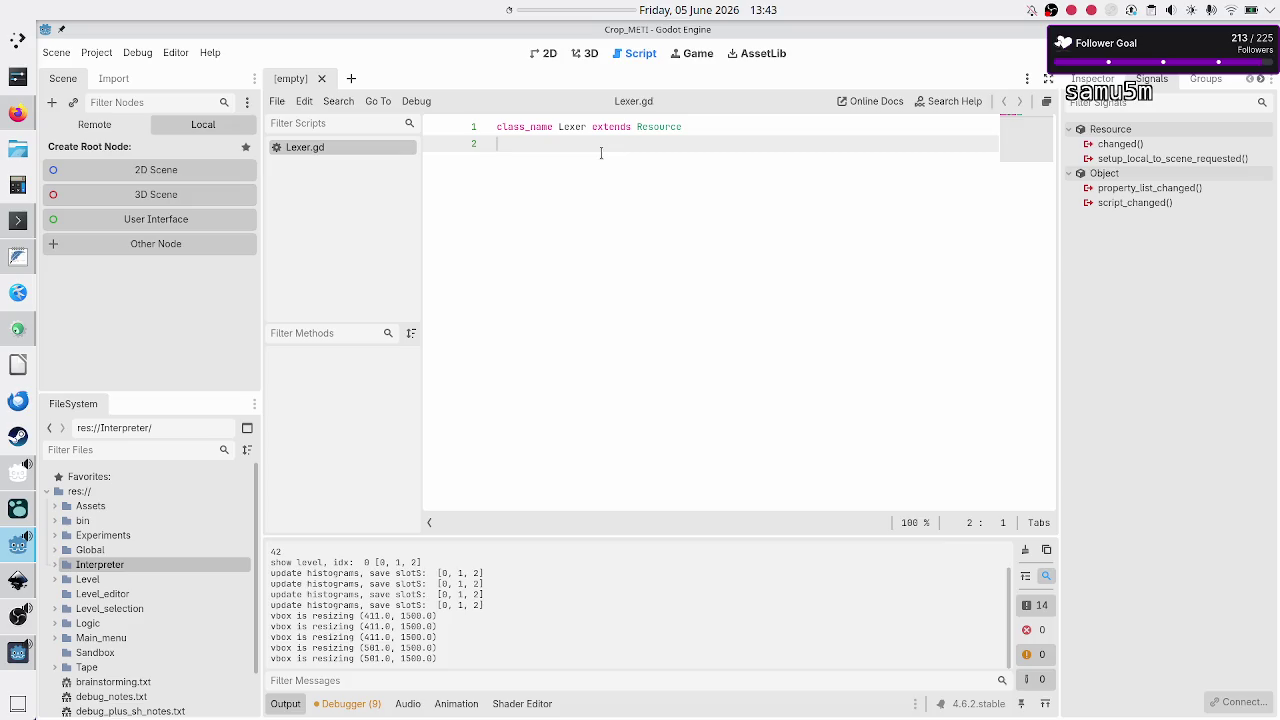
pyautogui.hotkey('alt', 'Tab')
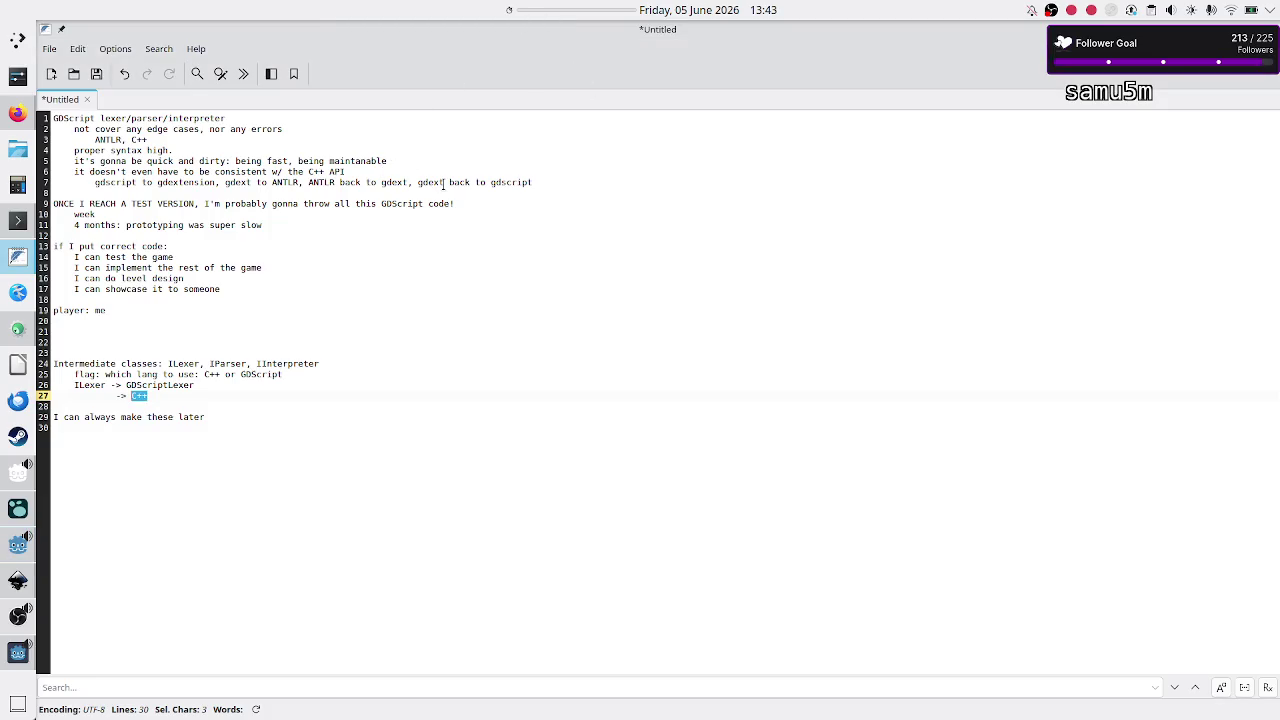
# Step: Review design-note lines 2–7, then switch to Crop_METI_Tape_InitToken.h in KDevelop
pyautogui.moveTo(443, 183)
pyautogui.mouseDown()
pyautogui.moveTo(333, 183)
pyautogui.moveTo(73, 128)
pyautogui.mouseUp()
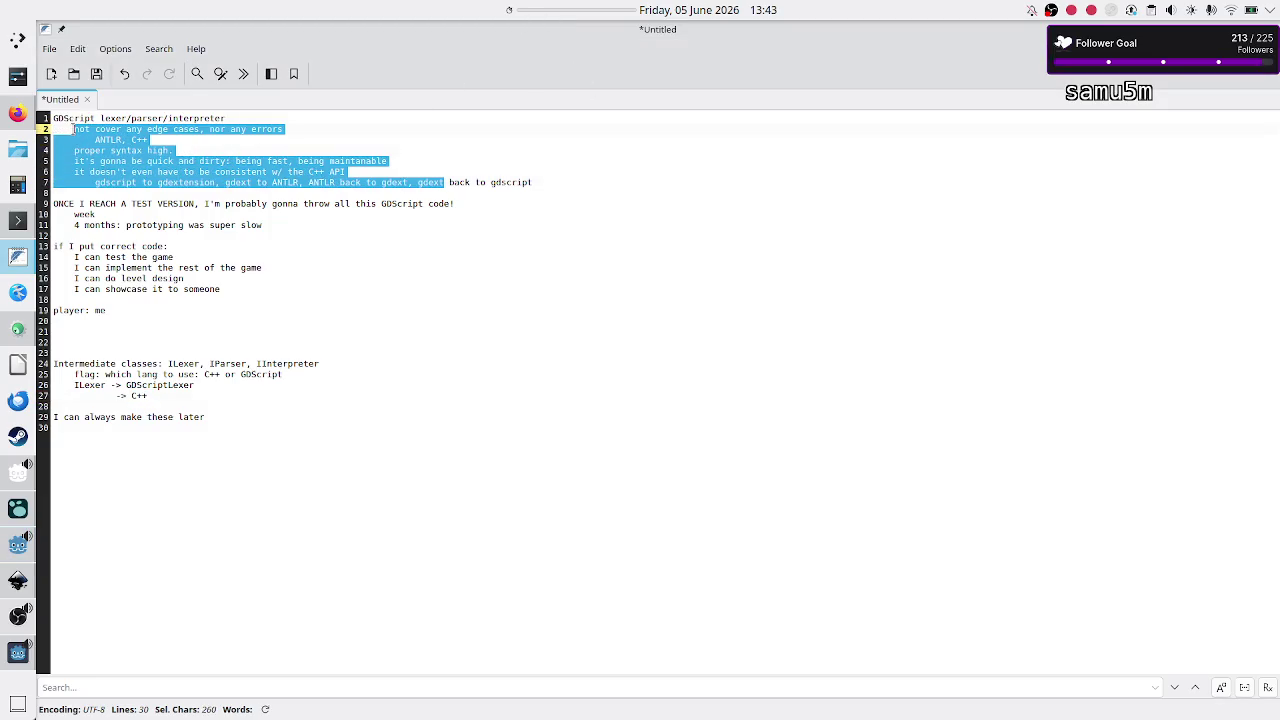
pyautogui.click(511, 171)
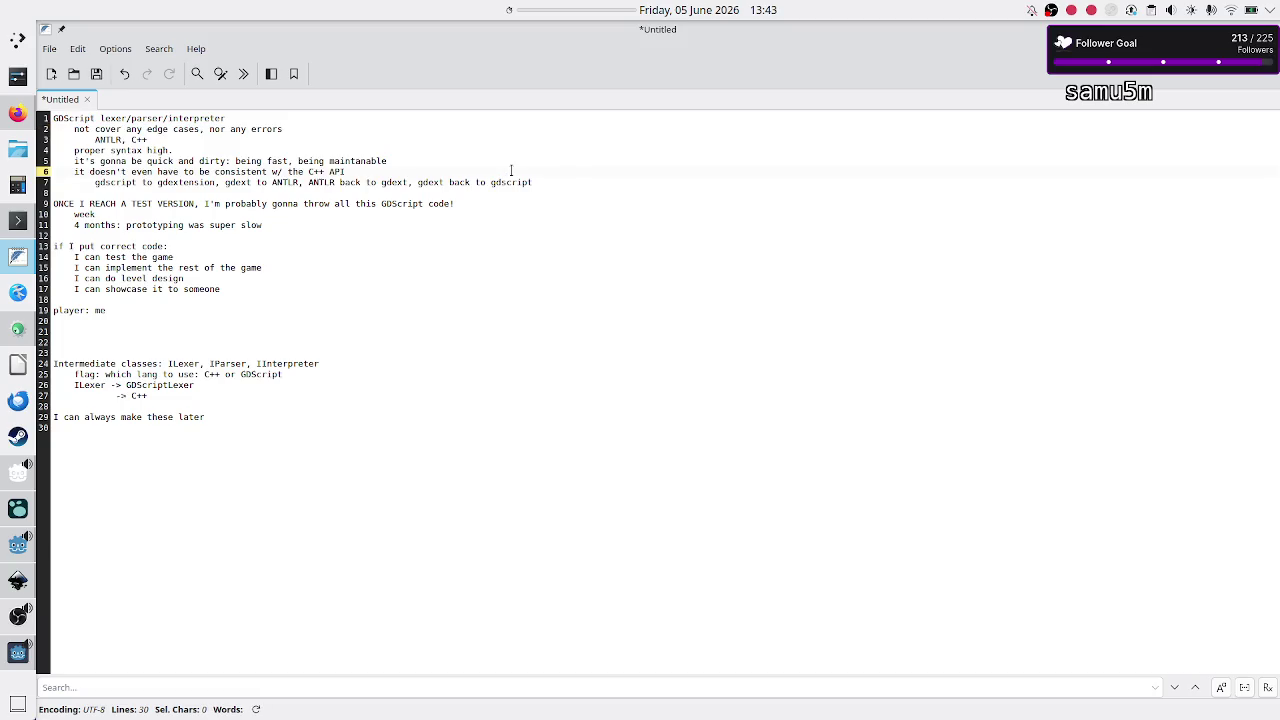
pyautogui.click(587, 183)
pyautogui.hotkey('alt', 'Tab')
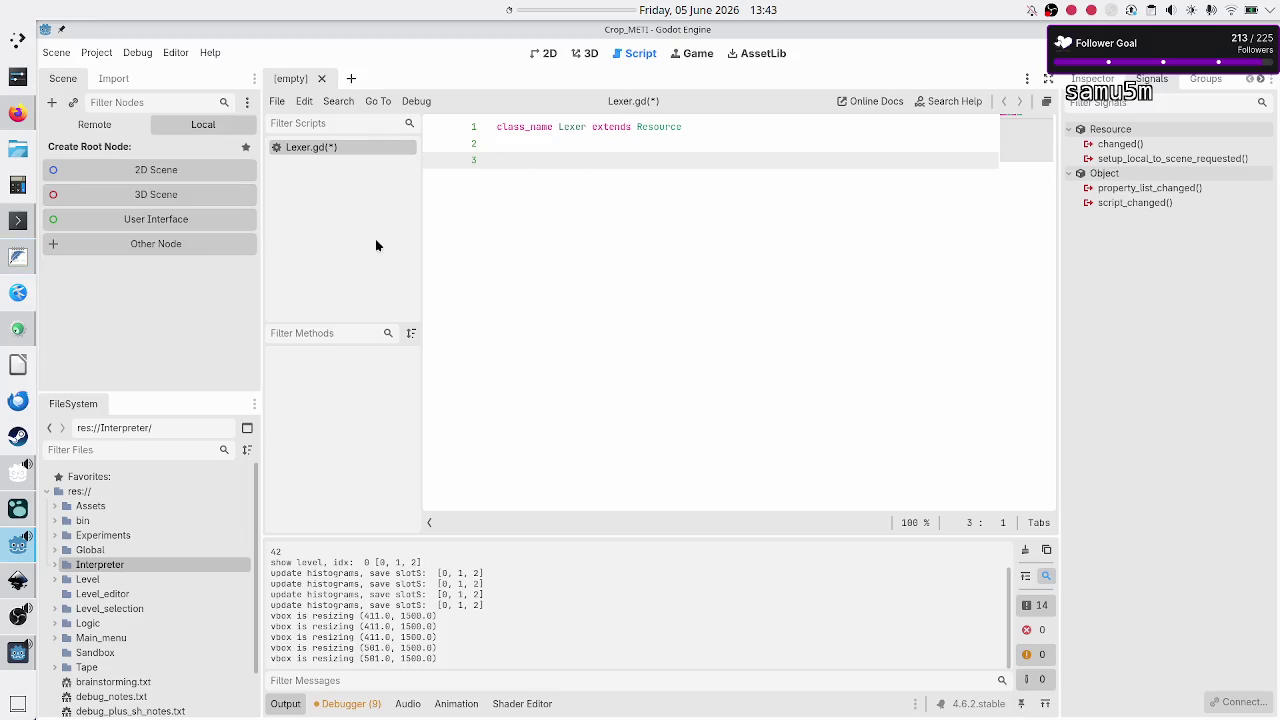
pyautogui.click(8, 327)
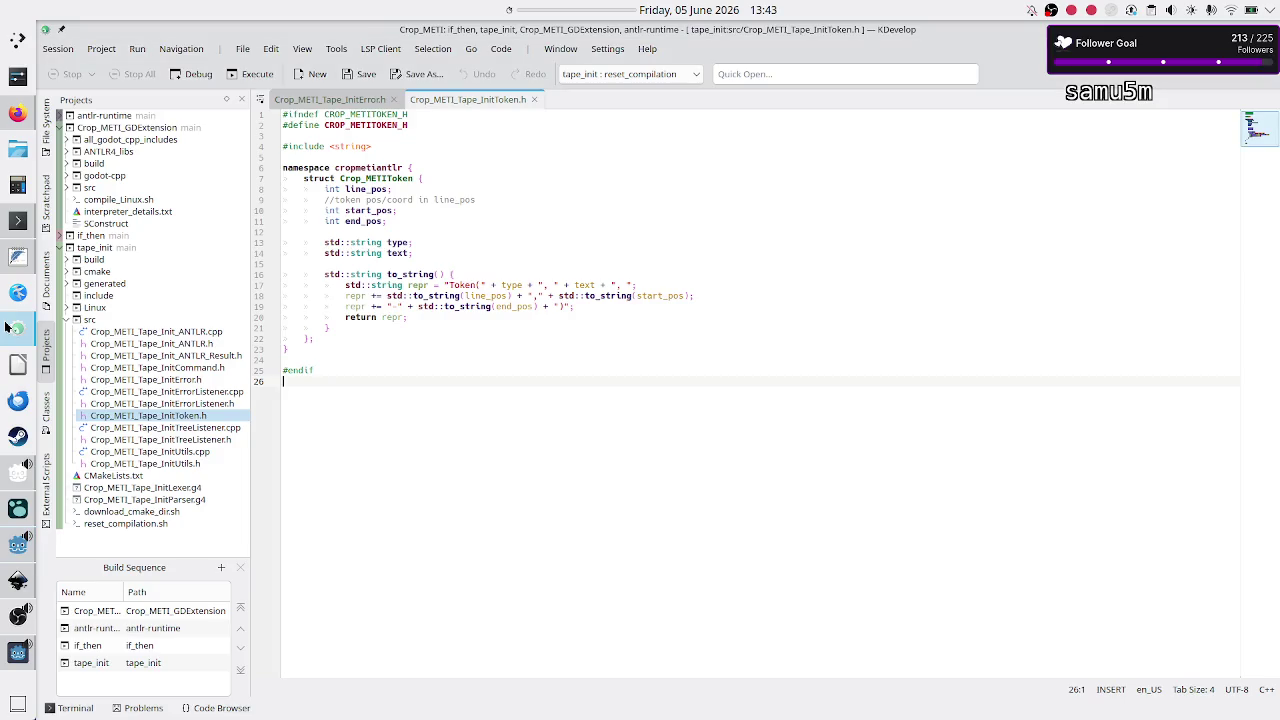
# Step: Expand the if_then project and its src folder, then select Crop_METI_If_Then_ANTLR.cpp
pyautogui.click(75, 417)
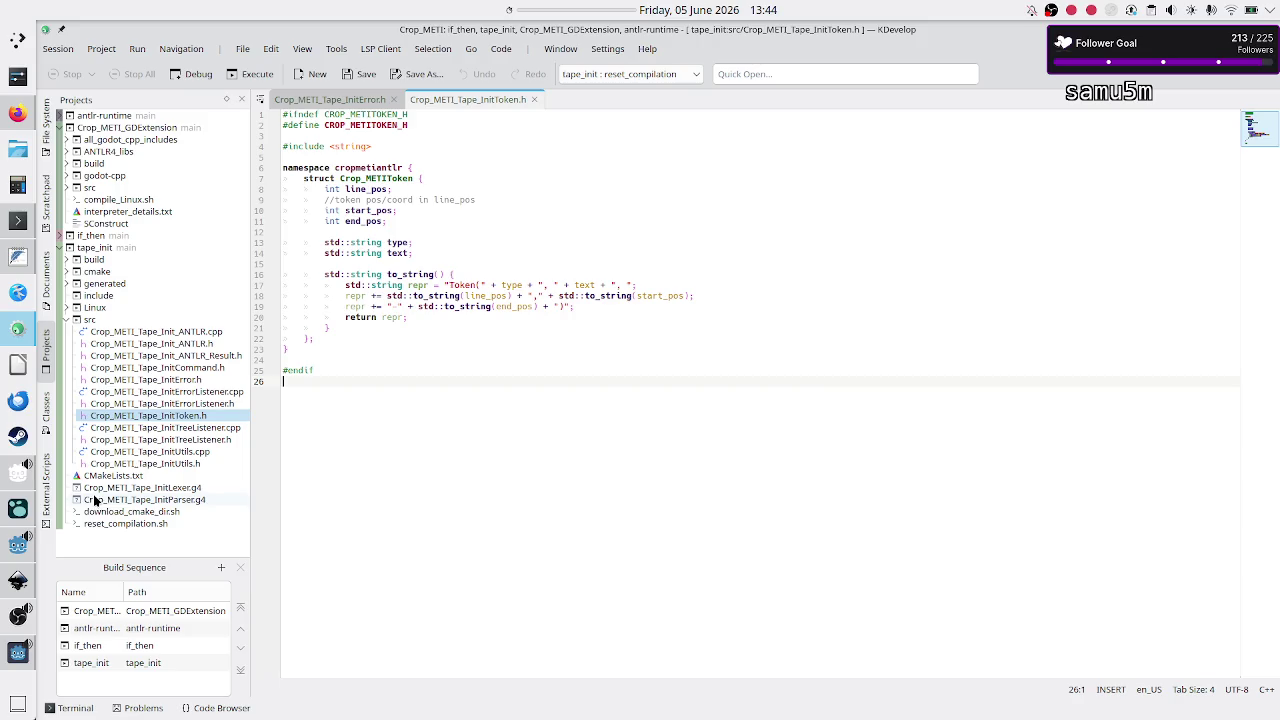
pyautogui.click(61, 233)
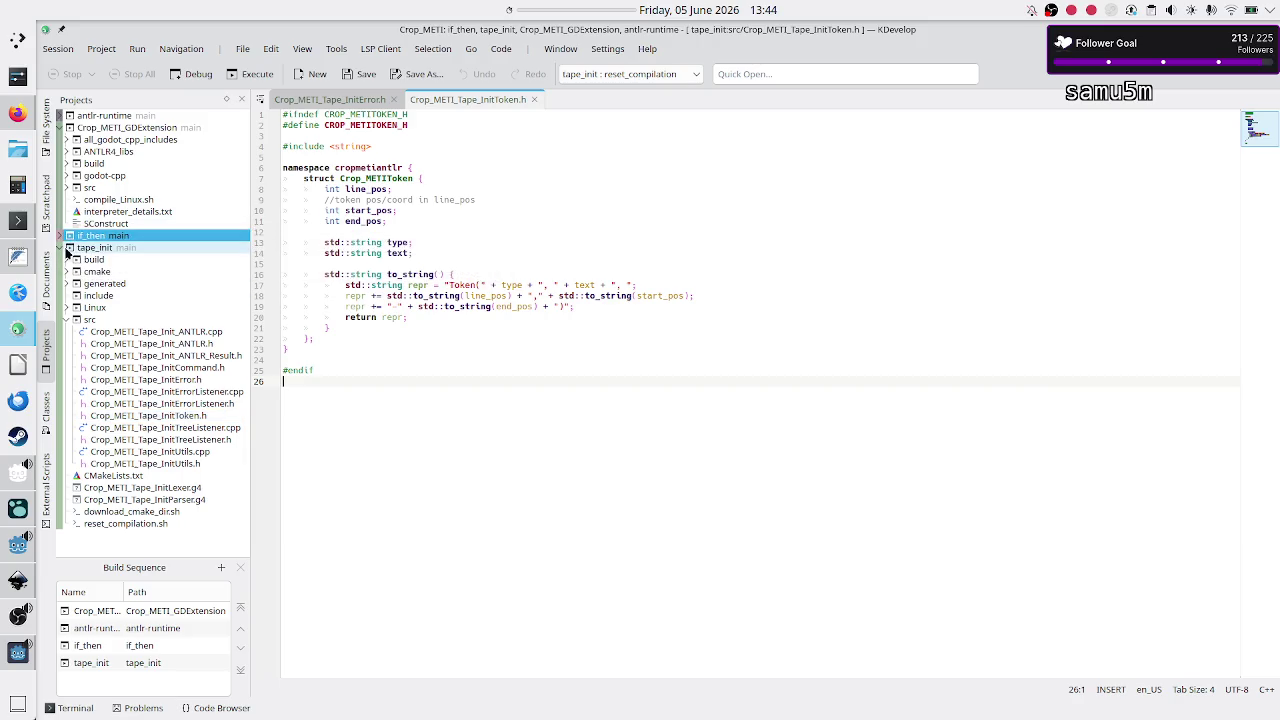
pyautogui.click(61, 237)
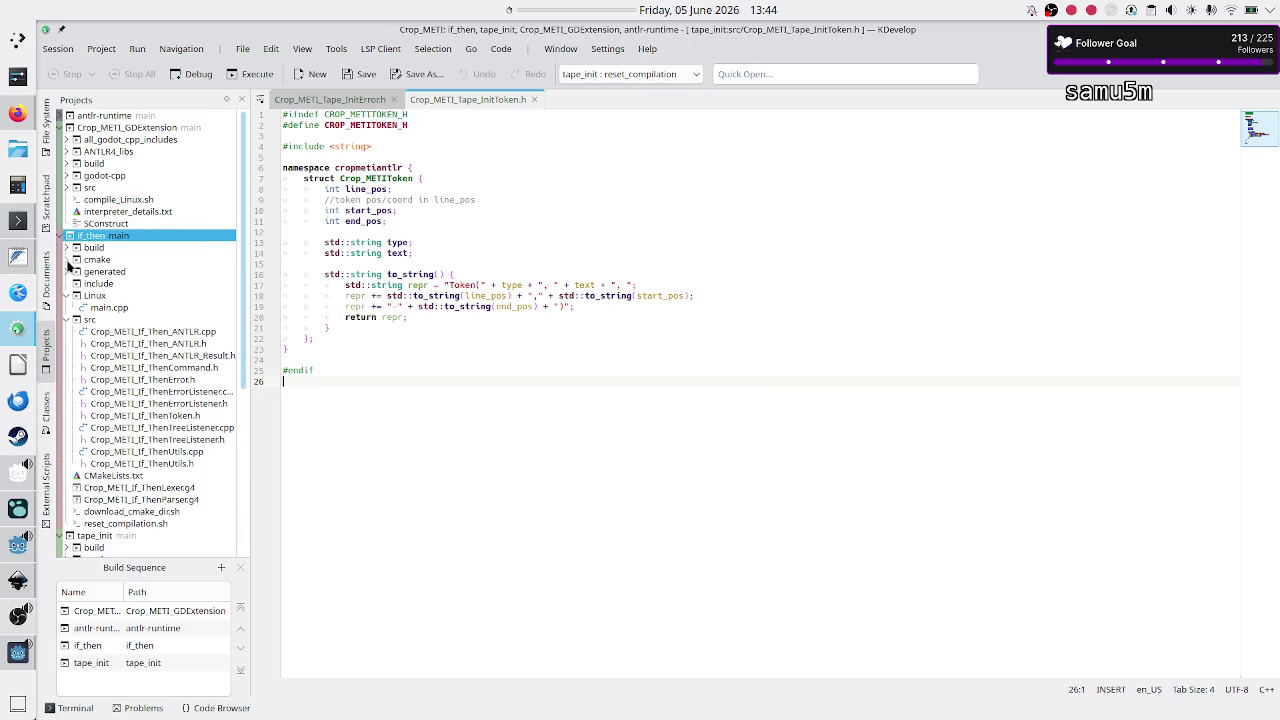
pyautogui.click(72, 297)
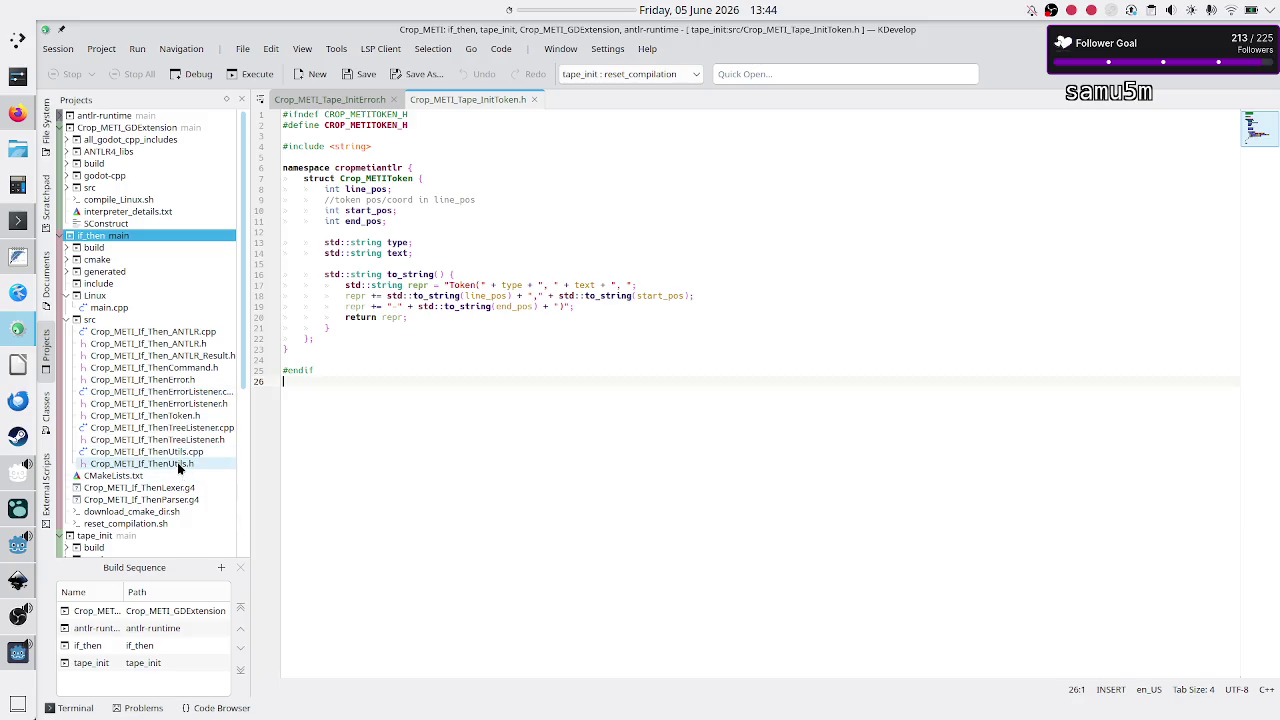
pyautogui.click(192, 336)
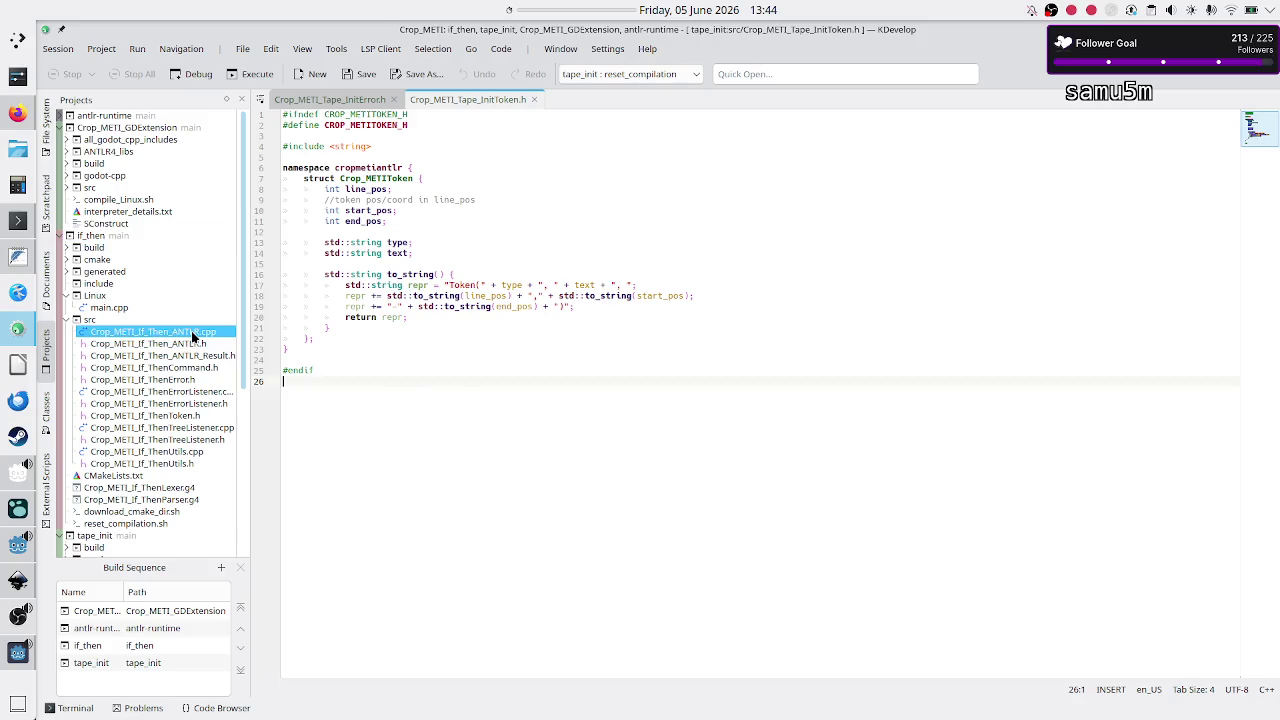
pyautogui.doubleClick(192, 336)
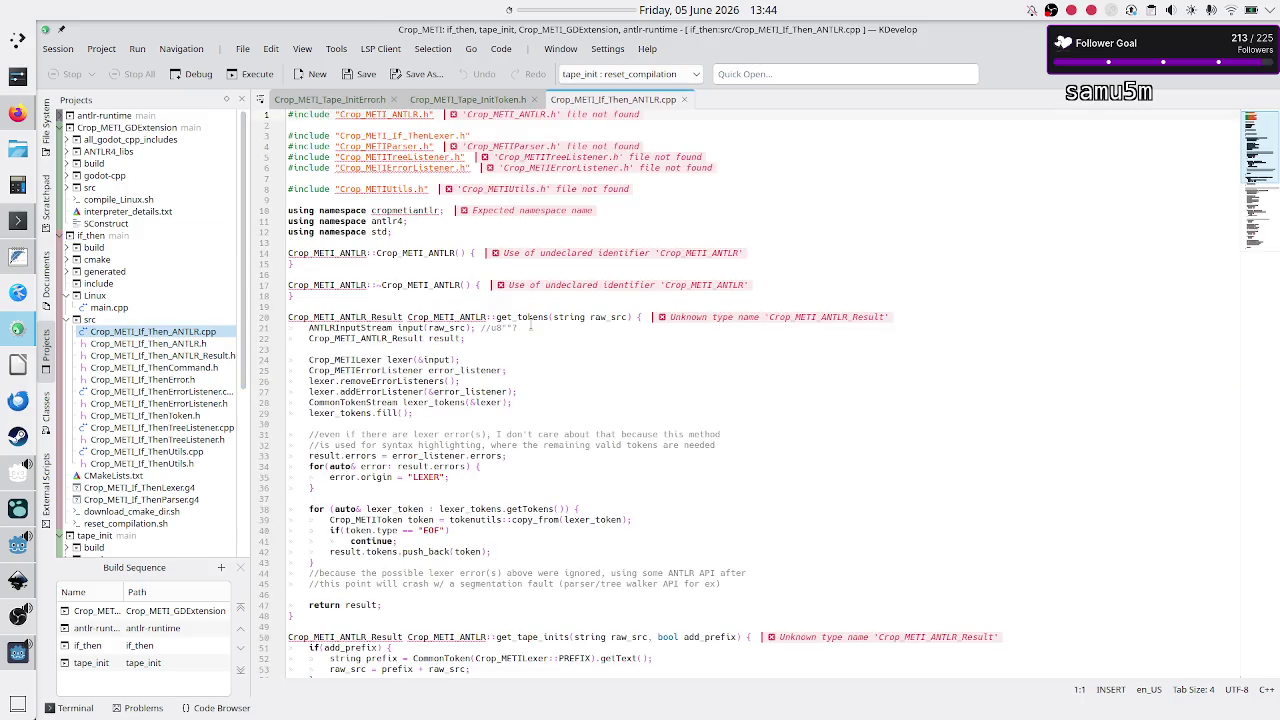
pyautogui.doubleClick(545, 317)
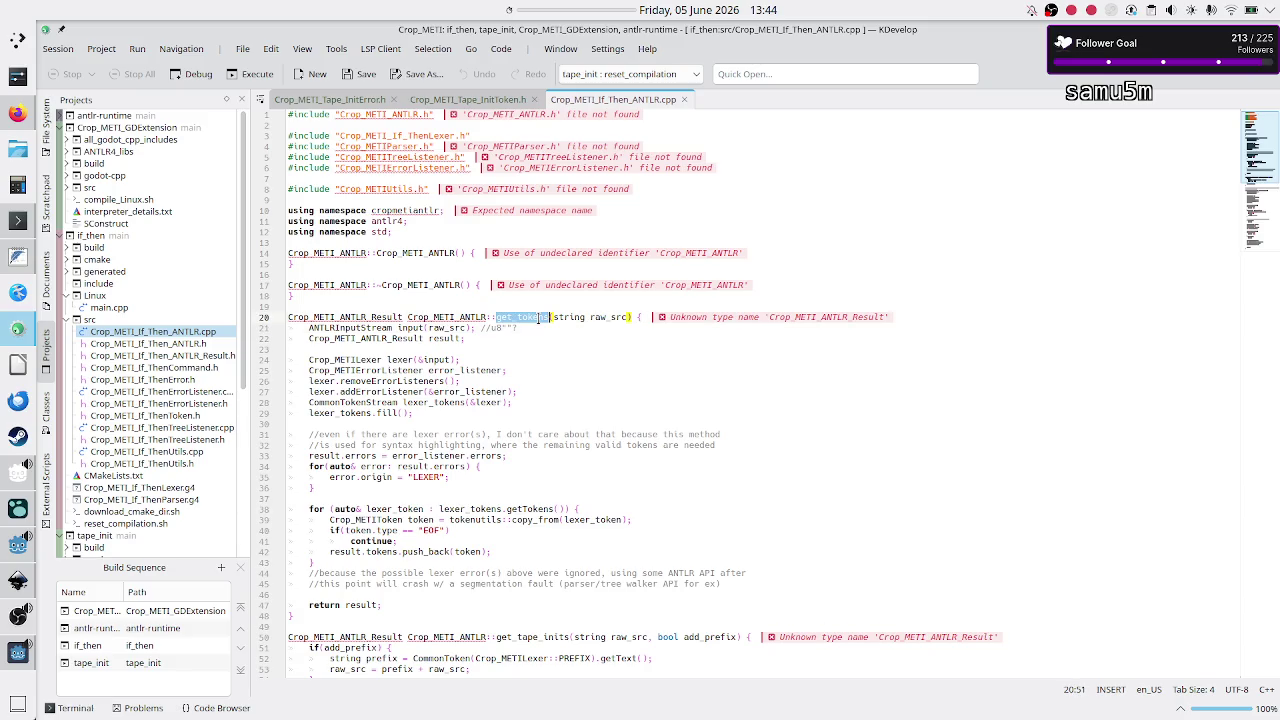
pyautogui.doubleClick(598, 317)
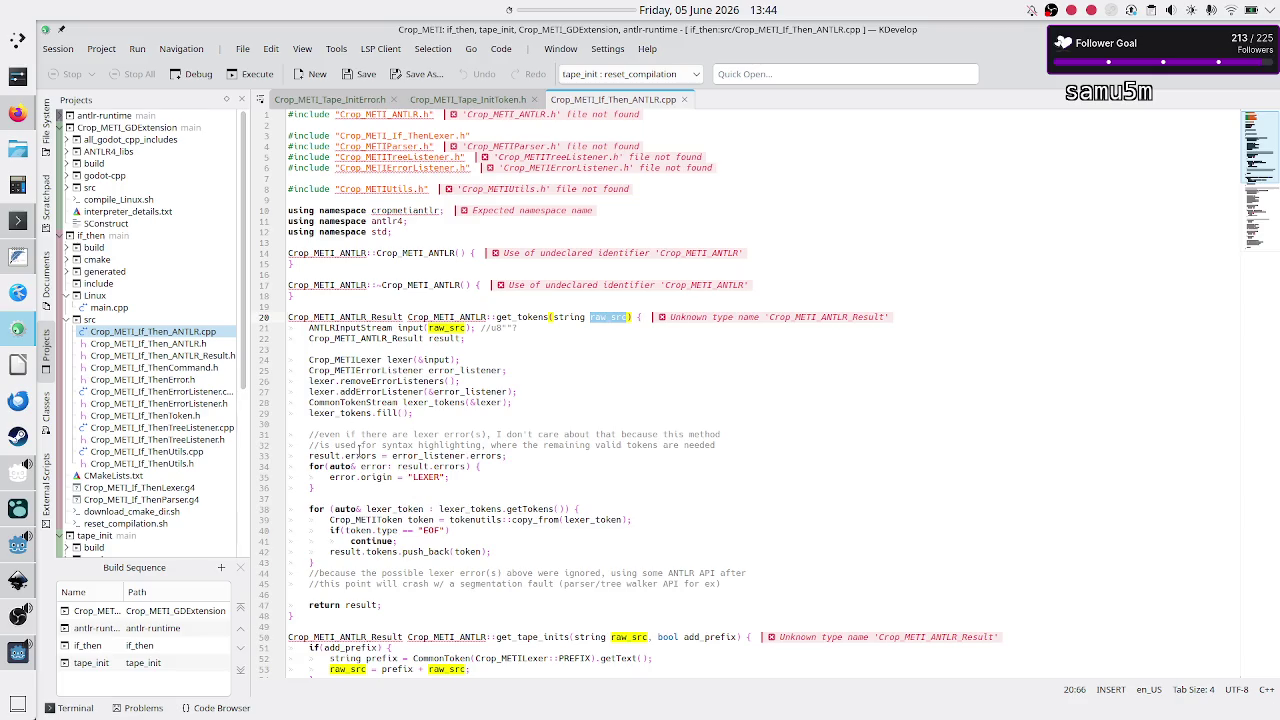
pyautogui.scroll(-4, 386, 490)
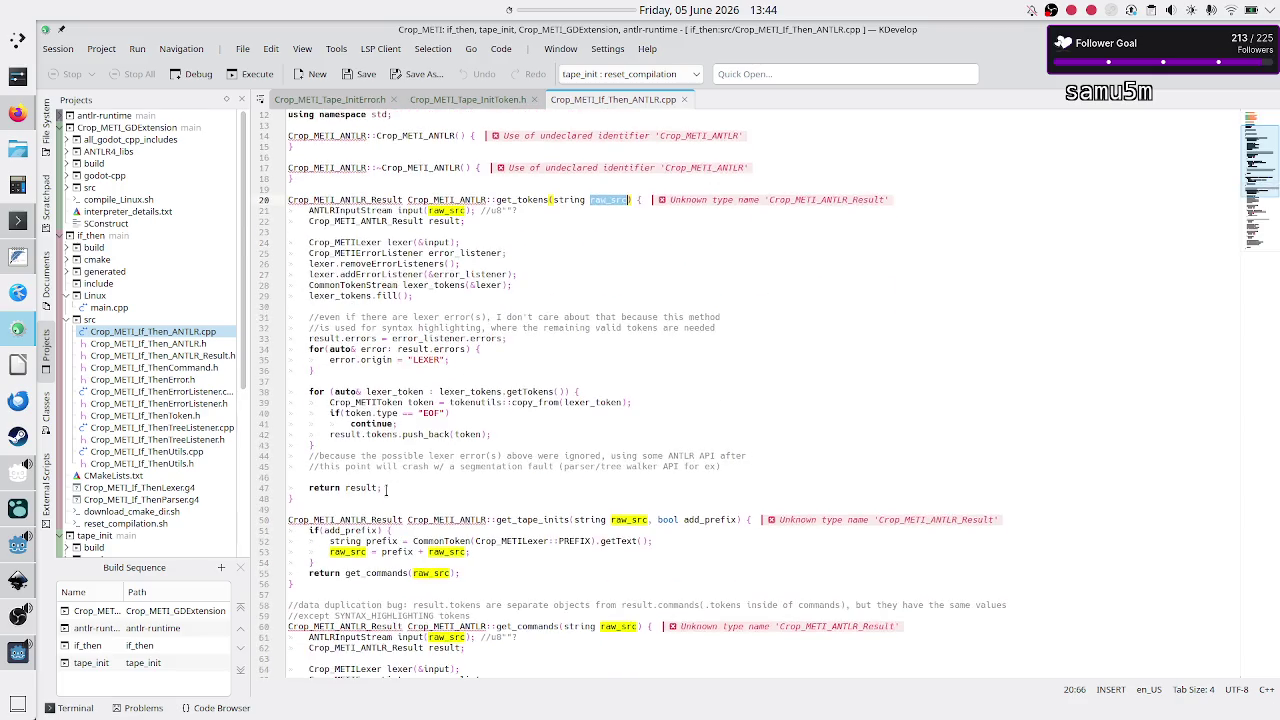
pyautogui.doubleClick(382, 434)
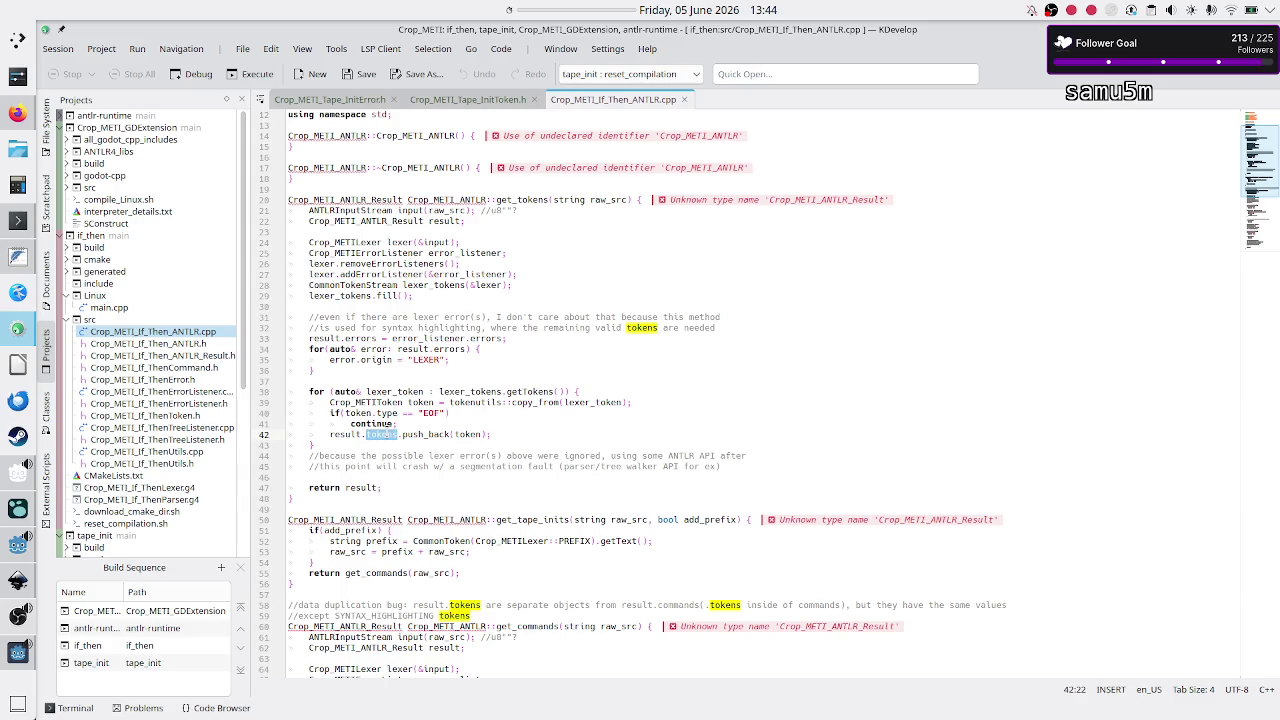
pyautogui.moveTo(490, 434)
pyautogui.mouseDown()
pyautogui.moveTo(300, 428)
pyautogui.moveTo(394, 434)
pyautogui.moveTo(369, 434)
pyautogui.mouseUp()
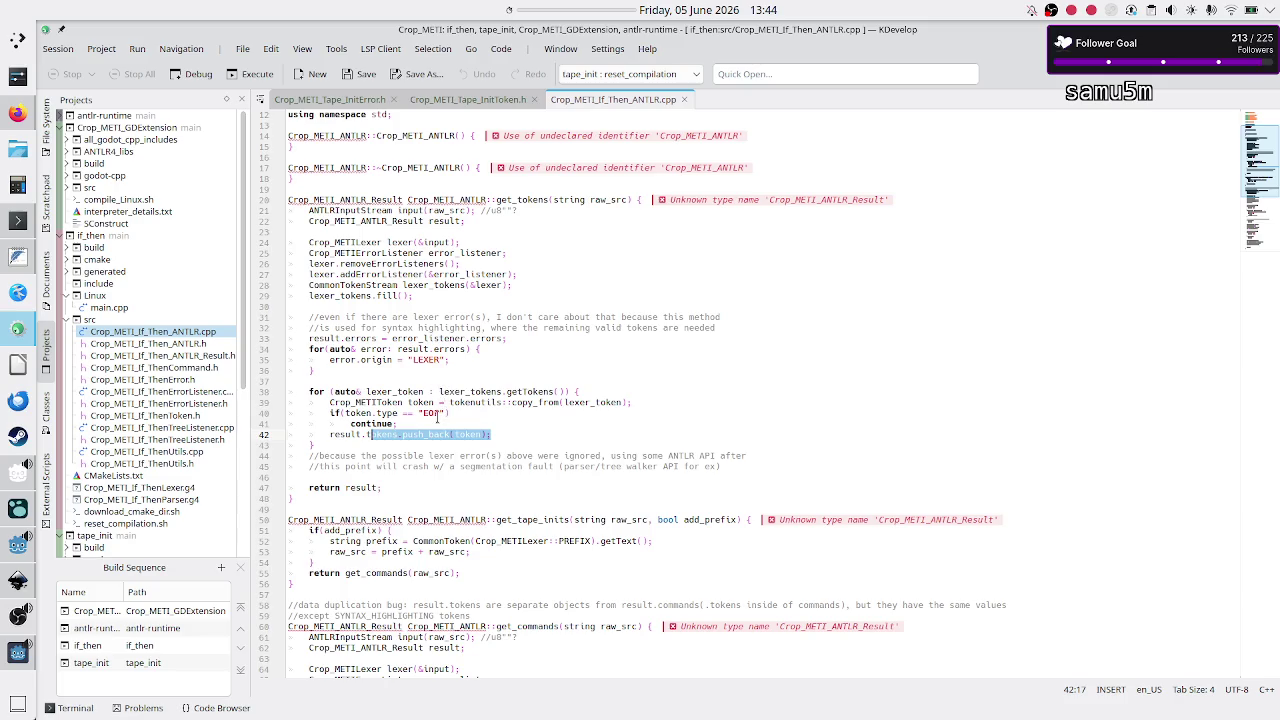
pyautogui.moveTo(533, 456); pyautogui.dragTo(413, 456)
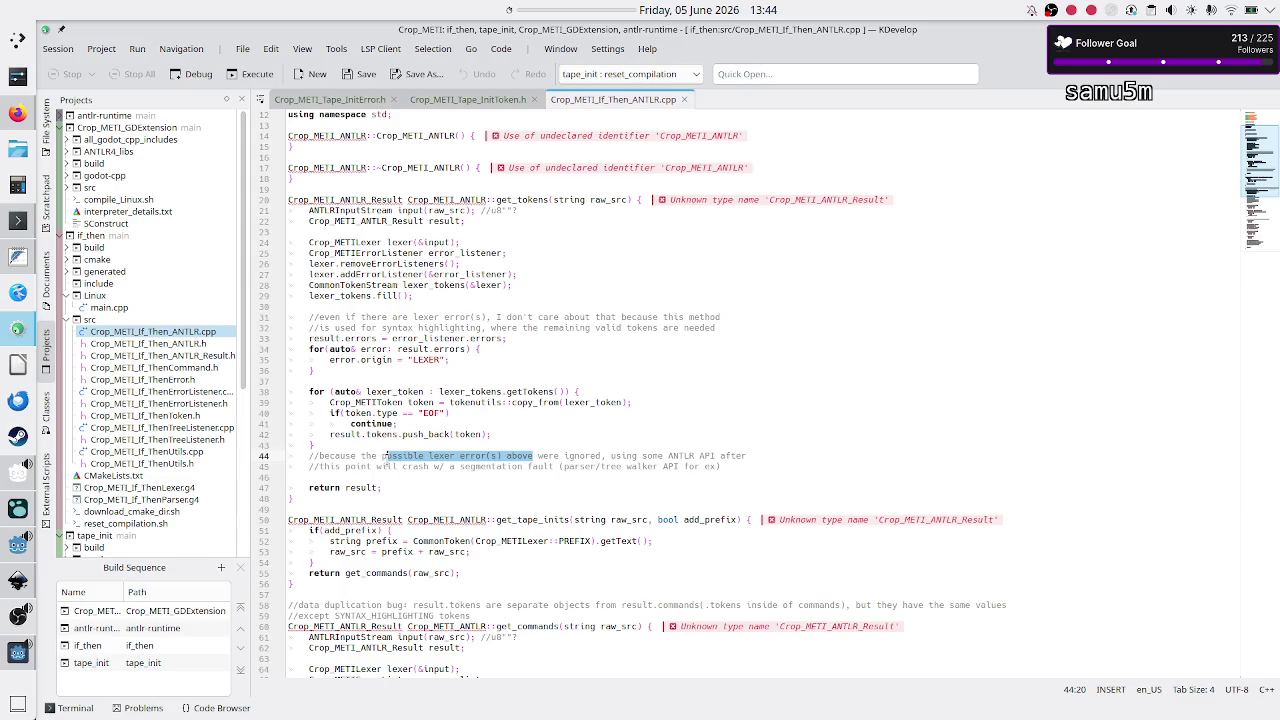
pyautogui.click(385, 457)
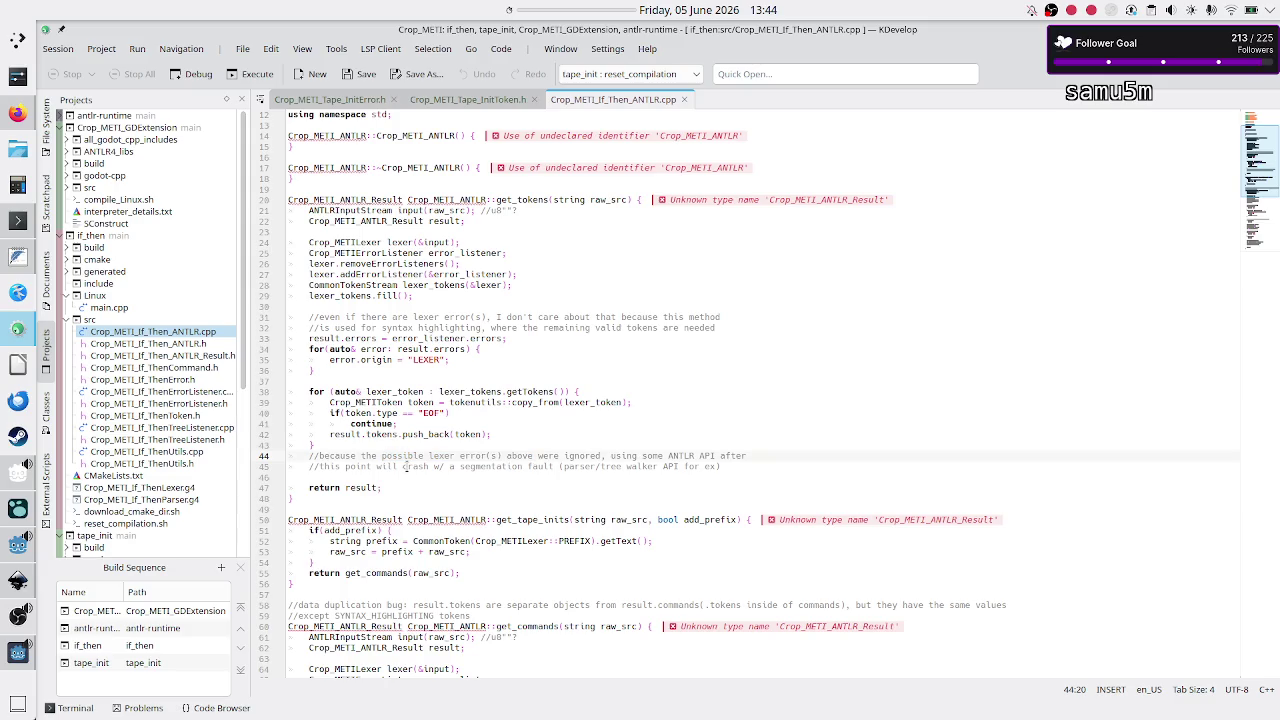
pyautogui.click(406, 466)
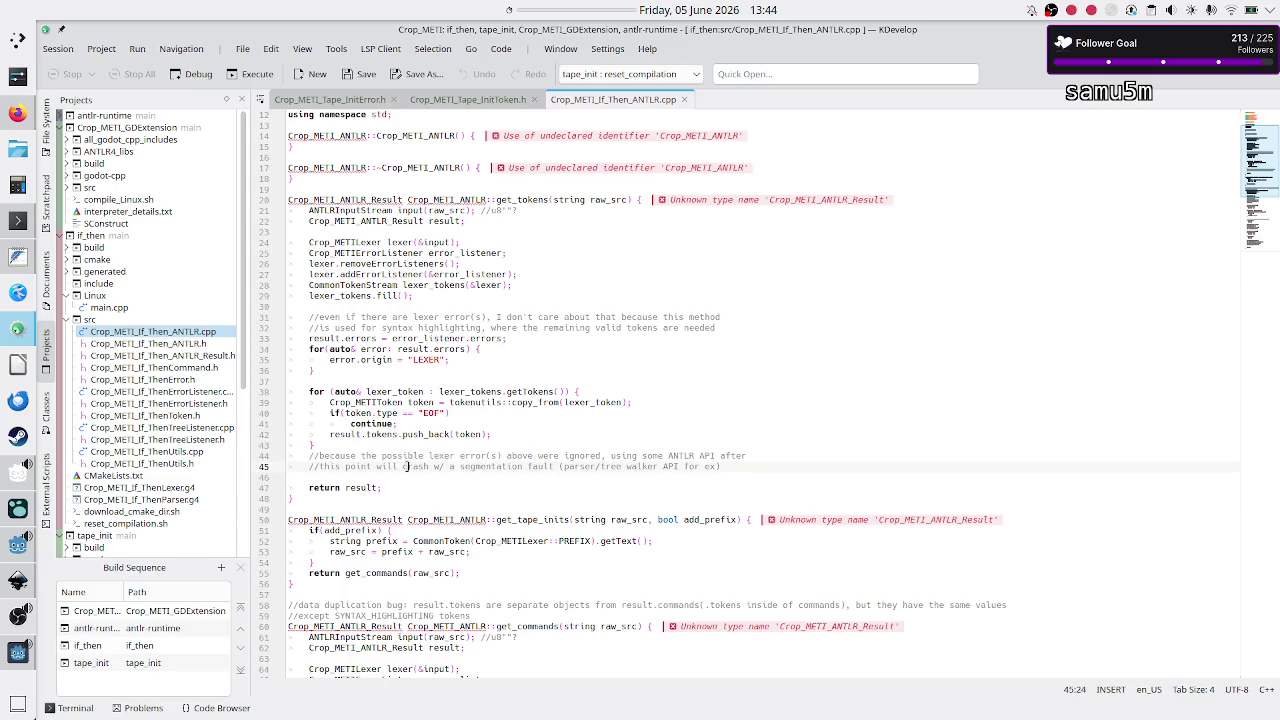
pyautogui.click(519, 432)
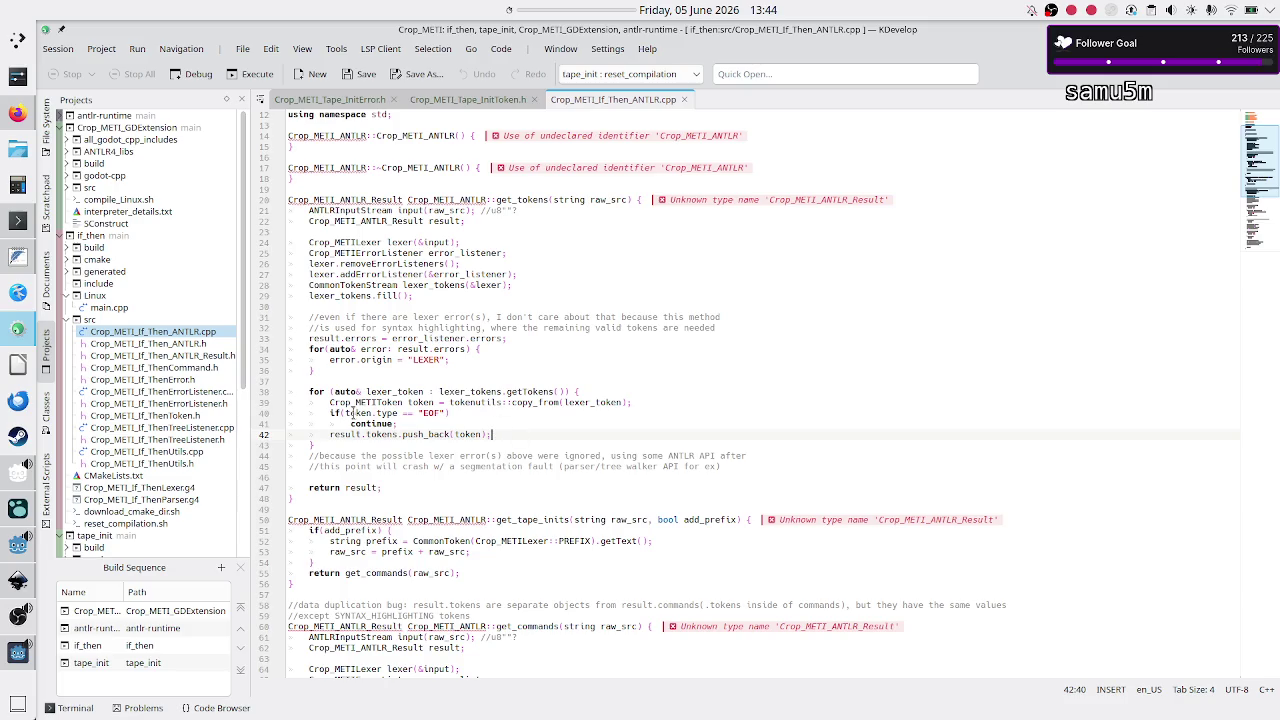
pyautogui.click(352, 413)
pyautogui.moveTo(350, 413); pyautogui.dragTo(441, 413)
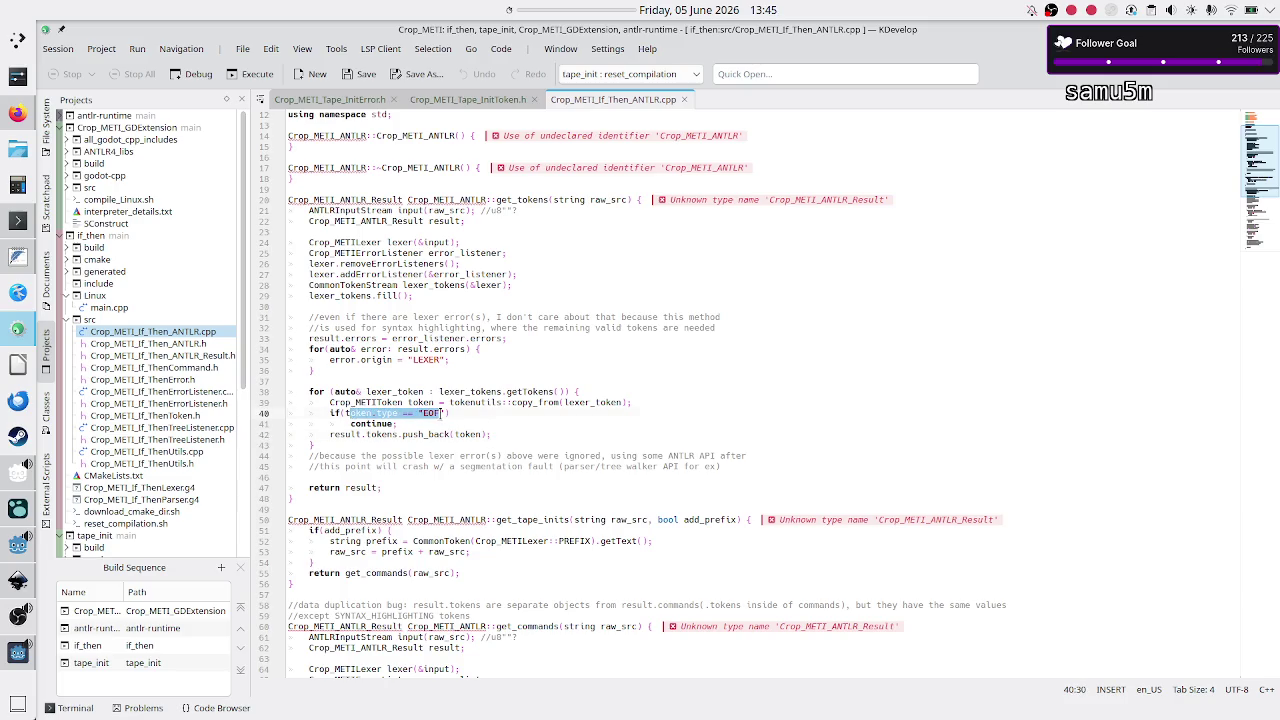
pyautogui.click(487, 391)
pyautogui.click(476, 402)
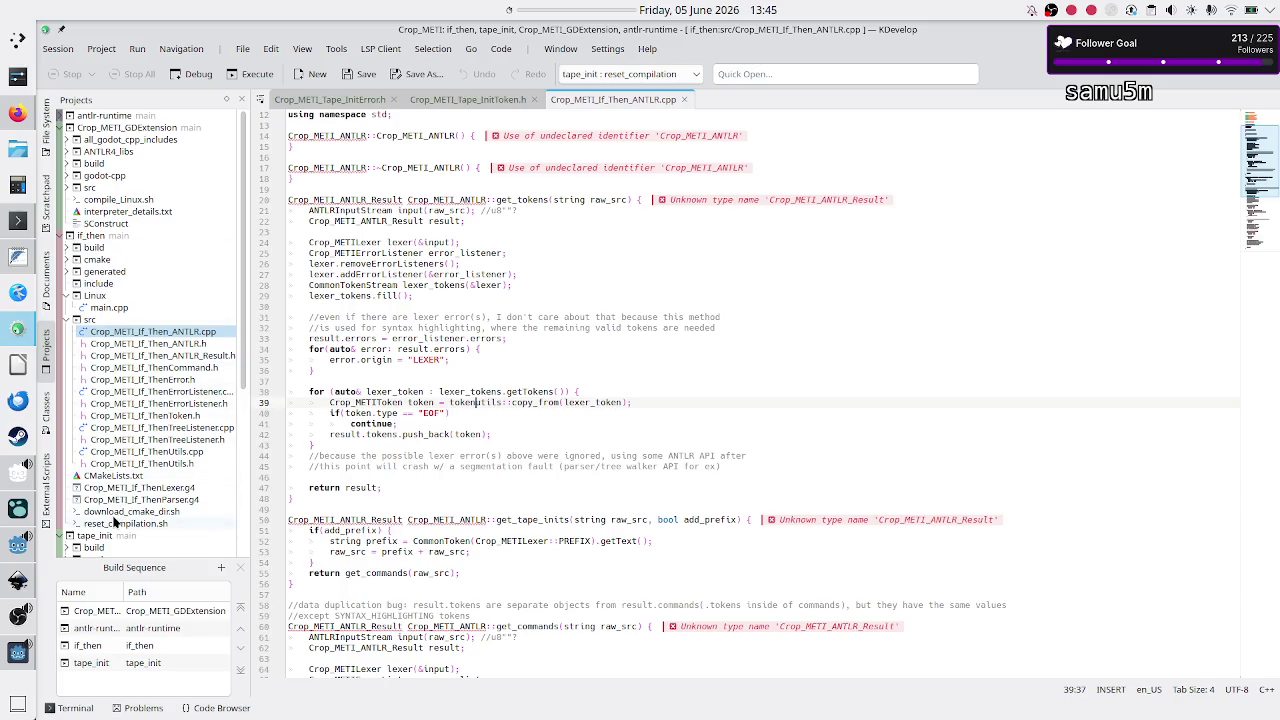
# Step: Inspect the CURRENT_CELL and NEW_CELL modes in Crop_METI_If_ThenLexer.g4, then return to Godot
pyautogui.doubleClick(125, 488)
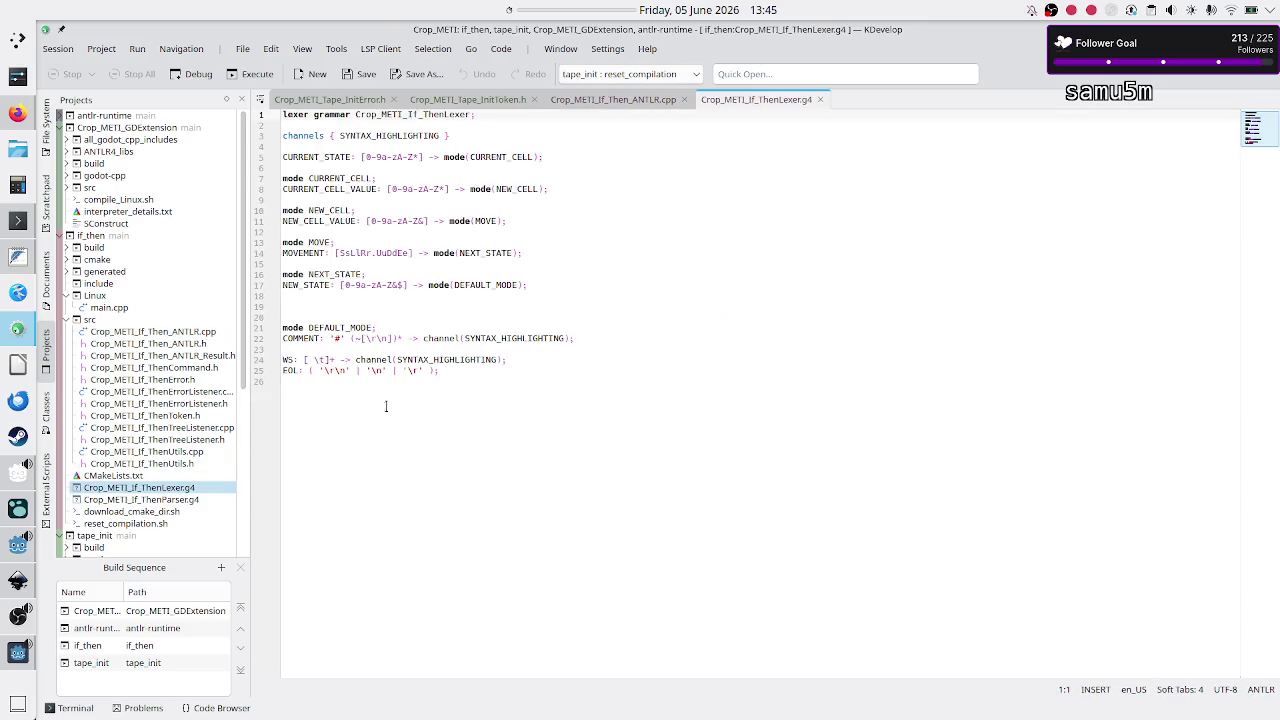
pyautogui.doubleClick(331, 178)
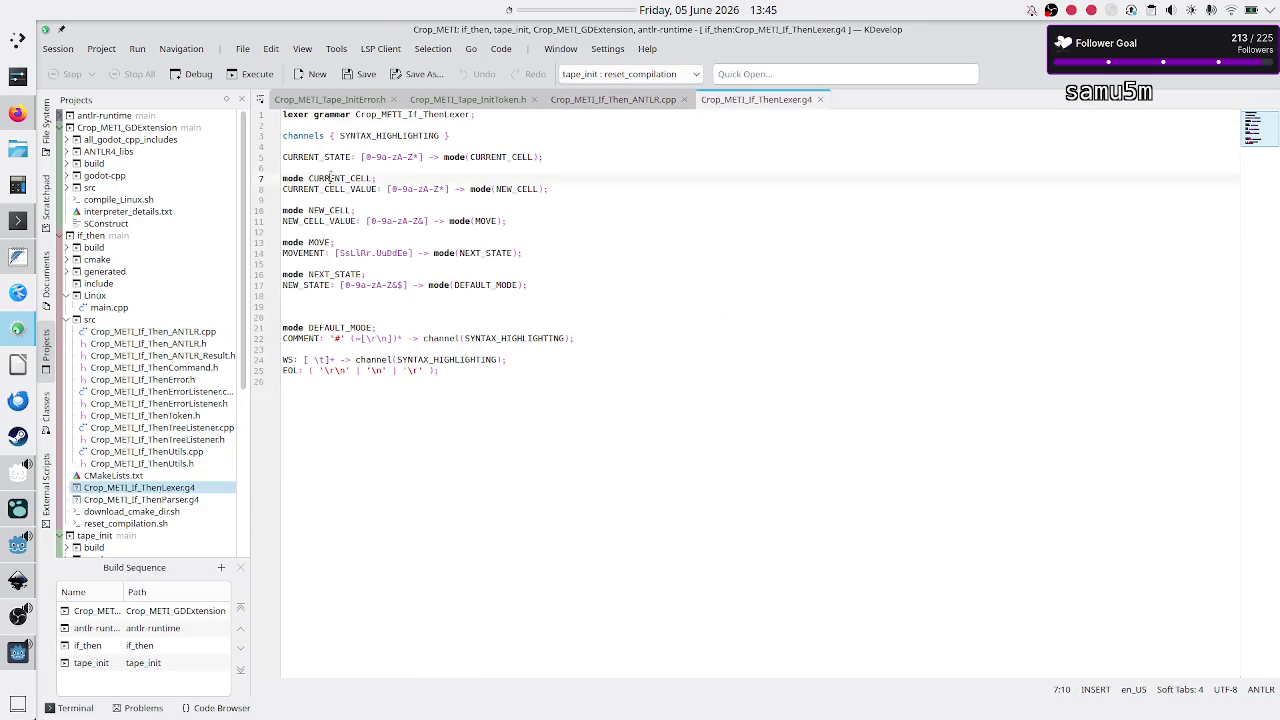
pyautogui.click(331, 211)
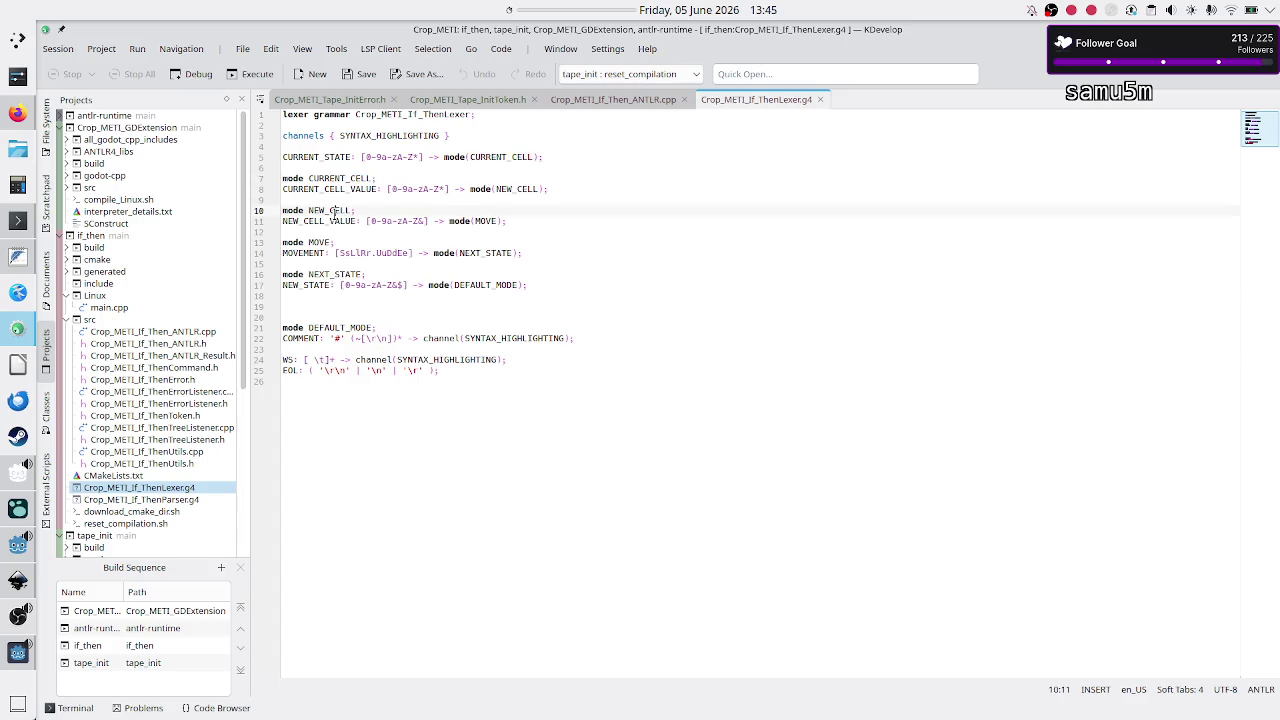
pyautogui.hotkey('alt', 'Tab')
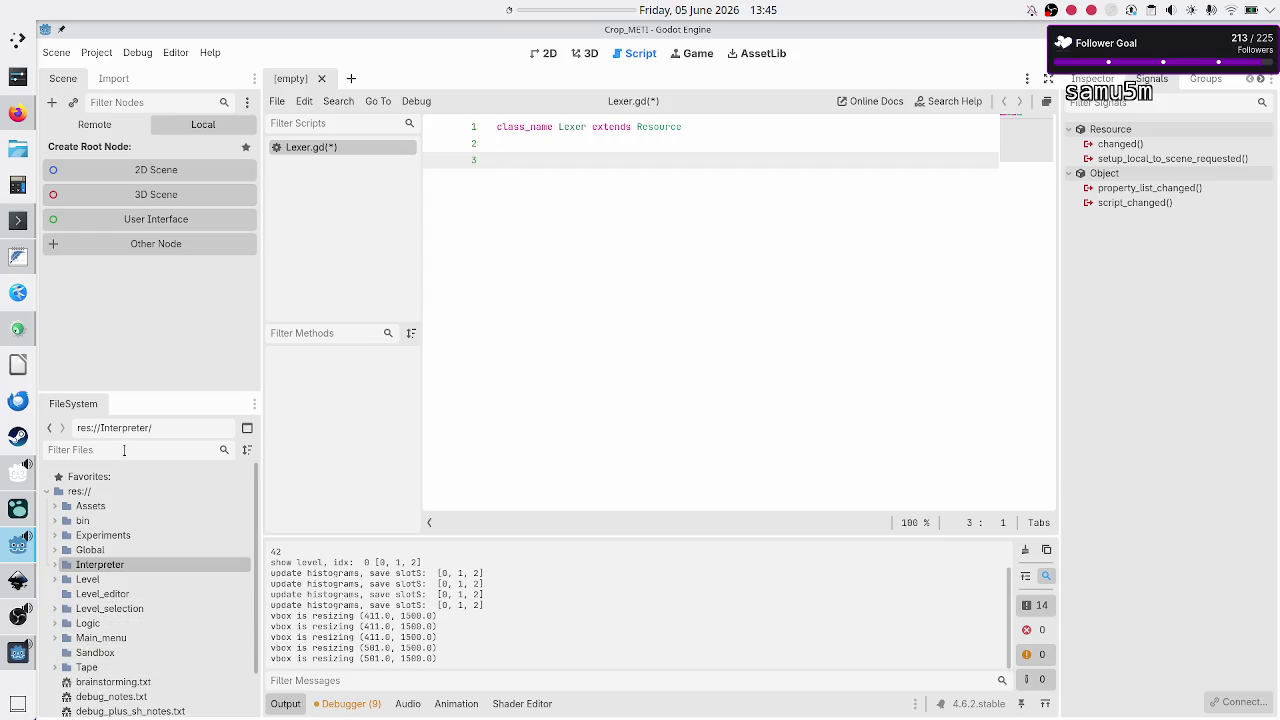
# Step: Filter for and open Crop_METI_SH.gd, review its token type colour map, then go back to Lexer.gd
pyautogui.write('sH')
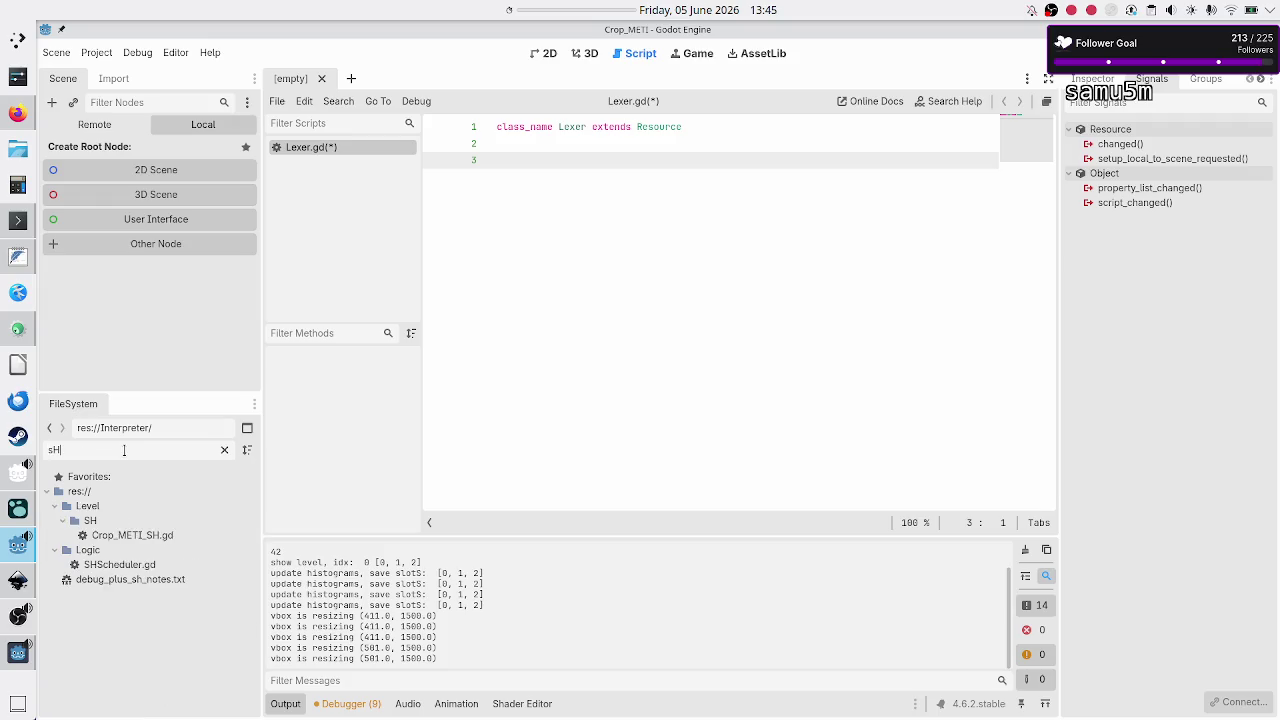
pyautogui.doubleClick(148, 537)
pyautogui.scroll(10, 615, 328)
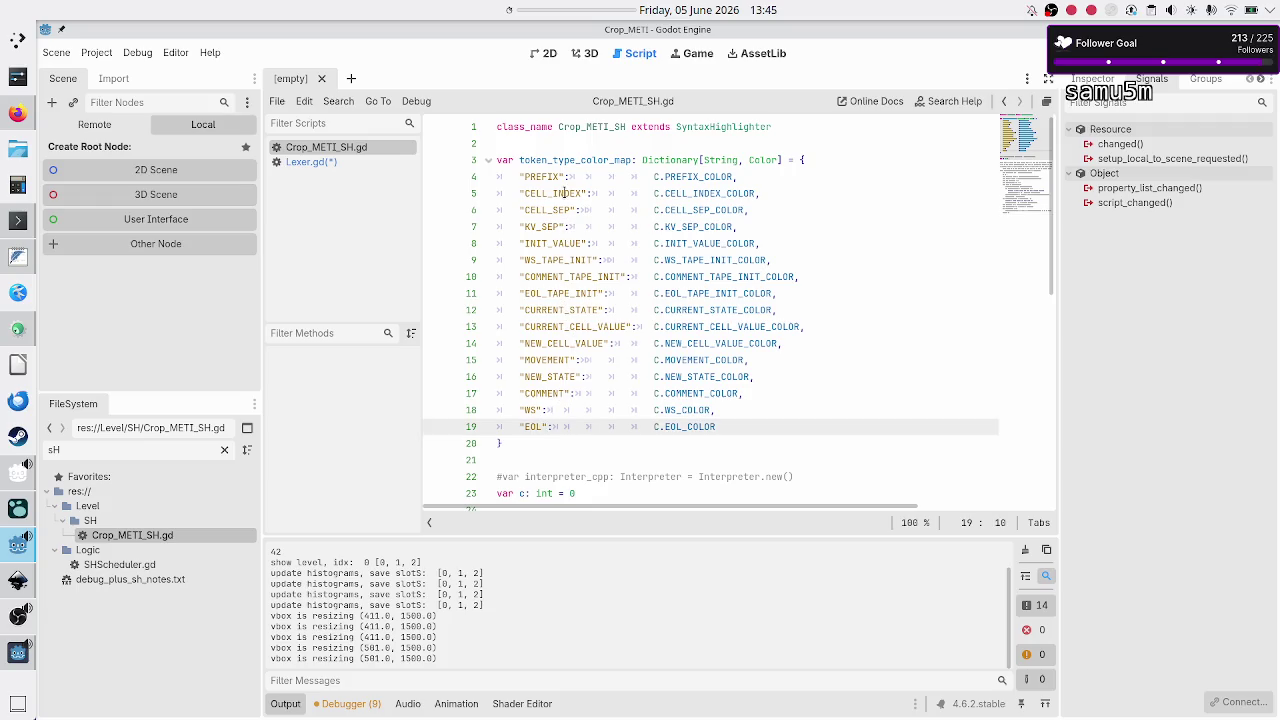
pyautogui.moveTo(537, 177); pyautogui.dragTo(543, 431)
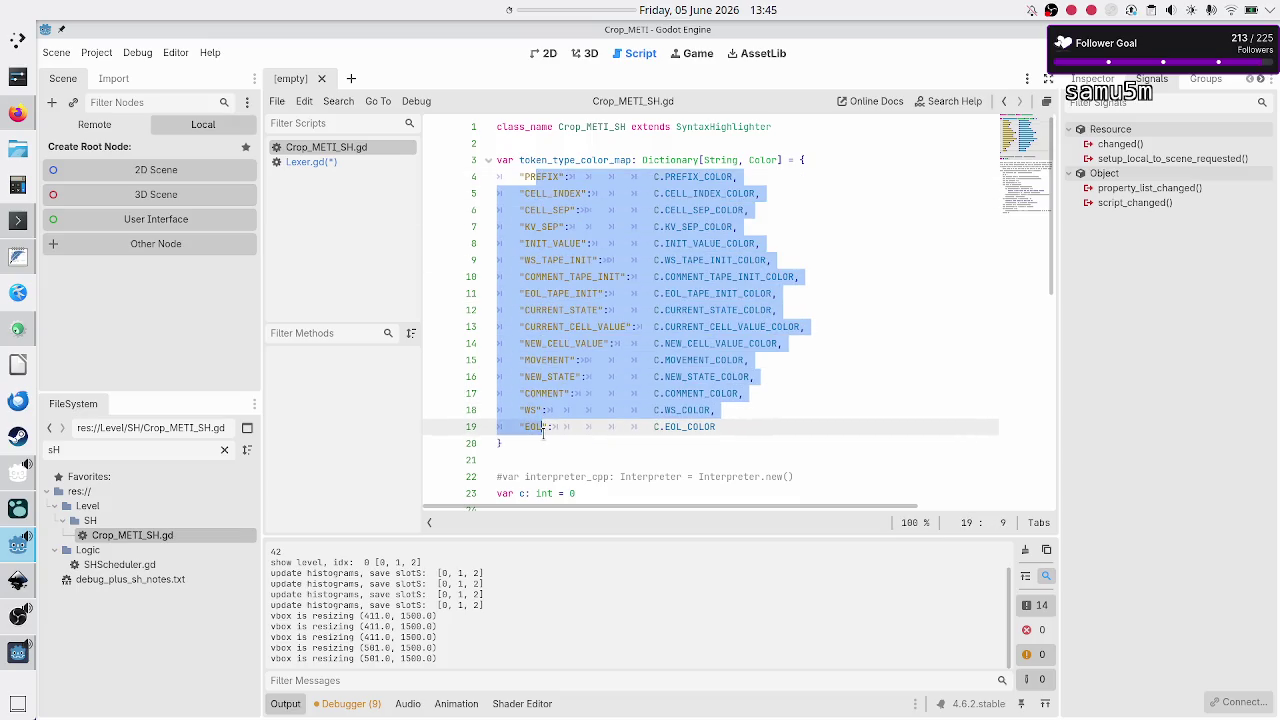
pyautogui.click(543, 431)
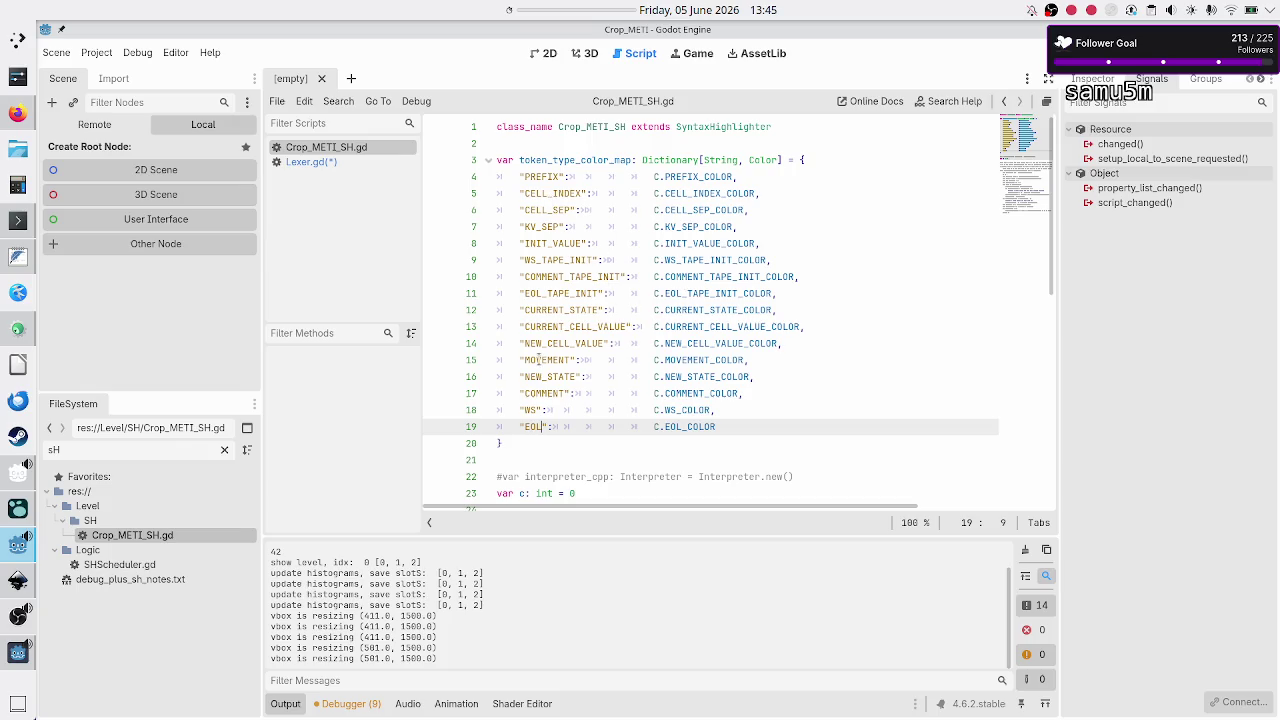
pyautogui.scroll(-6, 587, 297)
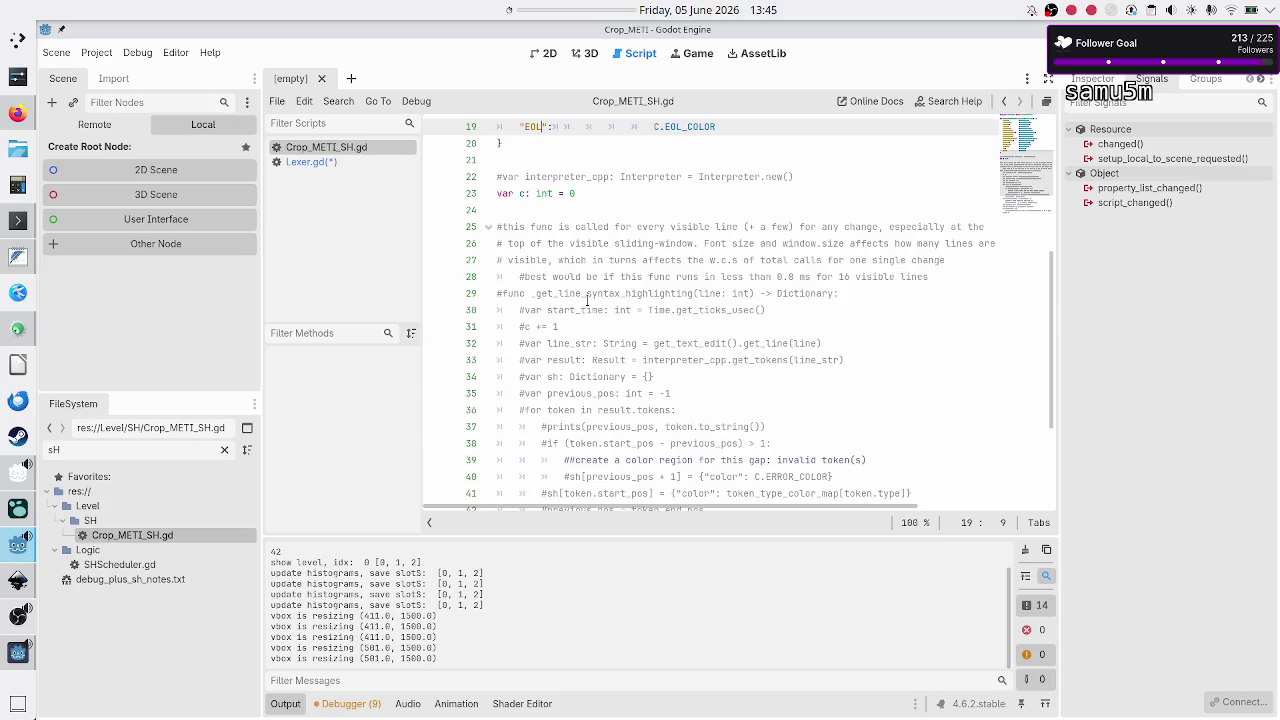
pyautogui.scroll(6, 587, 300)
pyautogui.scroll(-9, 587, 300)
pyautogui.scroll(9, 587, 300)
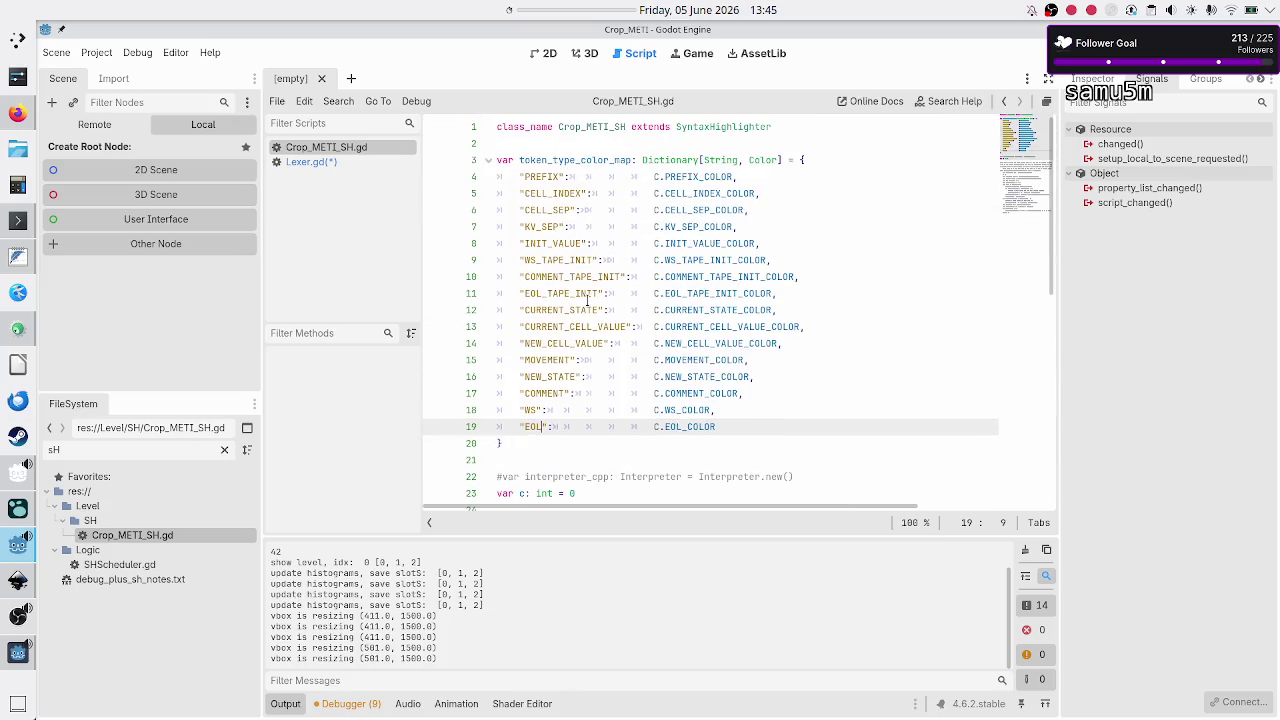
pyautogui.click(347, 162)
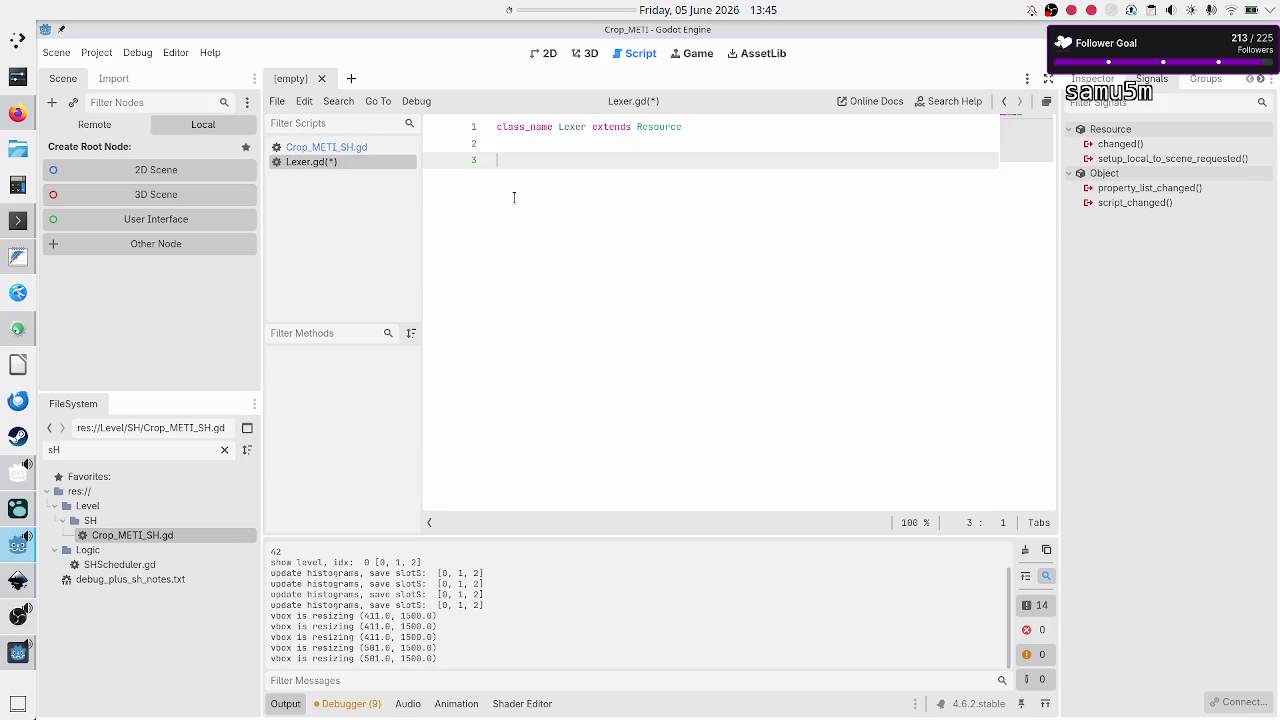
# Step: Switch to Inkscape and show the File menu's Open Recent list
pyautogui.click(18, 581)
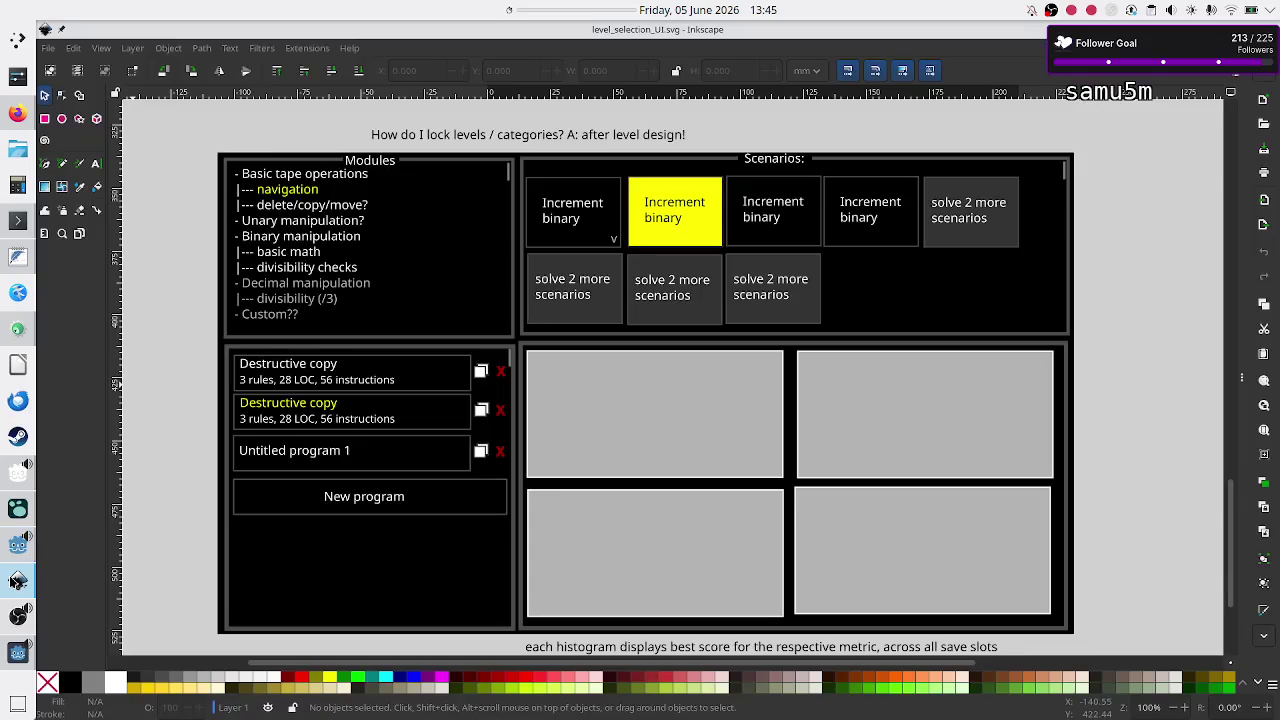
pyautogui.click(46, 48)
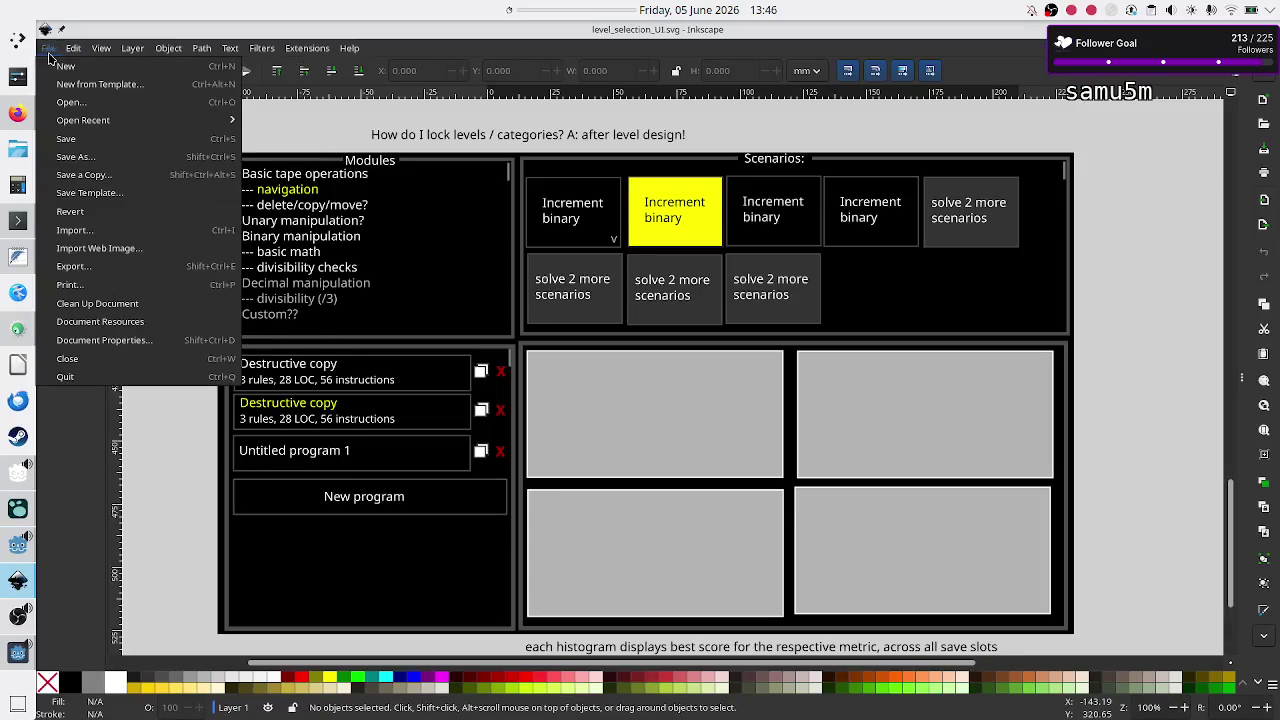
pyautogui.moveTo(175, 121)
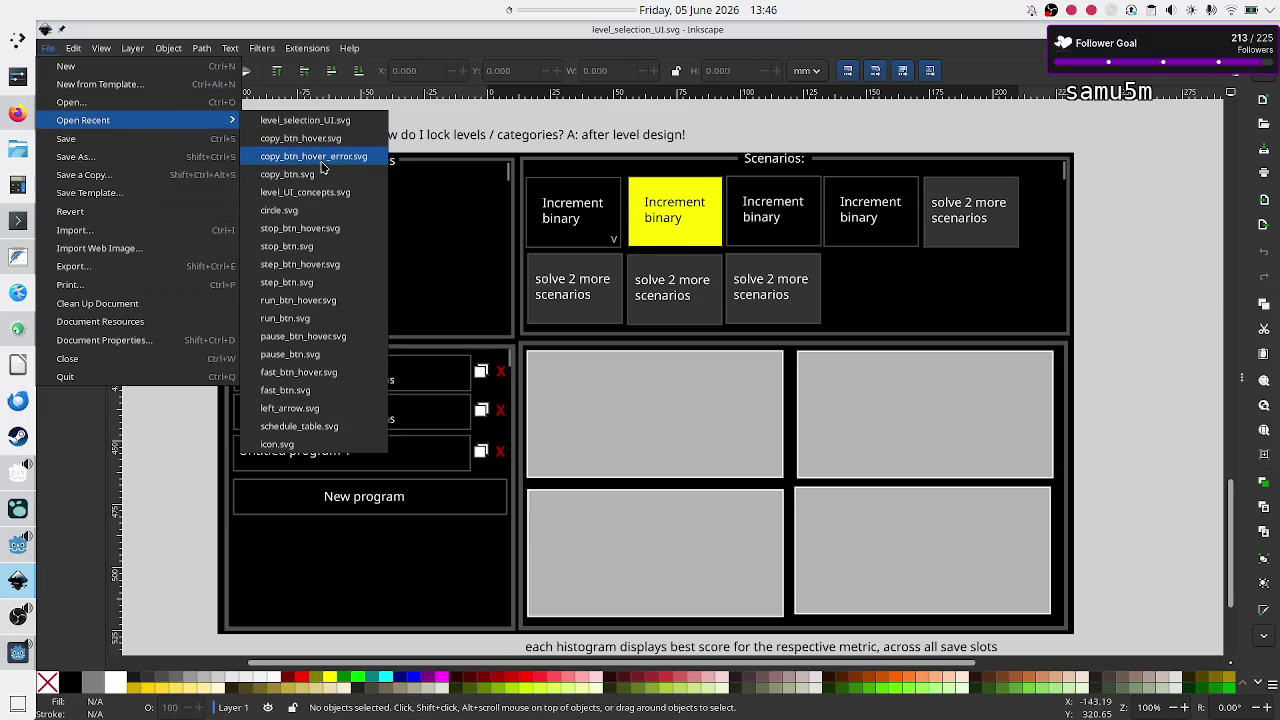
# Step: Open level_UI_concepts.svg and collapse the Fill and Stroke dock to widen the canvas
pyautogui.click(322, 196)
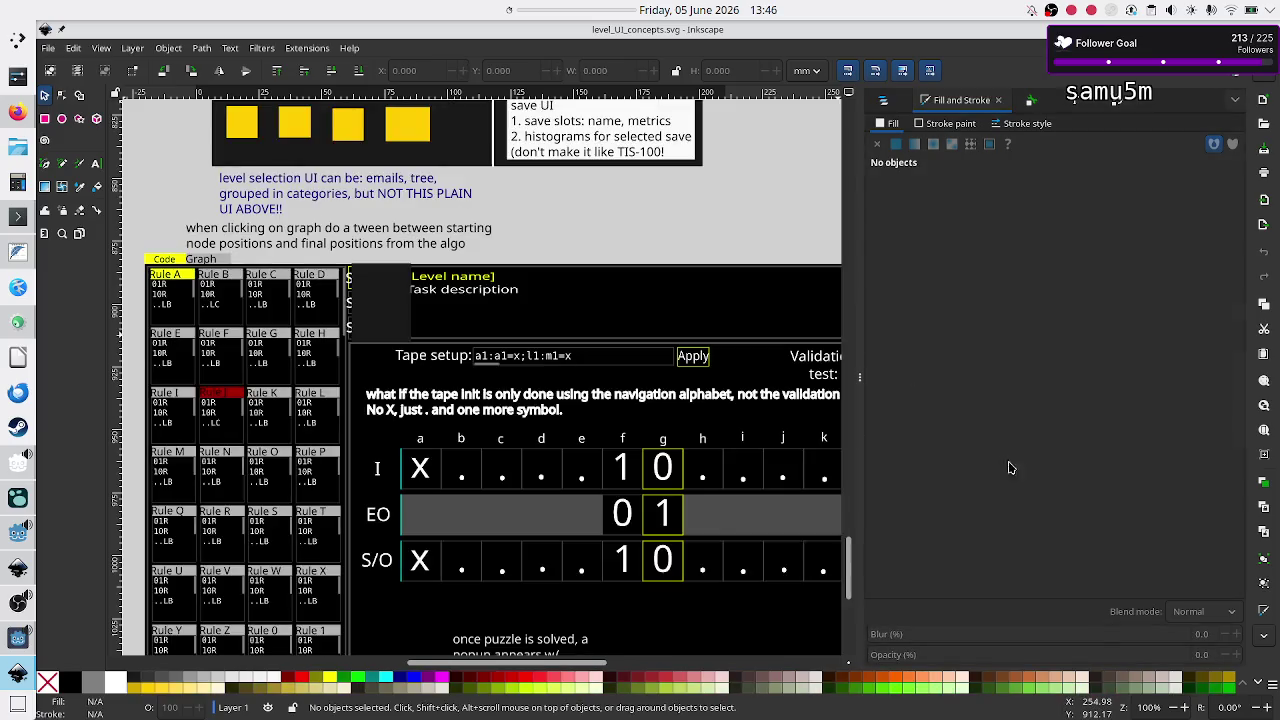
pyautogui.click(860, 385)
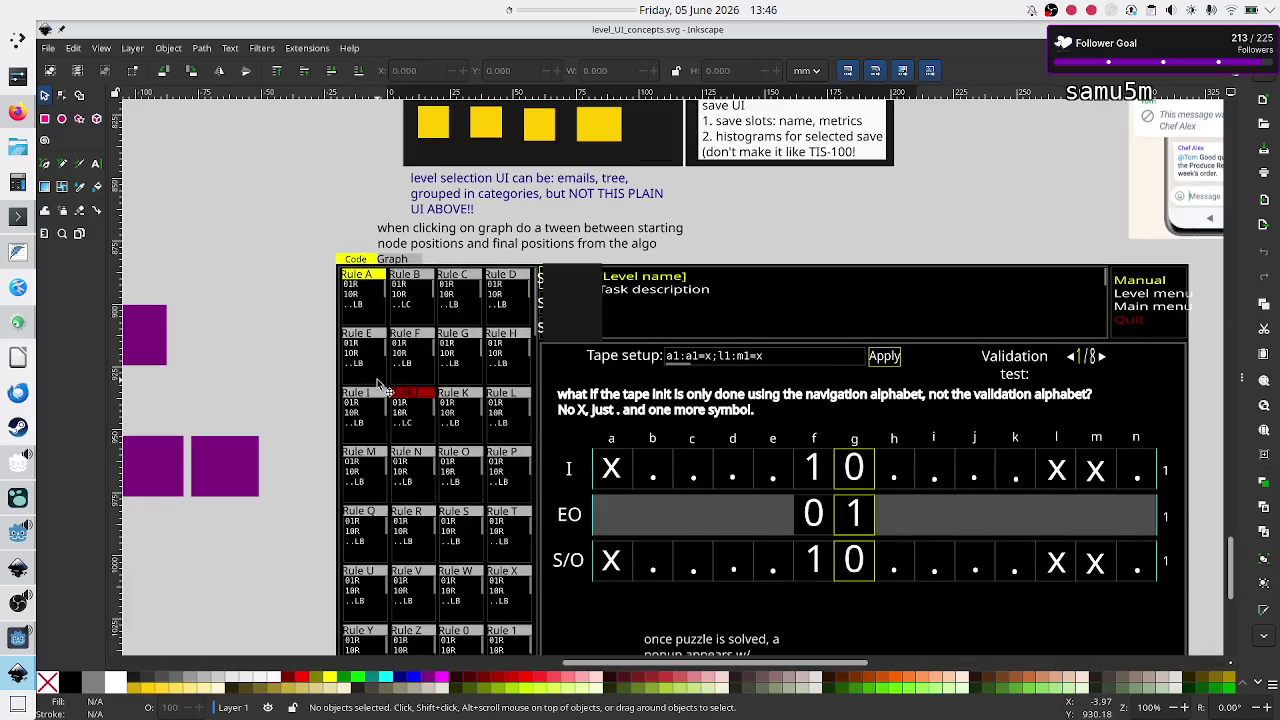
pyautogui.scroll(-5, 449, 341)
pyautogui.keyDown('ctrl'); pyautogui.scroll(3, 449, 341); pyautogui.keyUp('ctrl')
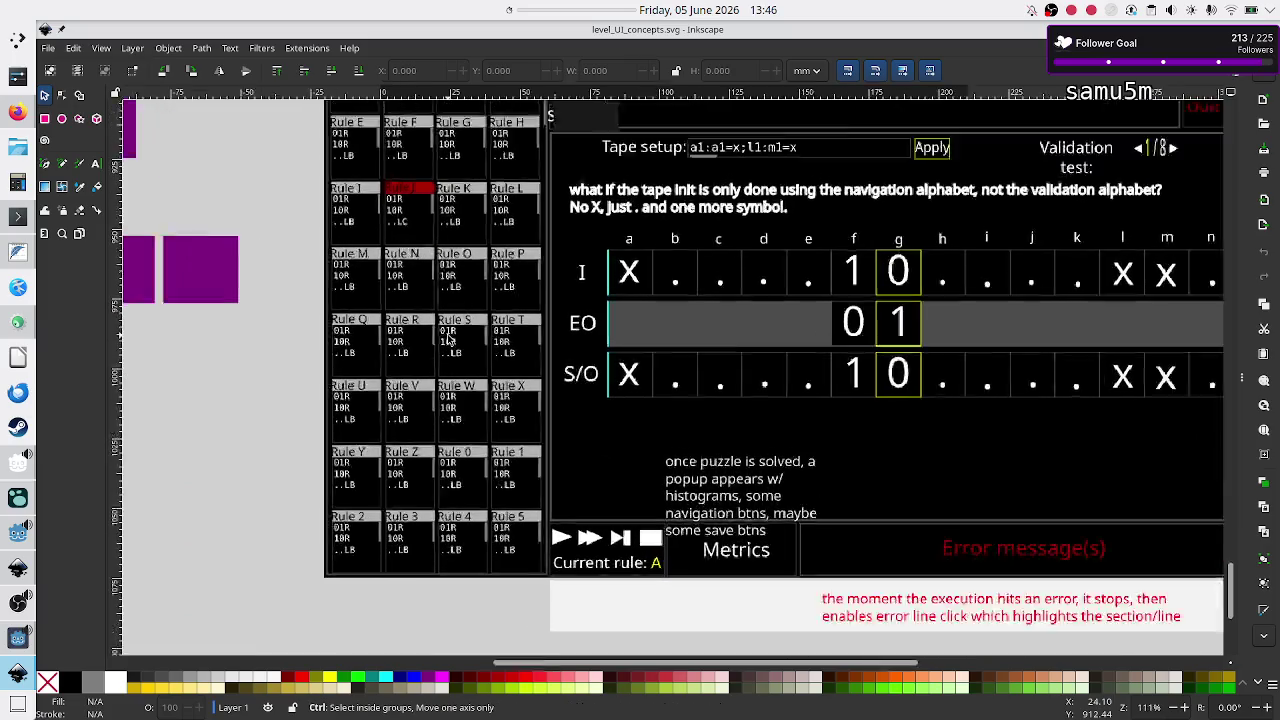
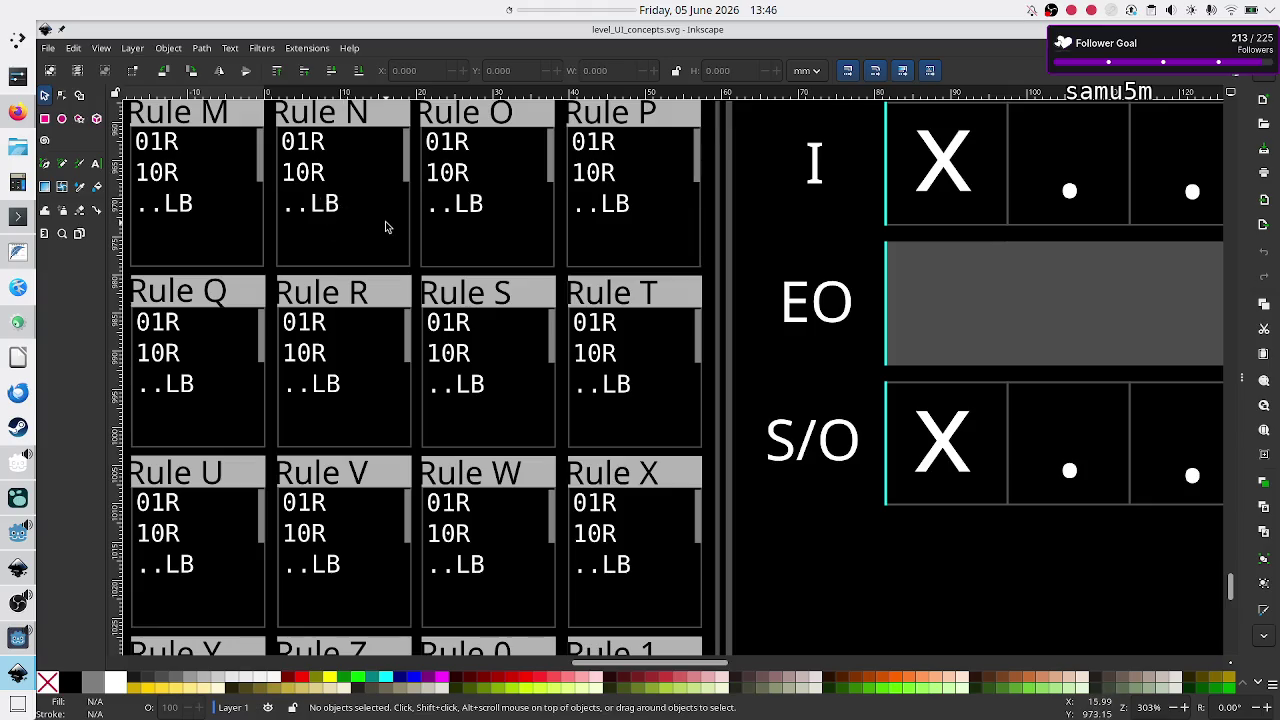
# Step: Switch from Inkscape to the Godot editor showing Lexer.gd and click onto line 3
pyautogui.press('5')
pyautogui.press('`')
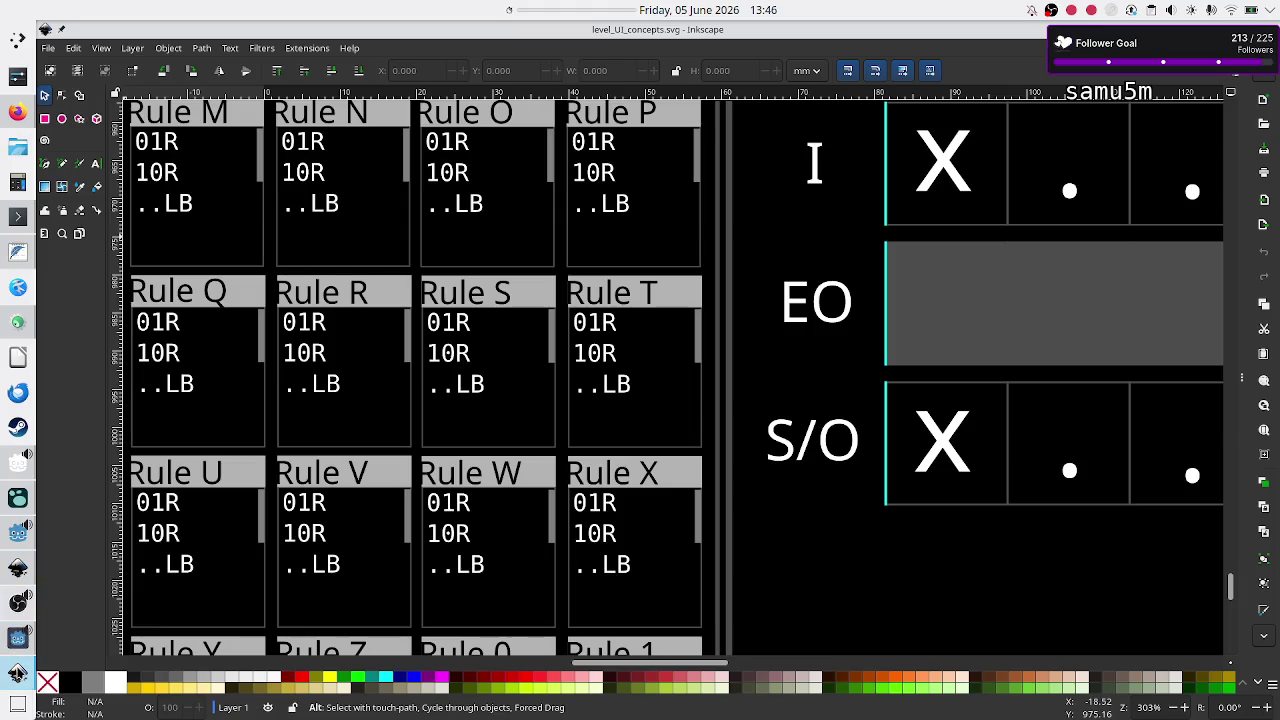
pyautogui.moveTo(17, 672)
pyautogui.moveTo(18, 532)
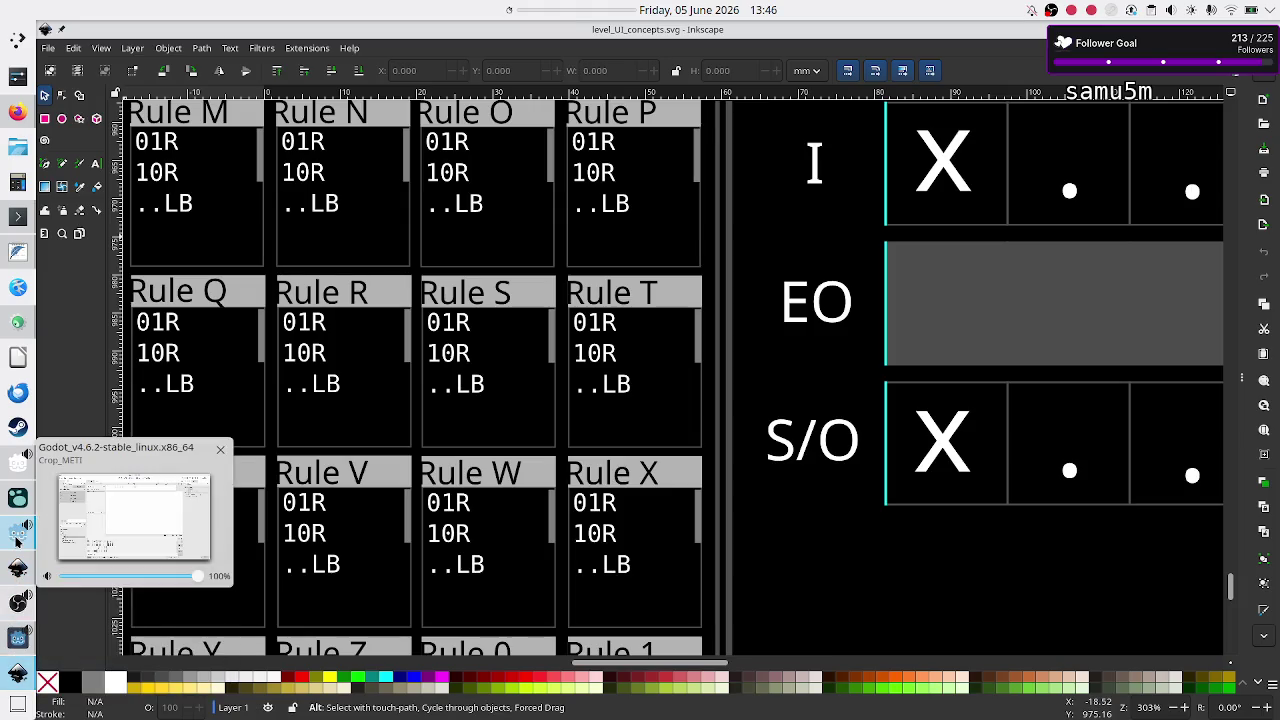
pyautogui.click(195, 444)
pyautogui.click(610, 127)
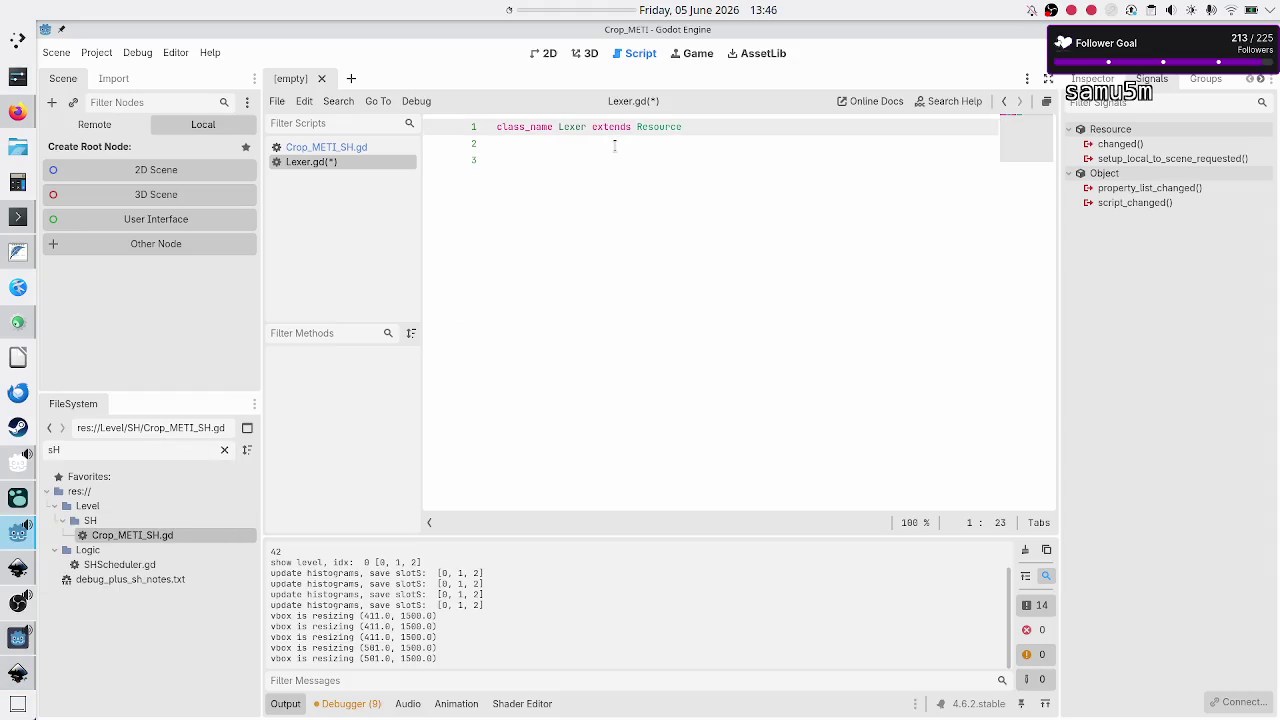
# Step: Write enum TokenType {CURRENT_CELL_VALUE, NEW_CELL_VALUE, MOVEMENT, NEW_STATE} on line 3, then add blank lines
pyautogui.click(580, 179)
pyautogui.write('en')
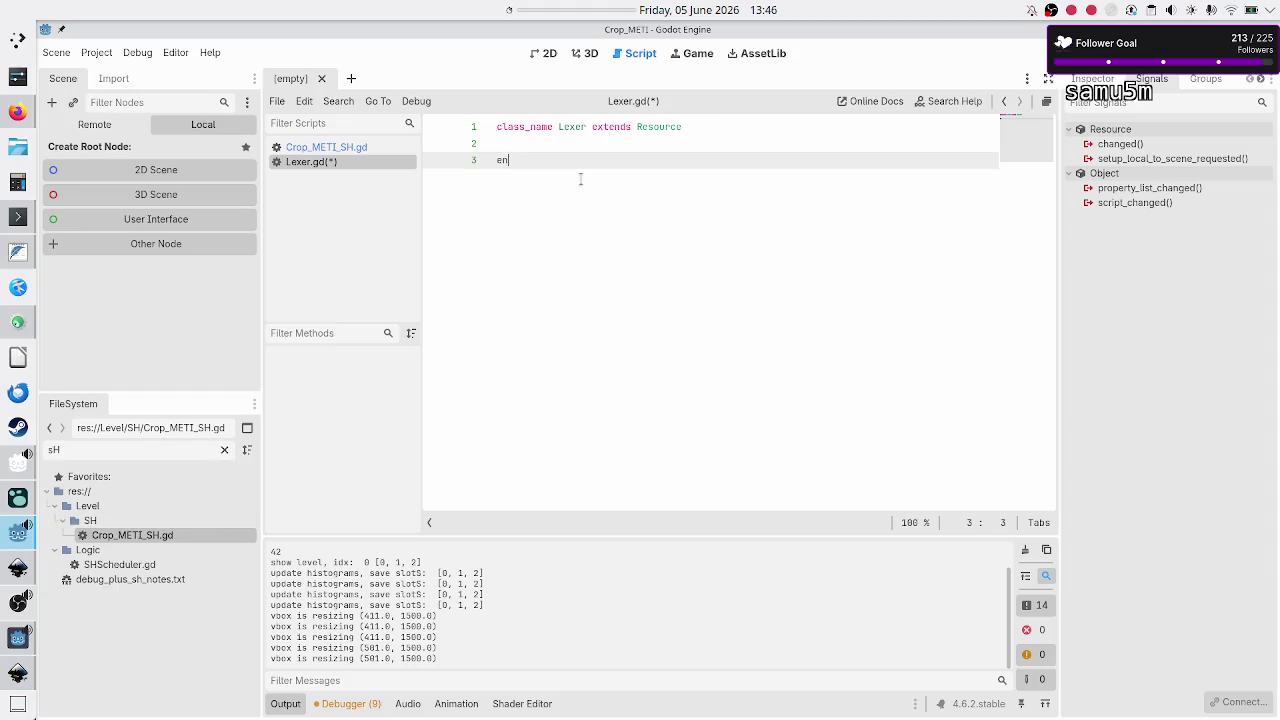
pyautogui.write('um TokenTy')
pyautogui.write('pe ')
pyautogui.write('{')
pyautogui.write('CURRENT_CEL')
pyautogui.write('L,')
pyautogui.press('BackSpace')
pyautogui.press('BackSpace')
pyautogui.write('_VAL')
pyautogui.write('UE, NEW_CE')
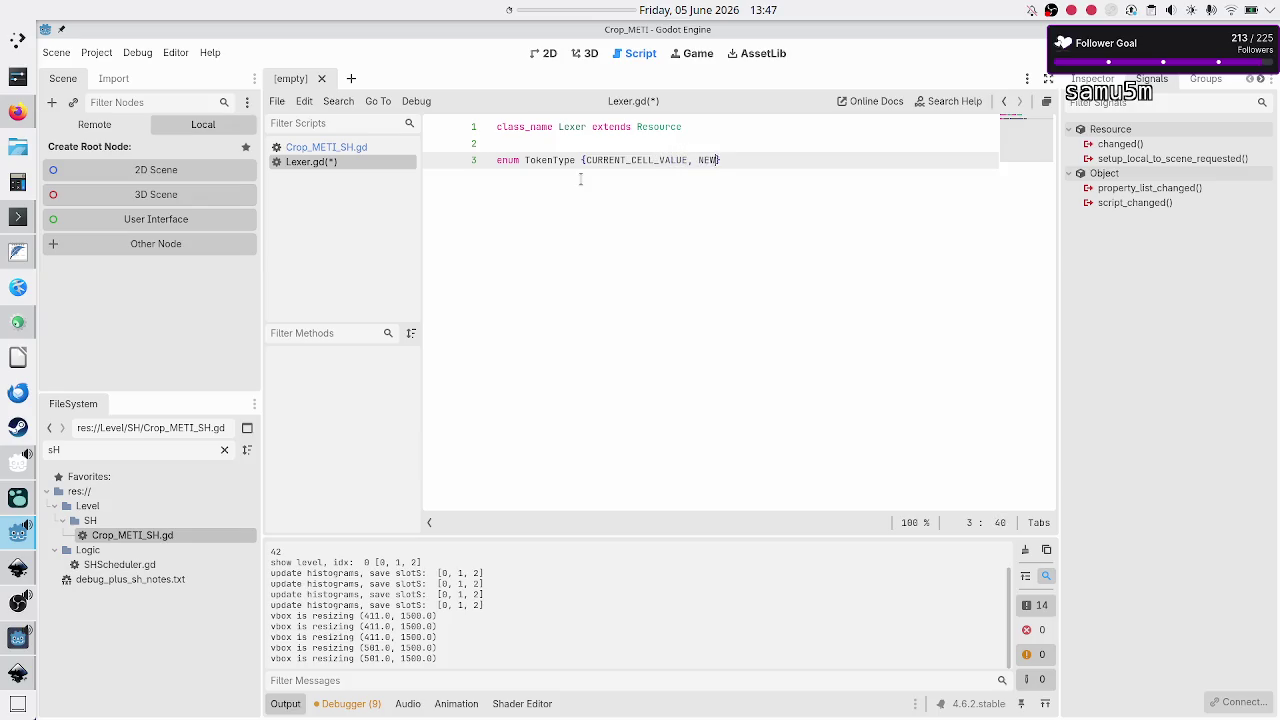
pyautogui.write('LL_VALUE< M')
pyautogui.press('BackSpace')
pyautogui.press('BackSpace')
pyautogui.press('BackSpace')
pyautogui.write(', ')
pyautogui.write('MOVEMENT<')
pyautogui.press('BackSpace')
pyautogui.press('BackSpace')
pyautogui.write(', ')
pyautogui.write('NEW_STATE,')
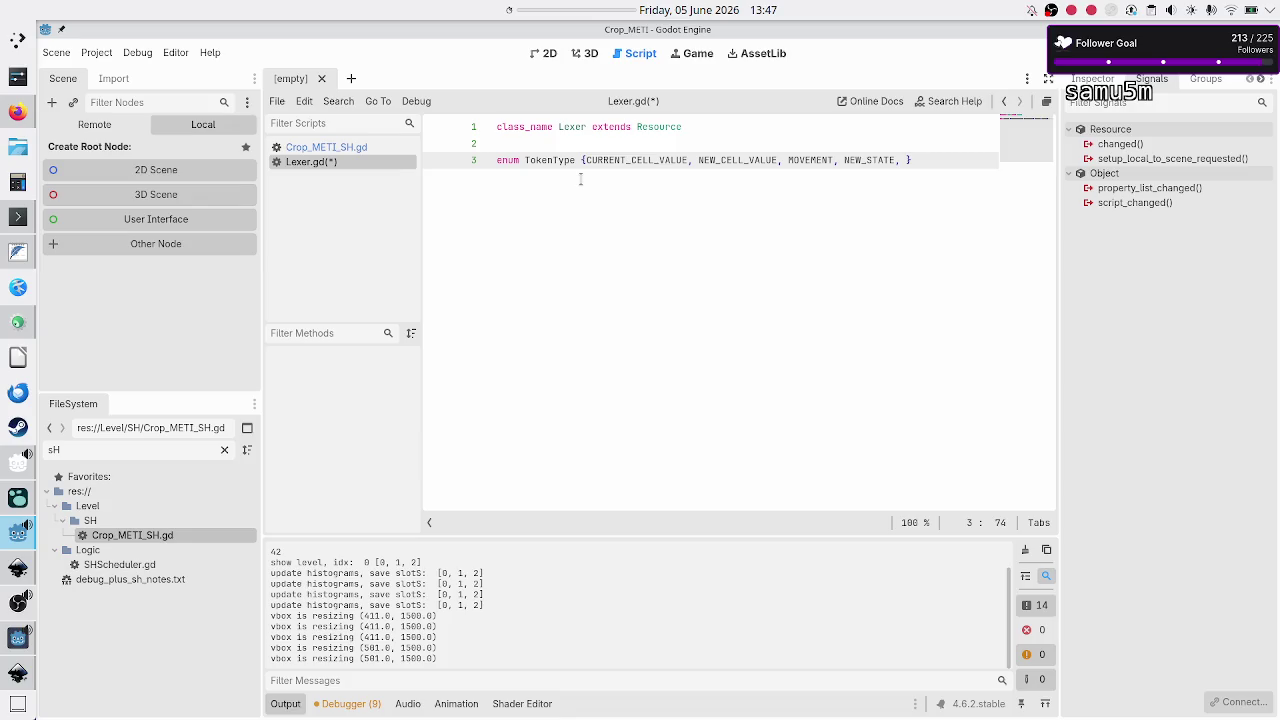
pyautogui.write('UNKN')
pyautogui.press('BackSpace')
pyautogui.press('BackSpace')
pyautogui.press('BackSpace')
pyautogui.press('Return')
pyautogui.press('Return')
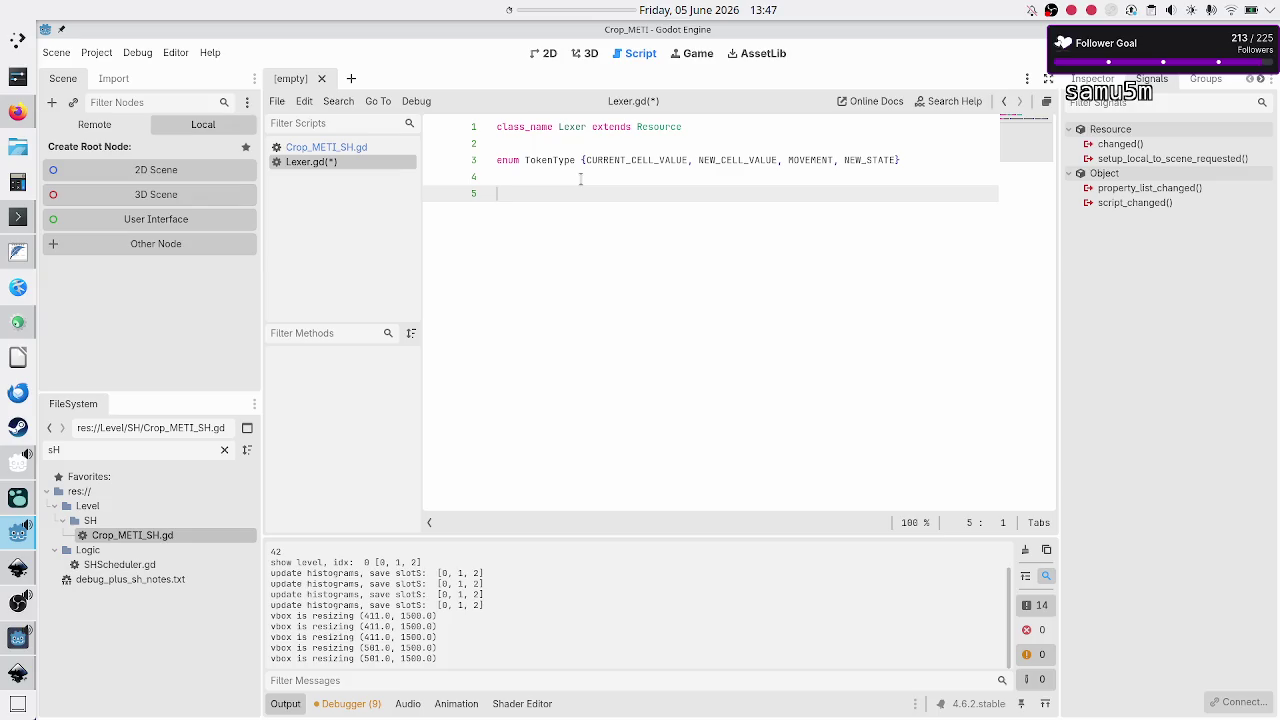
# Step: Type the signature func get_tokens(code: String) -> Array[ on line 5
pyautogui.write('func ')
pyautogui.write('get_t')
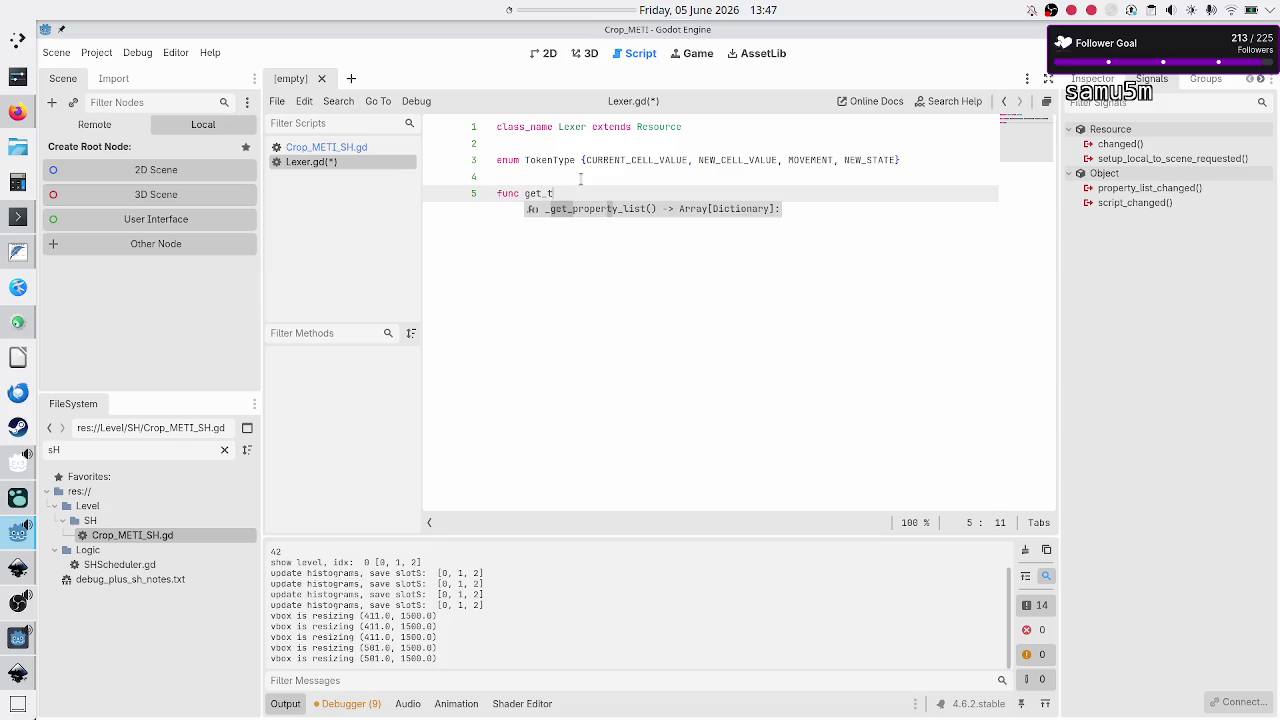
pyautogui.write('okens(')
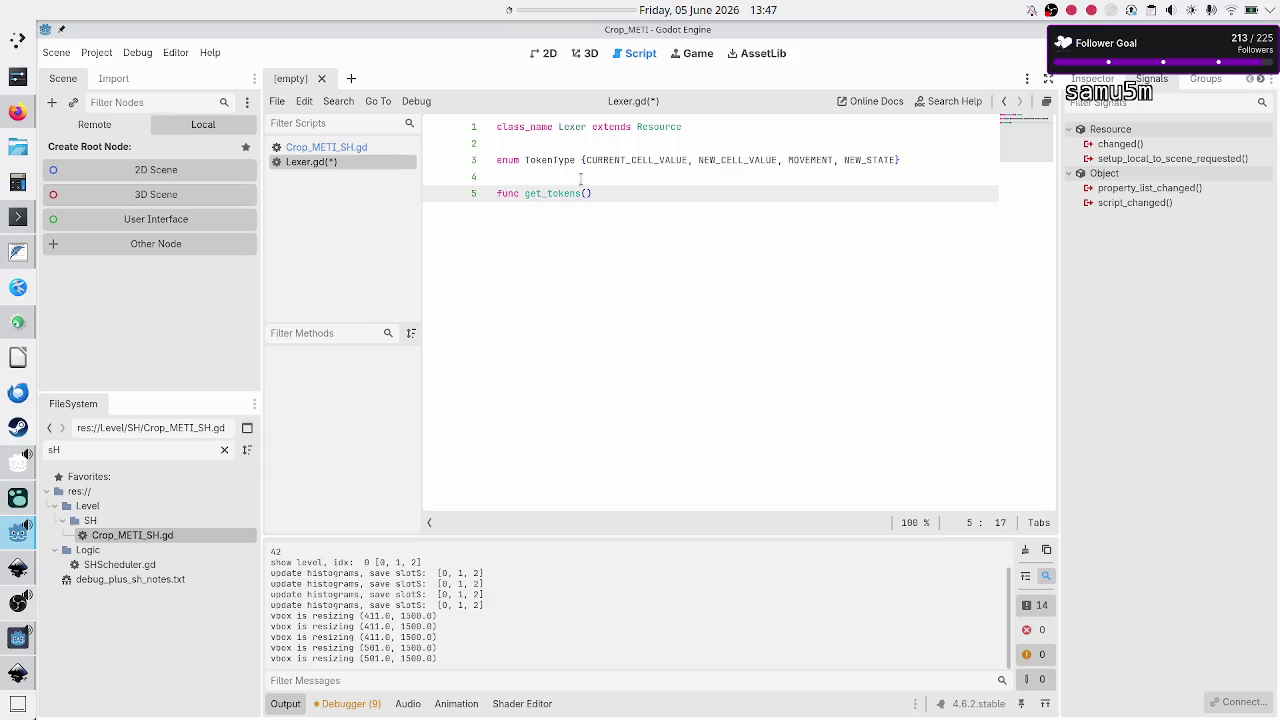
pyautogui.write('code')
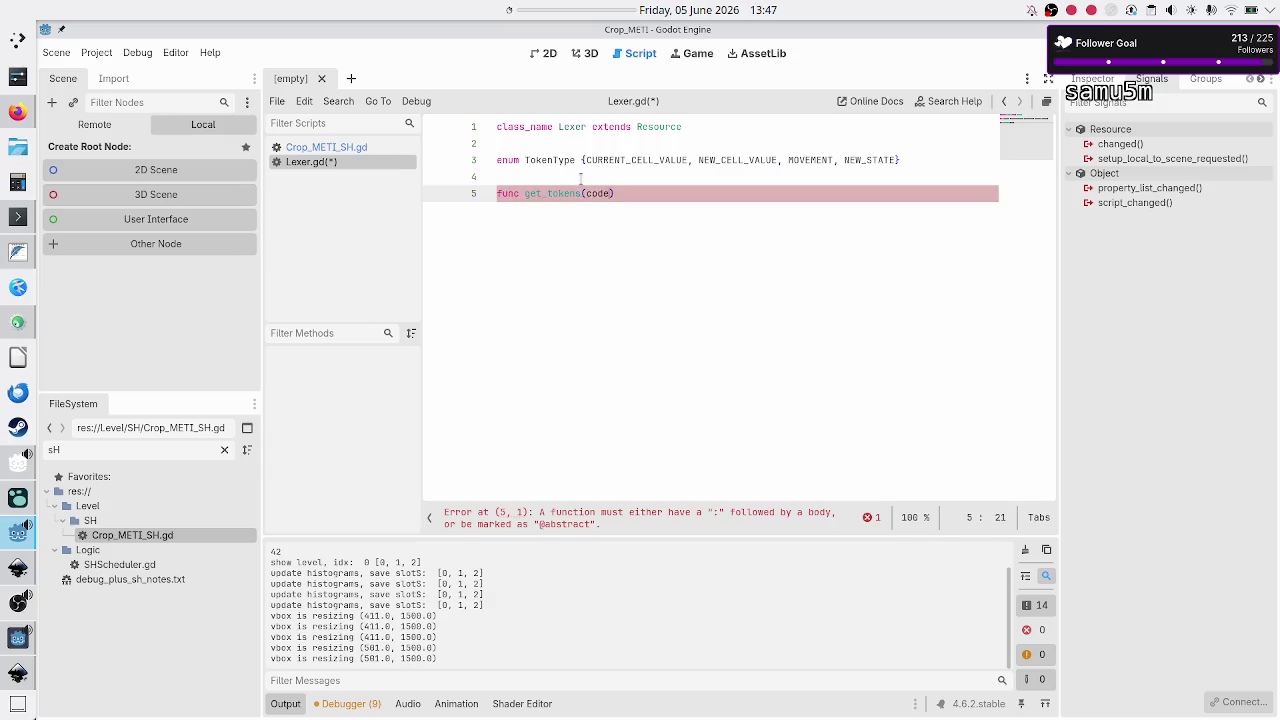
pyautogui.write(': String')
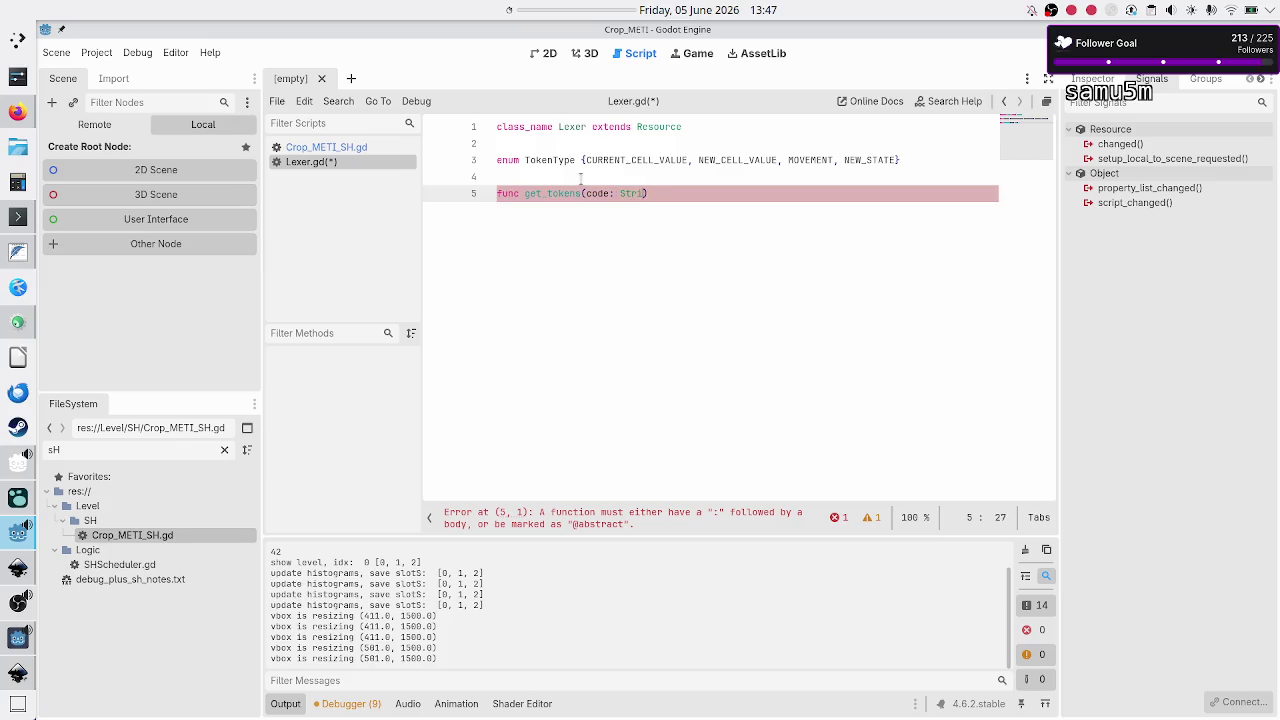
pyautogui.press('Left')
pyautogui.press('Right')
pyautogui.press('Right')
pyautogui.press('Right')
pyautogui.press('Right')
pyautogui.write('> ')
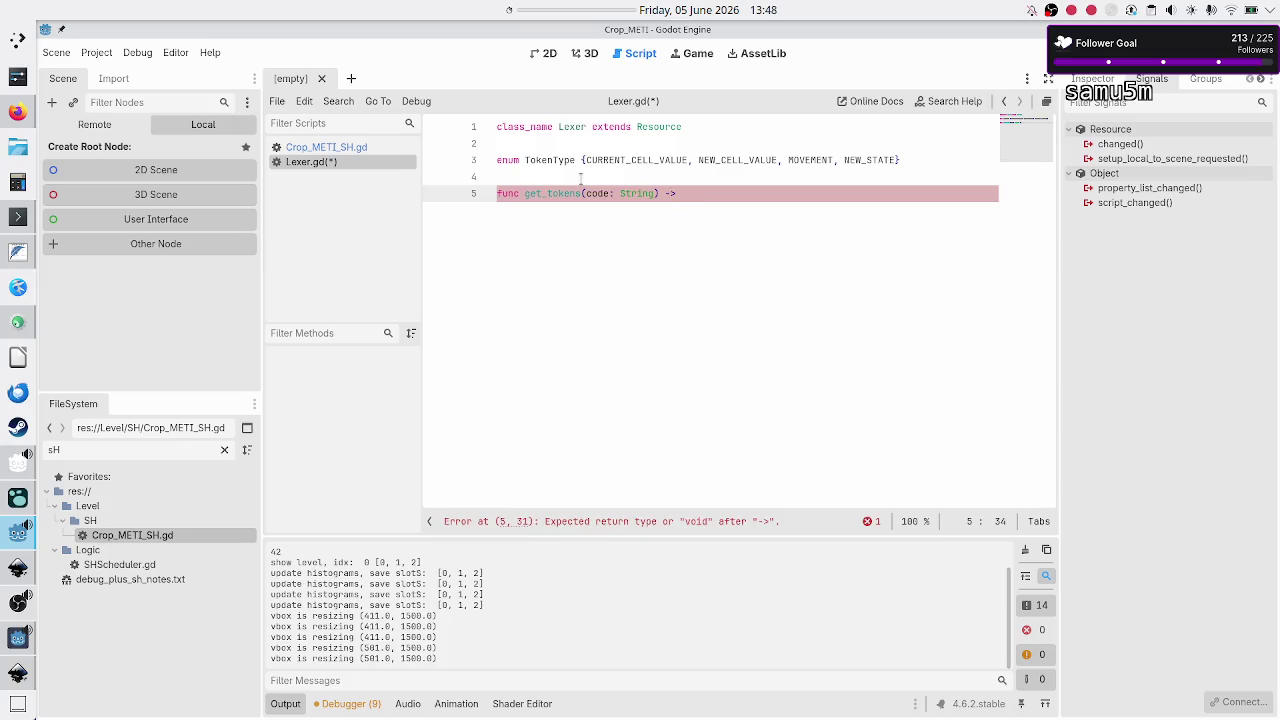
pyautogui.write('Ar')
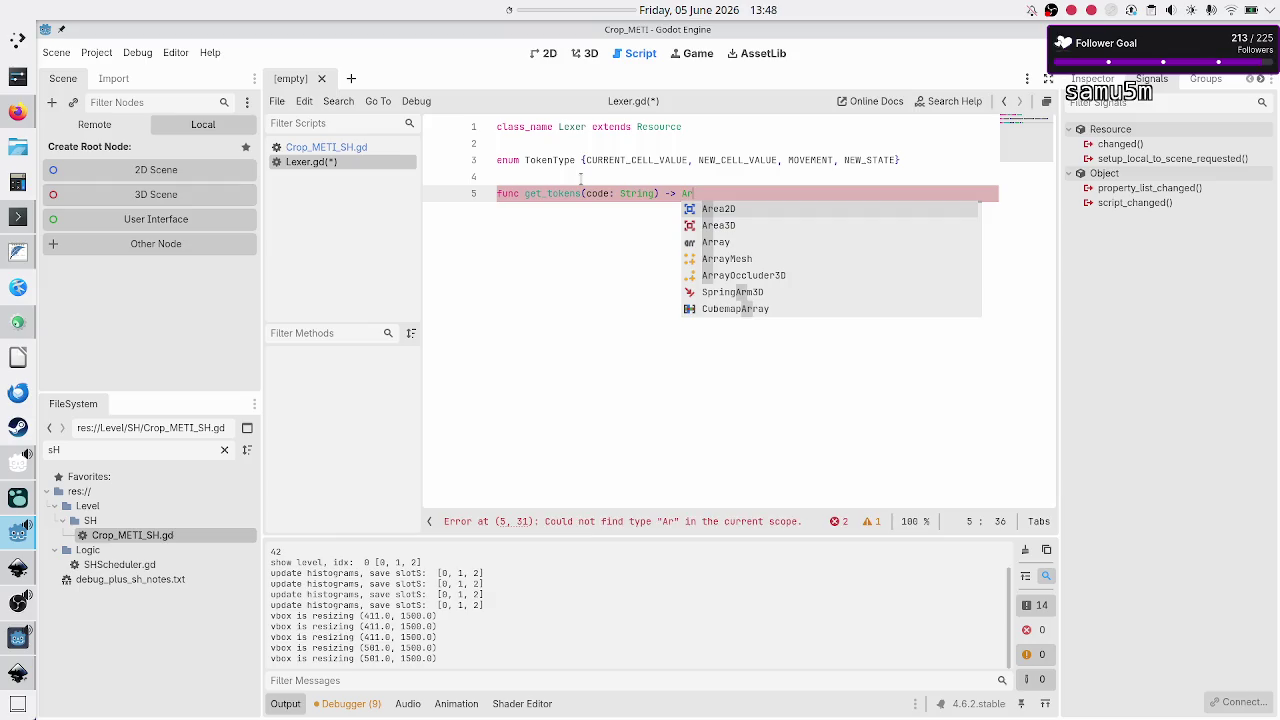
pyautogui.write('ray[')
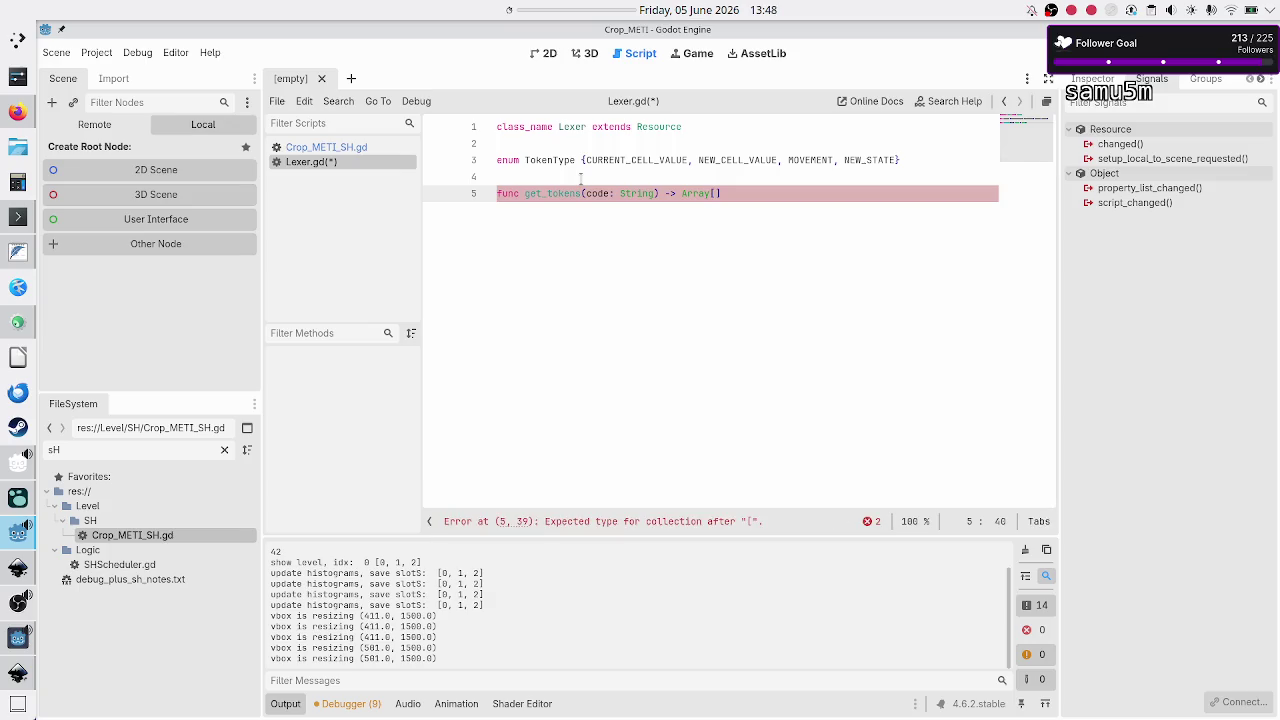
# Step: Try adding blank lines above the function, then remove them again
pyautogui.click(580, 178)
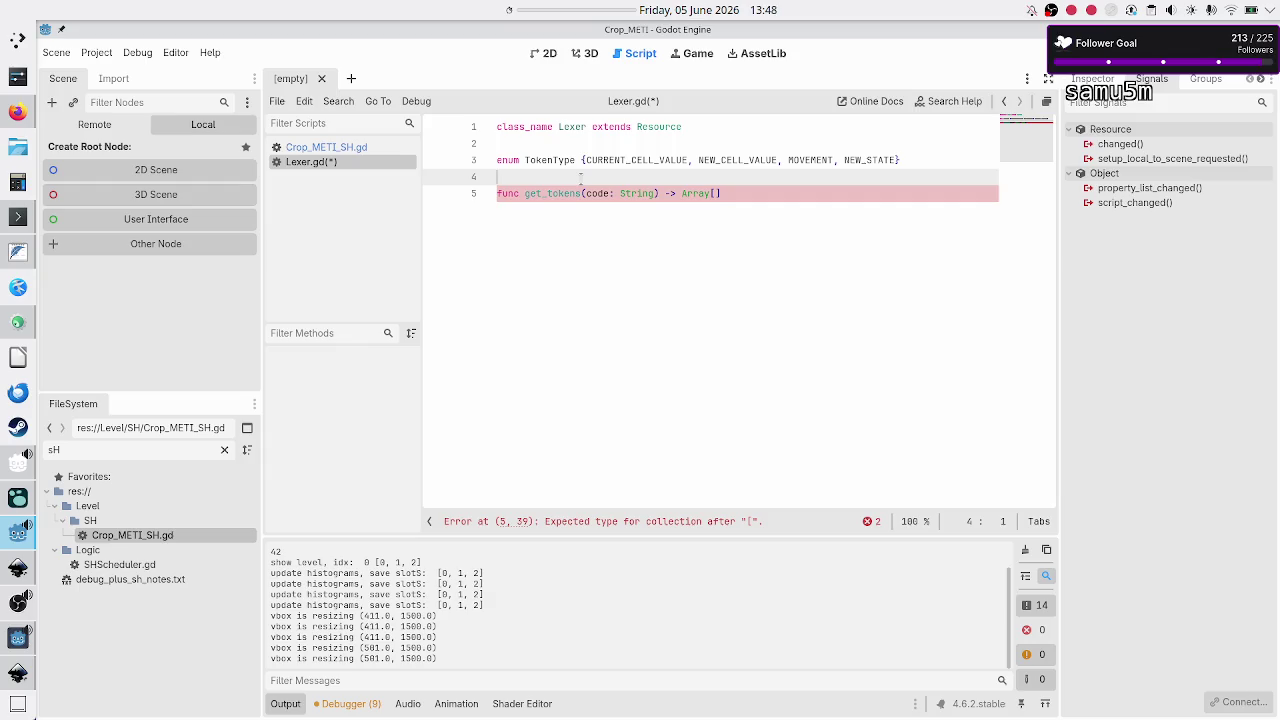
pyautogui.press('Return')
pyautogui.press('Return')
pyautogui.press('Up')
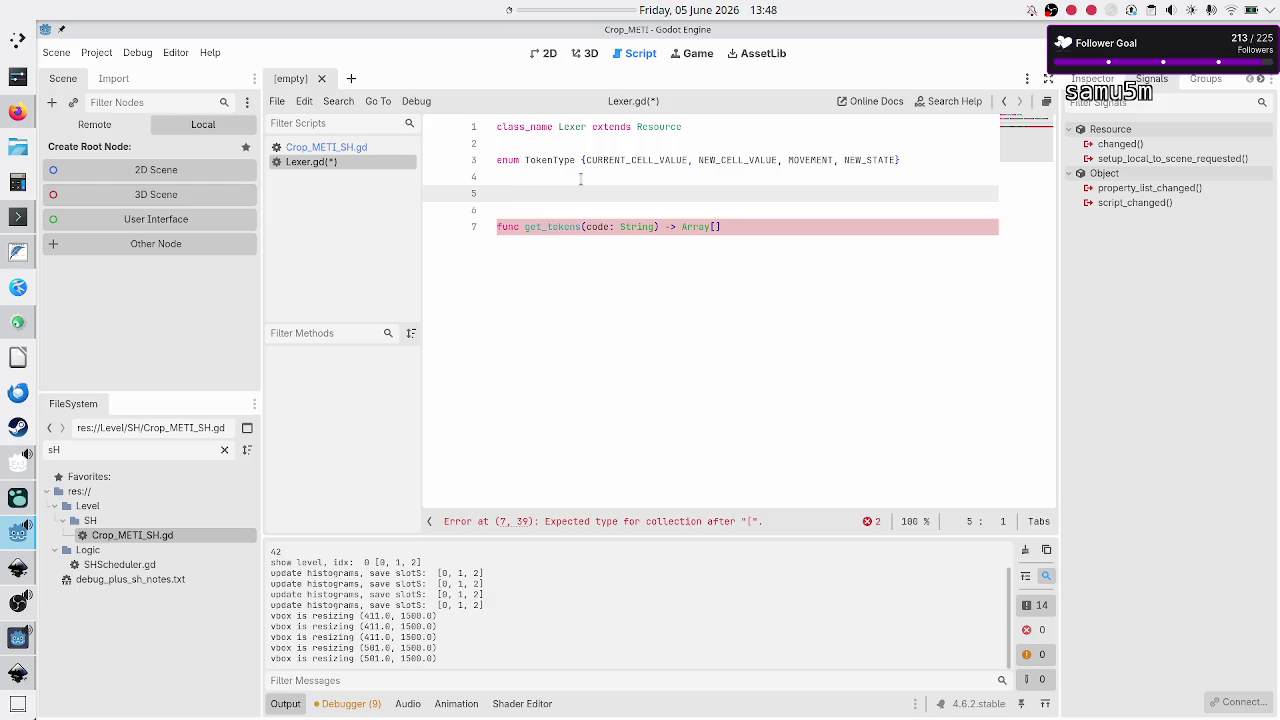
pyautogui.press('BackSpace')
pyautogui.press('BackSpace')
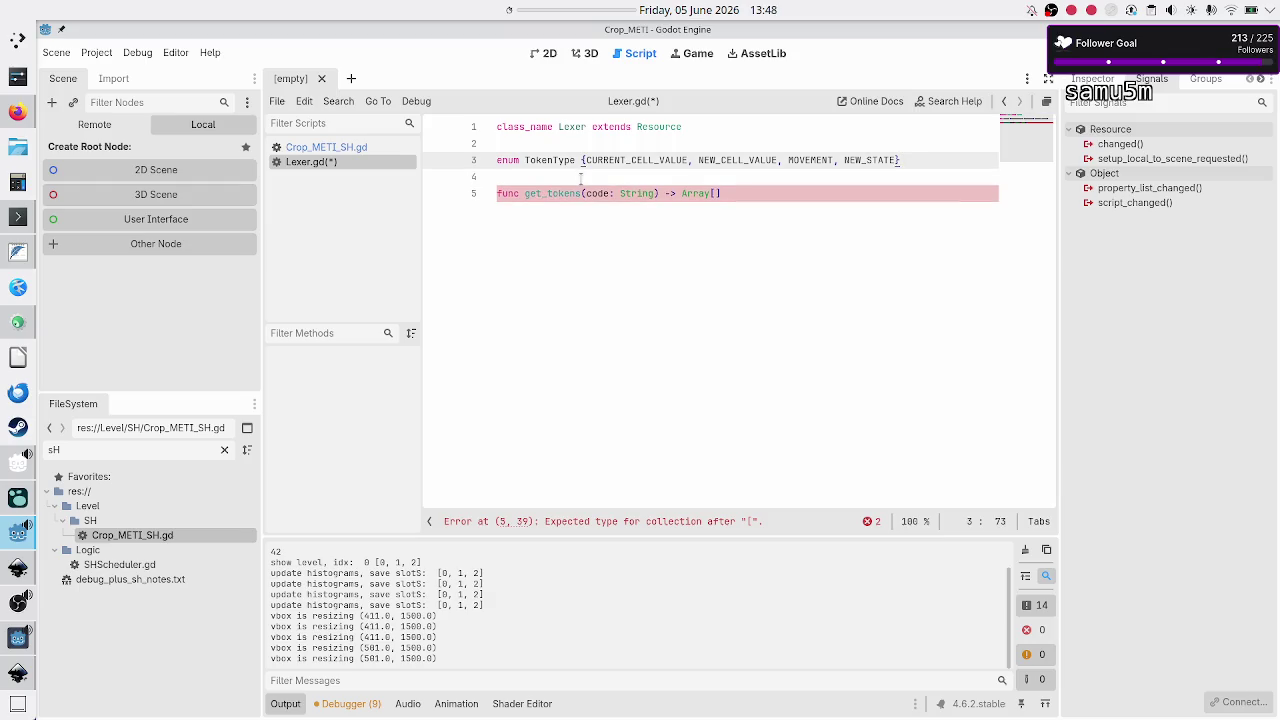
pyautogui.press('Down')
pyautogui.press('Down')
pyautogui.press('Left')
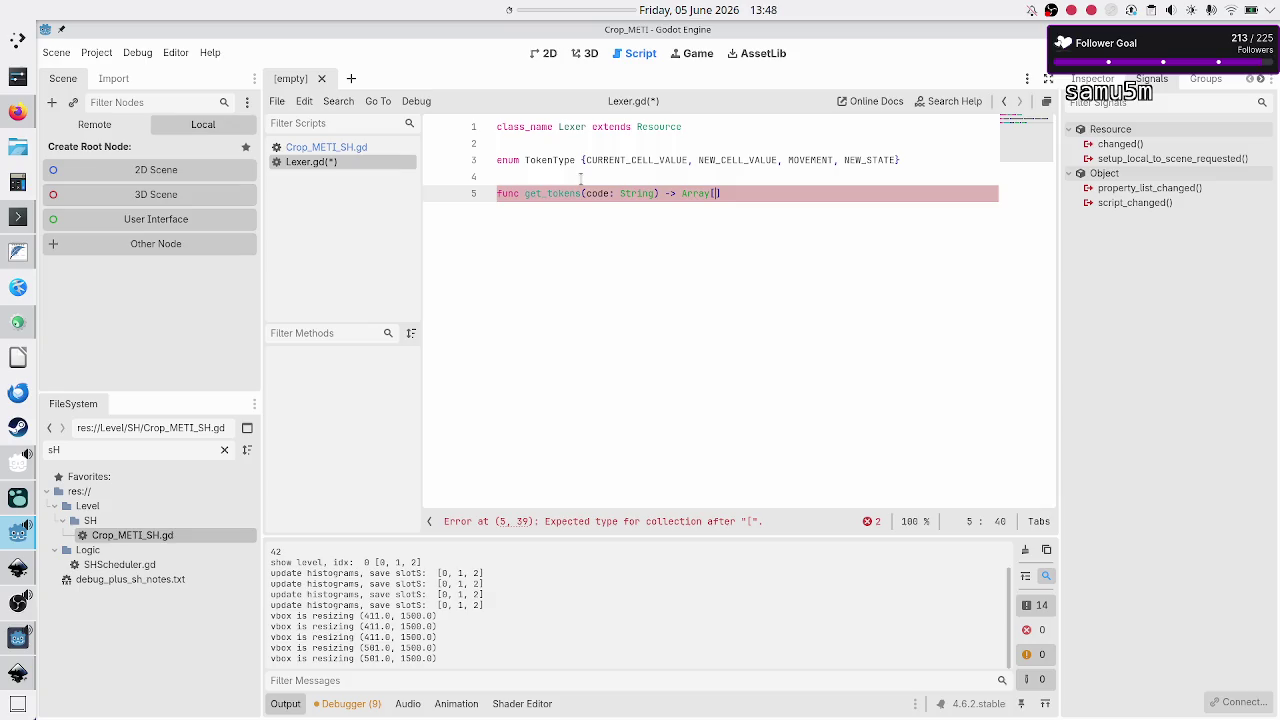
pyautogui.press('Up')
pyautogui.press('Return')
pyautogui.press('Return')
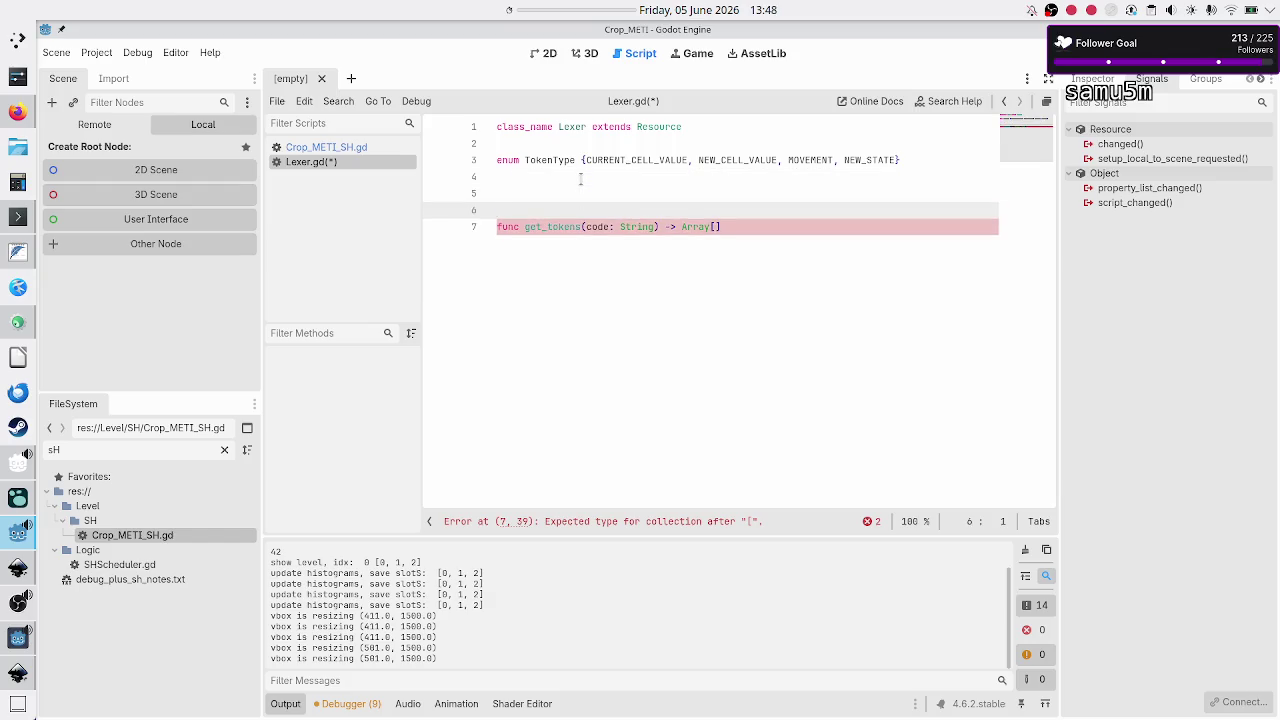
pyautogui.press('BackSpace')
pyautogui.press('BackSpace')
pyautogui.press('Down')
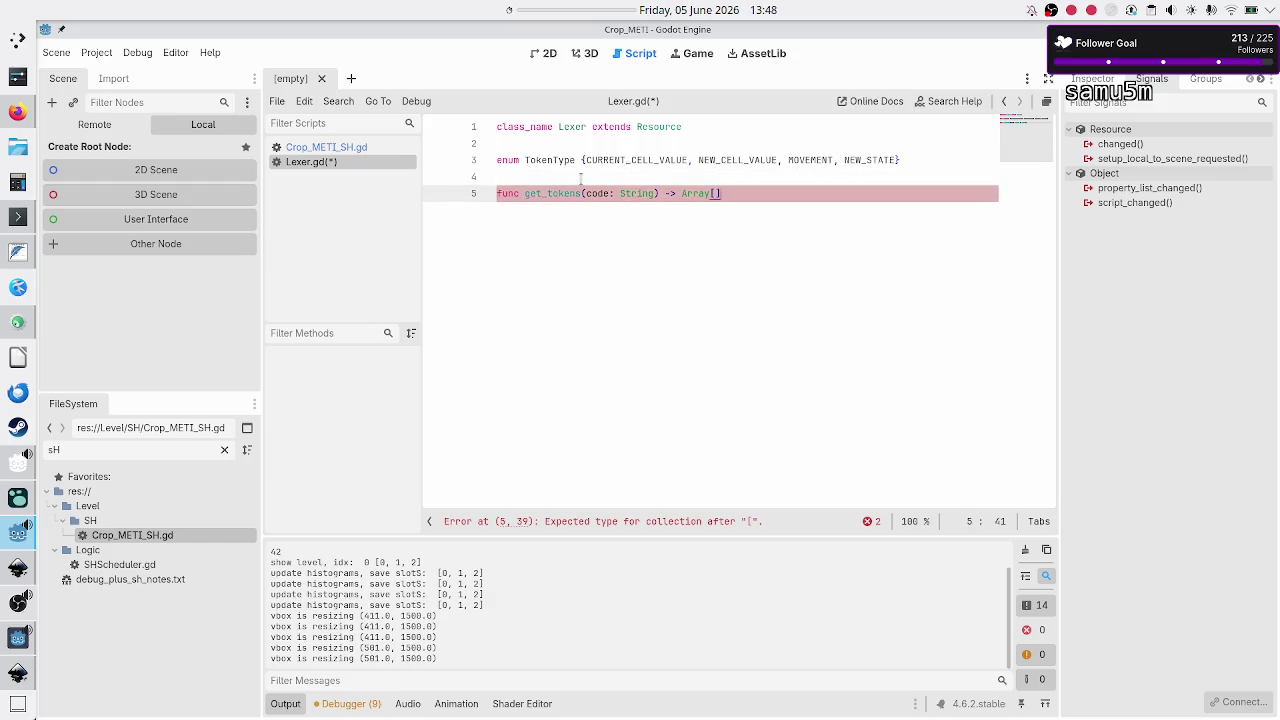
pyautogui.press('End')
pyautogui.press('Left')
# Step: Complete the return type as Array[Dictionary] with a colon and start the indented body
pyautogui.write('Dic')
pyautogui.click(580, 178)
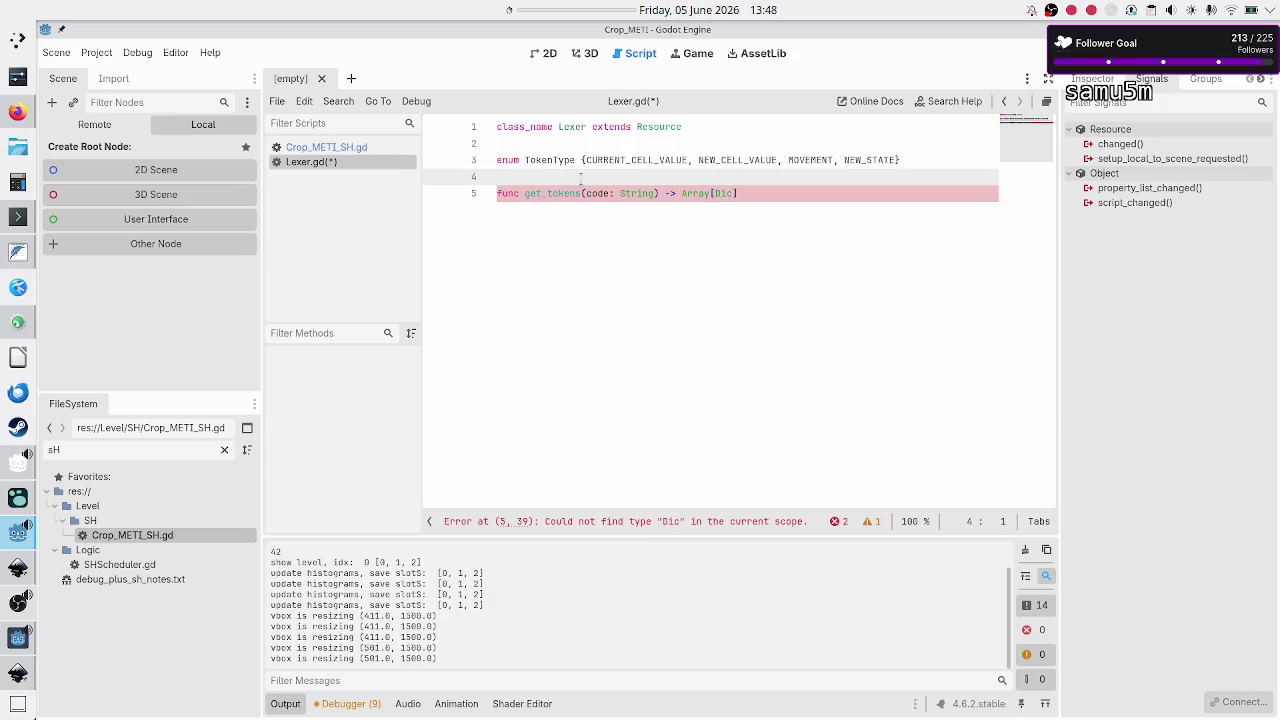
pyautogui.press('Down')
pyautogui.press('End')
pyautogui.press('Left')
pyautogui.write('t')
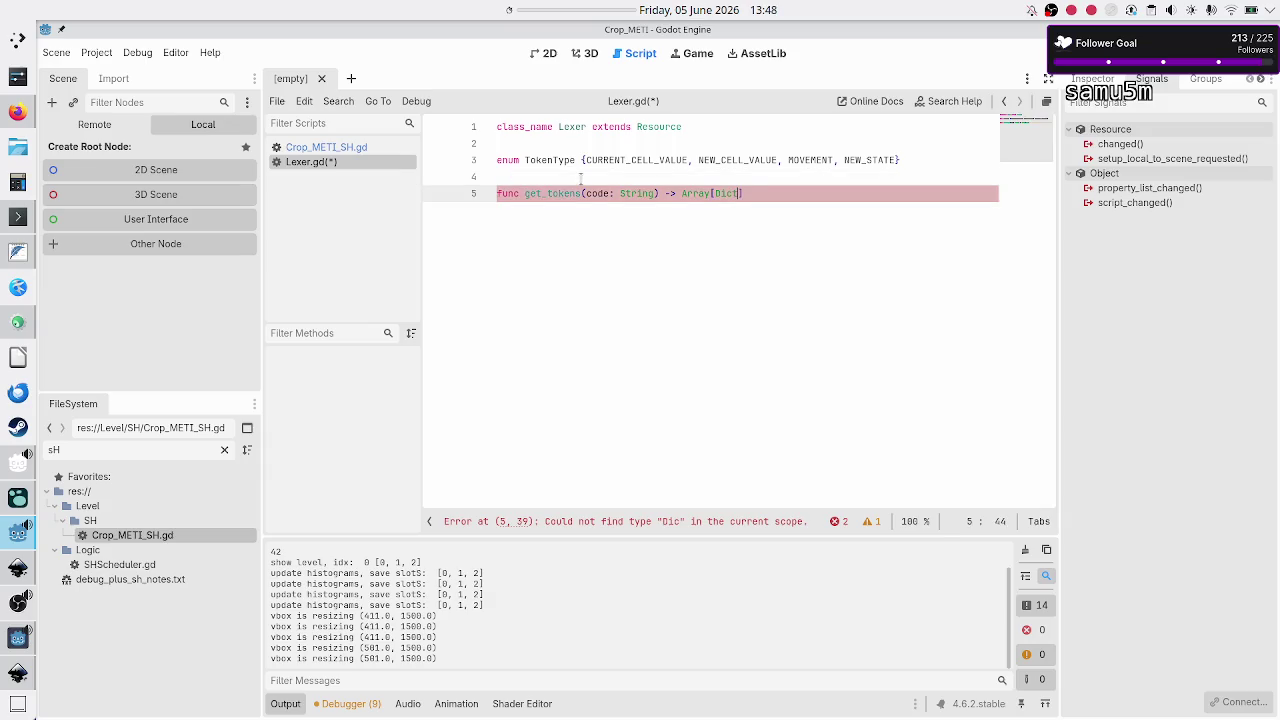
pyautogui.press('Return')
pyautogui.write(':')
pyautogui.press('Return')
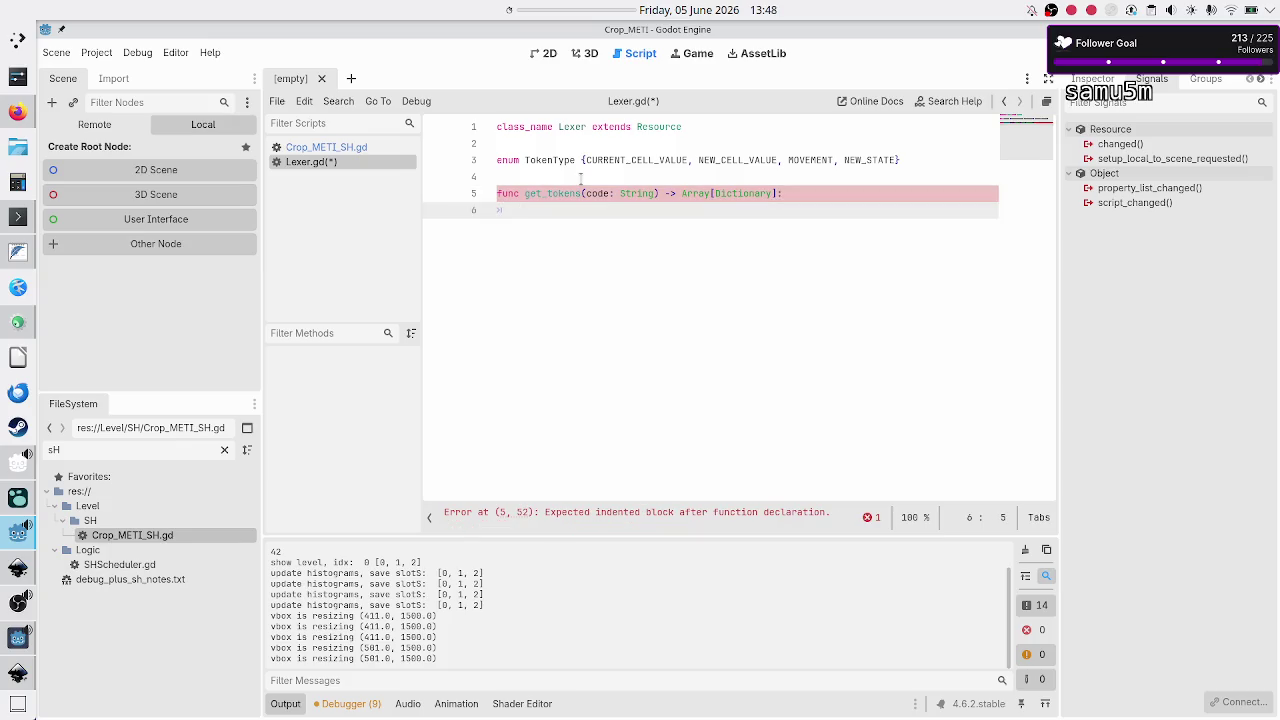
pyautogui.doubleClick(746, 190)
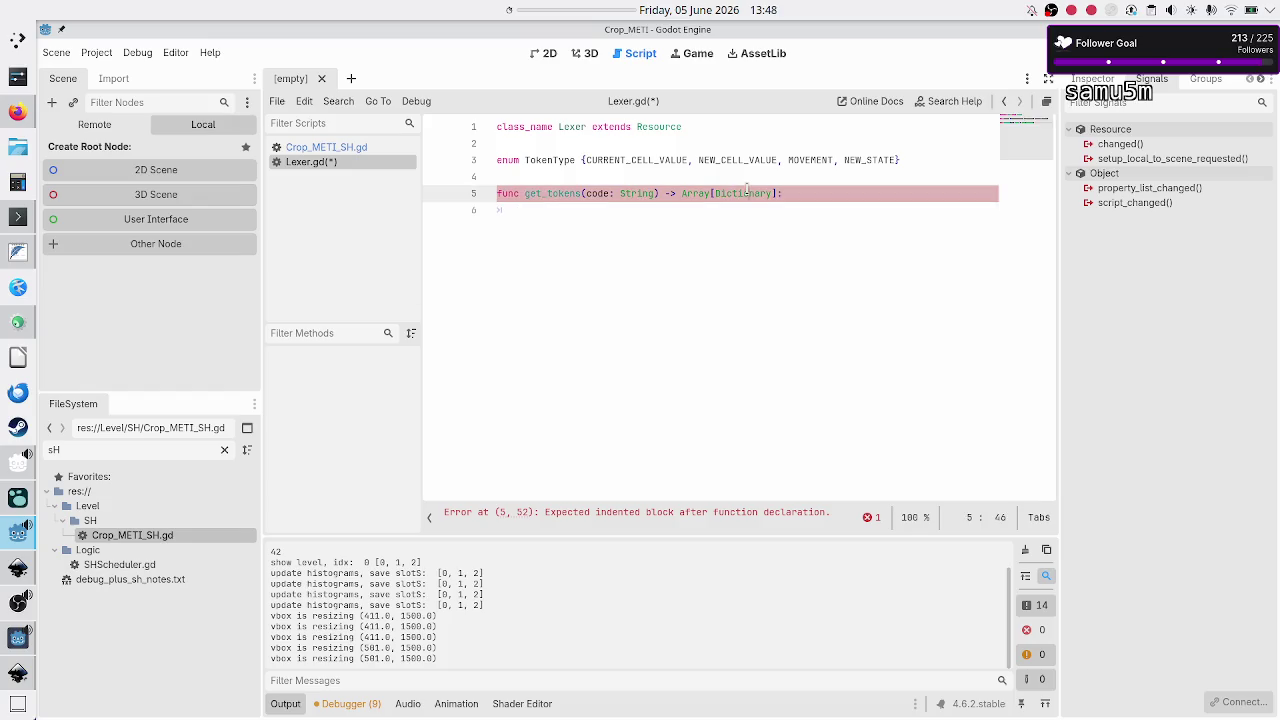
# Step: Delete the stray 'f' from the get_tokens body and open Search Help
pyautogui.click(628, 228)
pyautogui.write('f')
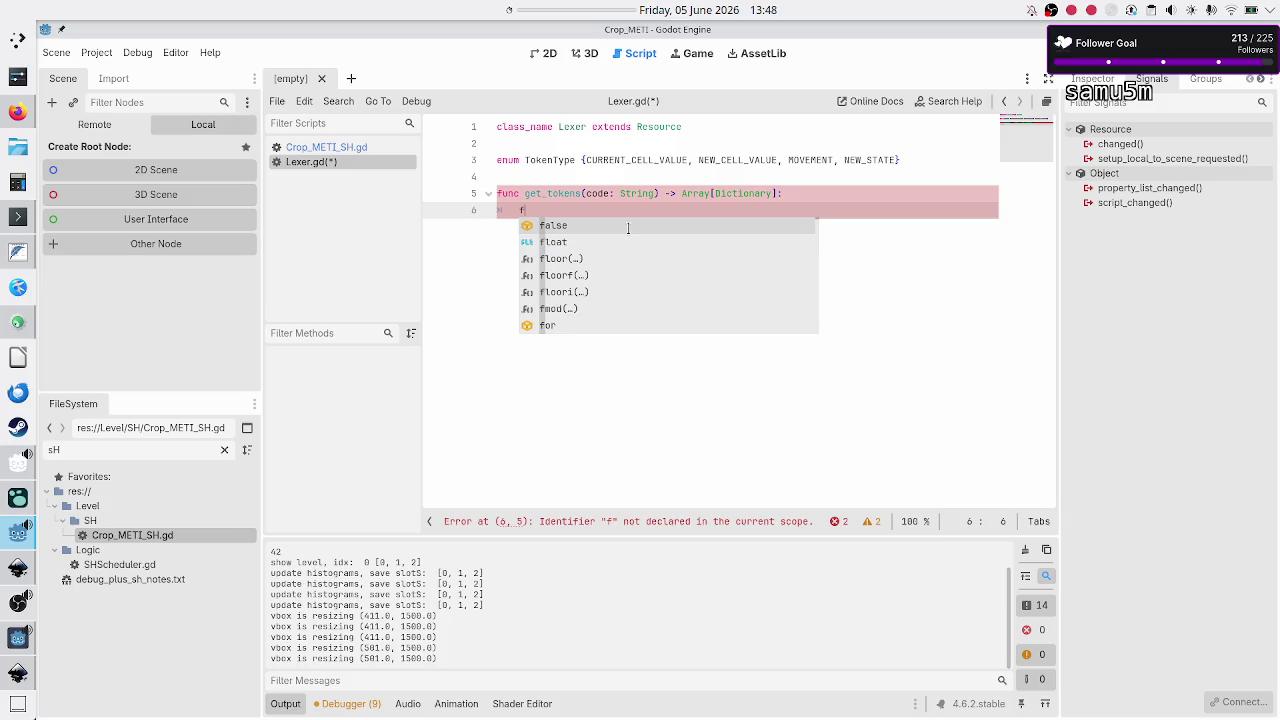
pyautogui.press('BackSpace')
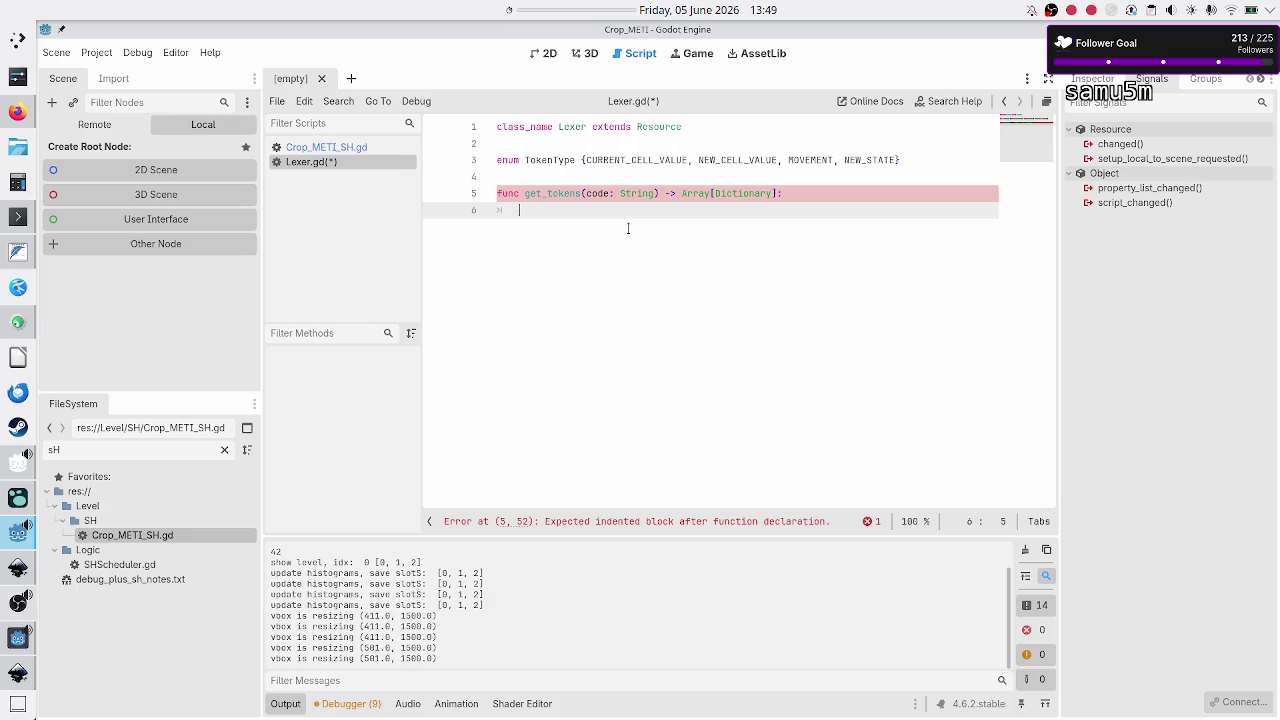
pyautogui.click(932, 100)
# Step: Open the String class reference, browse its Methods list, then return to Lexer.gd
pyautogui.write('s')
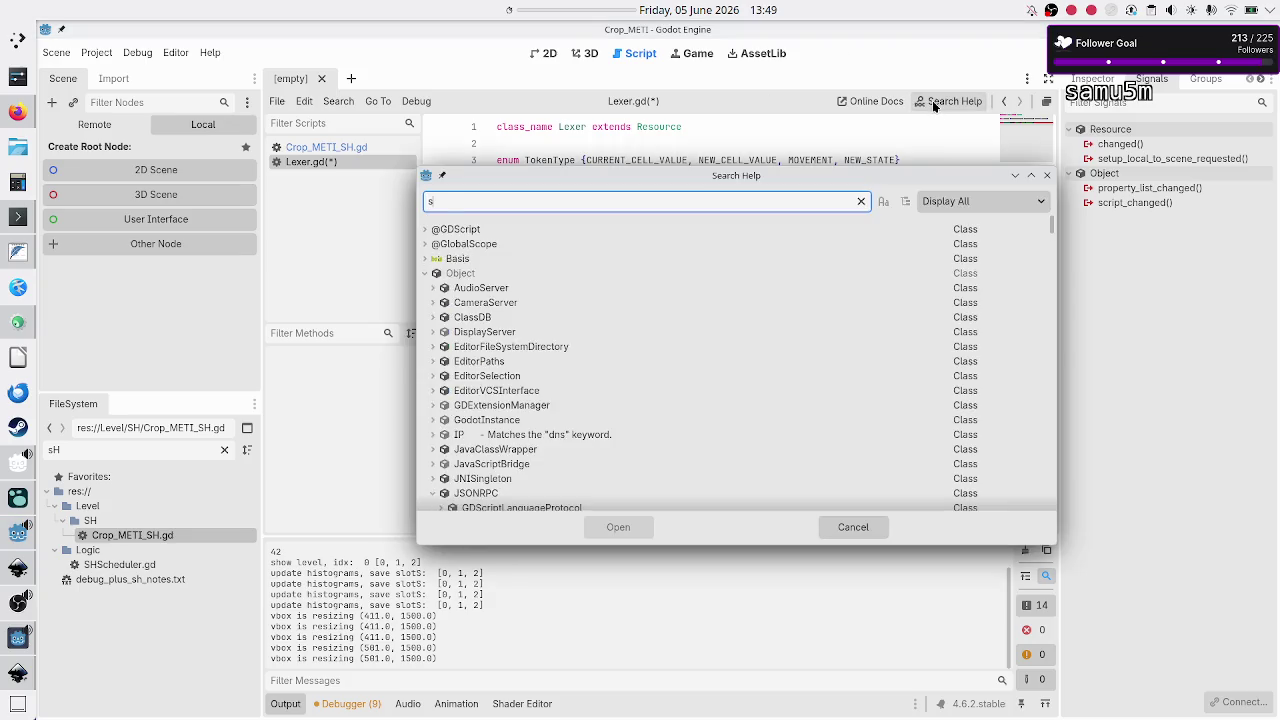
pyautogui.write('tring')
pyautogui.press('Return')
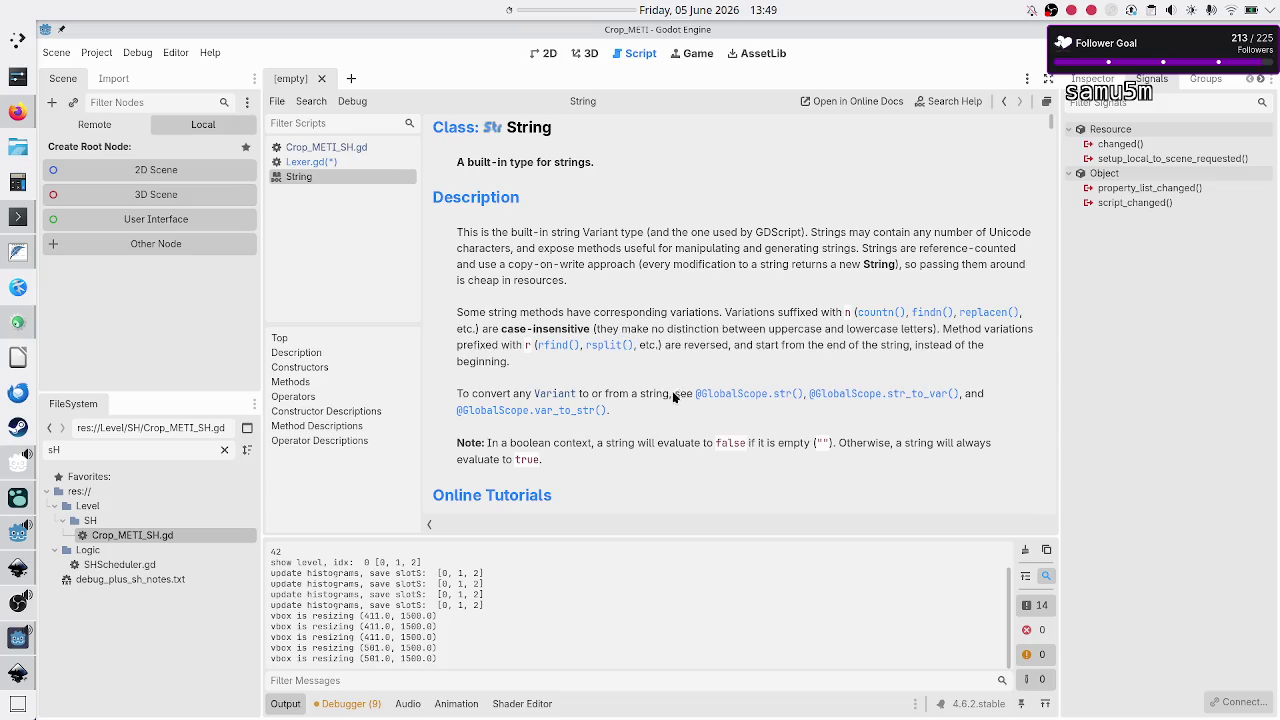
pyautogui.scroll(-10, 653, 449)
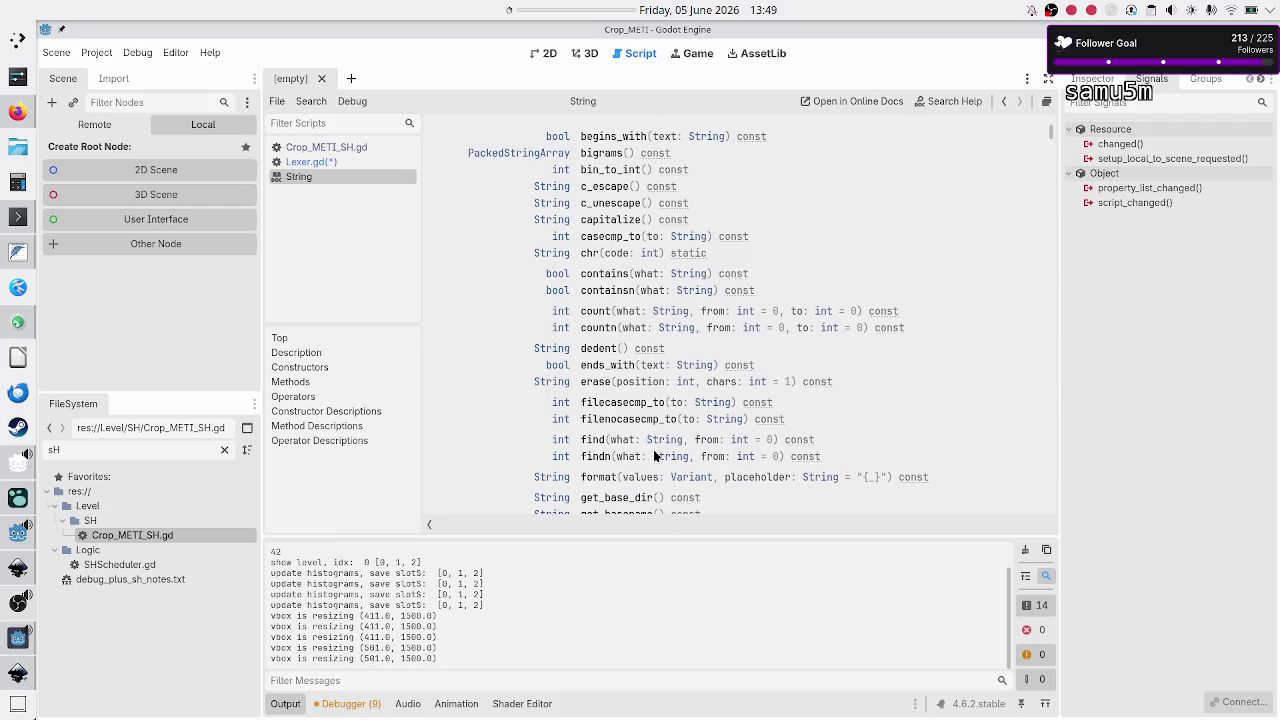
pyautogui.scroll(-5, 655, 355)
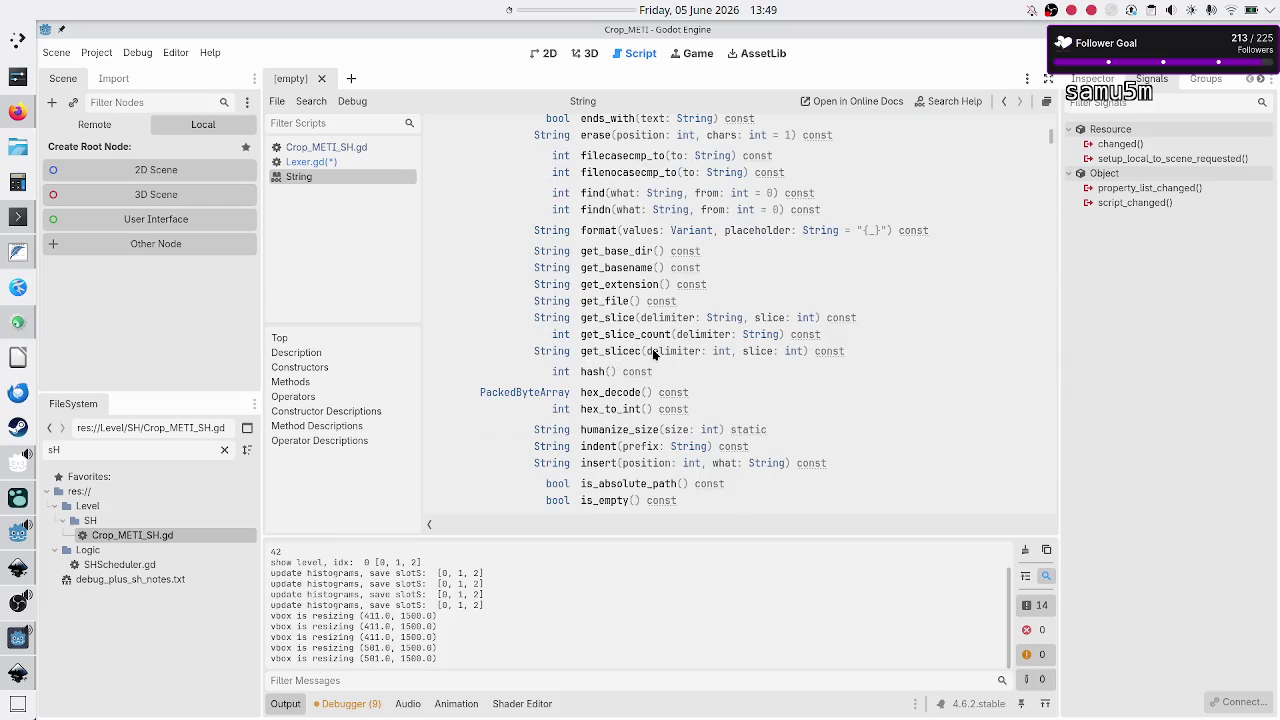
pyautogui.scroll(-10, 653, 354)
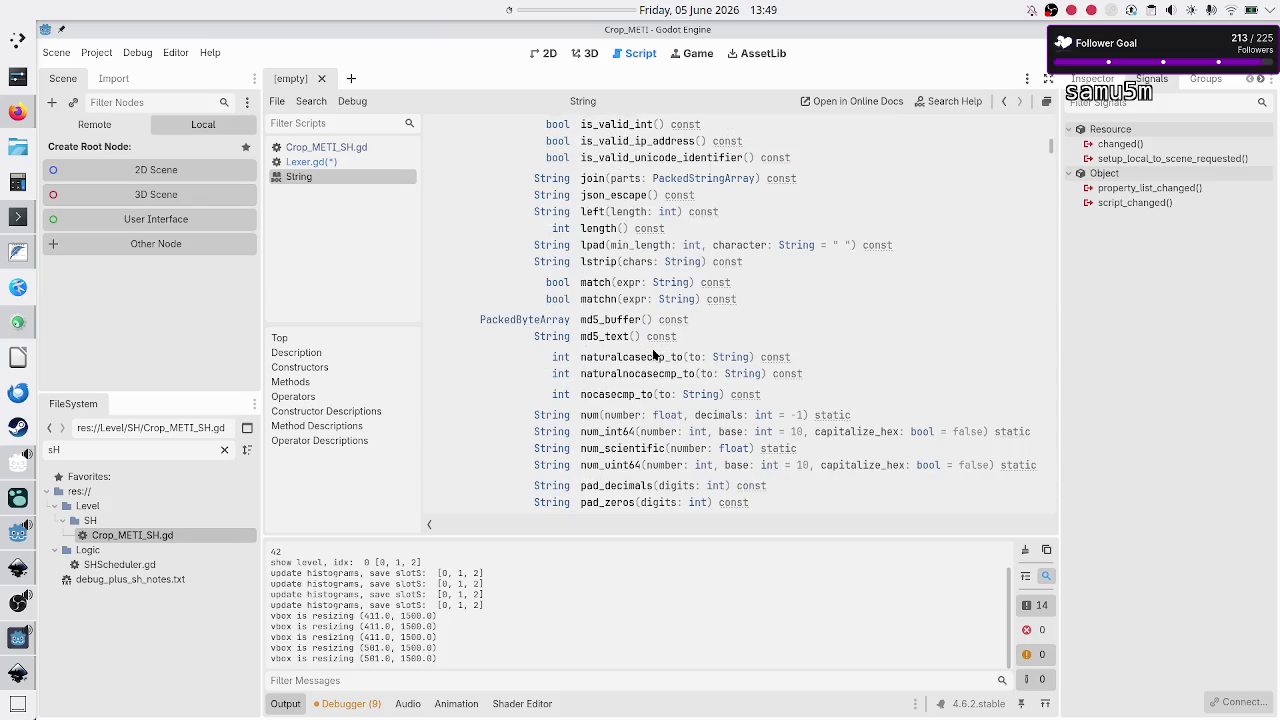
pyautogui.scroll(-7, 653, 354)
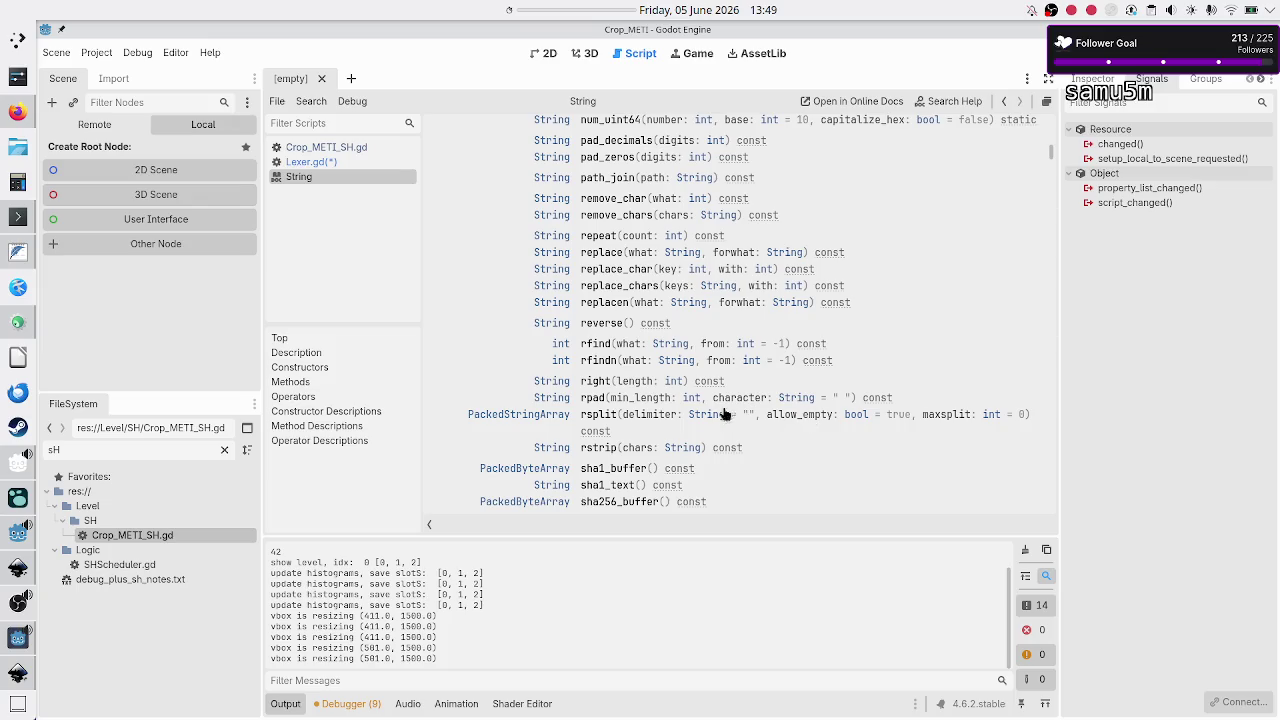
pyautogui.scroll(3, 684, 331)
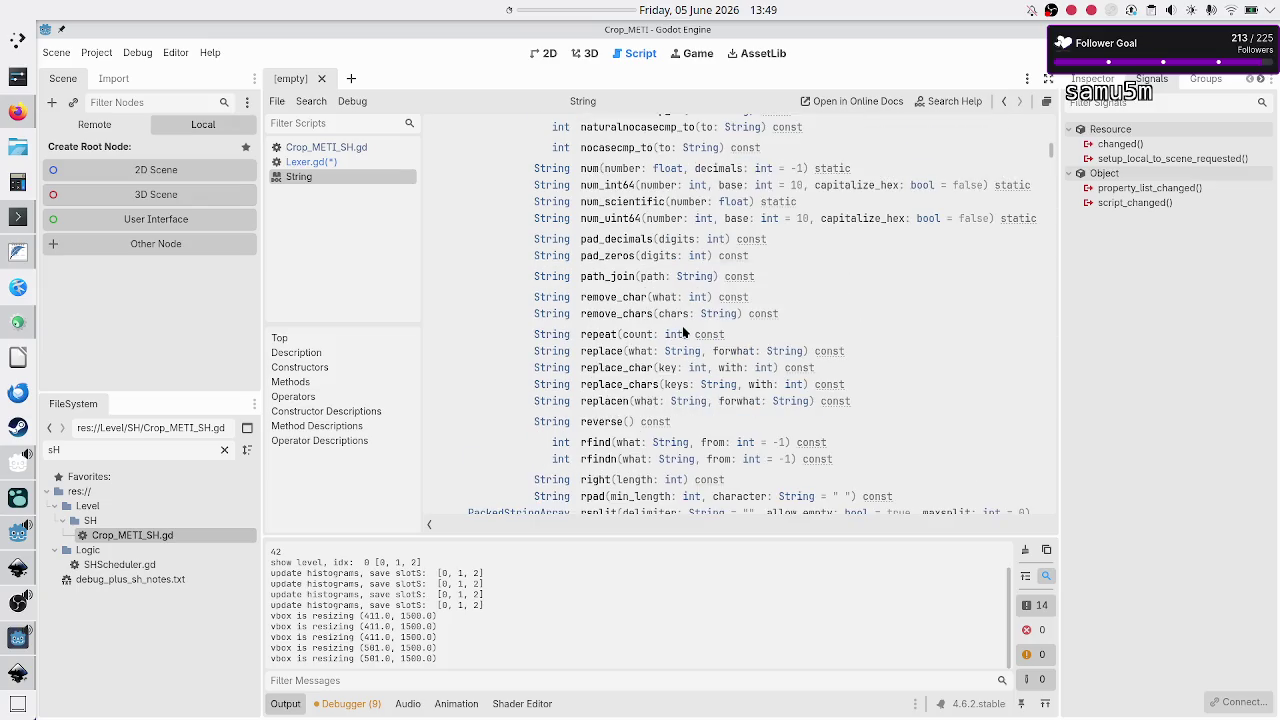
pyautogui.scroll(3, 684, 331)
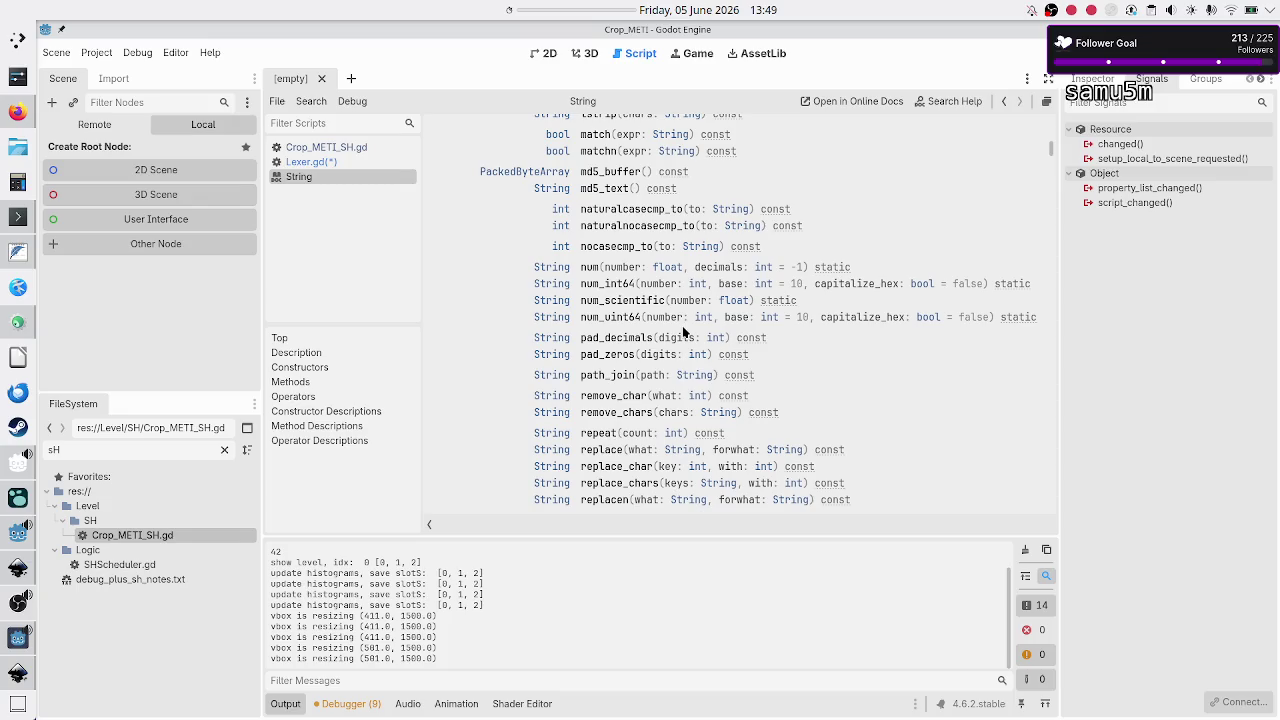
pyautogui.scroll(6, 684, 331)
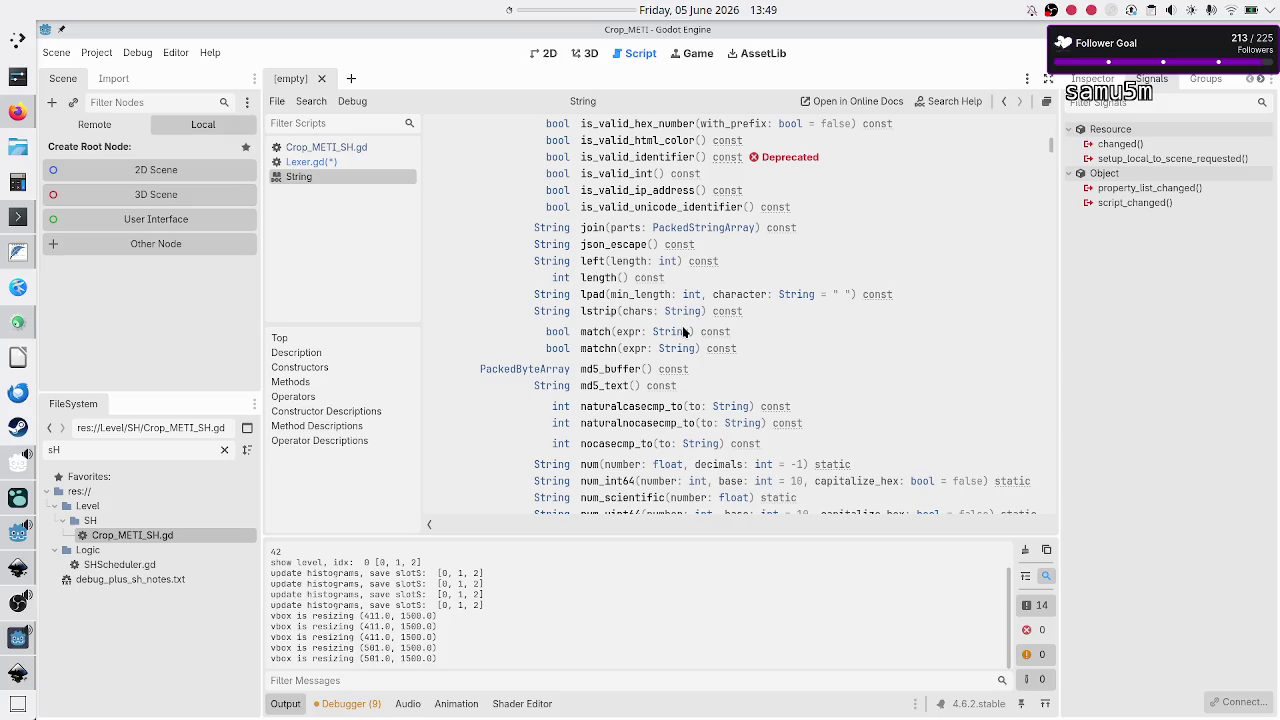
pyautogui.scroll(15, 684, 331)
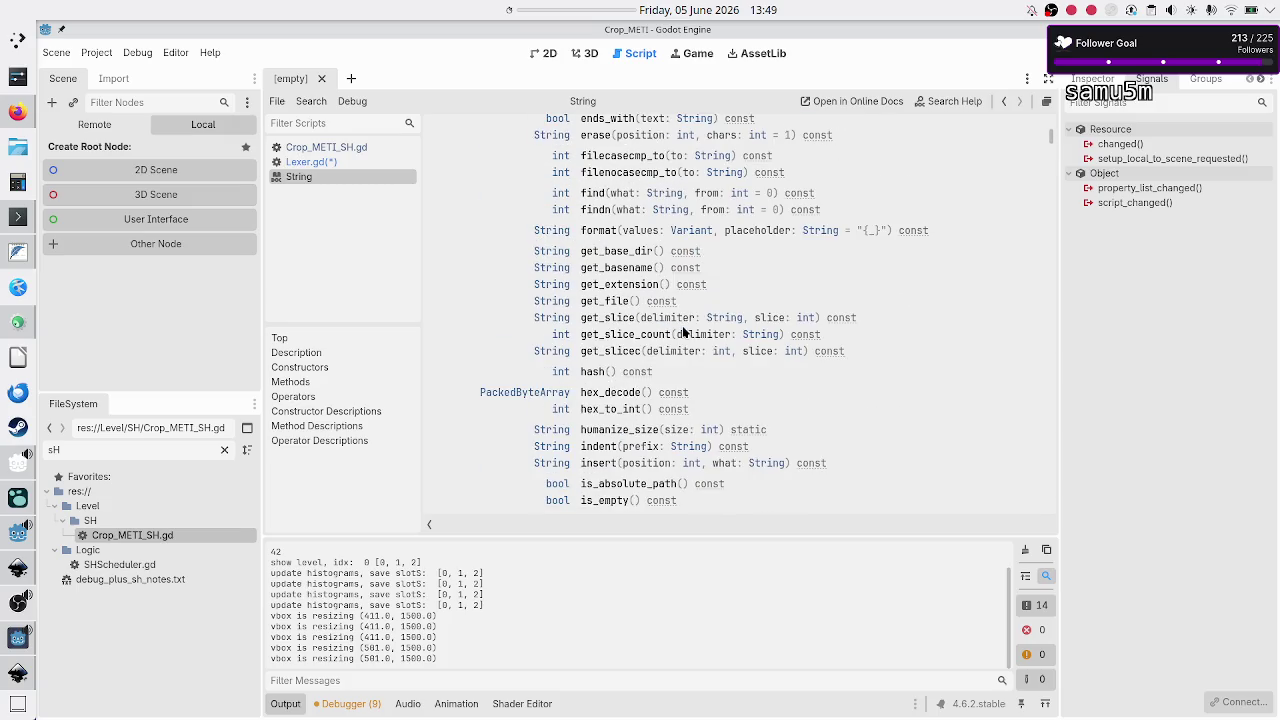
pyautogui.scroll(12, 684, 331)
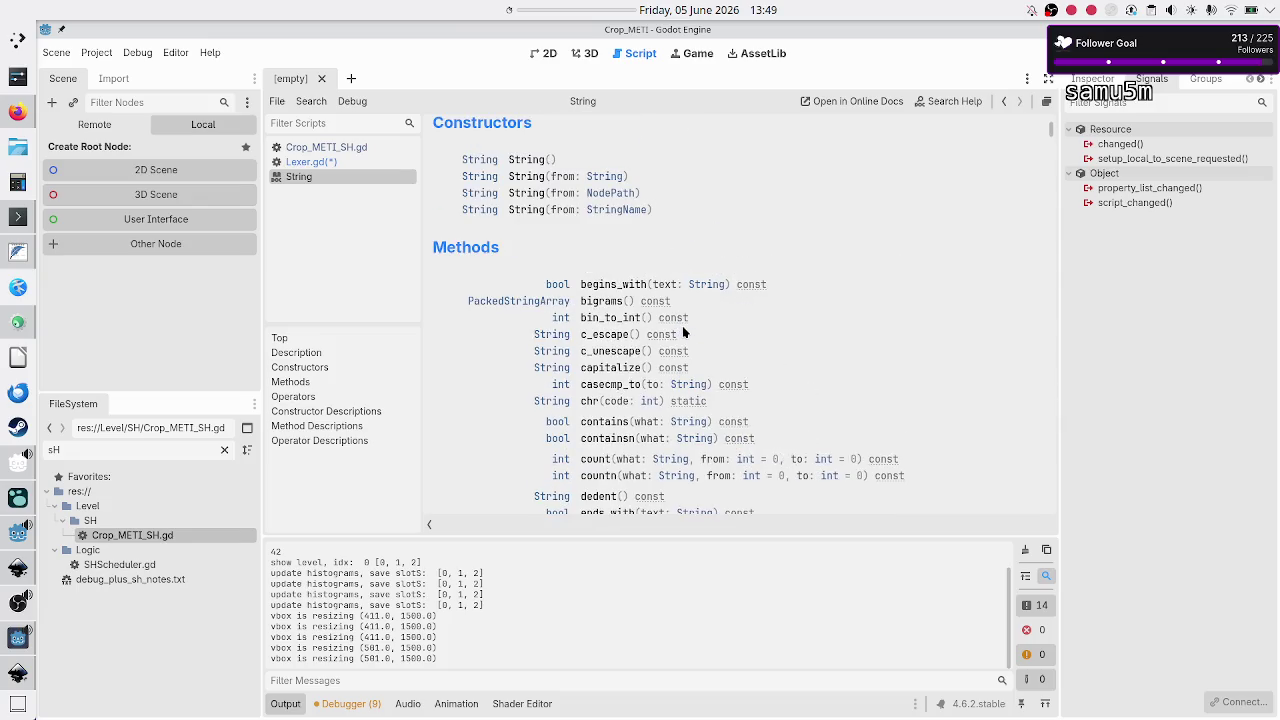
pyautogui.click(323, 162)
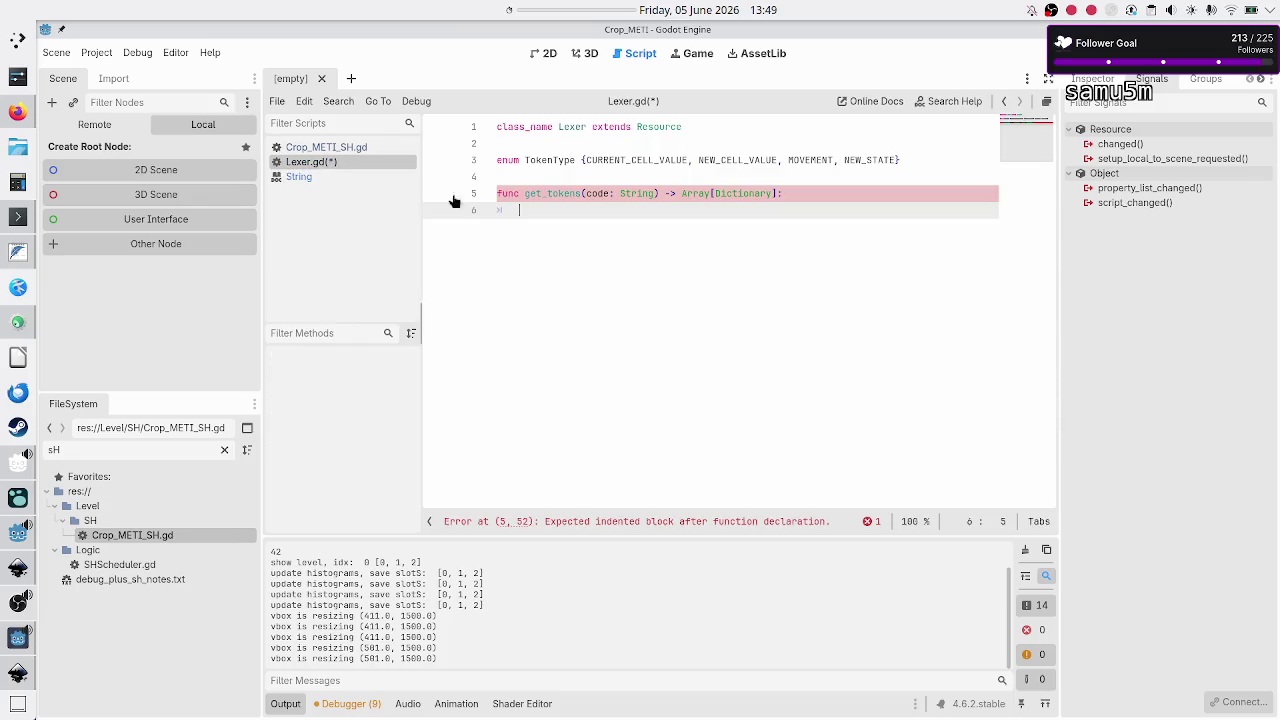
# Step: Add a 'for c in code:' loop in get_tokens that calls print(c)
pyautogui.write('for c:')
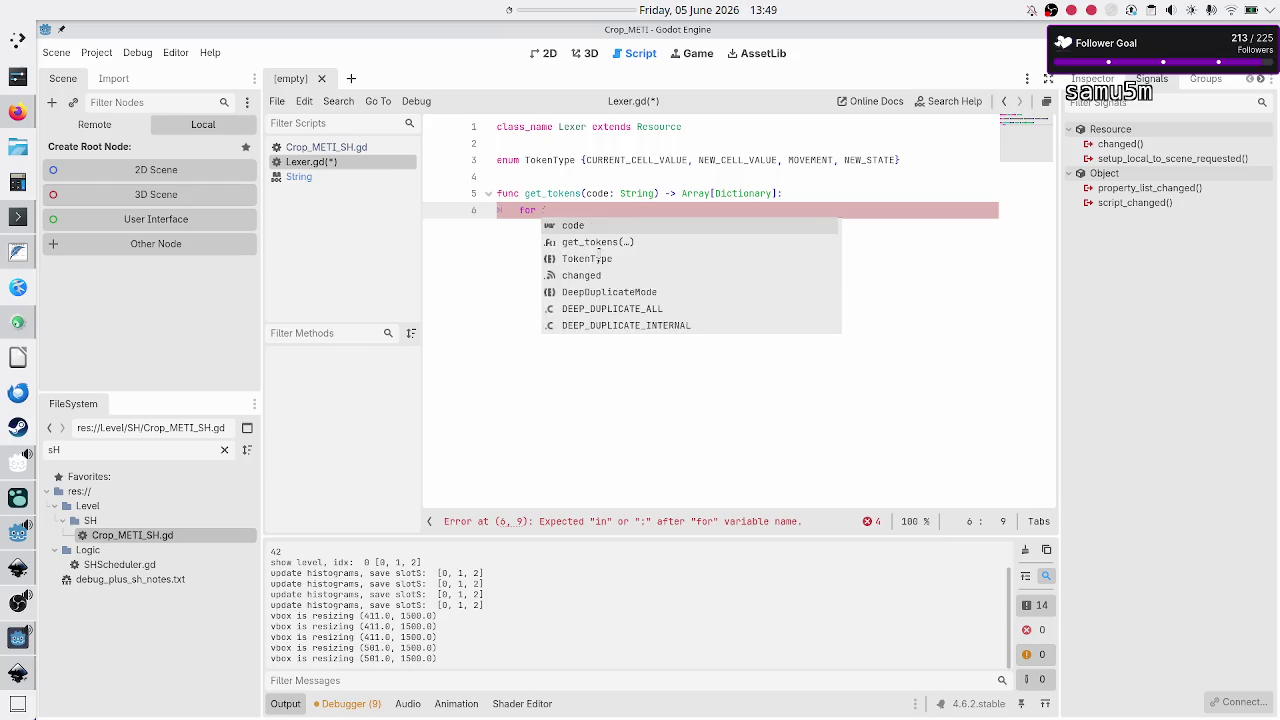
pyautogui.write(' String o')
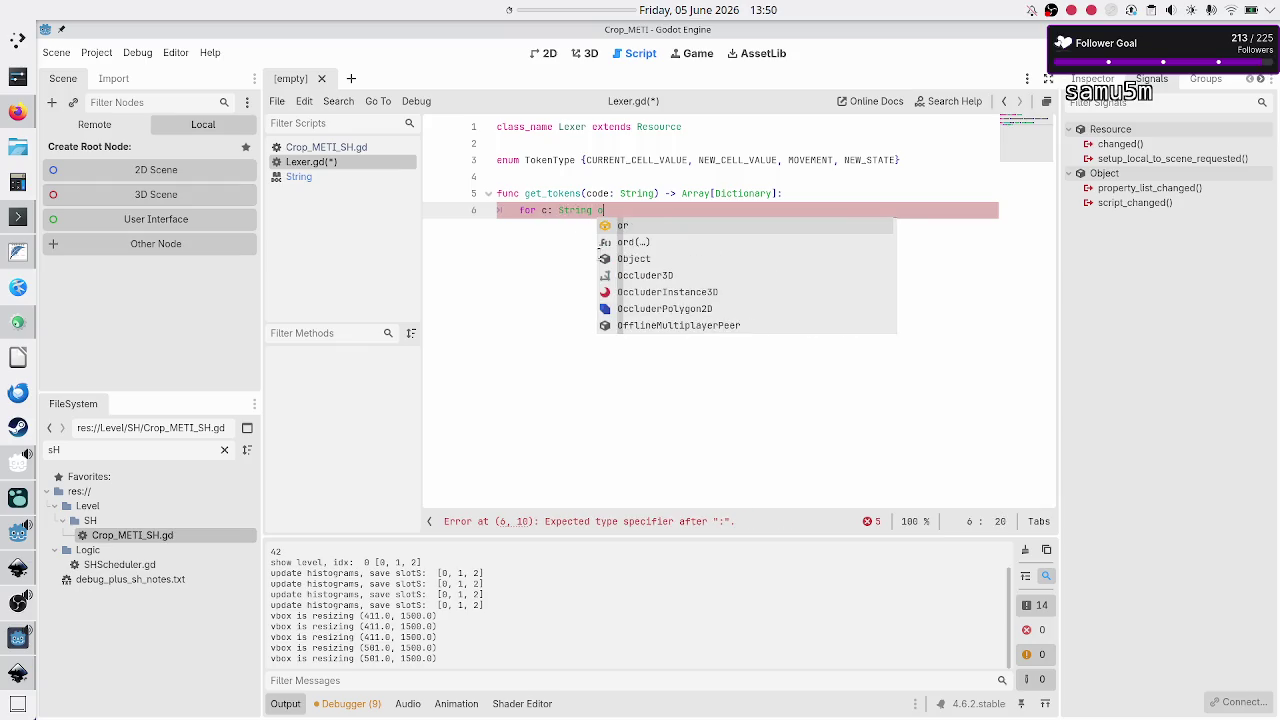
pyautogui.hotkey('ctrl', 'BackSpace')
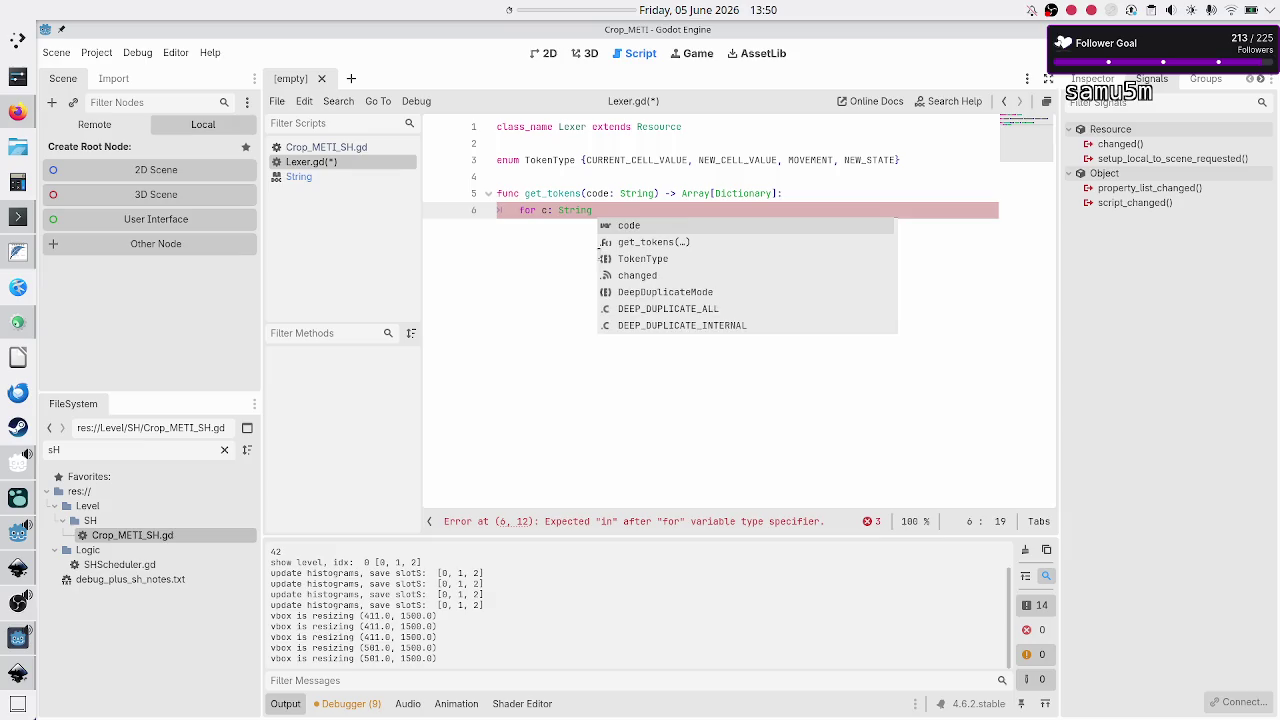
pyautogui.write('Str')
pyautogui.press('BackSpace')
pyautogui.press('BackSpace')
pyautogui.press('BackSpace')
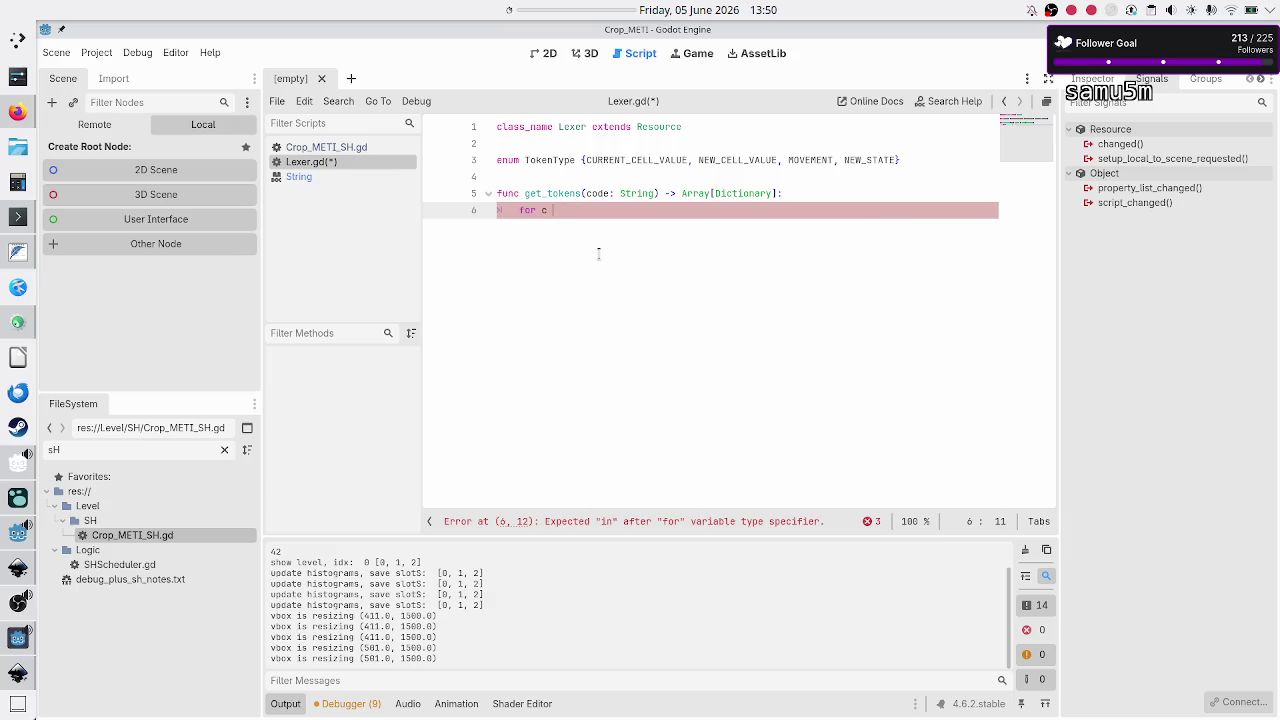
pyautogui.write('in code:')
pyautogui.press('Return')
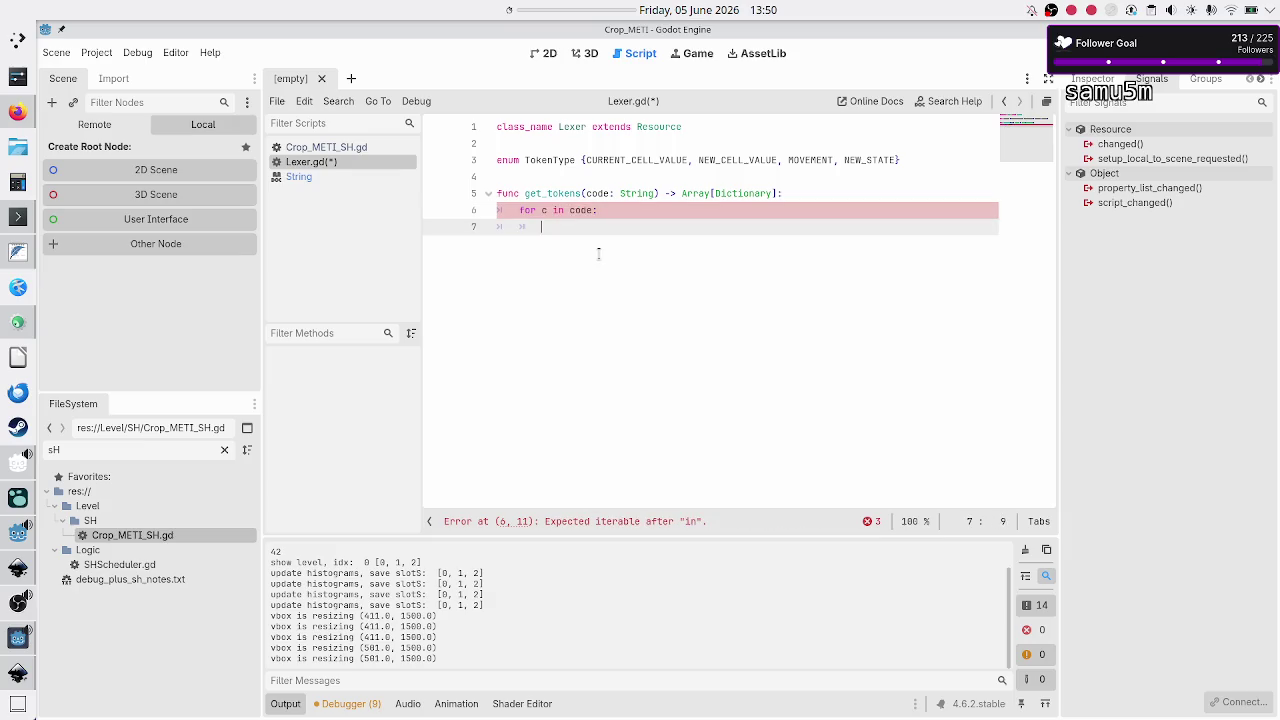
pyautogui.write('print(c)')
# Step: Declare var tokens: Array[Dictionary] = [] at the top of the function body
pyautogui.press('Up')
pyautogui.press('Up')
pyautogui.press('Down')
pyautogui.press('Down')
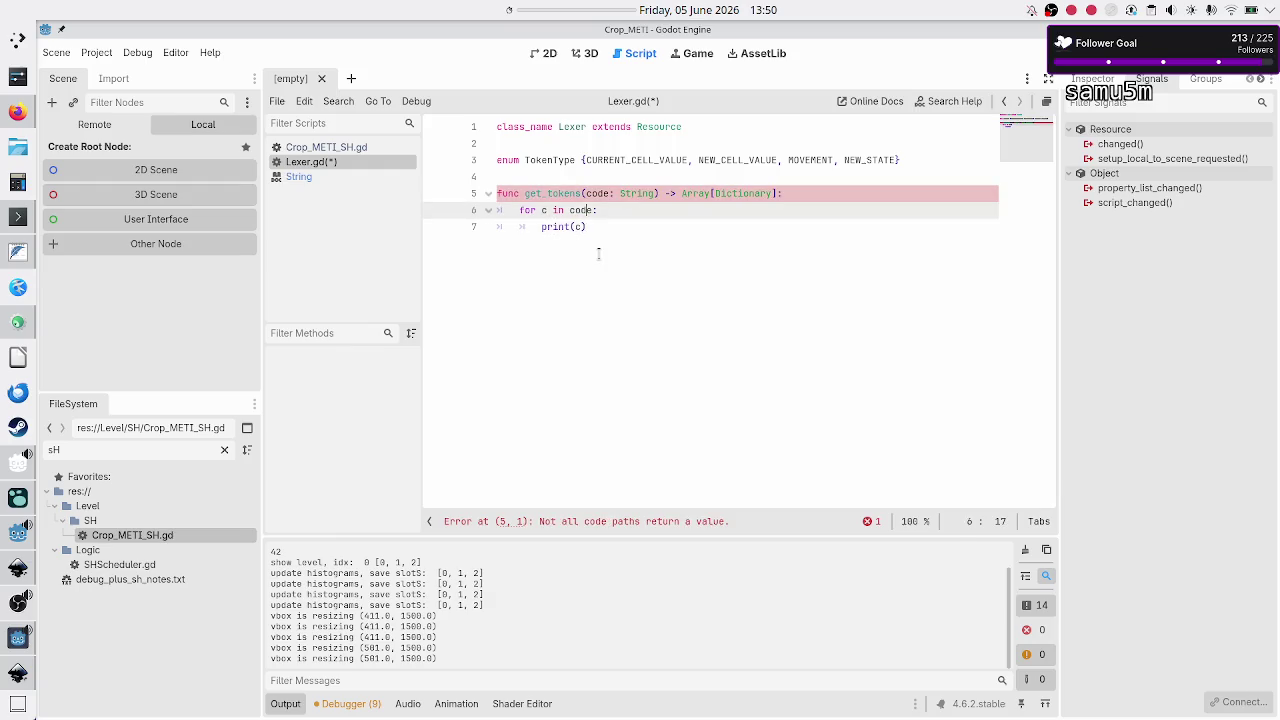
pyautogui.press('Up')
pyautogui.press('Up')
pyautogui.press('Up')
pyautogui.press('Down')
pyautogui.press('Down')
pyautogui.press('Up')
pyautogui.press('End')
pyautogui.press('Return')
pyautogui.write('var tokens:')
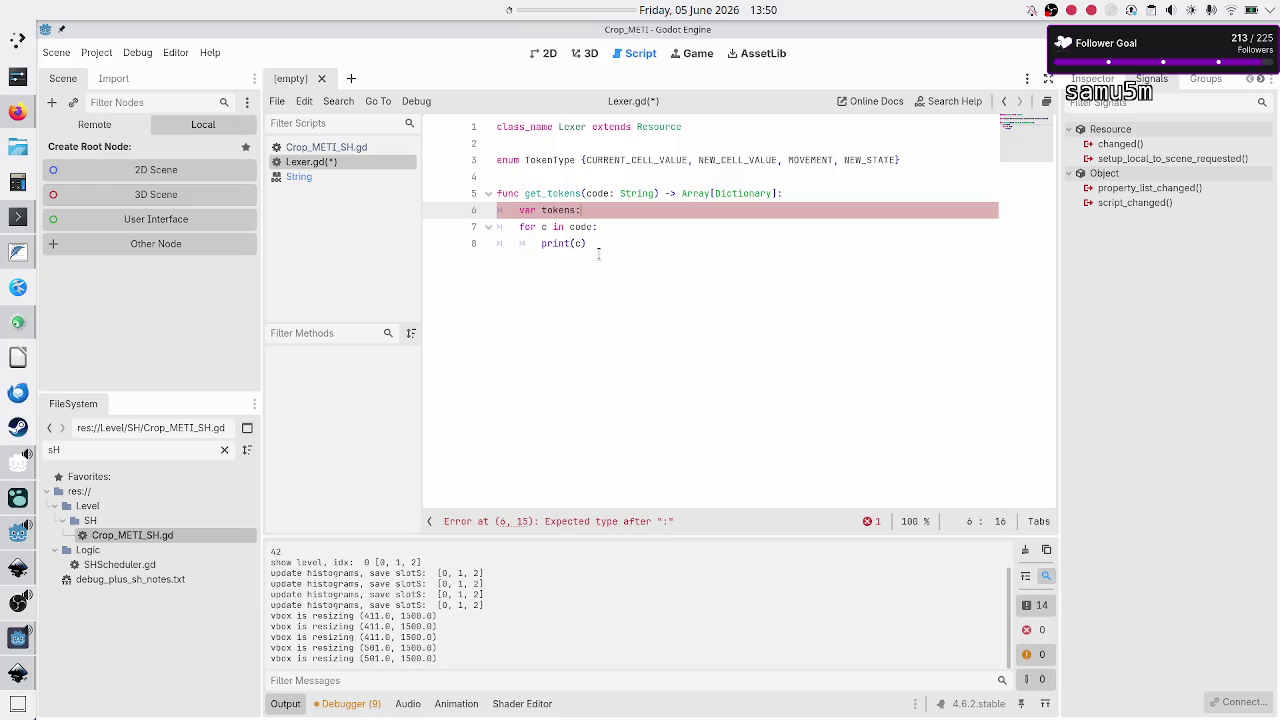
pyautogui.write(' Array')
pyautogui.write('[Dic')
pyautogui.press('Return')
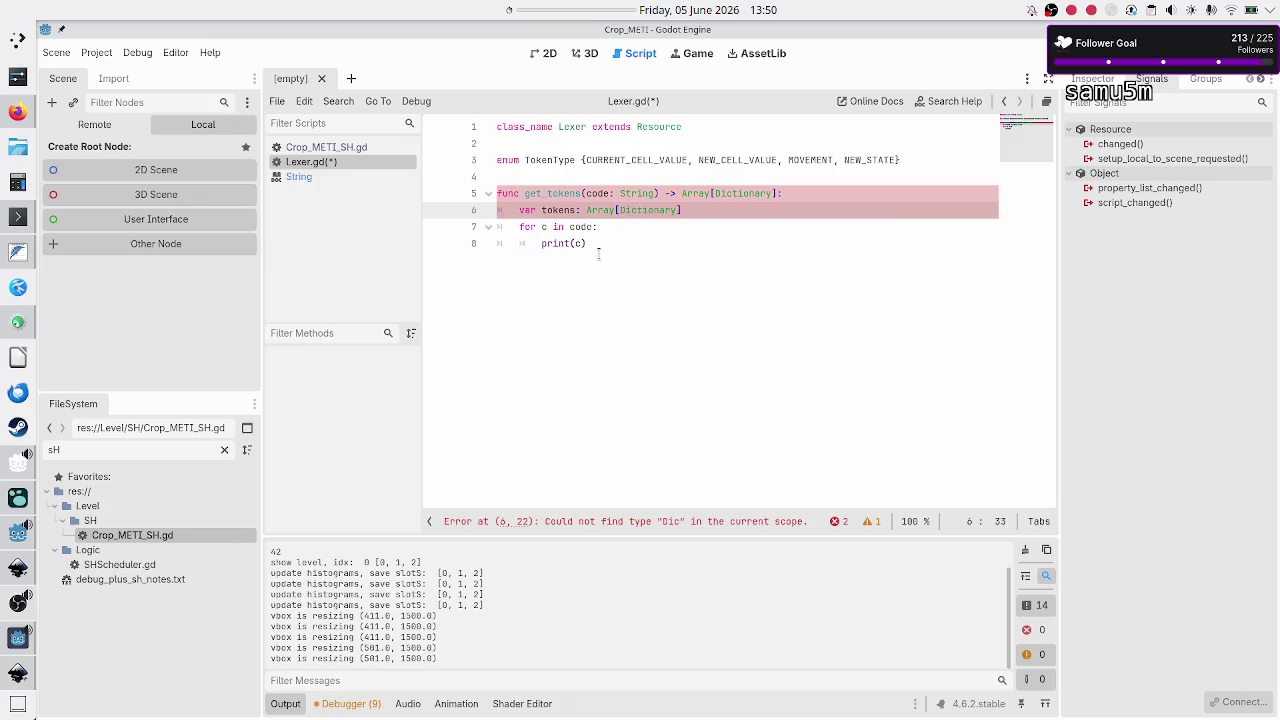
pyautogui.write('] = []')
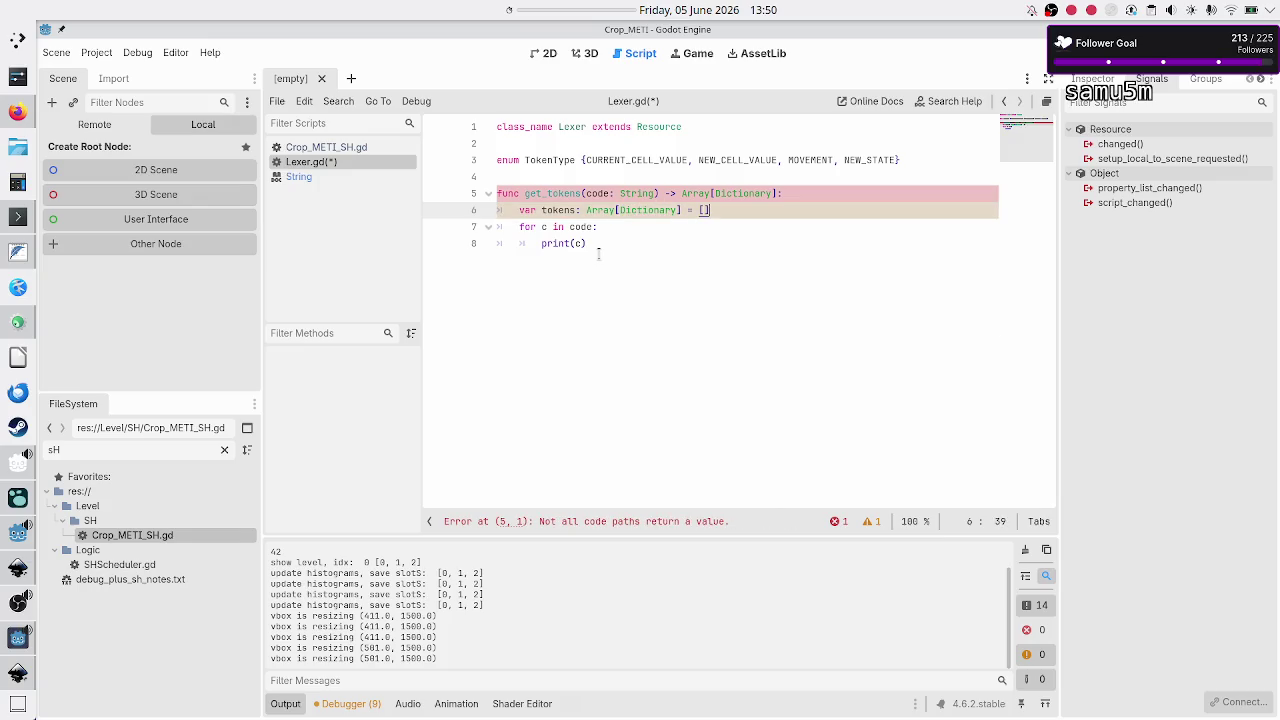
# Step: Add 'return tokens' after the loop
pyautogui.click(598, 254)
pyautogui.press('Return')
pyautogui.write('retu')
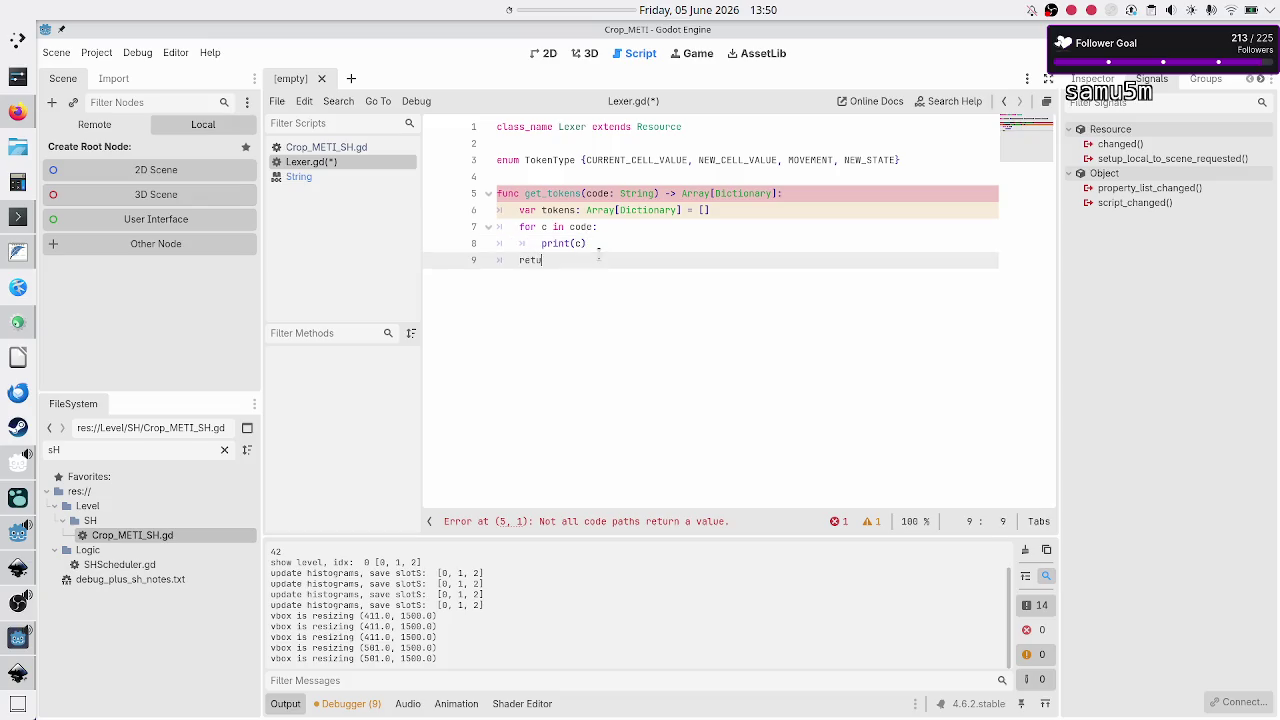
pyautogui.write('rn tokens')
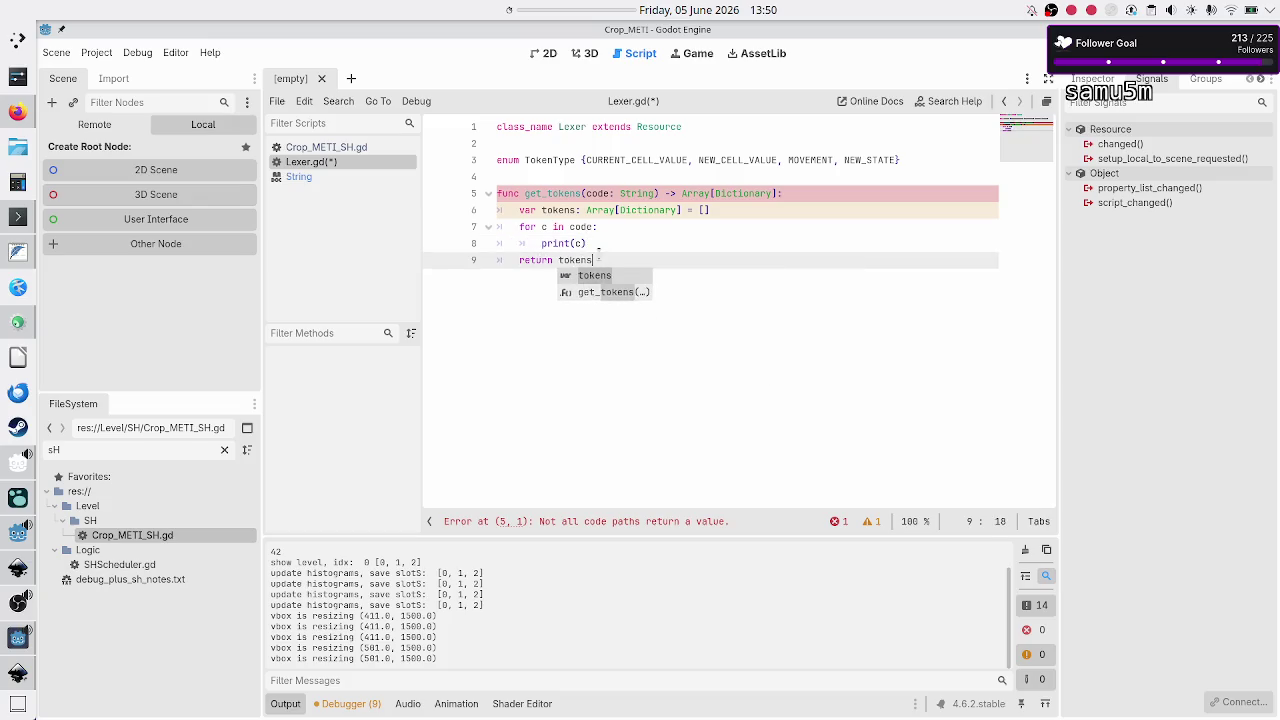
pyautogui.click(598, 254)
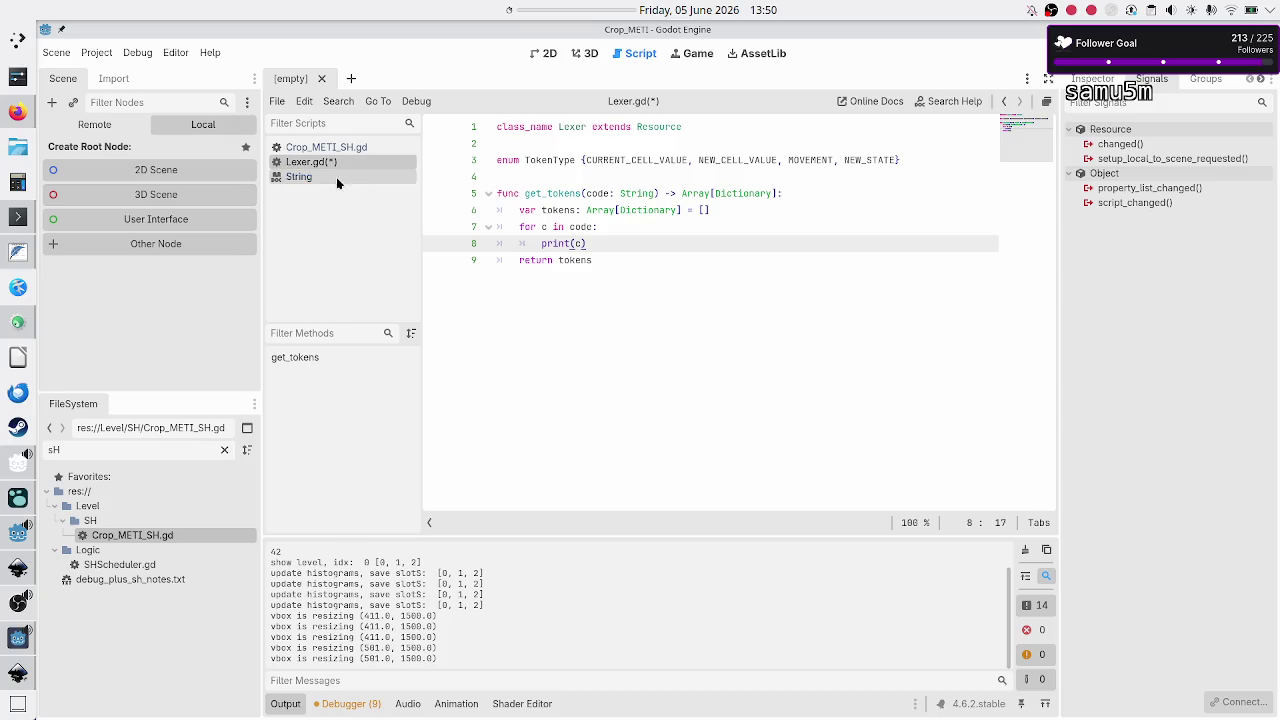
pyautogui.doubleClick(121, 452)
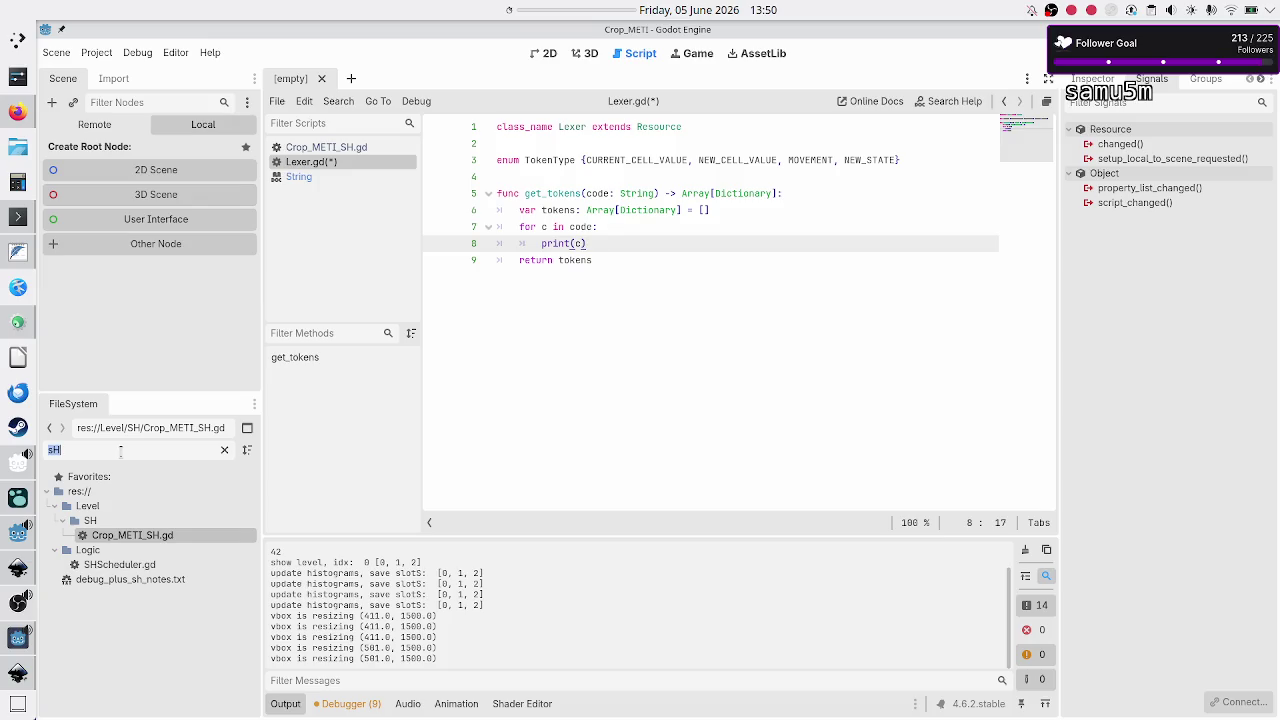
# Step: Open Global.gd, comment out the NewScript.test() call and label it '#C++ test'
pyautogui.press('BackSpace')
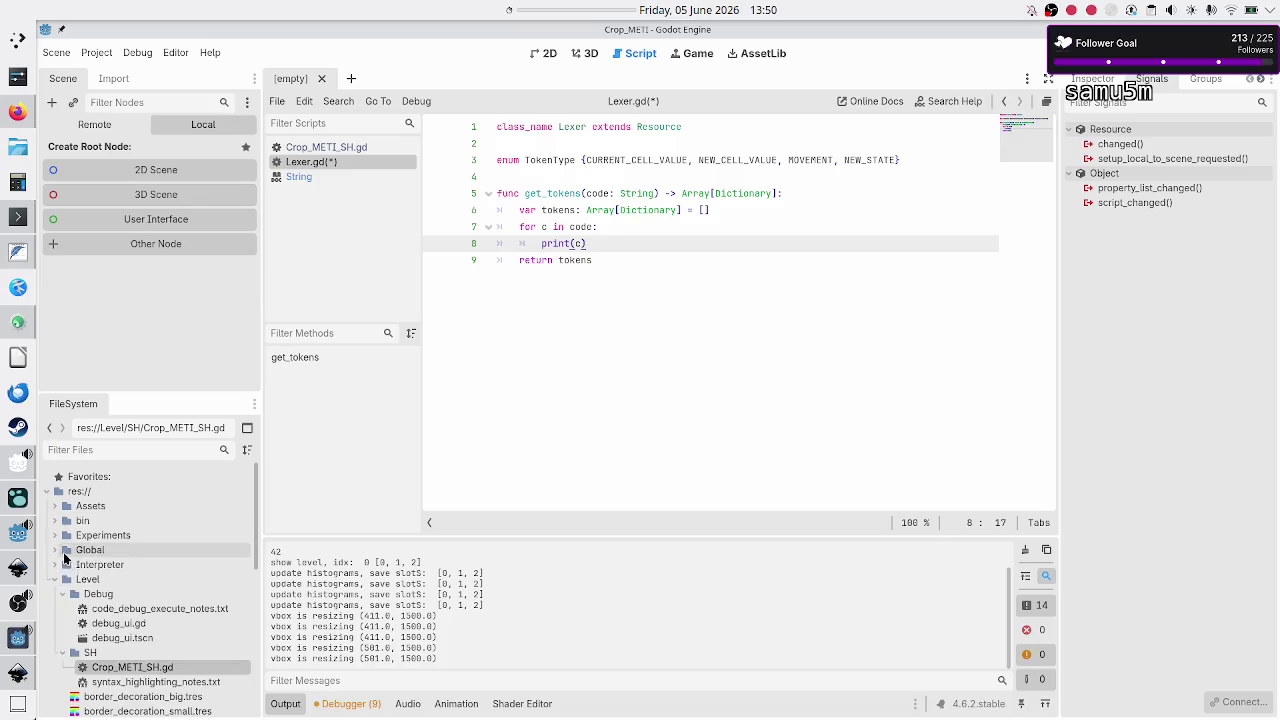
pyautogui.click(55, 550)
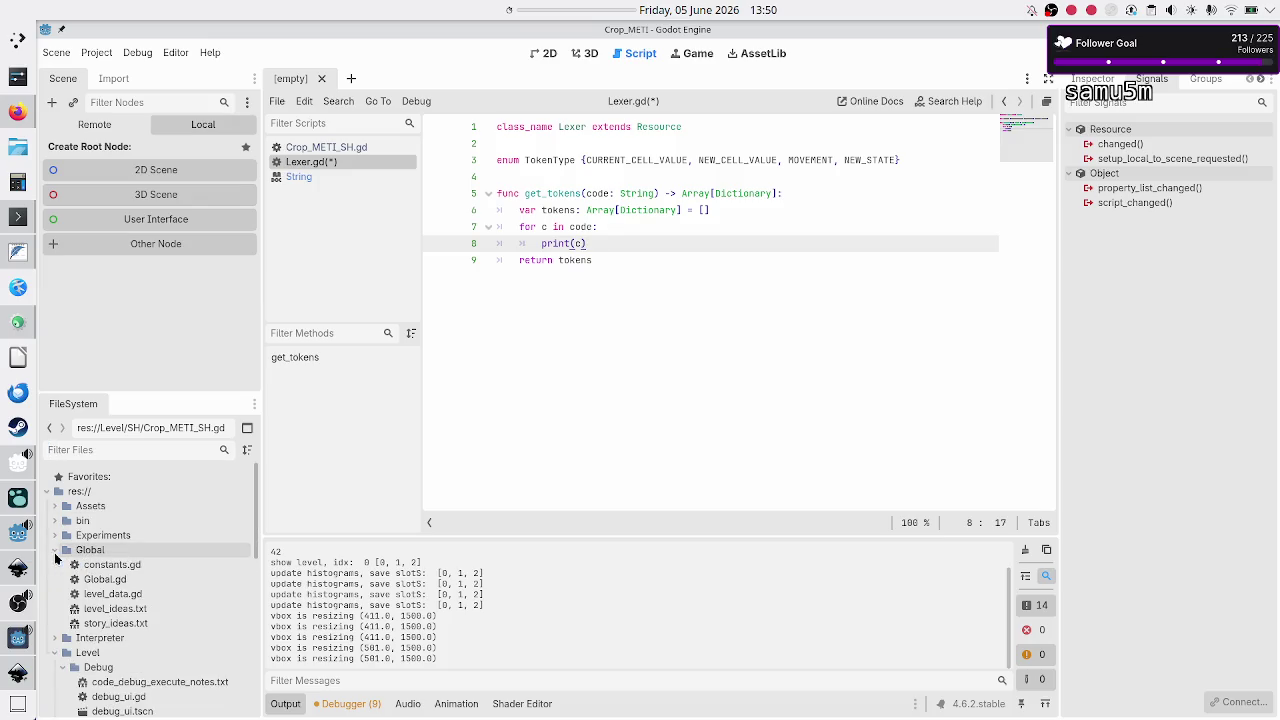
pyautogui.doubleClick(116, 580)
pyautogui.click(634, 265)
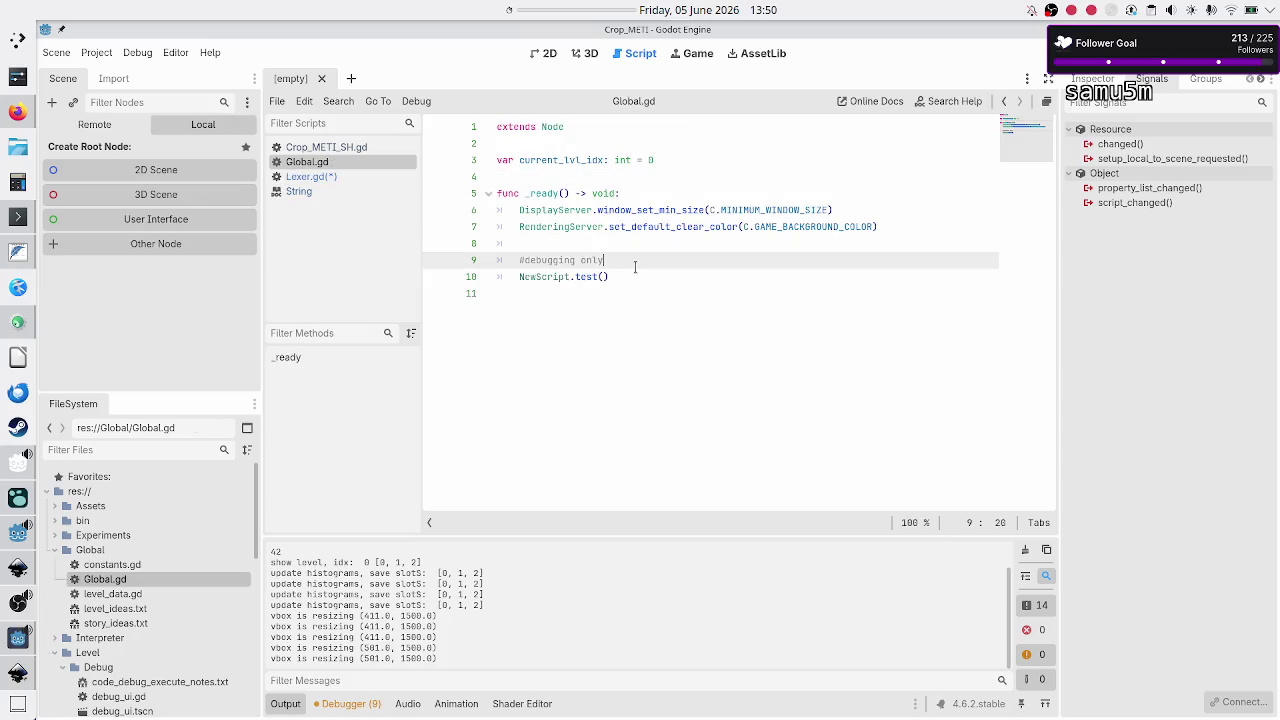
pyautogui.press('Down')
pyautogui.press('Home')
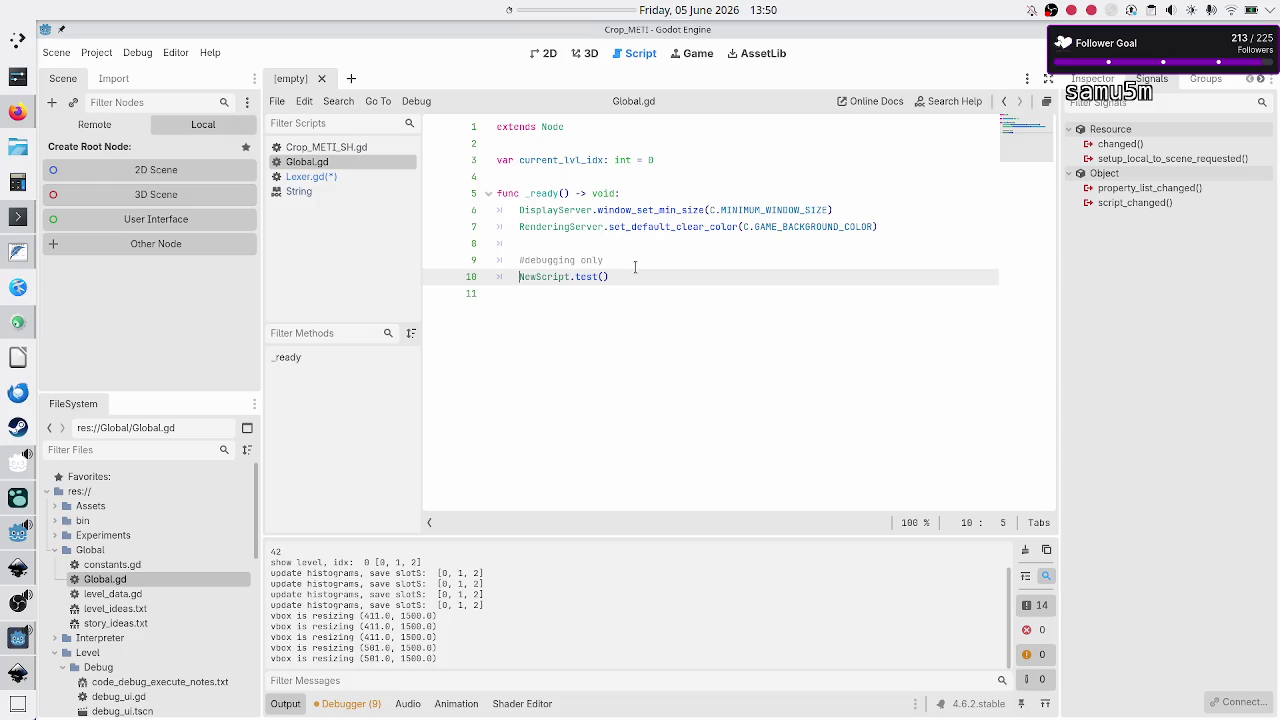
pyautogui.write('#')
pyautogui.press('Return')
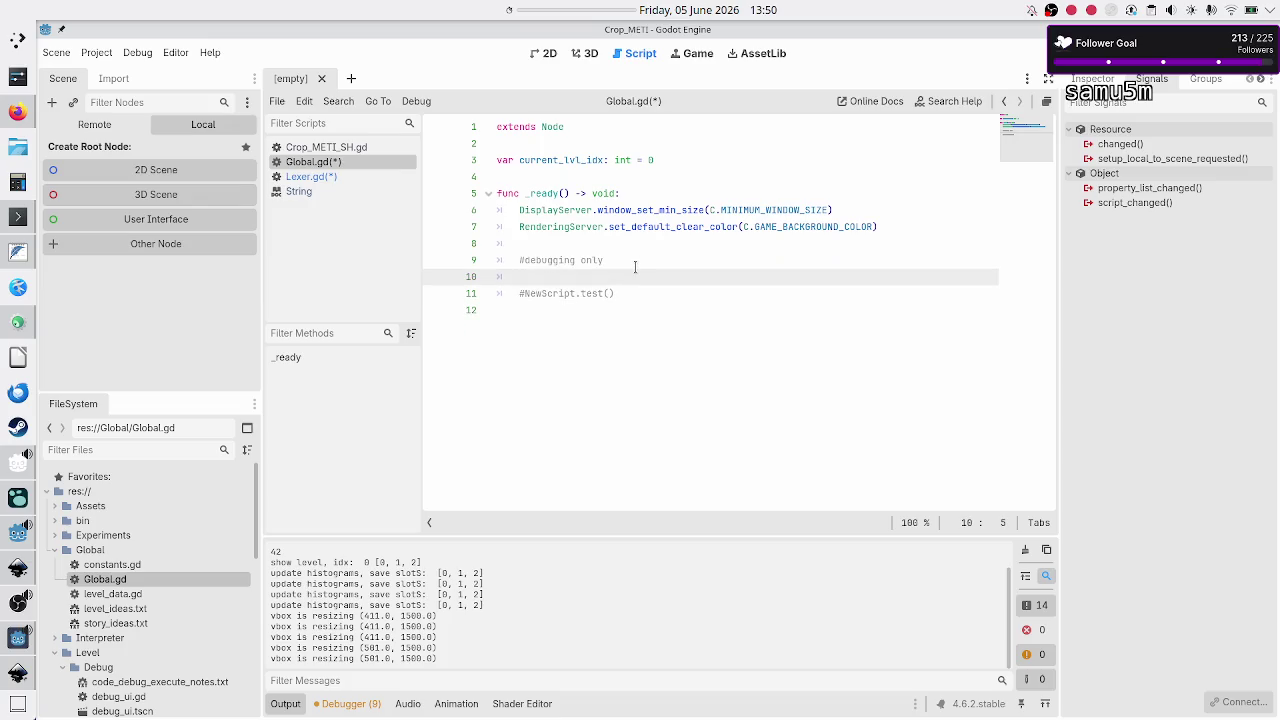
pyautogui.write('#C++ tes')
pyautogui.write('t')
# Step: Add the line var lexer: Lexer = Lexer.new() below the commented call
pyautogui.press('Down')
pyautogui.press('End')
pyautogui.press('Return')
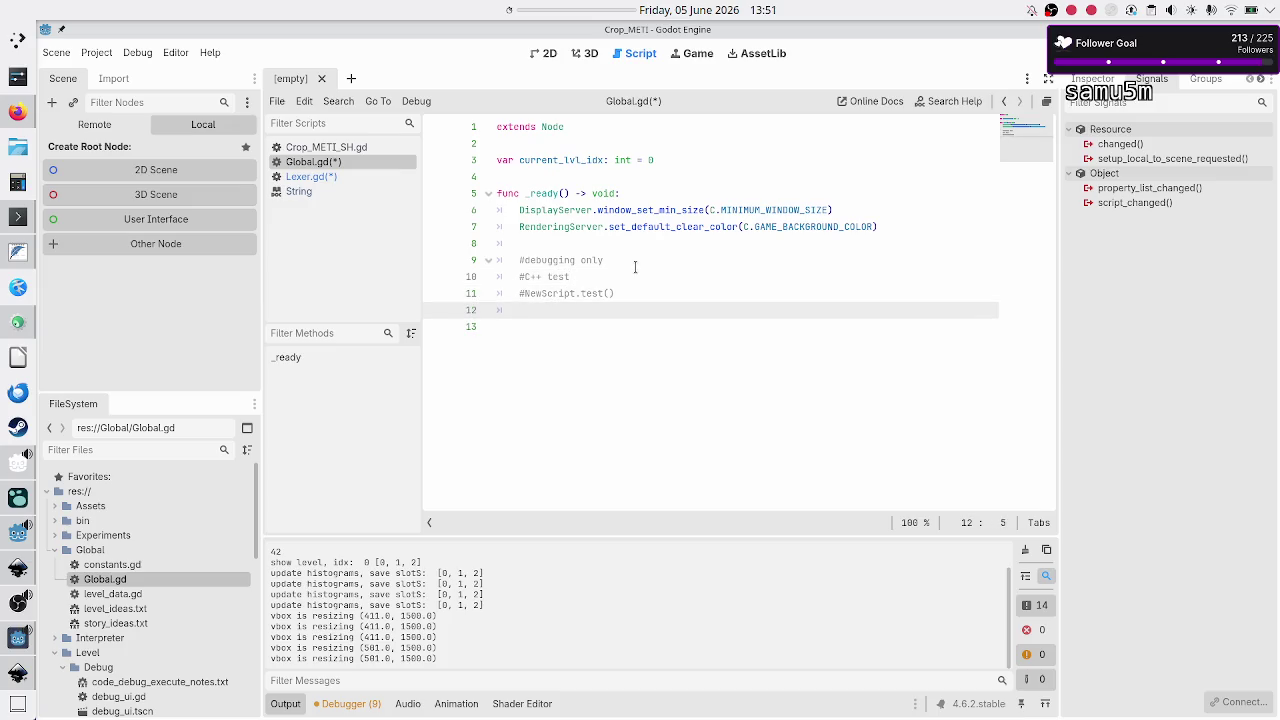
pyautogui.press('Return')
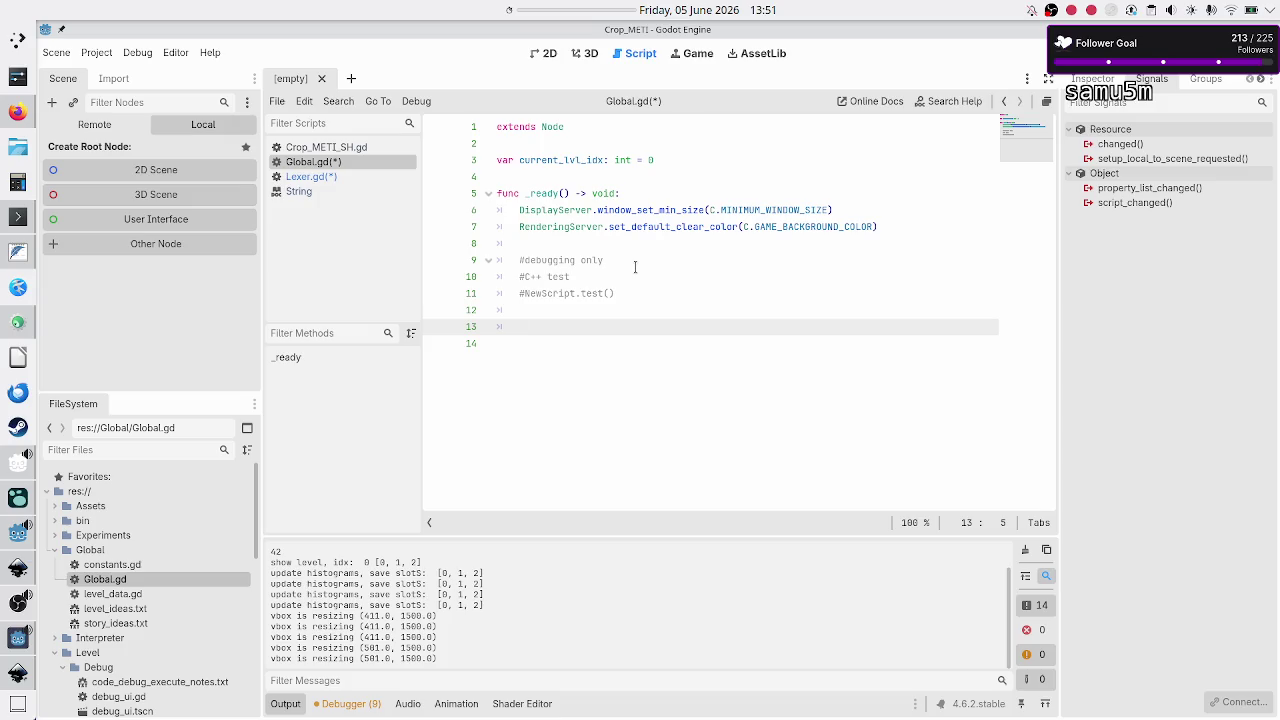
pyautogui.write('Lexer lex')
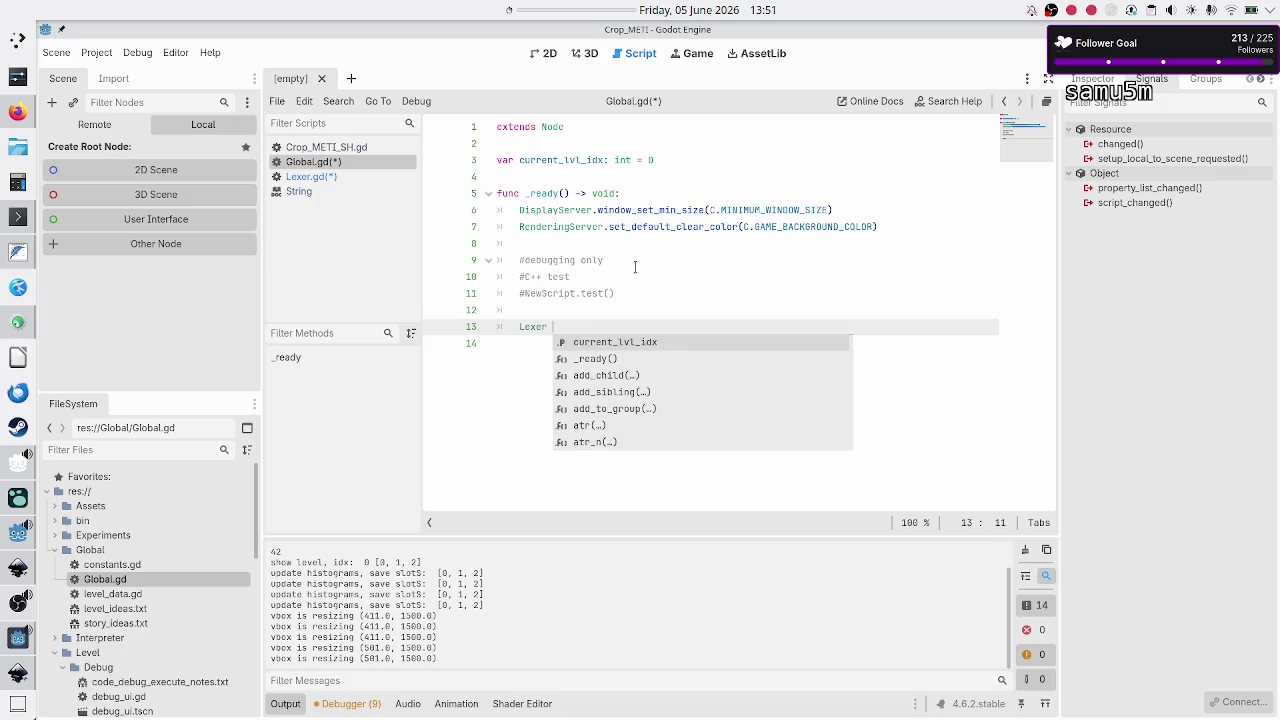
pyautogui.write('er')
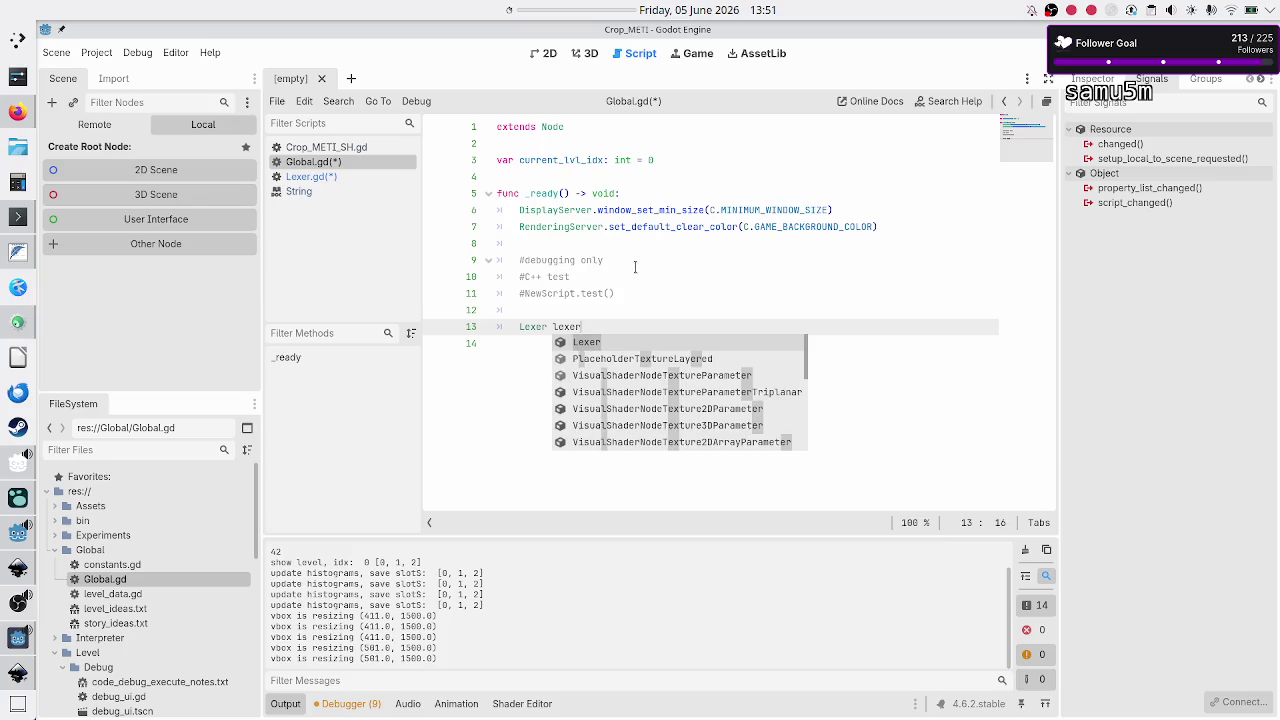
pyautogui.write(';')
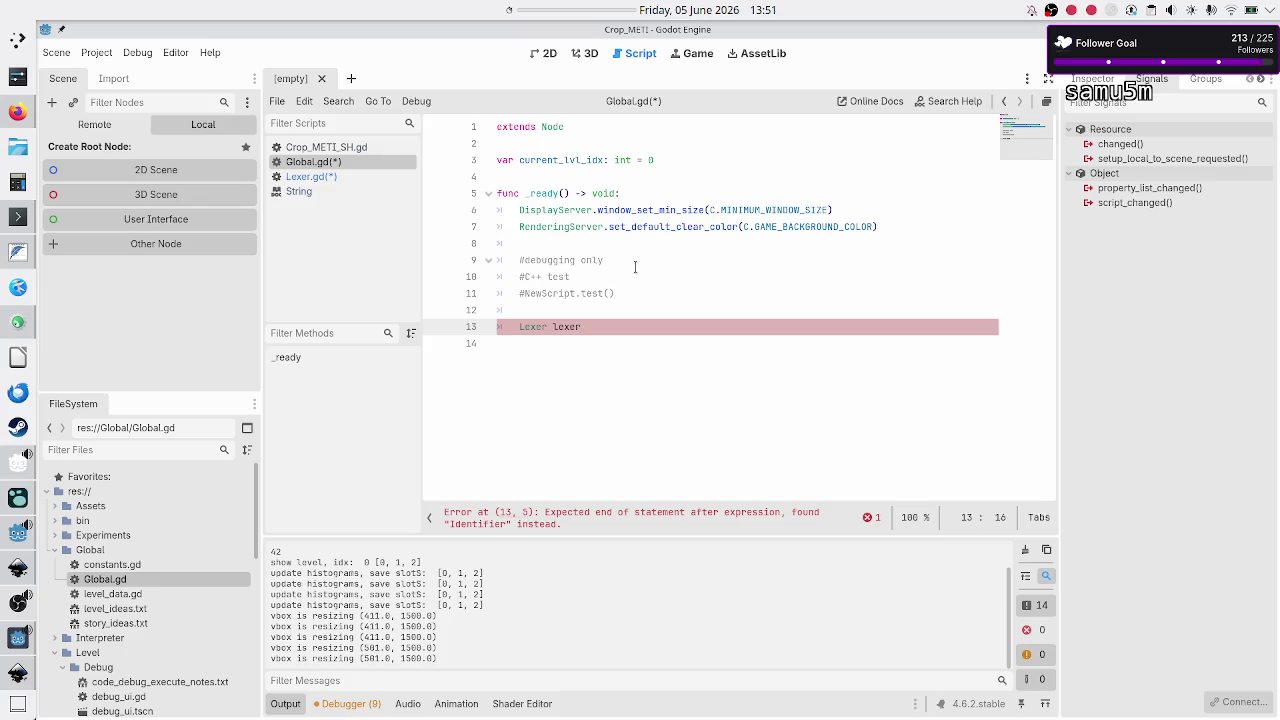
pyautogui.press('BackSpace')
pyautogui.press('BackSpace')
pyautogui.press('BackSpace')
pyautogui.write('var ')
pyautogui.write('lexer:')
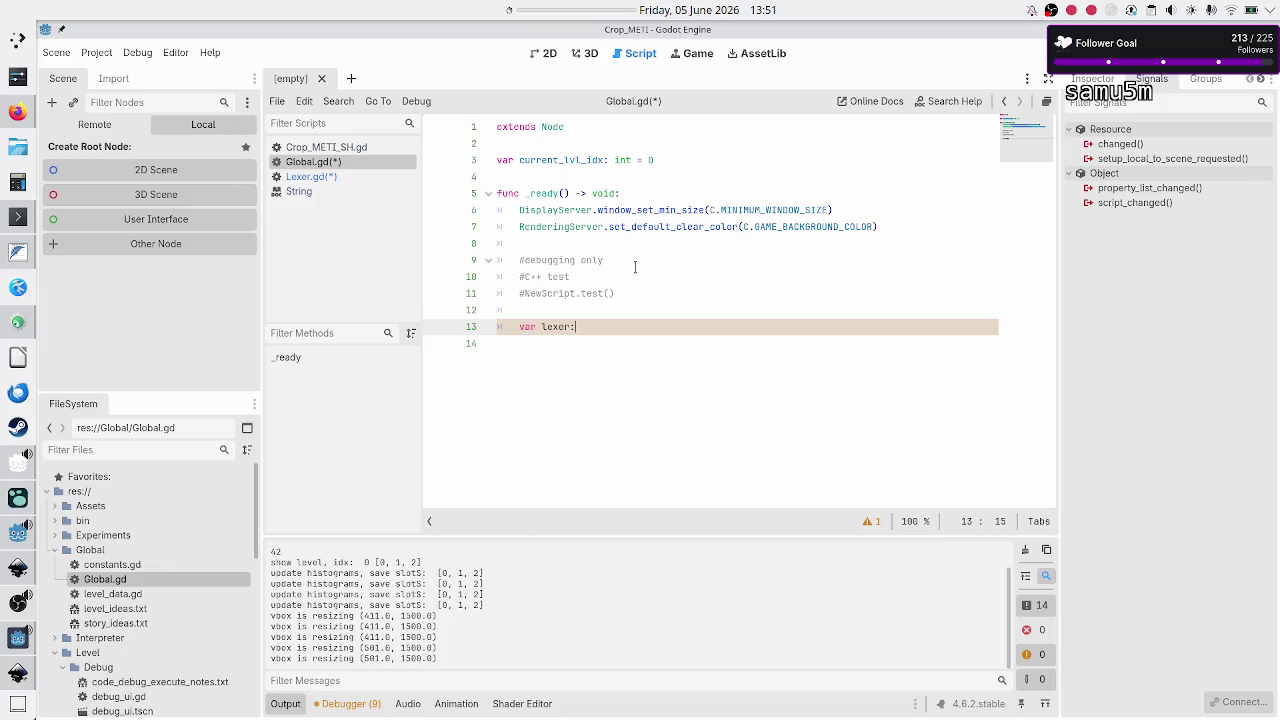
pyautogui.write(' Lexer')
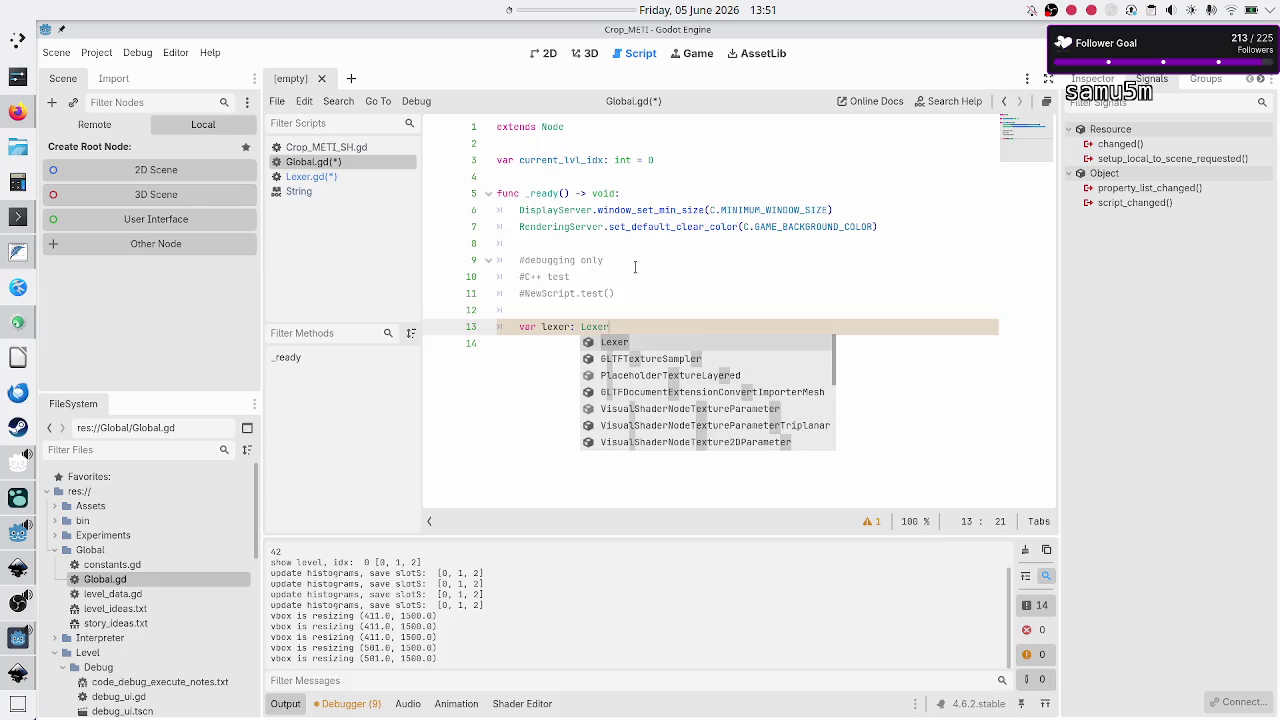
pyautogui.write(' = Lexer')
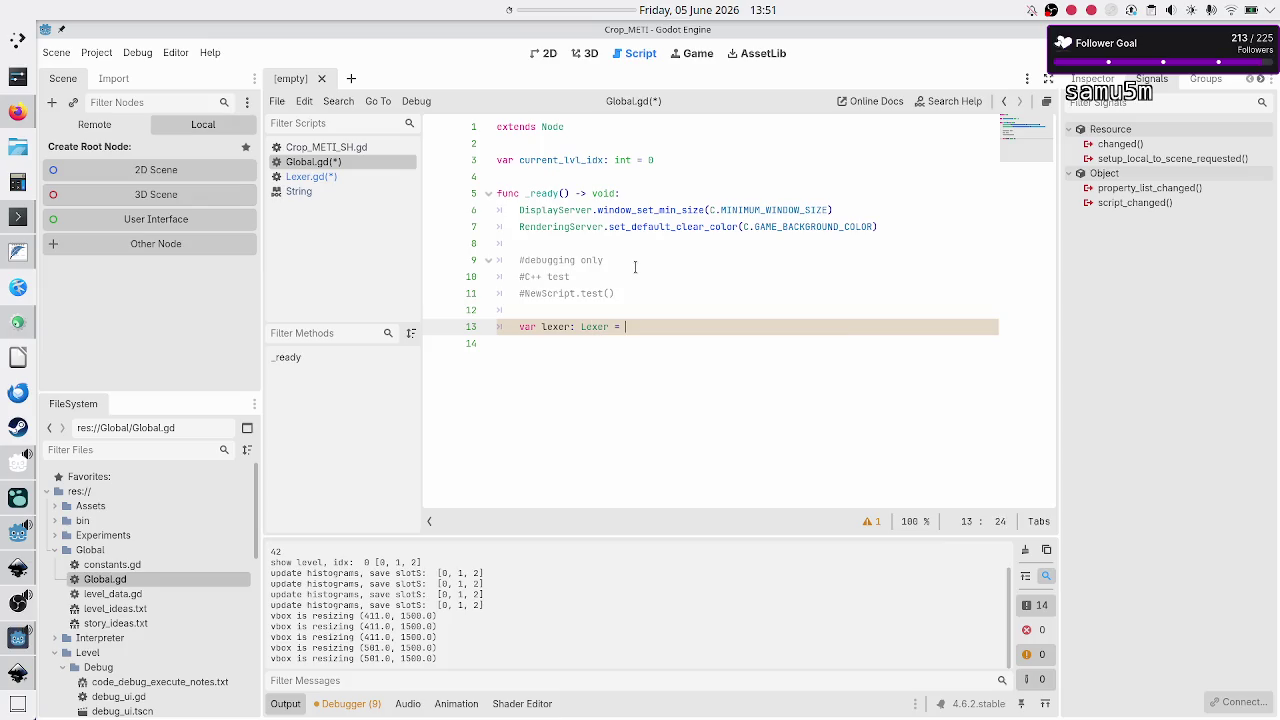
pyautogui.write('.ne')
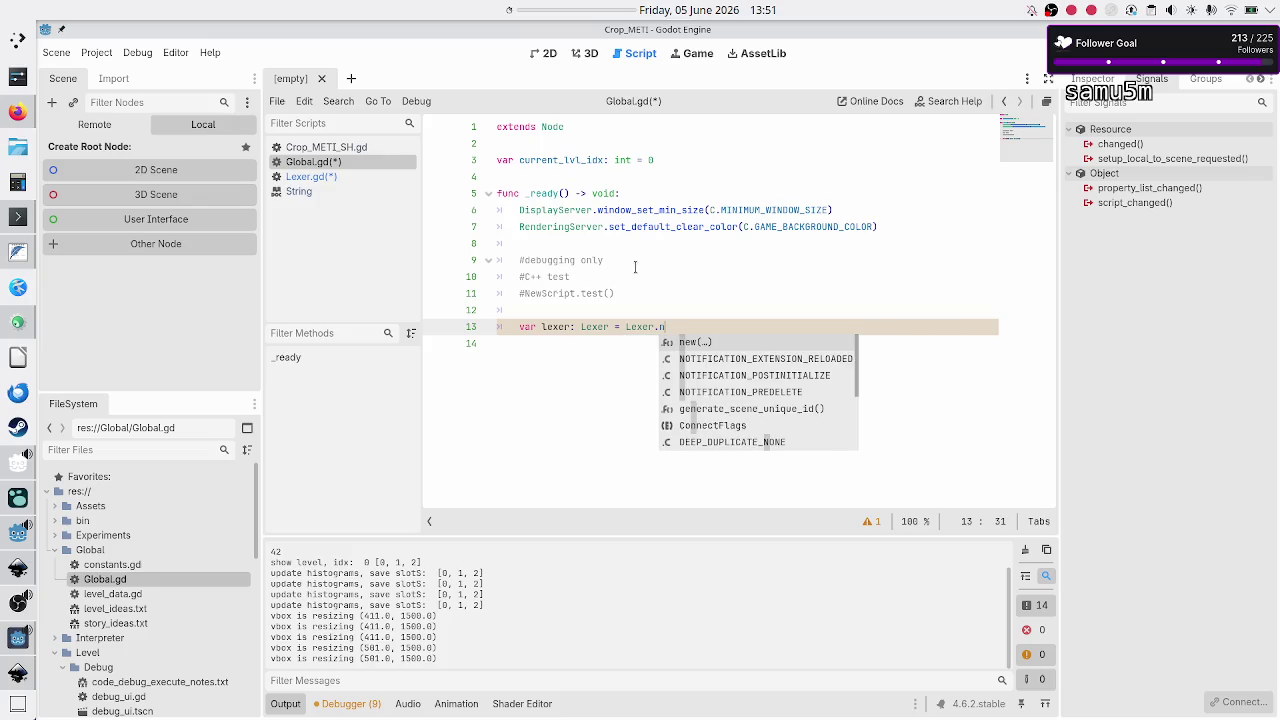
pyautogui.press('Return')
pyautogui.press('End')
pyautogui.press('Return')
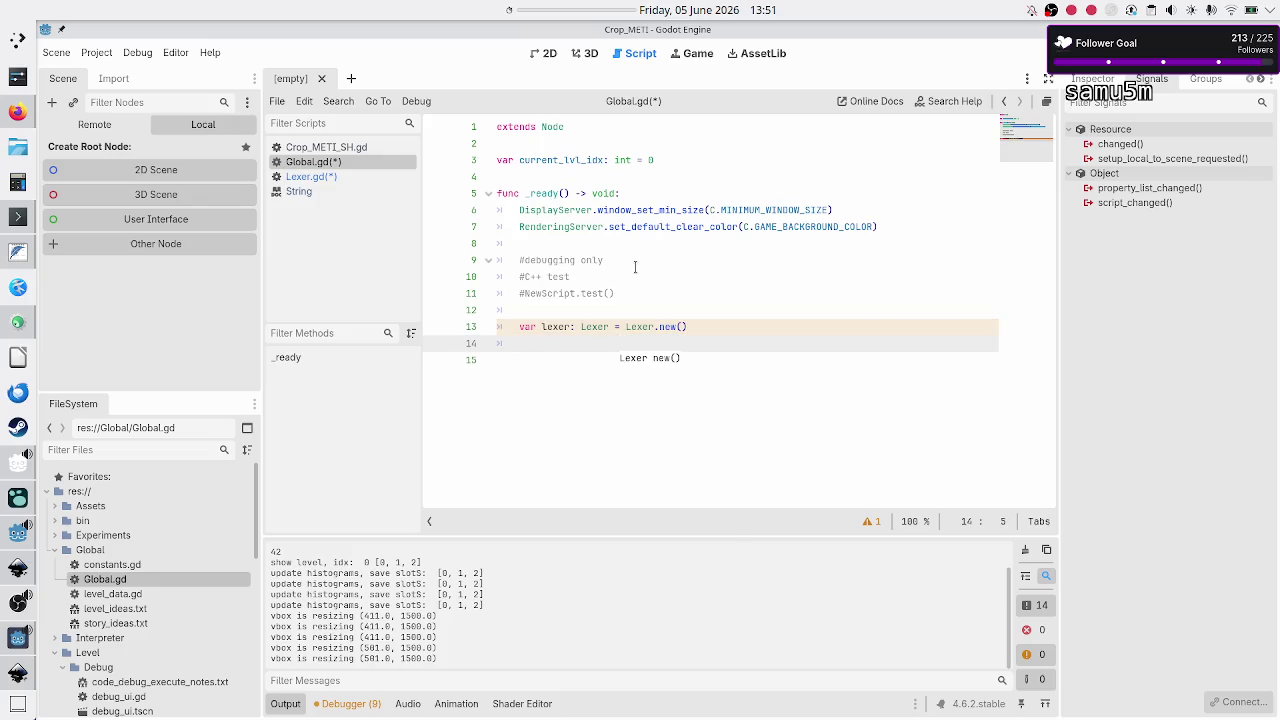
# Step: Start a lexer.get_ call on line 14 using suggestions, then view Lexer.gd
pyautogui.write('lexer.get')
pyautogui.write('_tok')
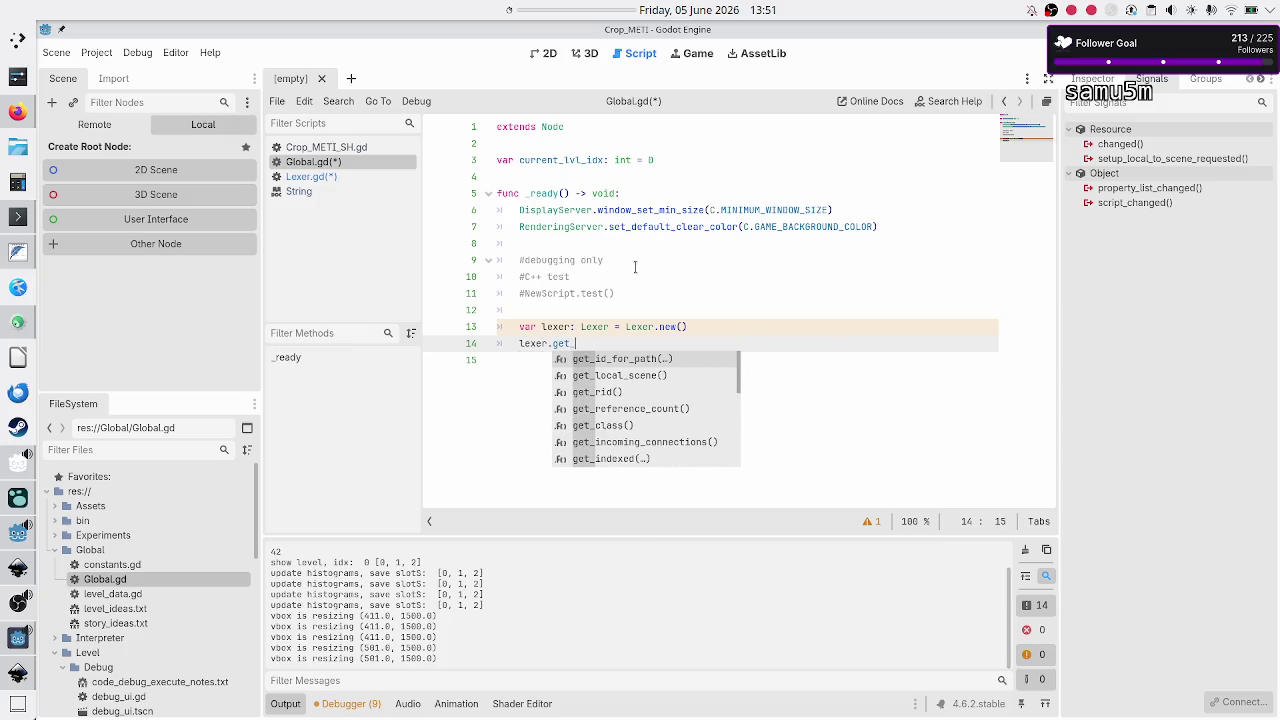
pyautogui.press('BackSpace')
pyautogui.press('BackSpace')
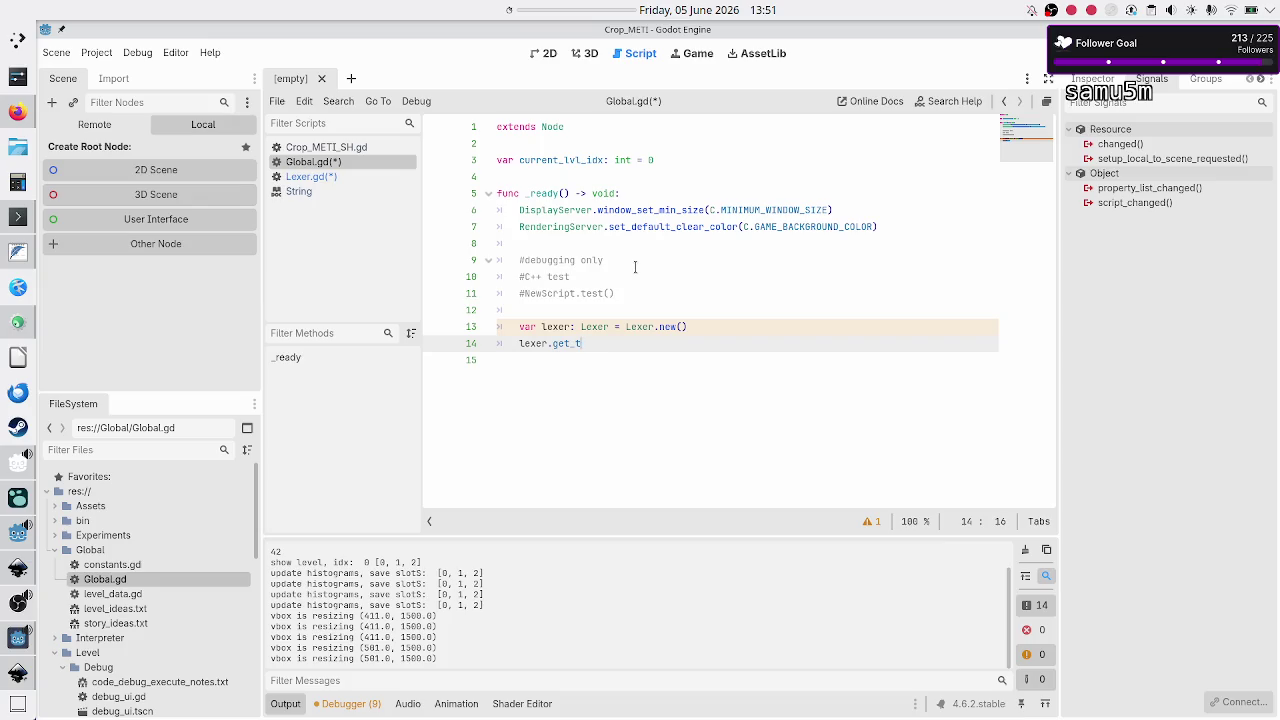
pyautogui.hotkey('ctrl', 'space')
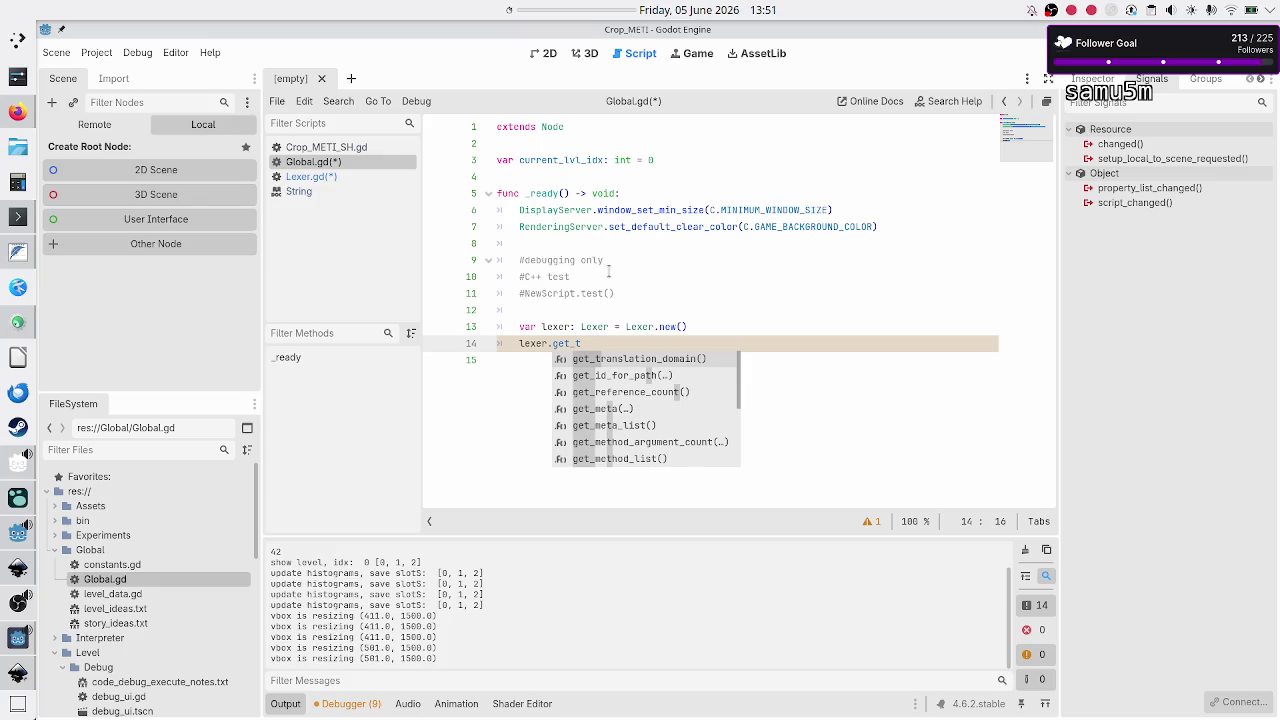
pyautogui.doubleClick(637, 326)
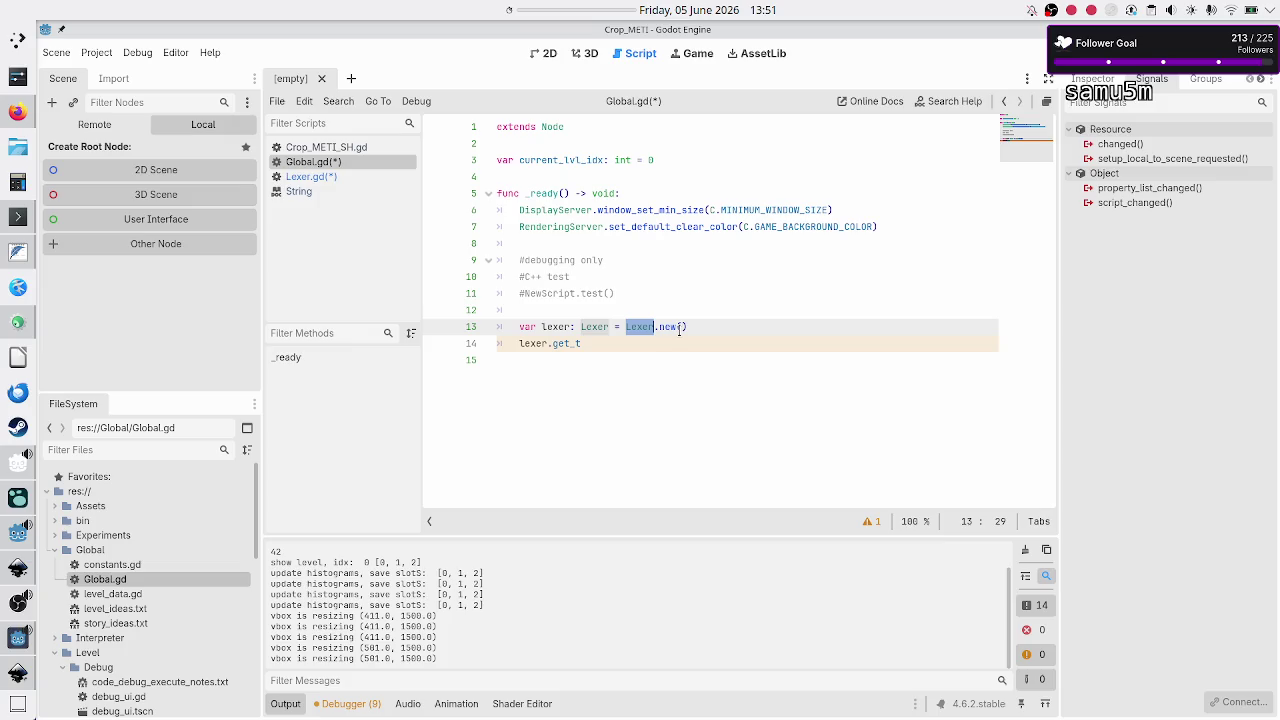
pyautogui.click(317, 176)
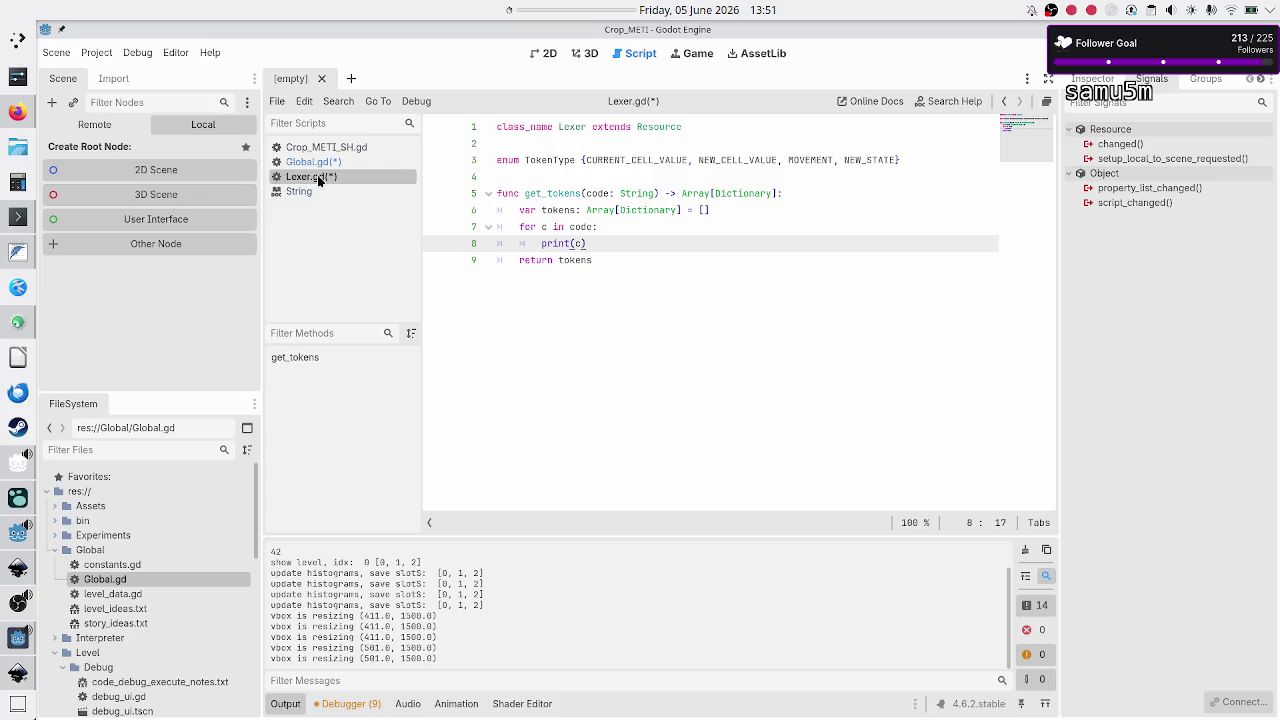
pyautogui.click(9, 326)
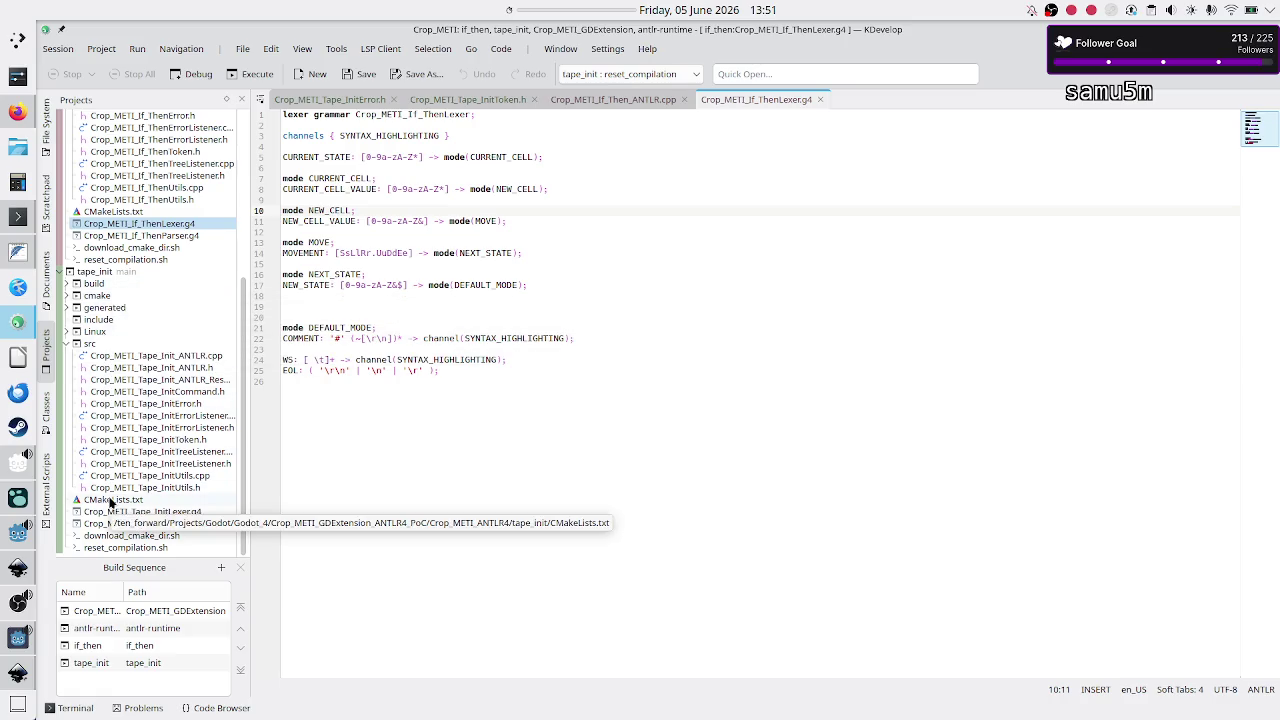
# Step: In KDevelop, inspect the Token, ANTLR_Error and TestME registrations in src/register_types.cpp, then return to Godot
pyautogui.scroll(7, 111, 478)
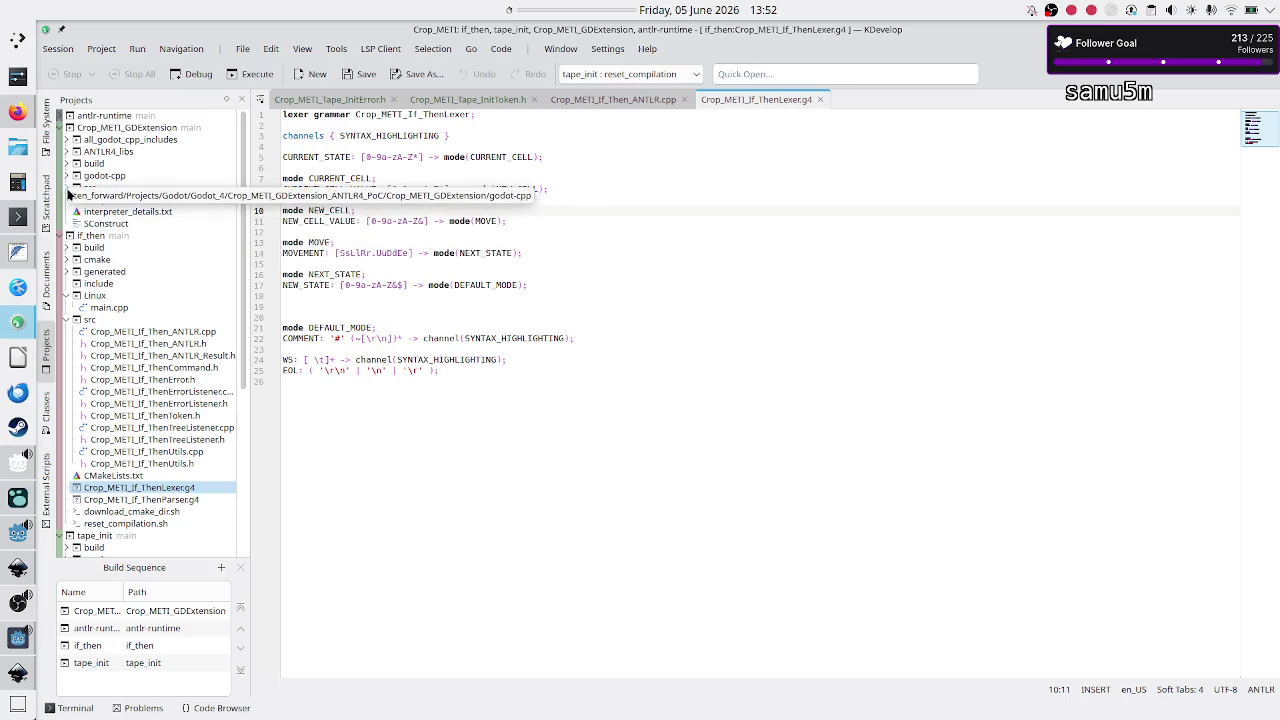
pyautogui.click(66, 188)
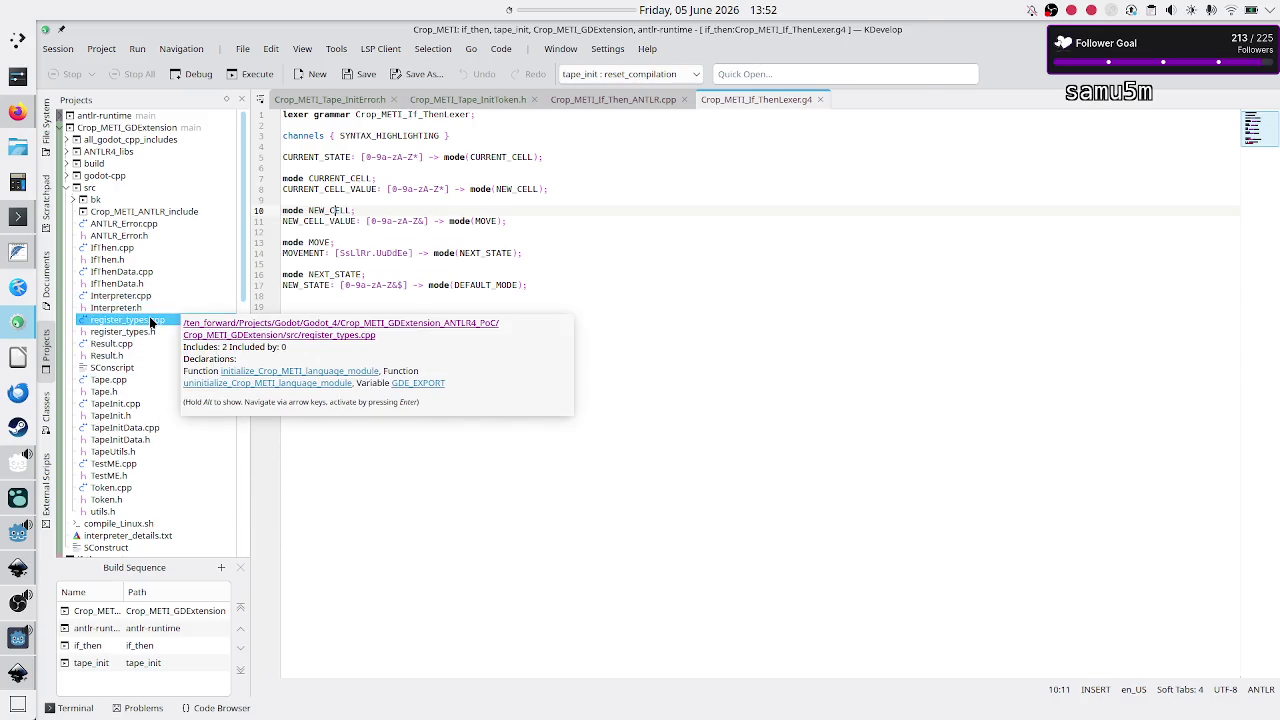
pyautogui.click(149, 318)
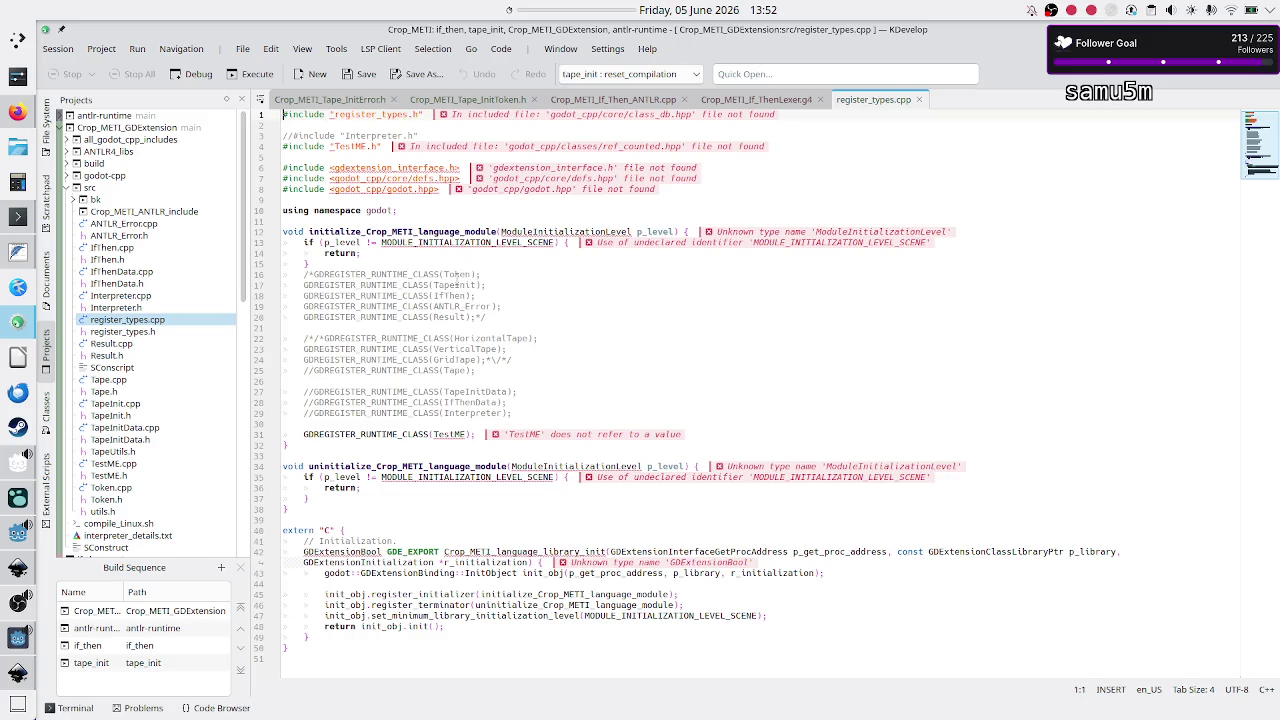
pyautogui.doubleClick(458, 276)
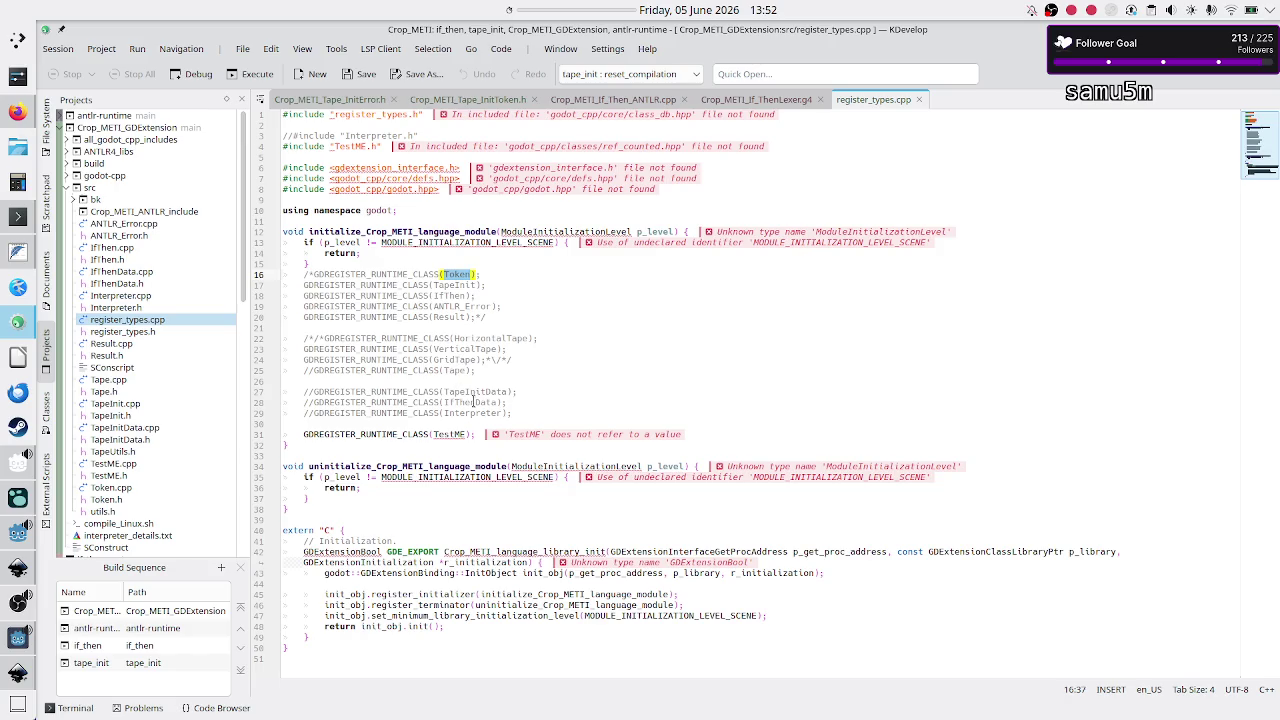
pyautogui.click(451, 307)
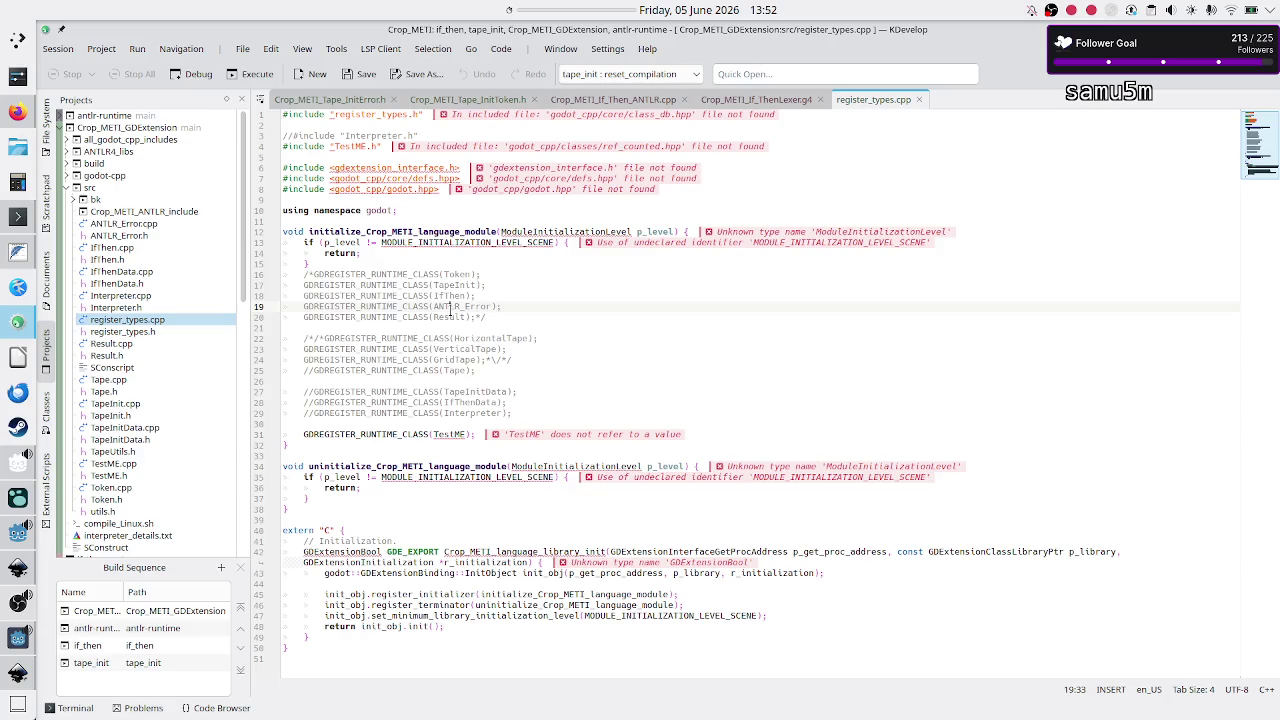
pyautogui.click(469, 434)
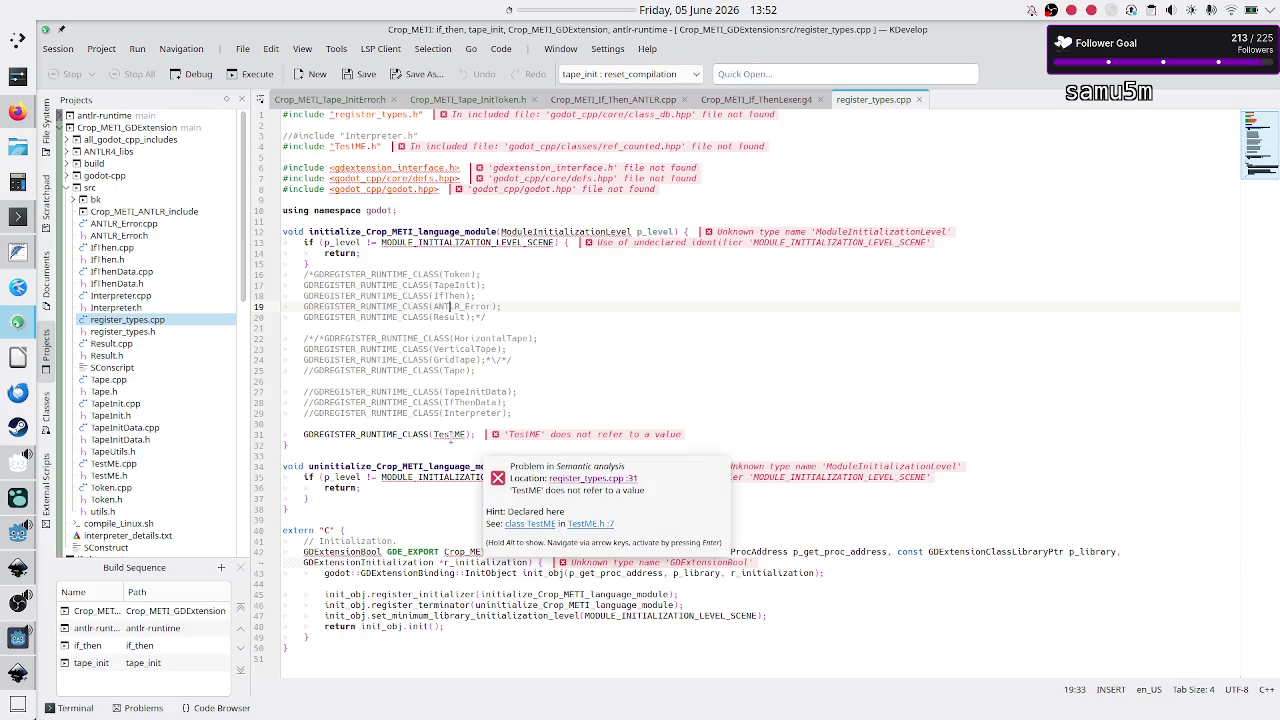
pyautogui.hotkey('alt', 'Tab')
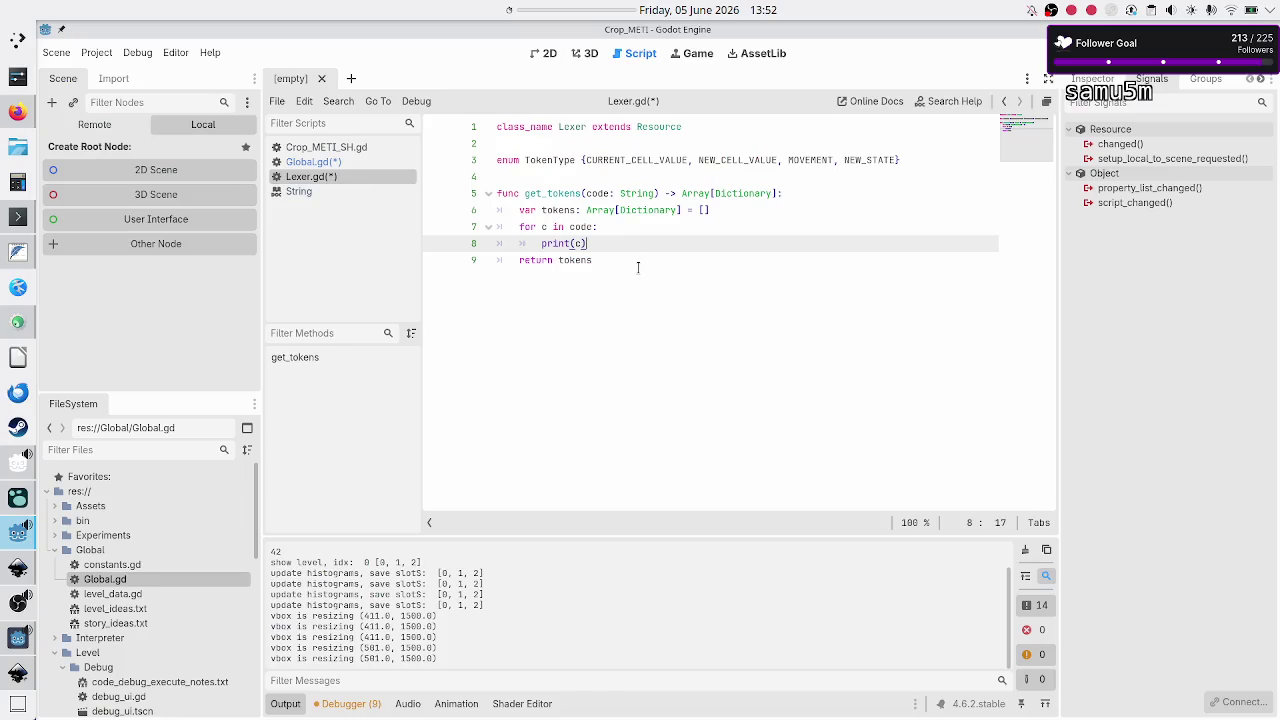
# Step: Extend line 14 of Global.gd, test-run with F5, then delete the unfinished call
pyautogui.doubleClick(553, 191)
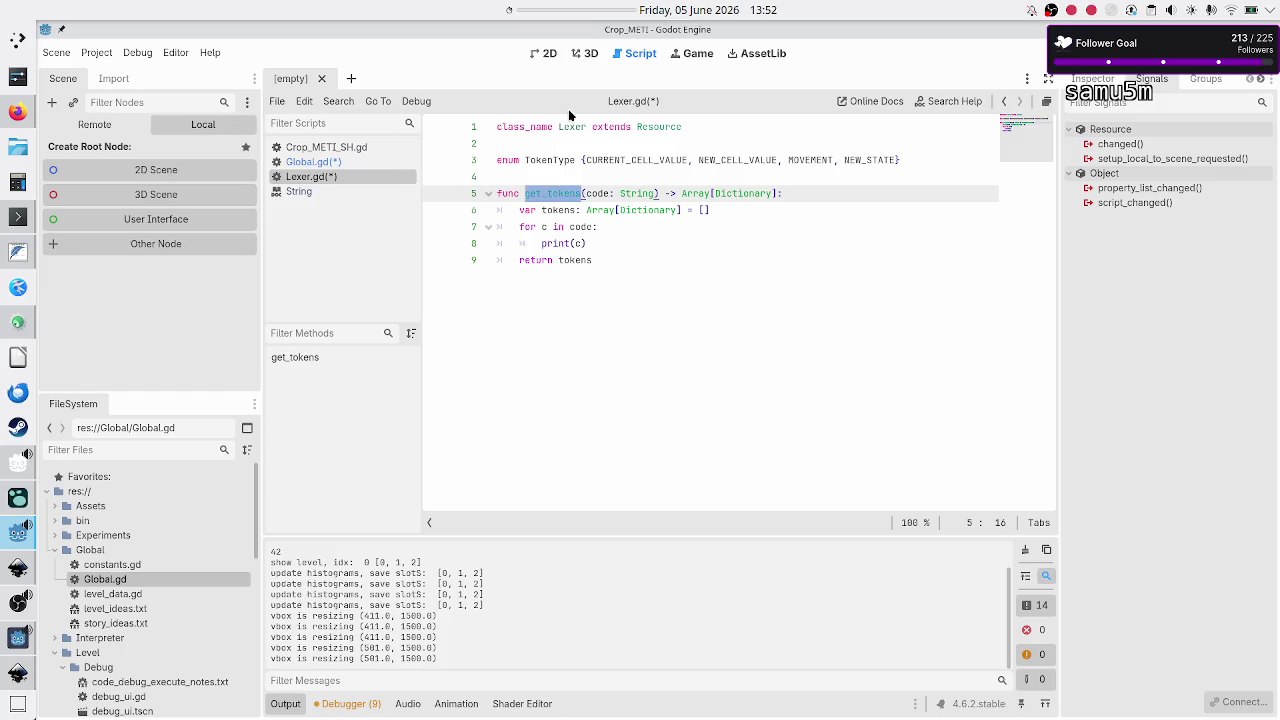
pyautogui.click(343, 164)
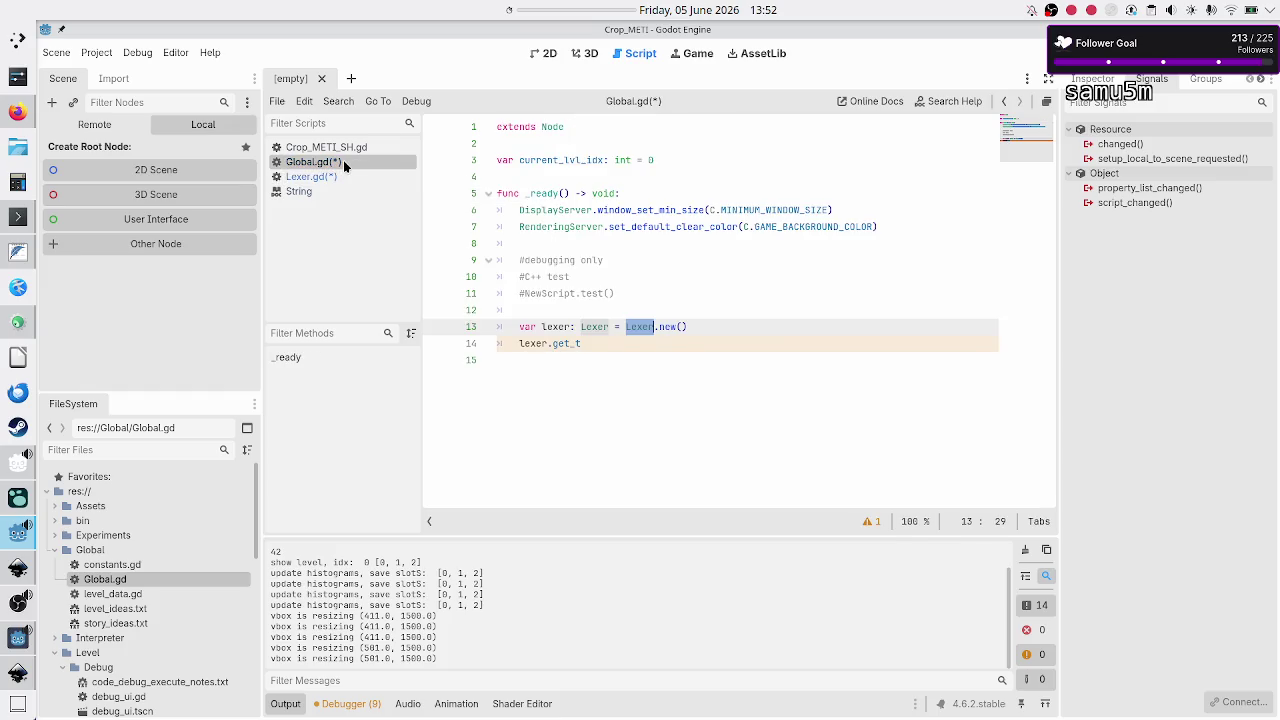
pyautogui.click(640, 350)
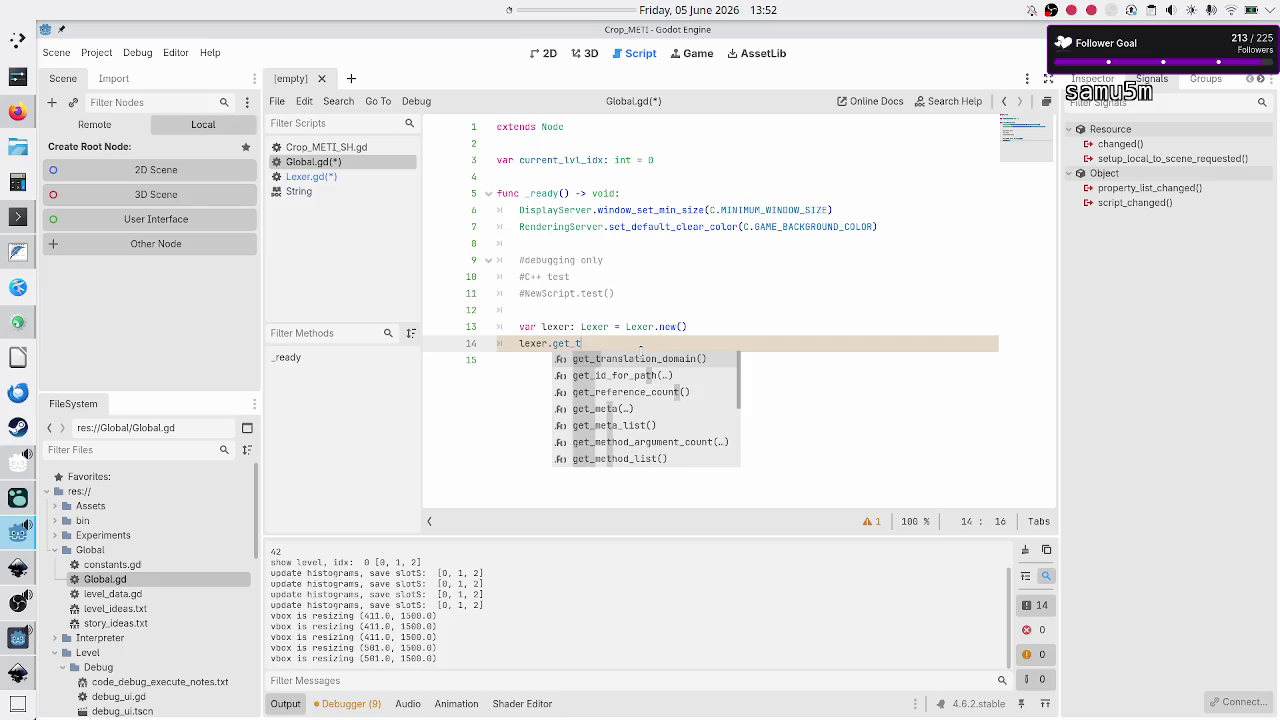
pyautogui.write('ok')
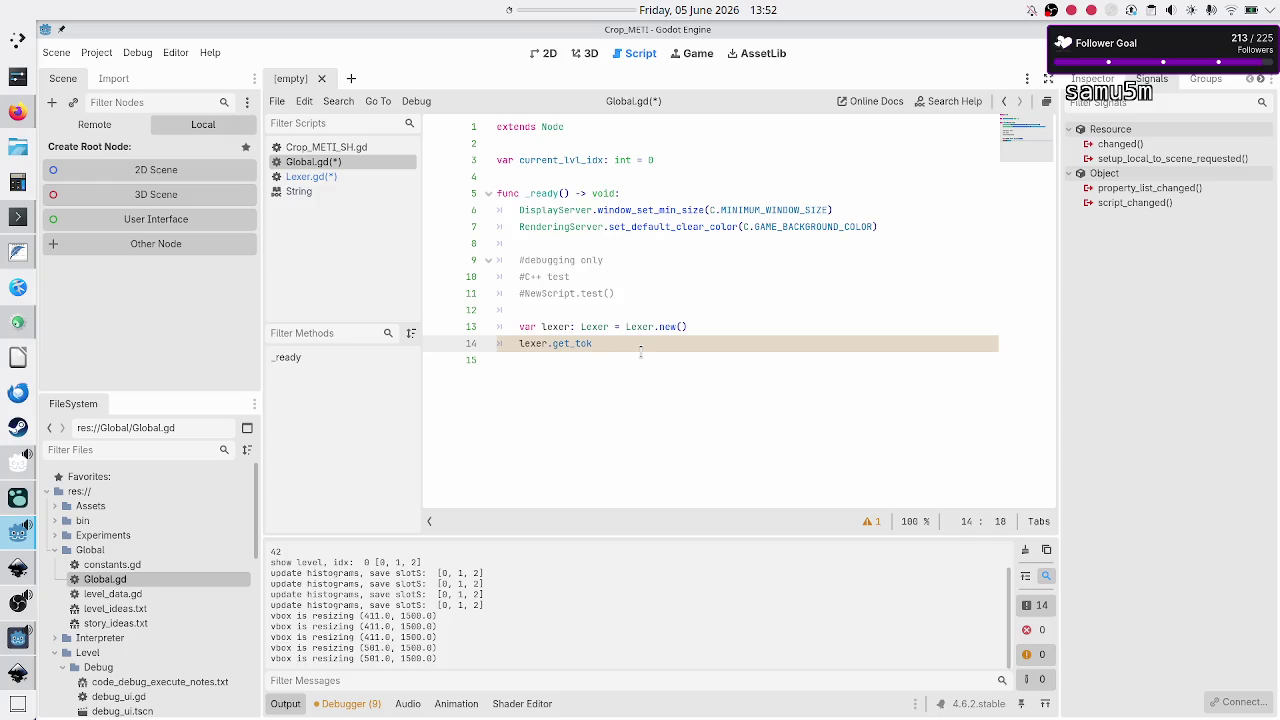
pyautogui.press('F5')
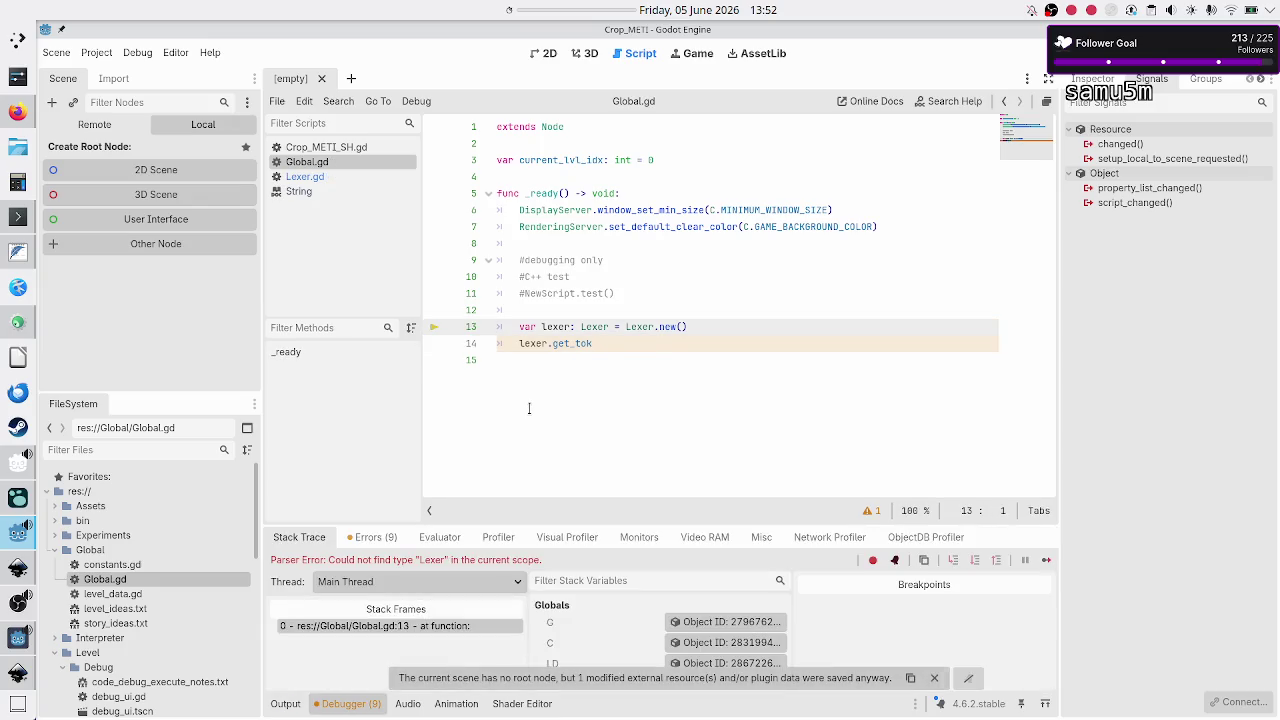
pyautogui.click(647, 348)
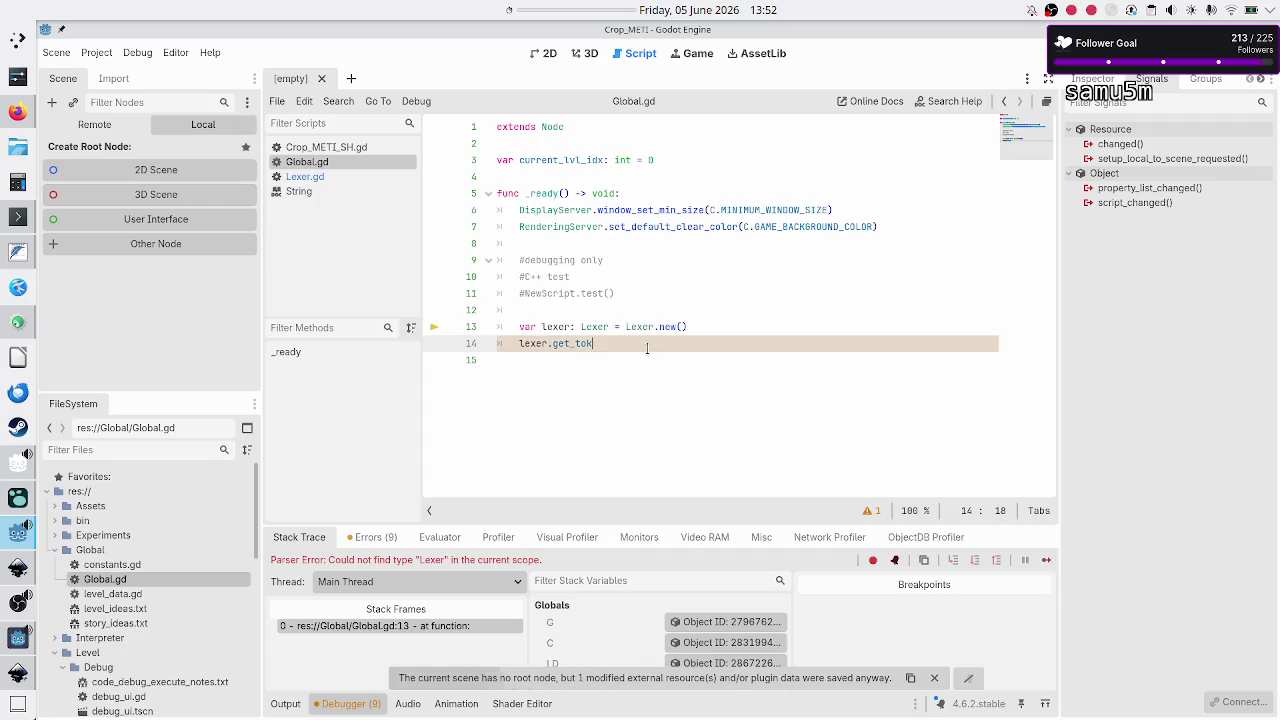
pyautogui.press('BackSpace')
pyautogui.press('BackSpace')
pyautogui.press('BackSpace')
pyautogui.press('BackSpace')
pyautogui.press('BackSpace')
pyautogui.press('BackSpace')
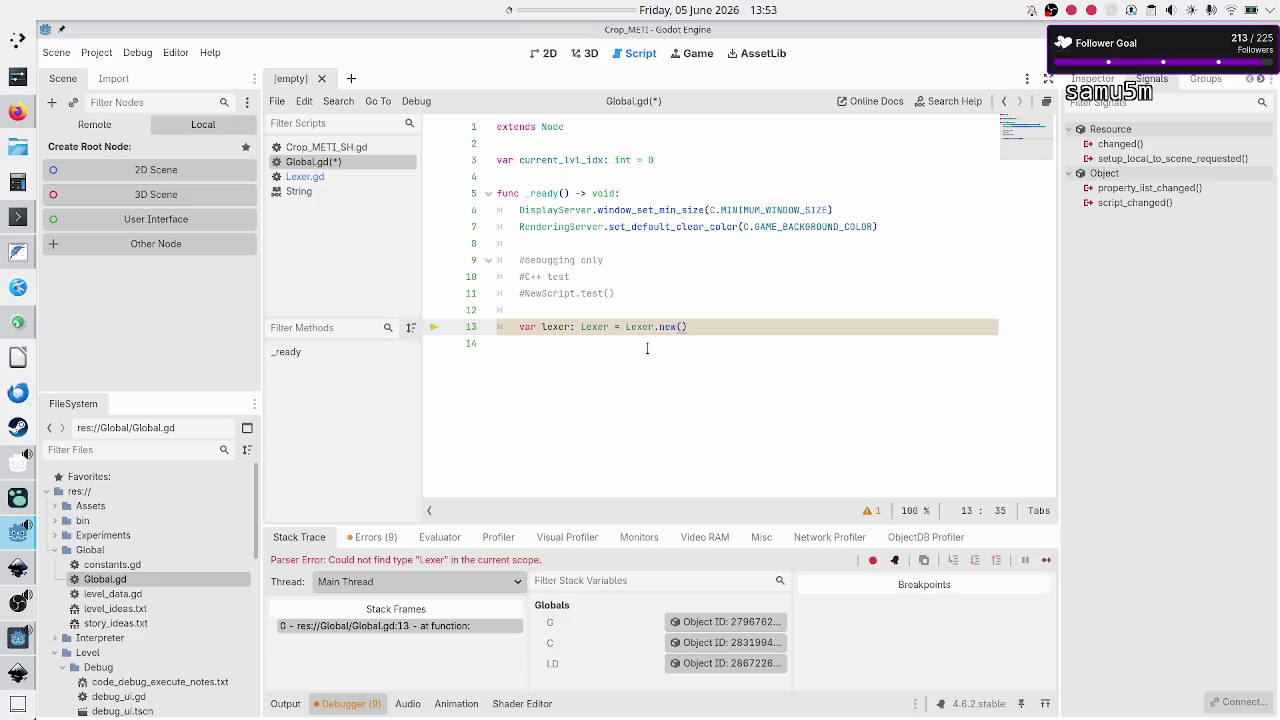
# Step: Correct Global.gd line 13 to var lexer: Lexer = Lexer.new() and run again
pyautogui.click(330, 178)
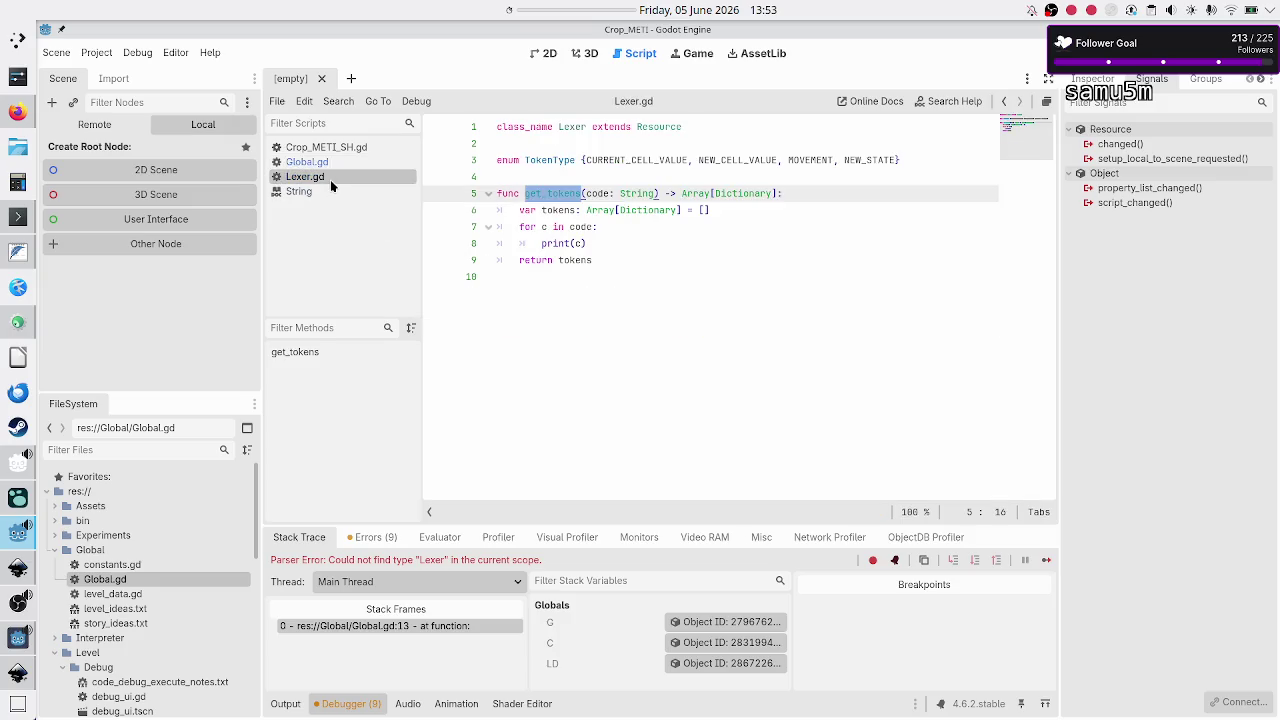
pyautogui.doubleClick(572, 127)
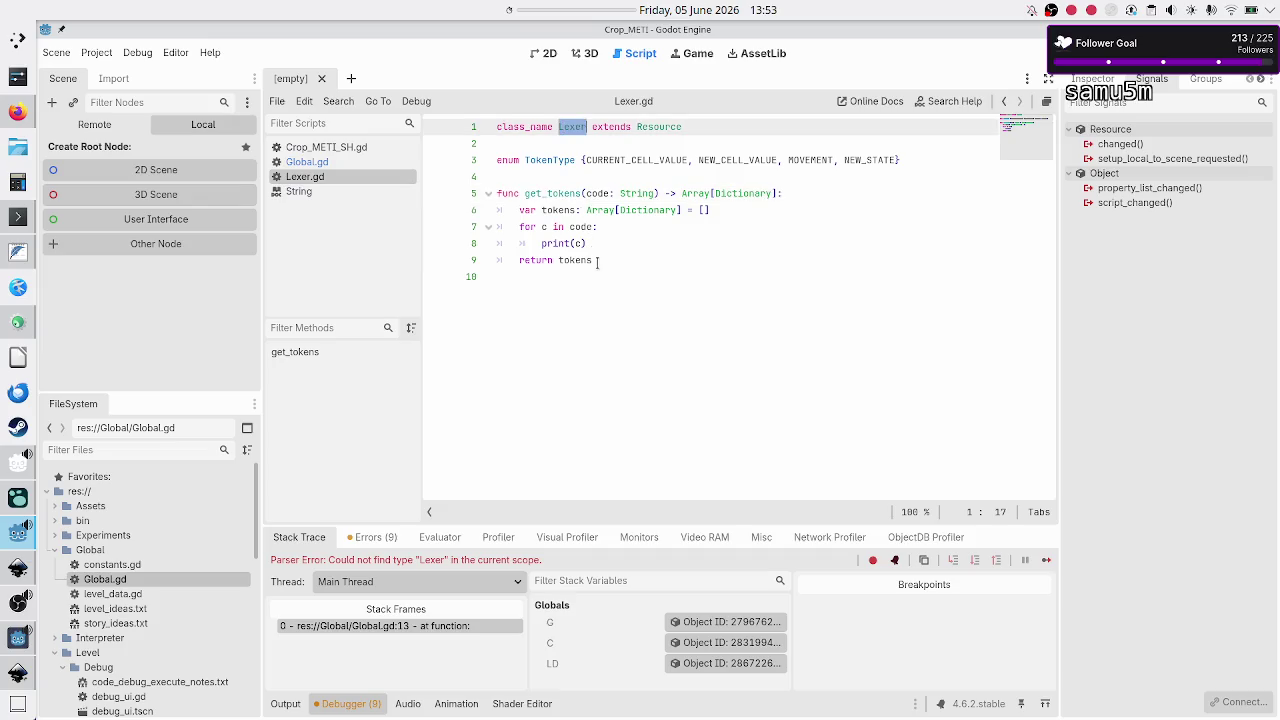
pyautogui.click(606, 301)
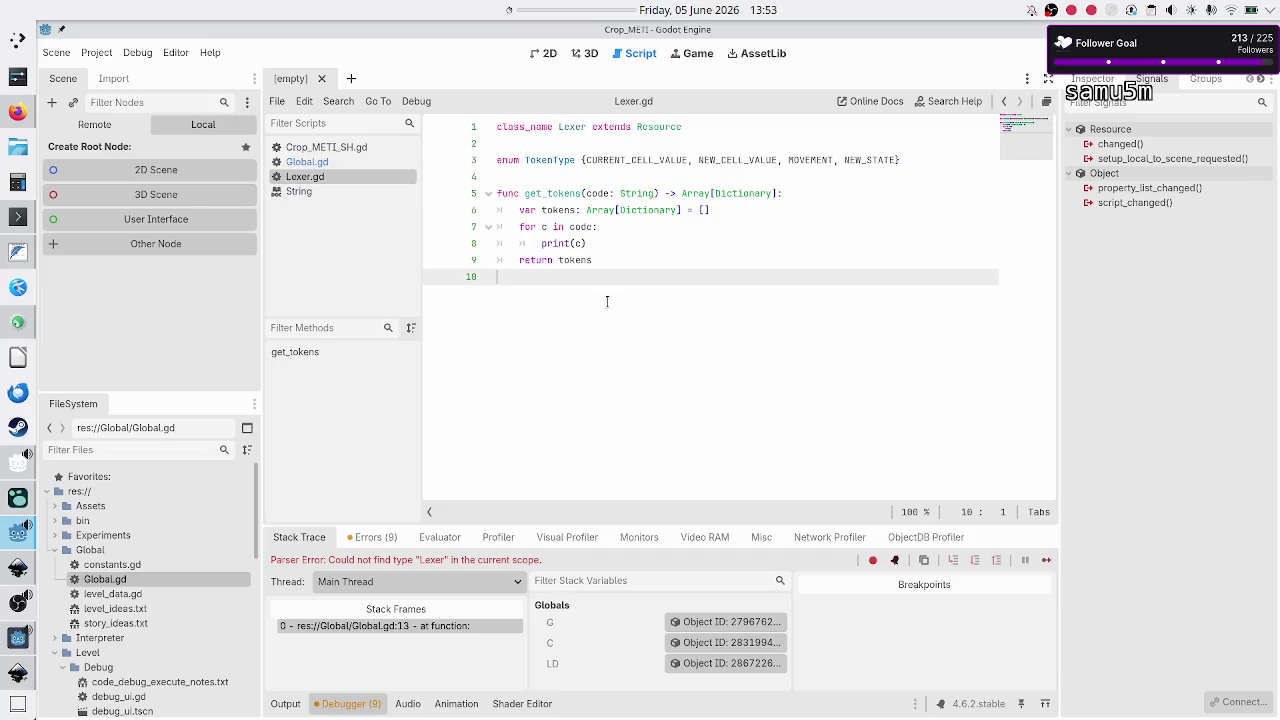
pyautogui.click(318, 163)
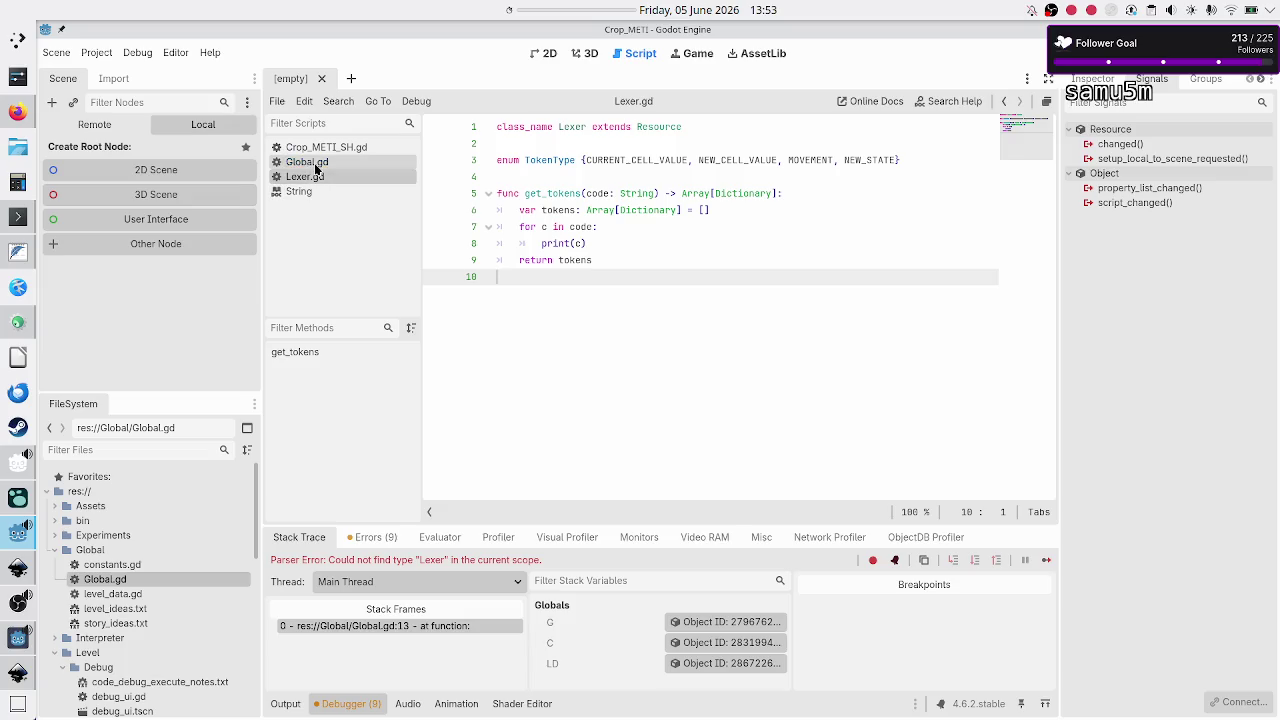
pyautogui.press('BackSpace')
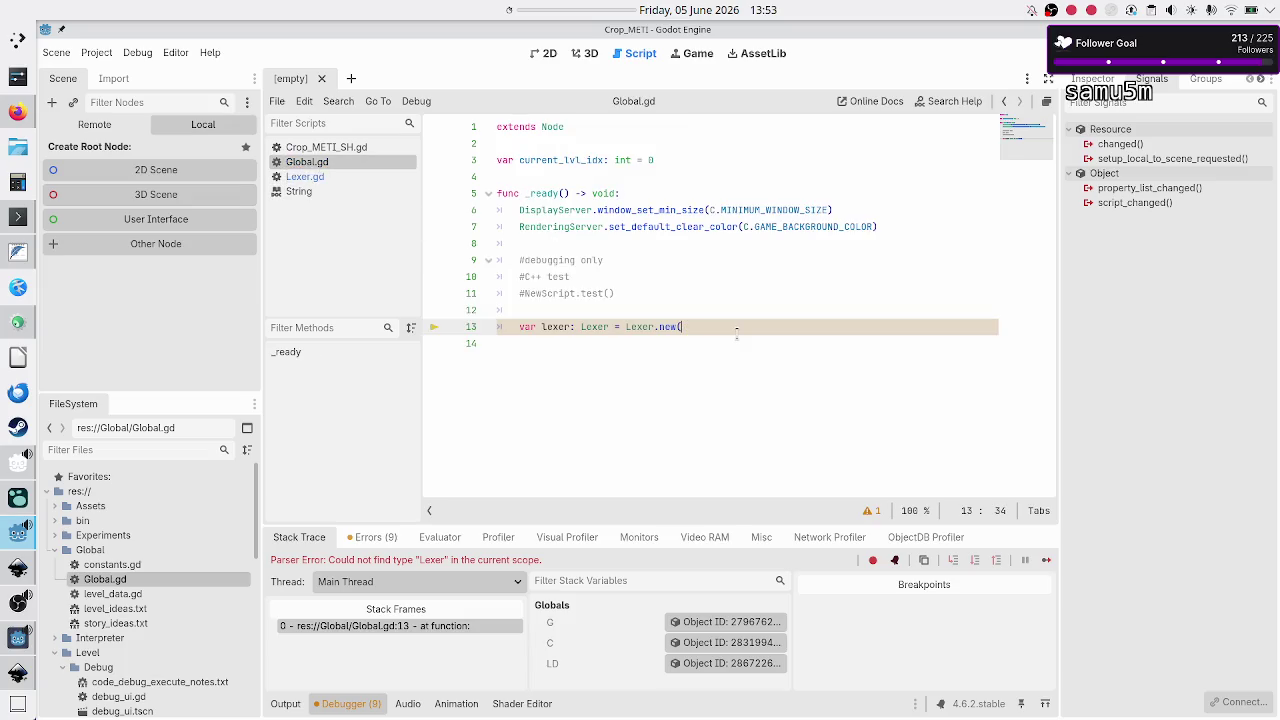
pyautogui.press('BackSpace')
pyautogui.press('BackSpace')
pyautogui.press('BackSpace')
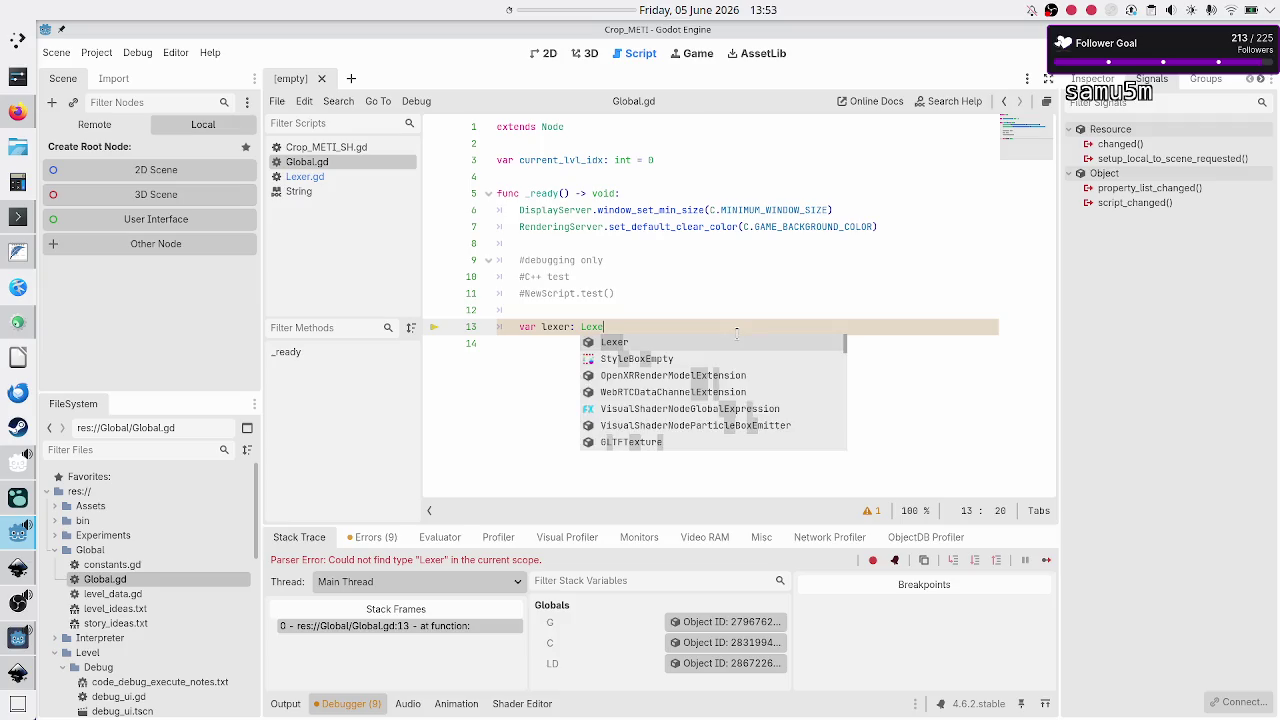
pyautogui.write('r ')
pyautogui.write('= ')
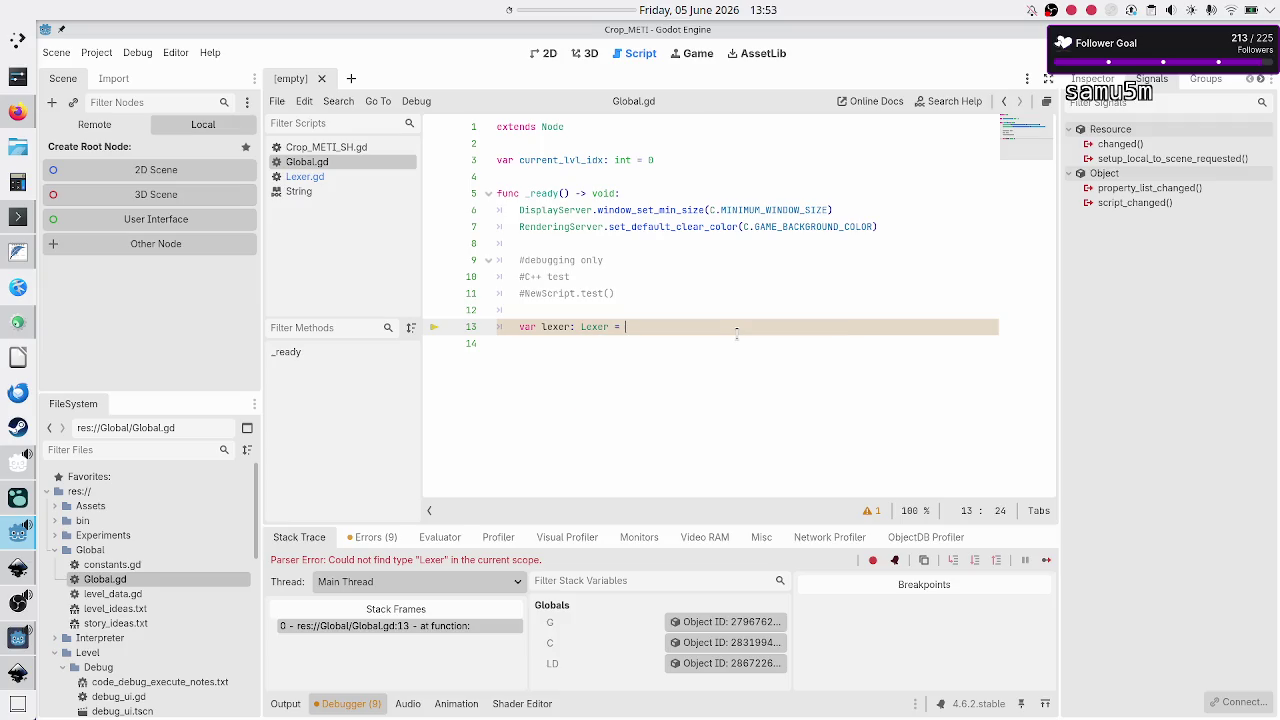
pyautogui.write('Lexer.new(')
pyautogui.write(')')
pyautogui.press('Return')
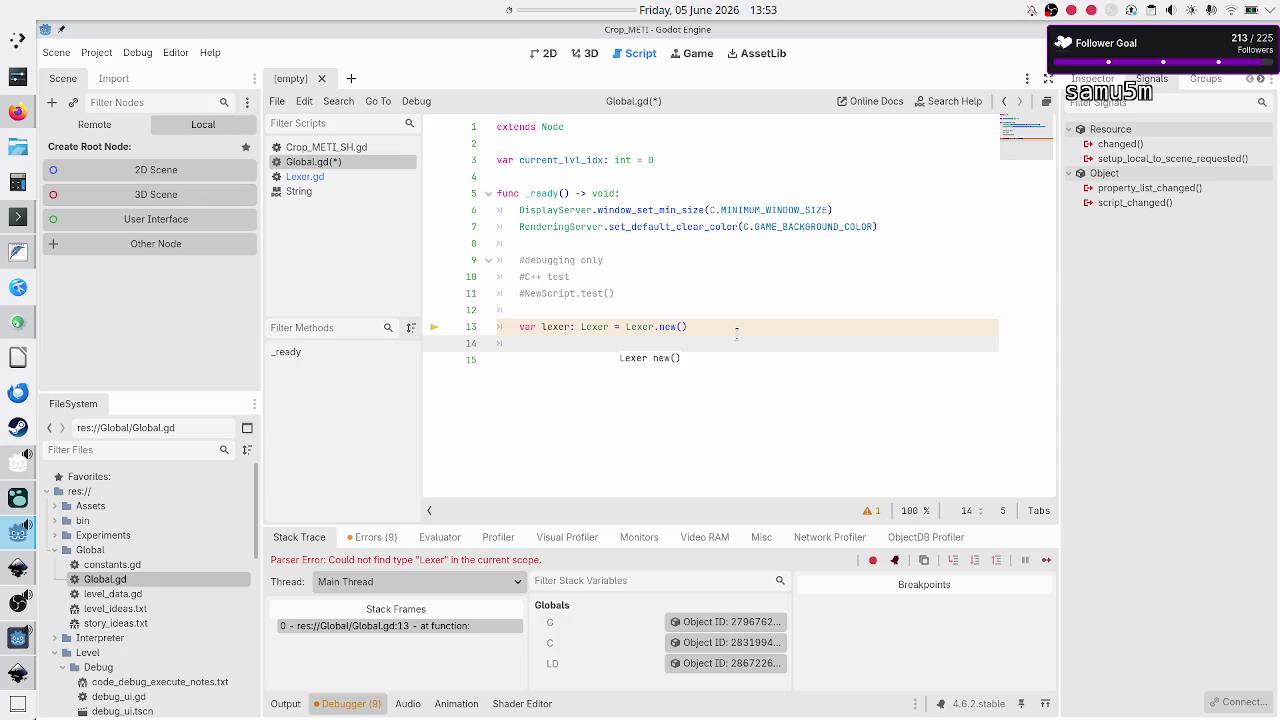
pyautogui.press('F5')
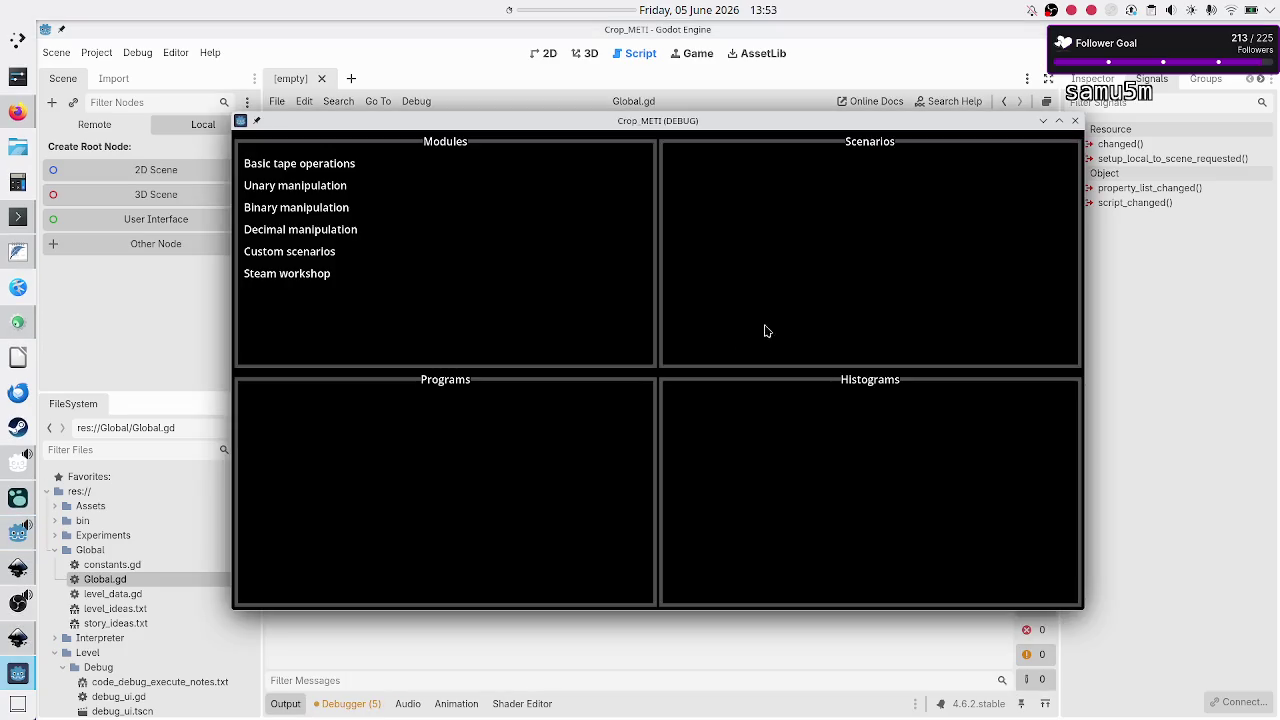
# Step: Close the game, review the 5 debugger warnings including unused lexer, then show Output
pyautogui.click(1075, 120)
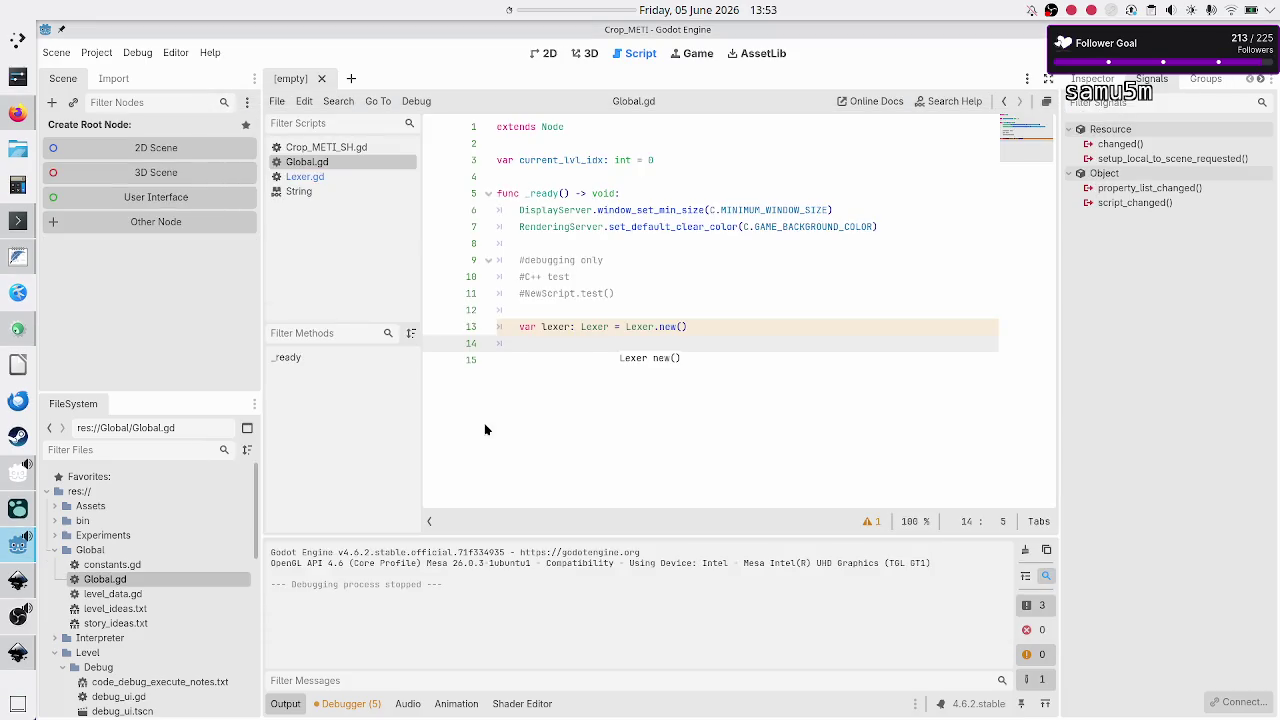
pyautogui.click(343, 703)
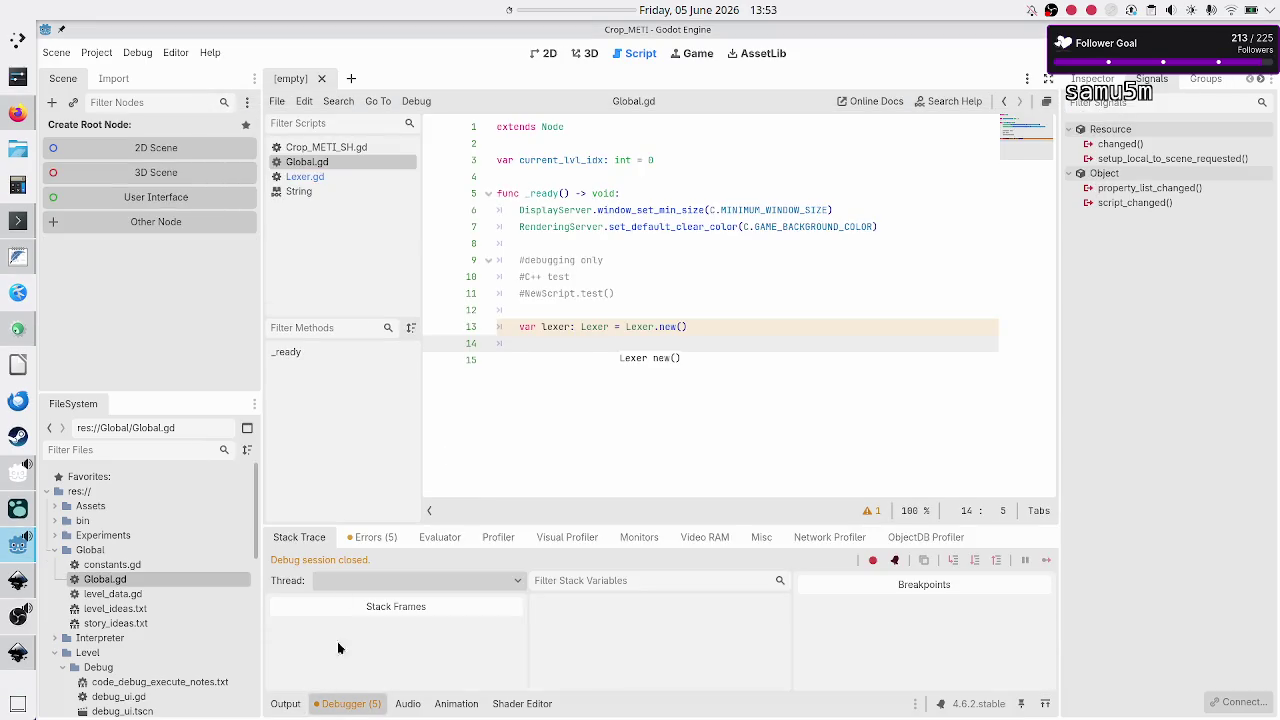
pyautogui.click(373, 539)
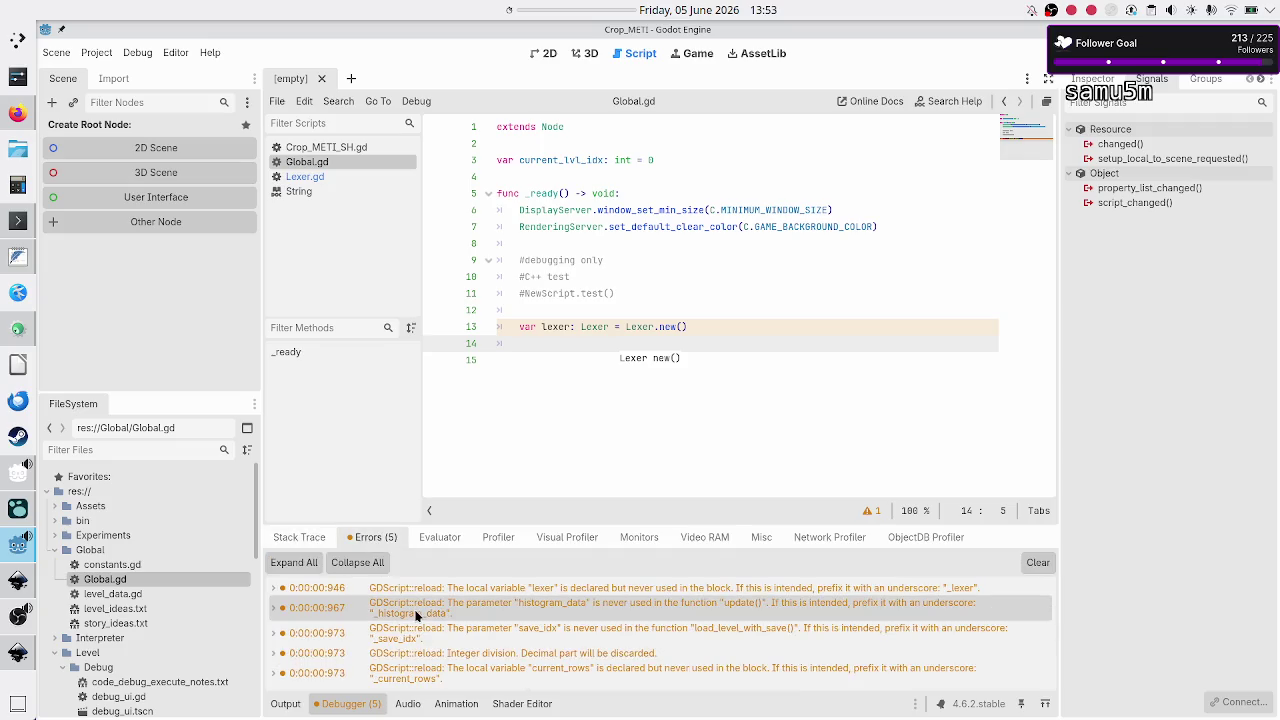
pyautogui.click(285, 706)
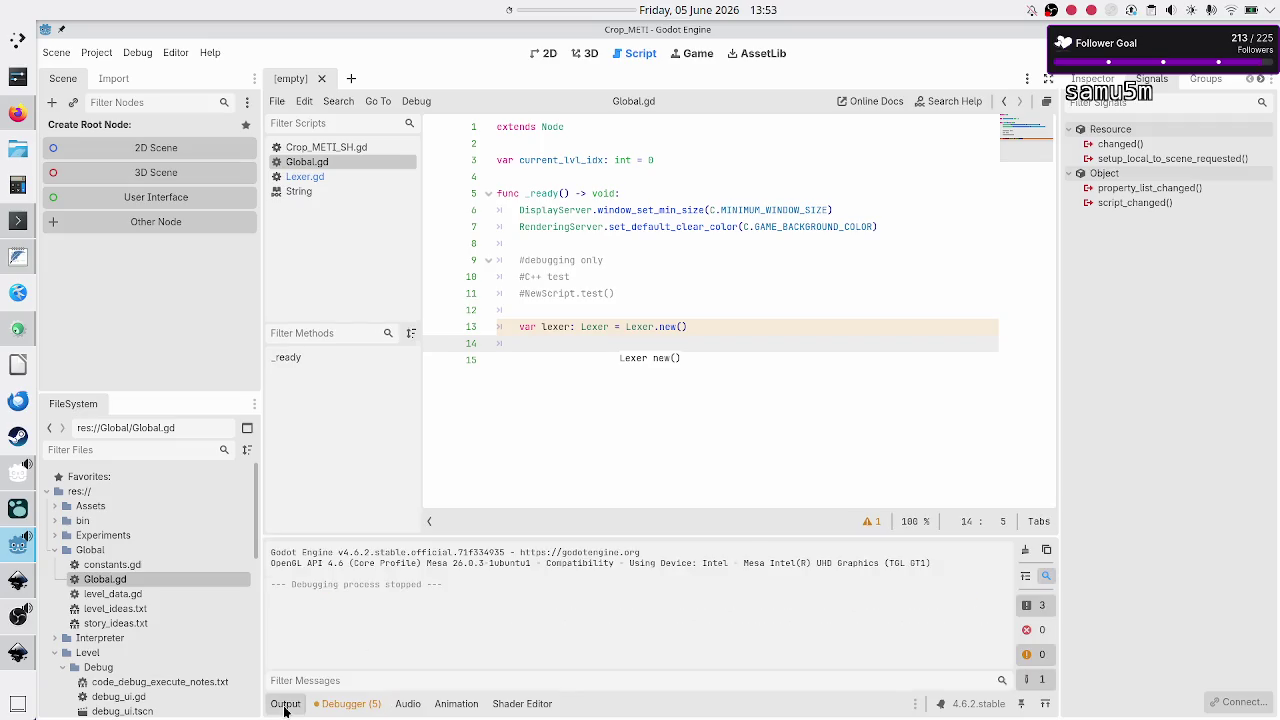
# Step: On line 14 of Global.gd, write lexer.get_tokens("01R\n98LB") and save the script
pyautogui.click(715, 342)
pyautogui.write('lexer.get')
pyautogui.press('Return')
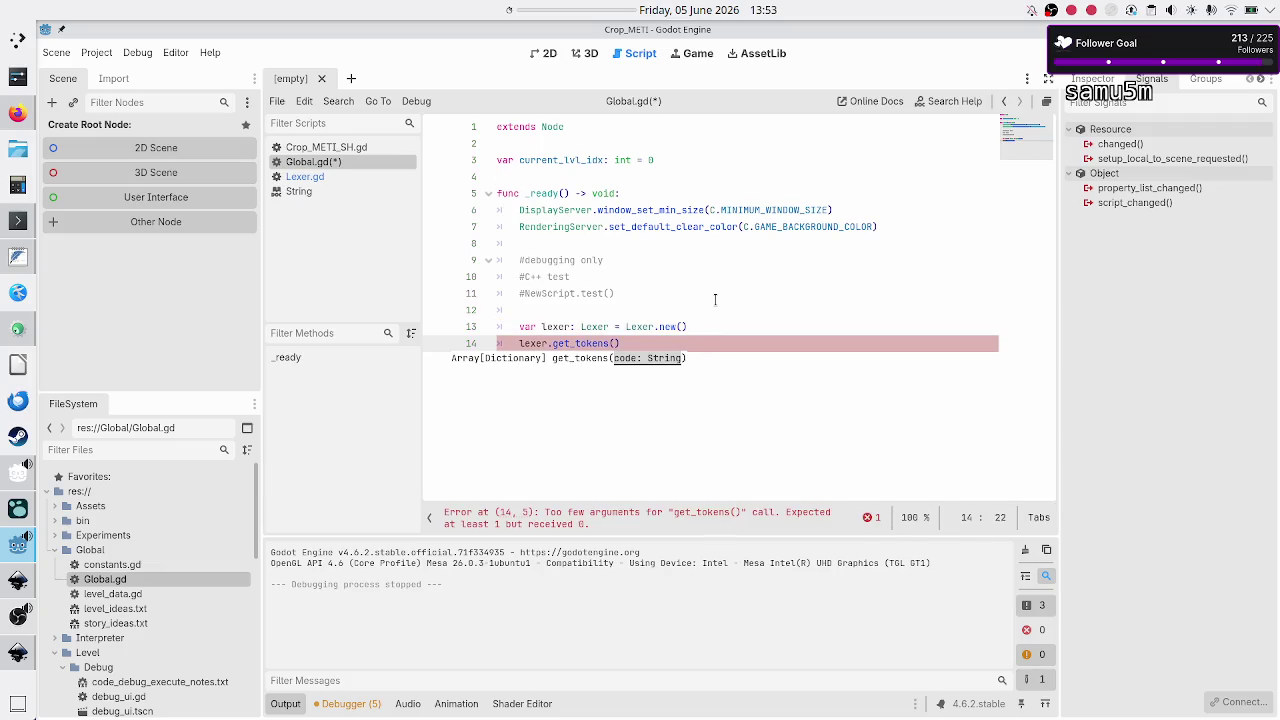
pyautogui.write('"A')
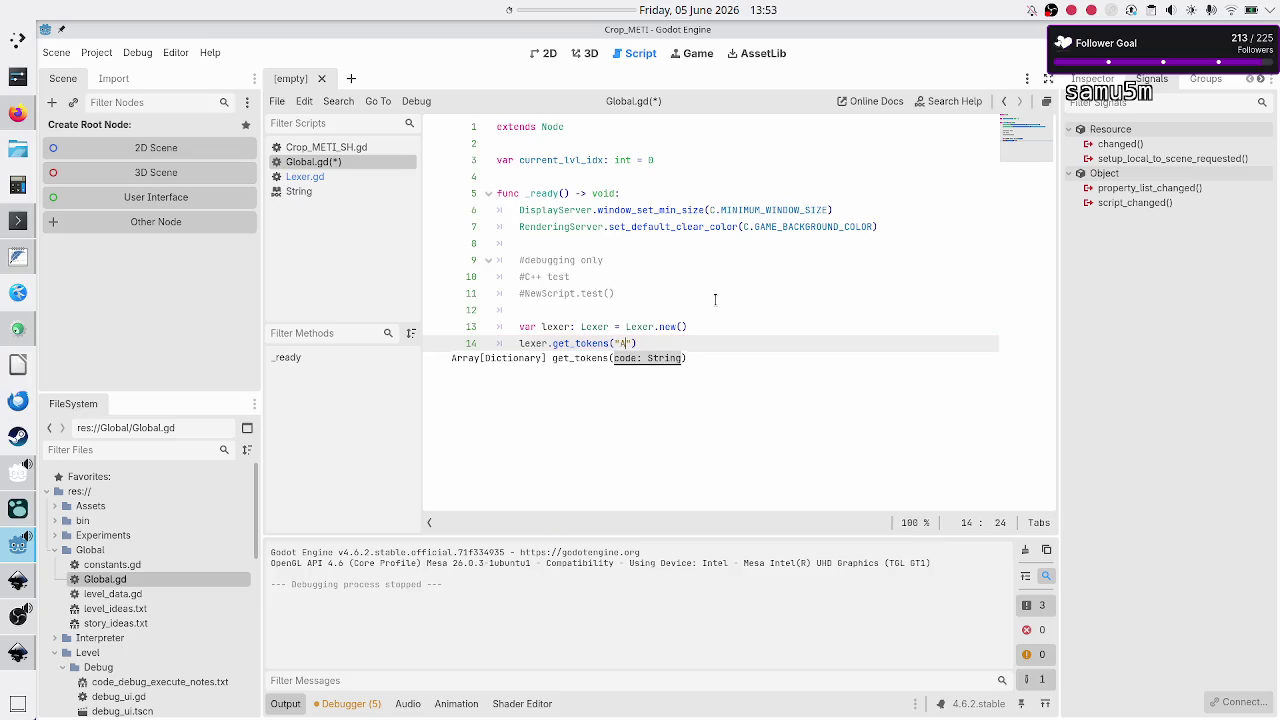
pyautogui.press('BackSpace')
pyautogui.write('01')
pyautogui.write('R')
pyautogui.write('\\n')
pyautogui.write('2')
pyautogui.press('BackSpace')
pyautogui.write('90')
pyautogui.press('BackSpace')
pyautogui.write('8')
pyautogui.write('L')
pyautogui.write('B')
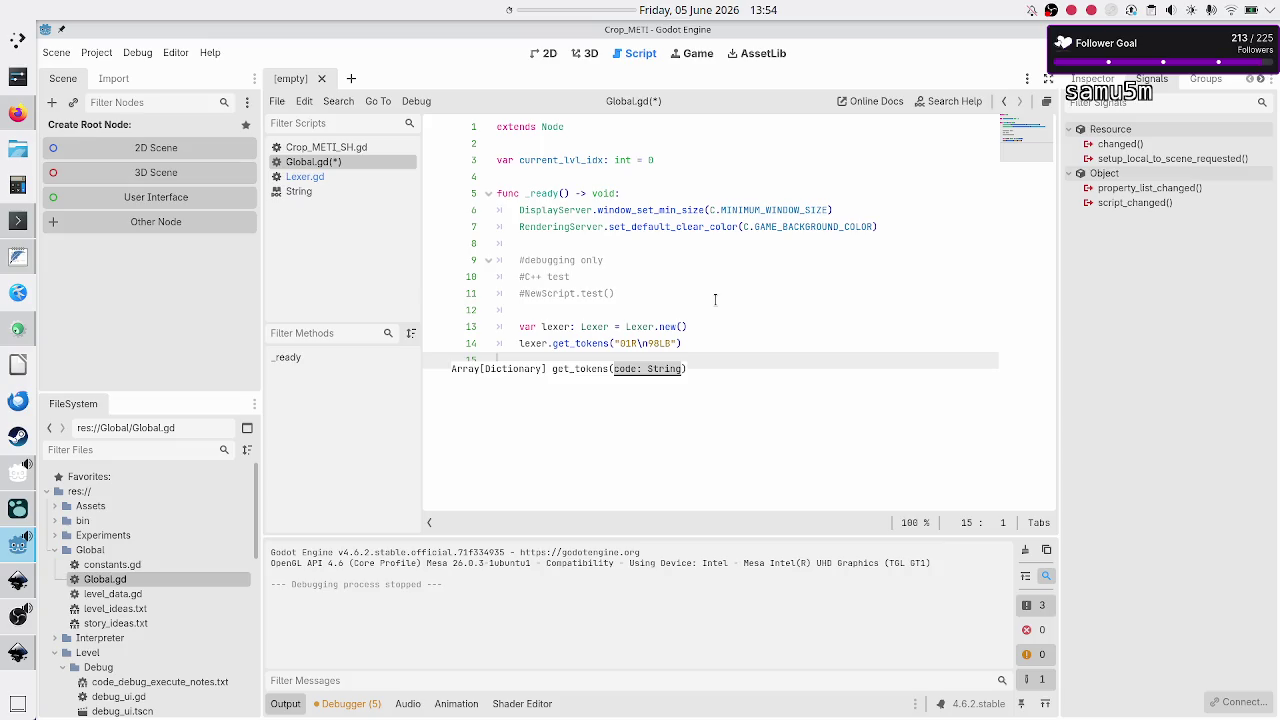
pyautogui.press('Return')
pyautogui.hotkey('ctrl', 's')
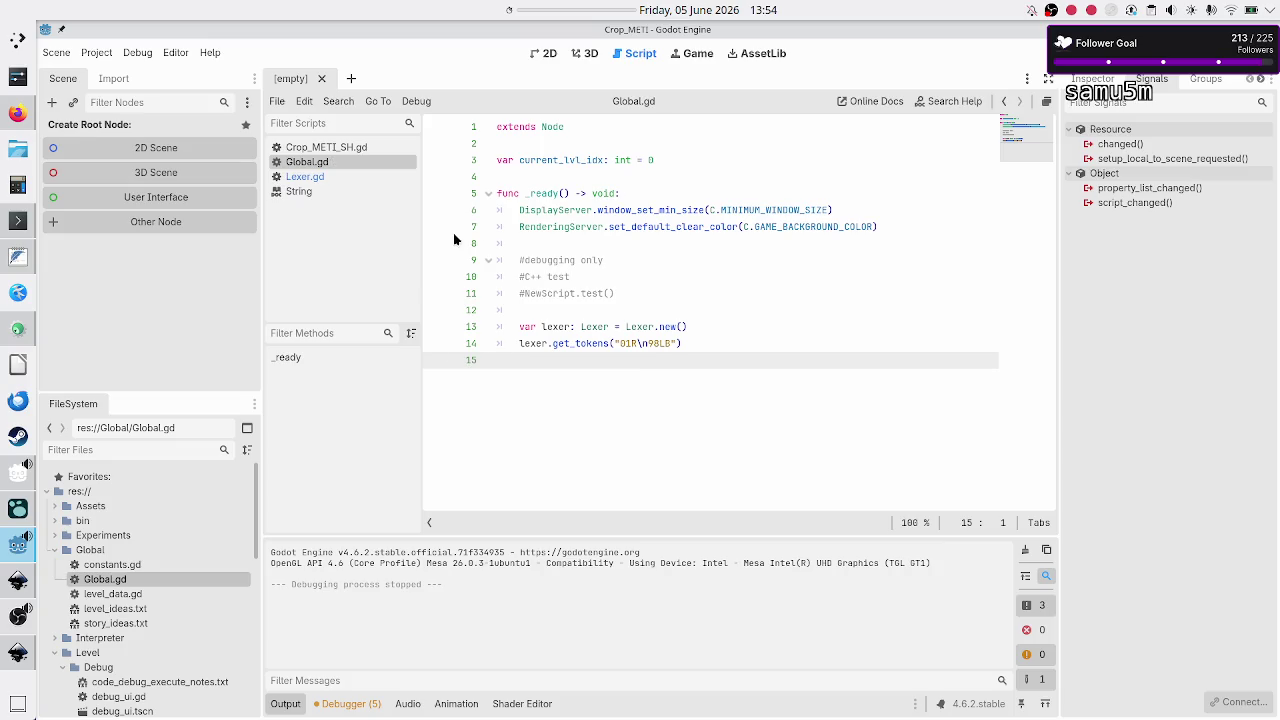
# Step: Open Lexer.gd and run the project so Output prints each character of "01R\n98LB"
pyautogui.click(345, 176)
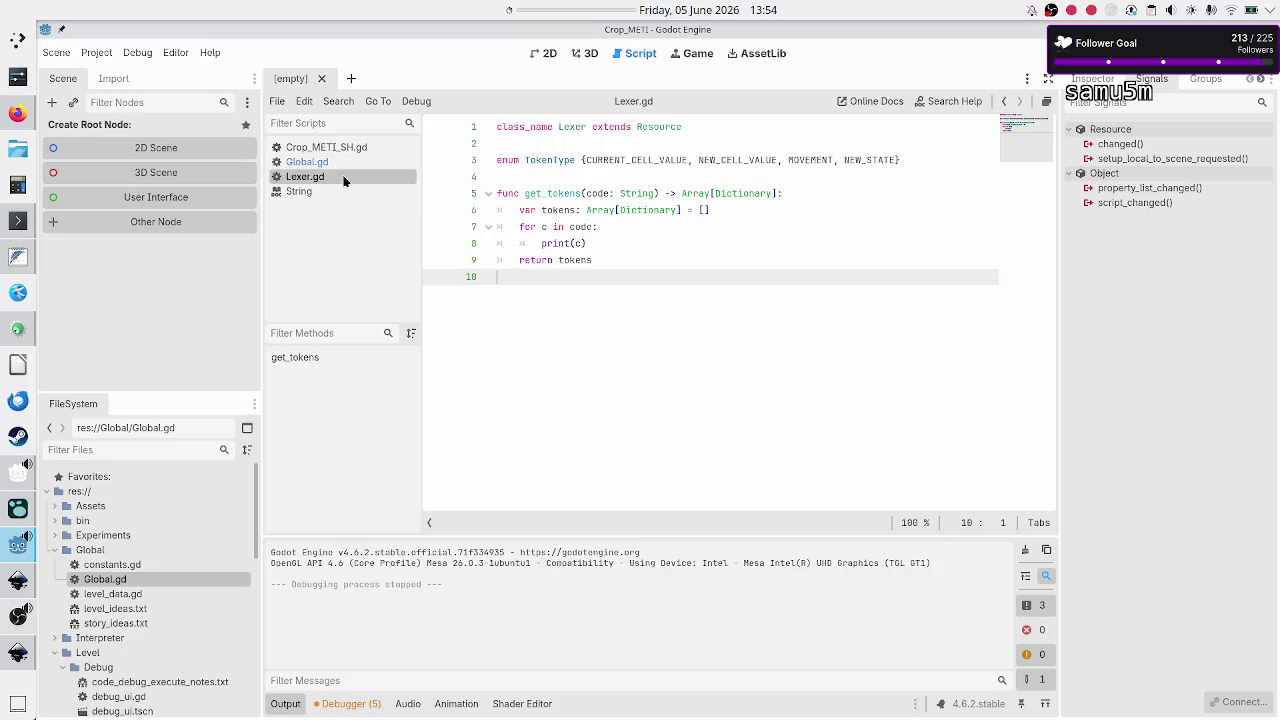
pyautogui.click(777, 209)
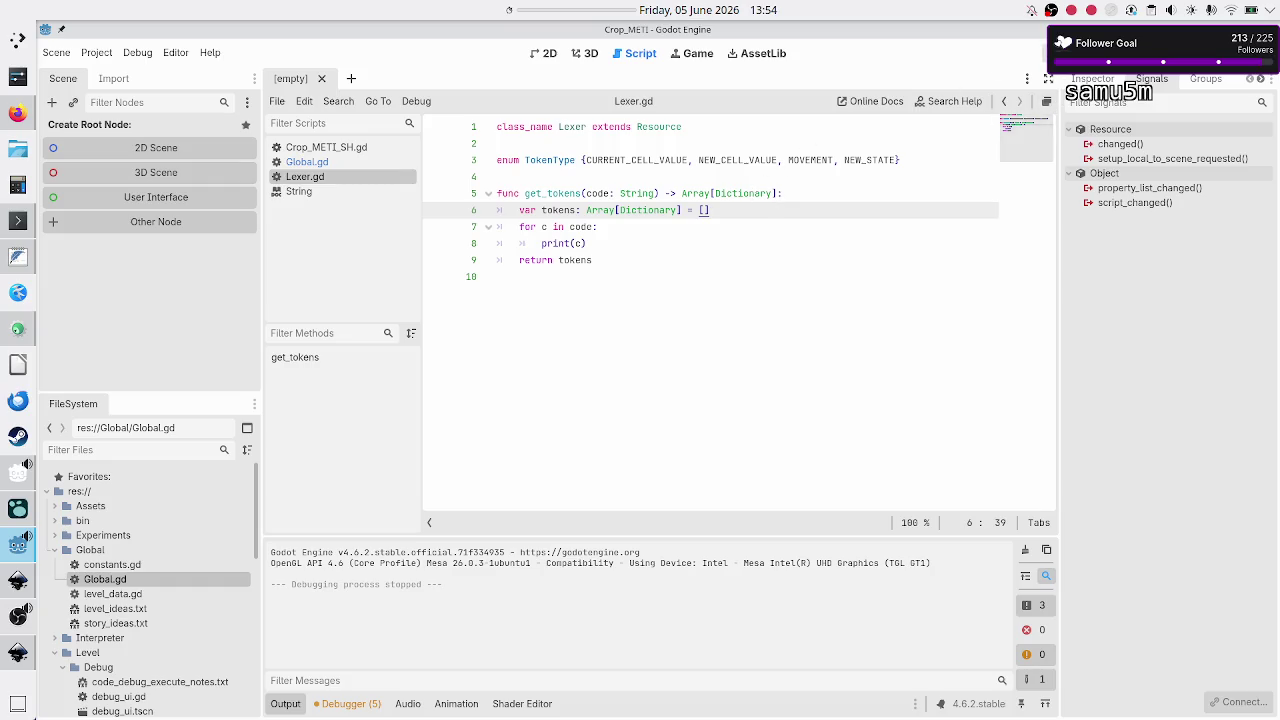
pyautogui.click(1044, 53)
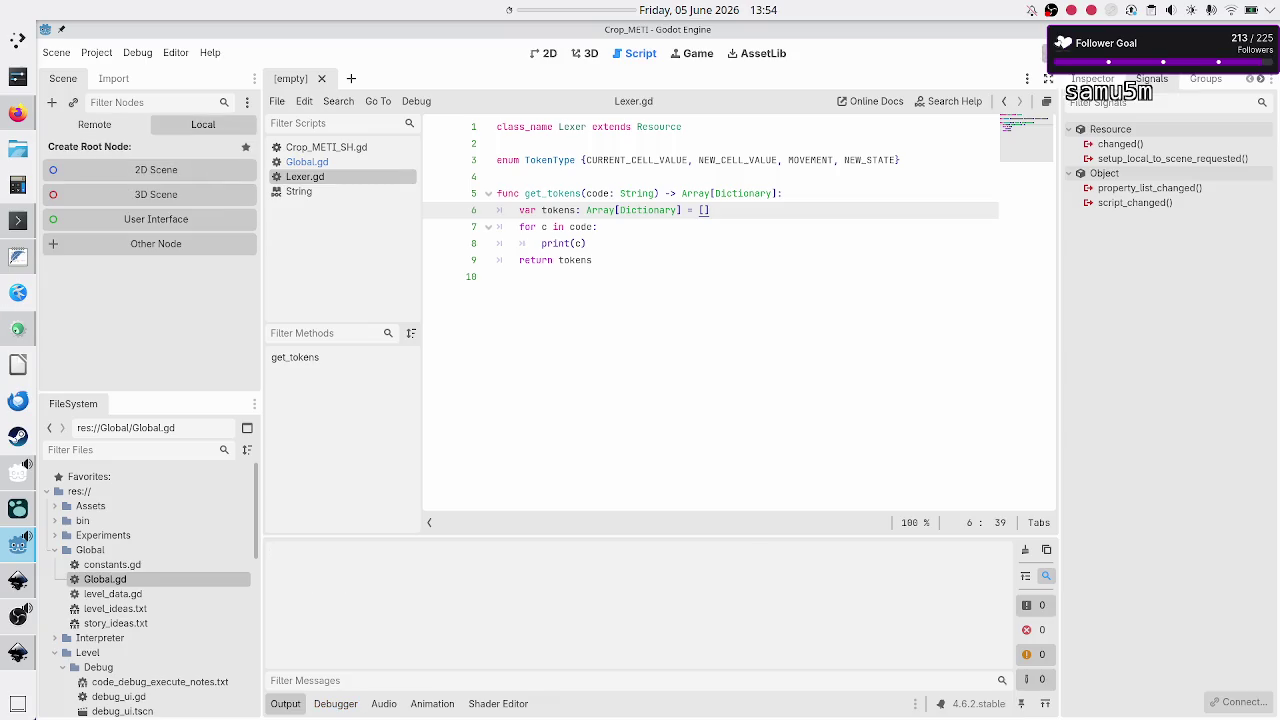
pyautogui.press('F8')
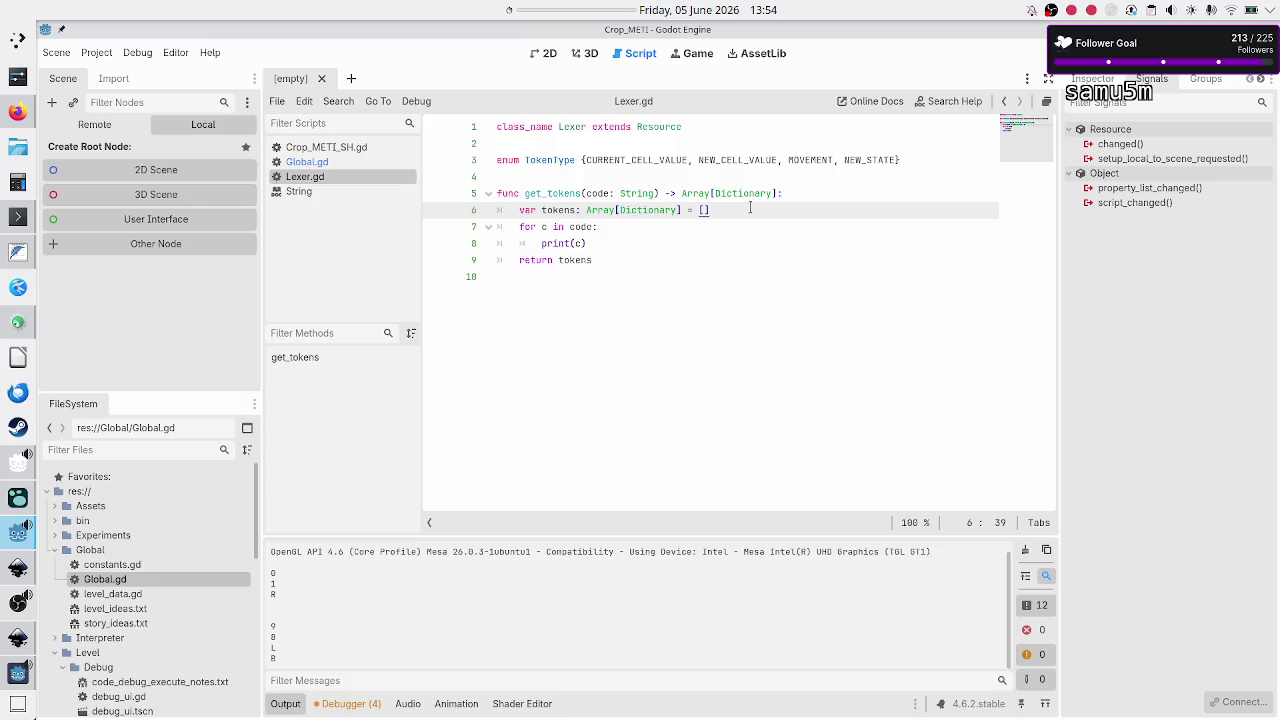
pyautogui.press('Right')
pyautogui.press('Left')
pyautogui.press('Right')
pyautogui.press('Left')
pyautogui.press('Right')
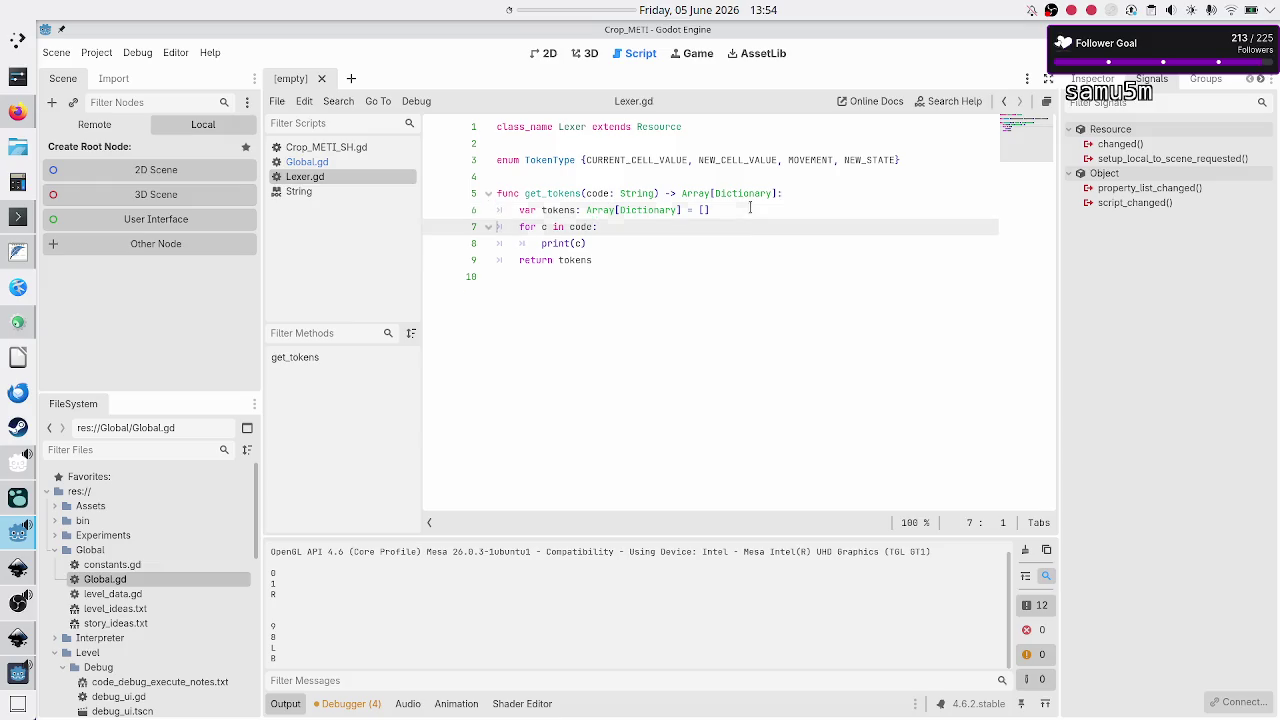
# Step: Above the for loop, declare code_lines: PackedStringArray = code.split("\n")
pyautogui.press('Left')
pyautogui.press('Return')
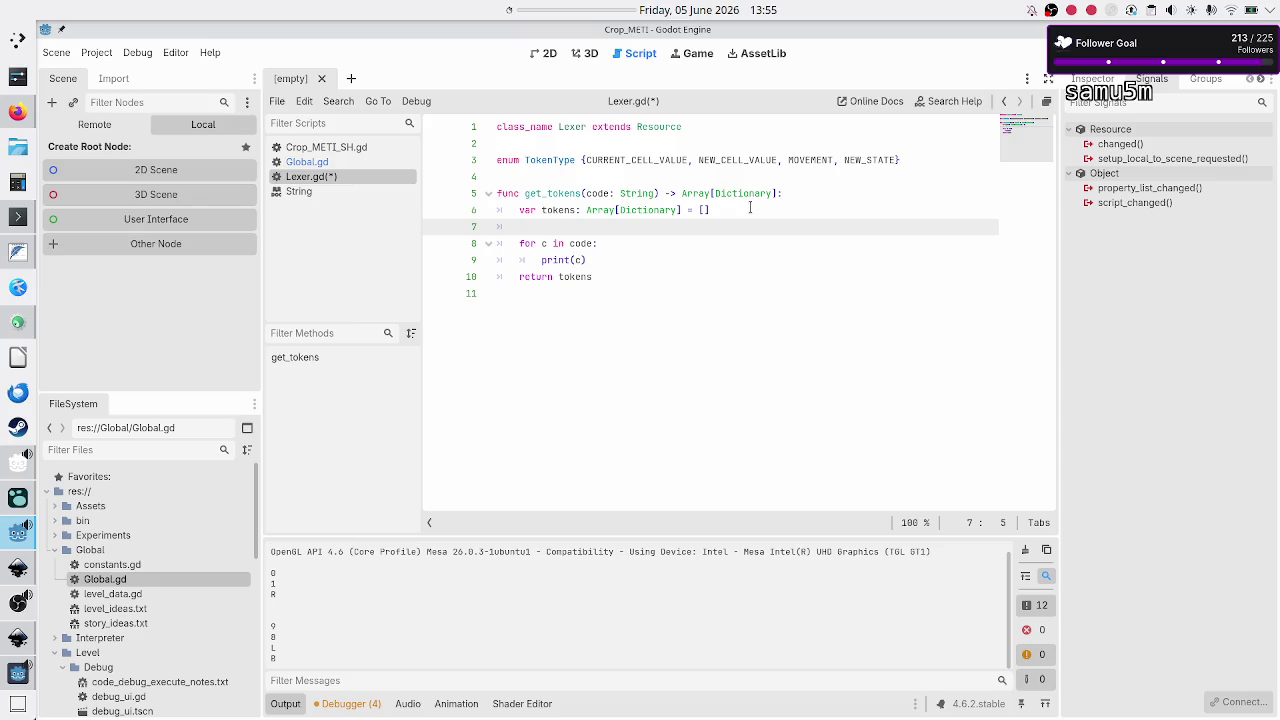
pyautogui.write('var ')
pyautogui.write('LO')
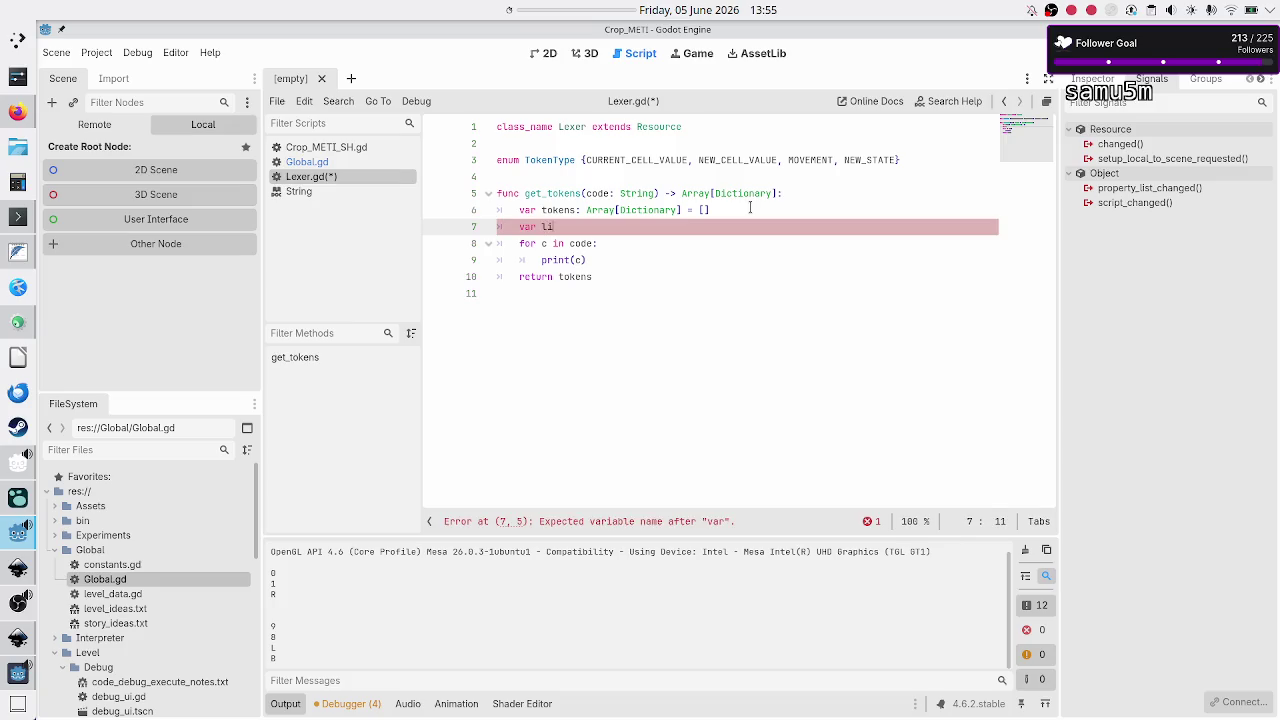
pyautogui.write('Cs')
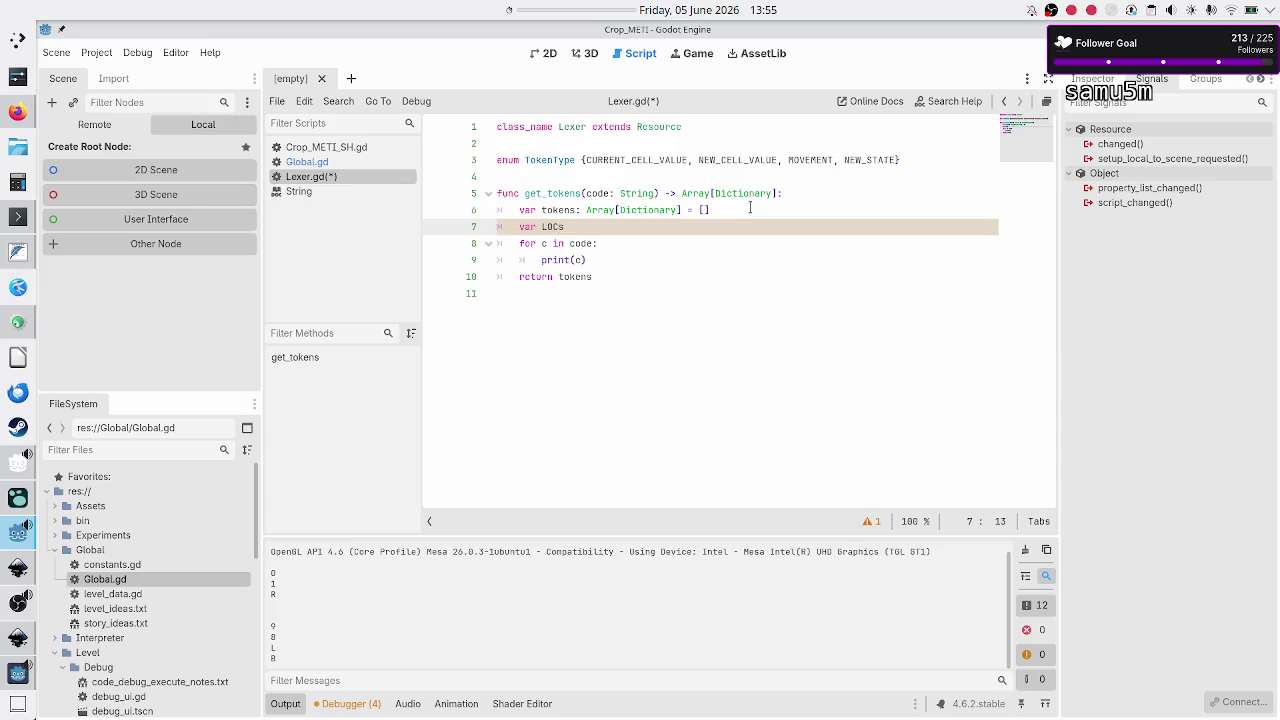
pyautogui.press('BackSpace')
pyautogui.press('BackSpace')
pyautogui.press('BackSpace')
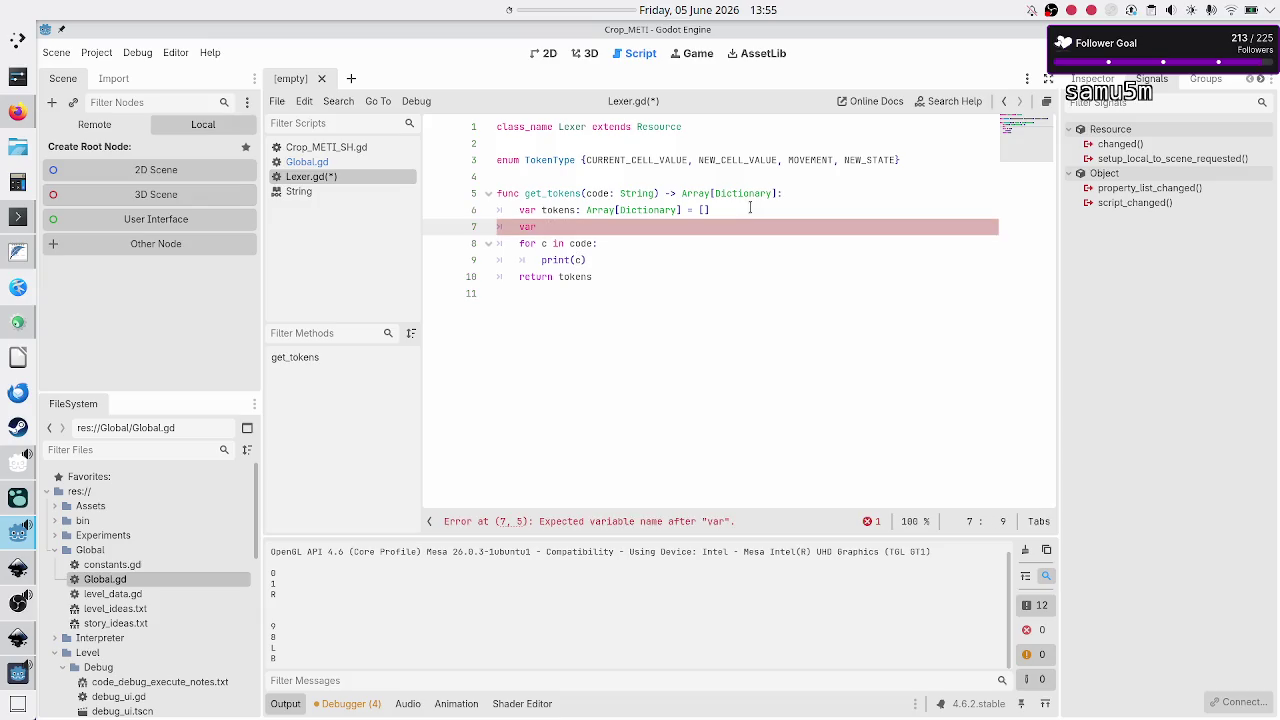
pyautogui.write('lines')
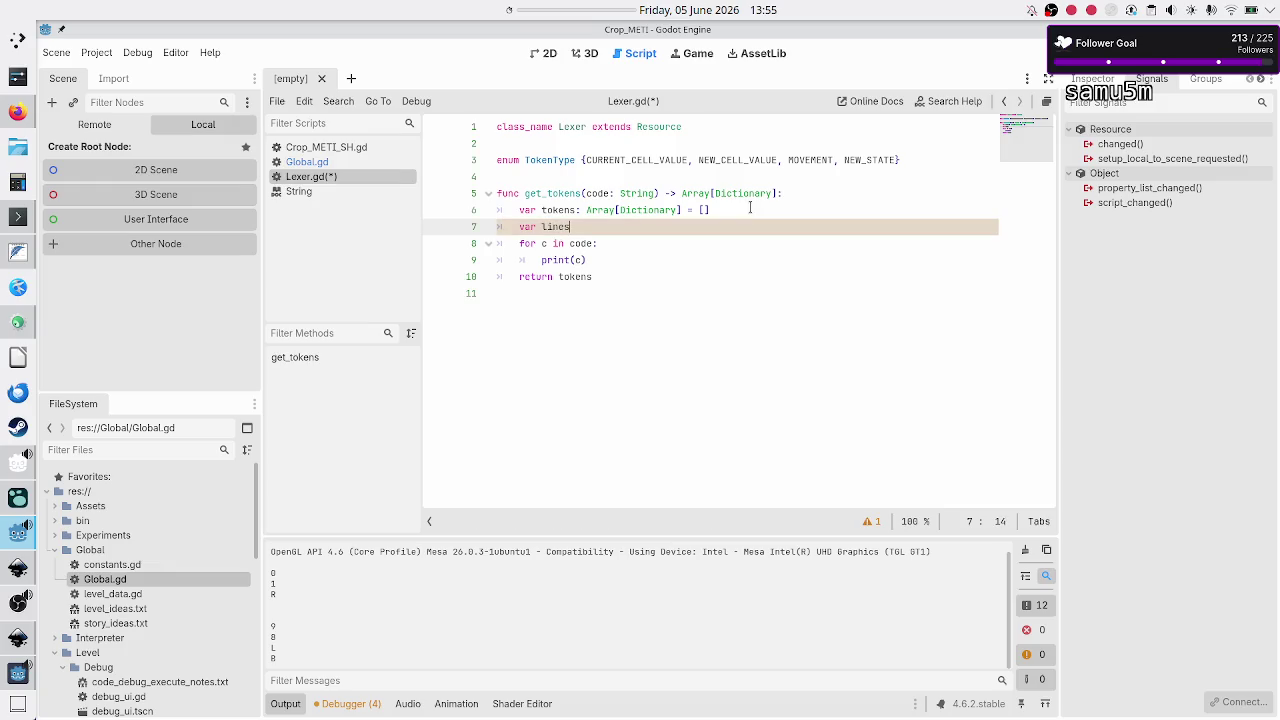
pyautogui.press('BackSpace')
pyautogui.press('BackSpace')
pyautogui.press('BackSpace')
pyautogui.write('code_lines')
pyautogui.write(': ')
pyautogui.write('Array')
pyautogui.write('[String]')
pyautogui.write(' = code.spl')
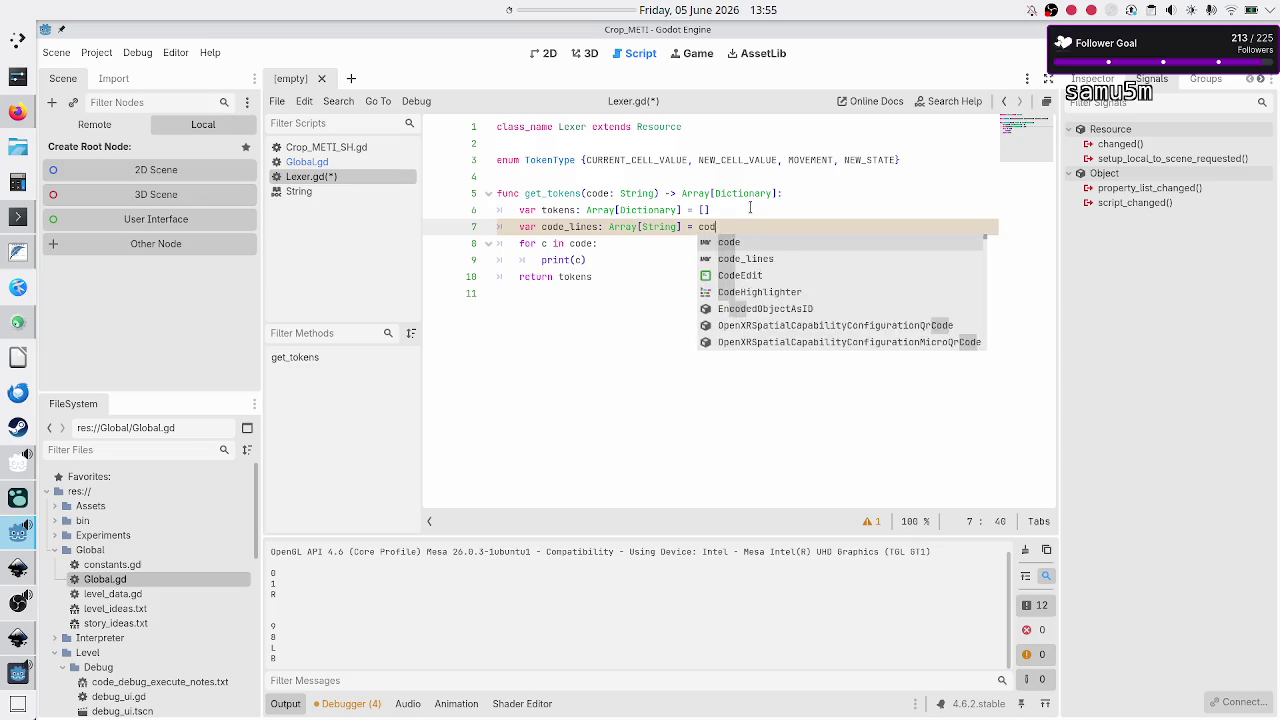
pyautogui.write('it')
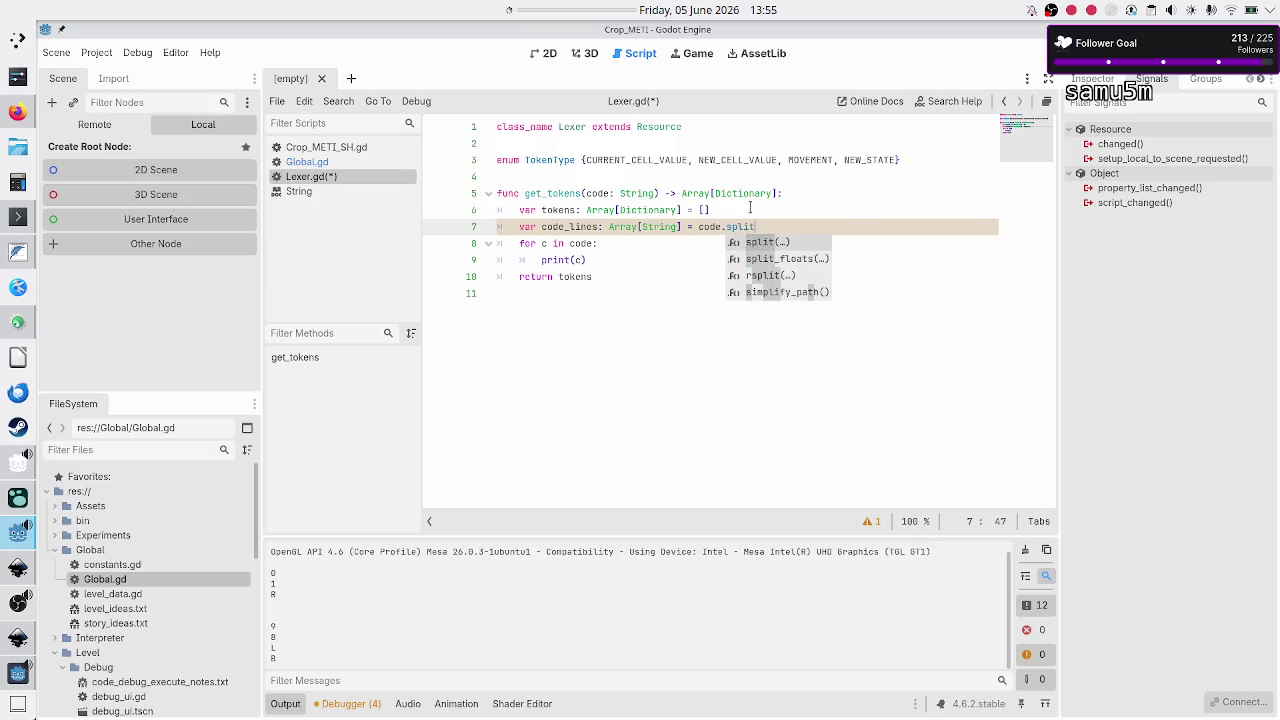
pyautogui.write('(')
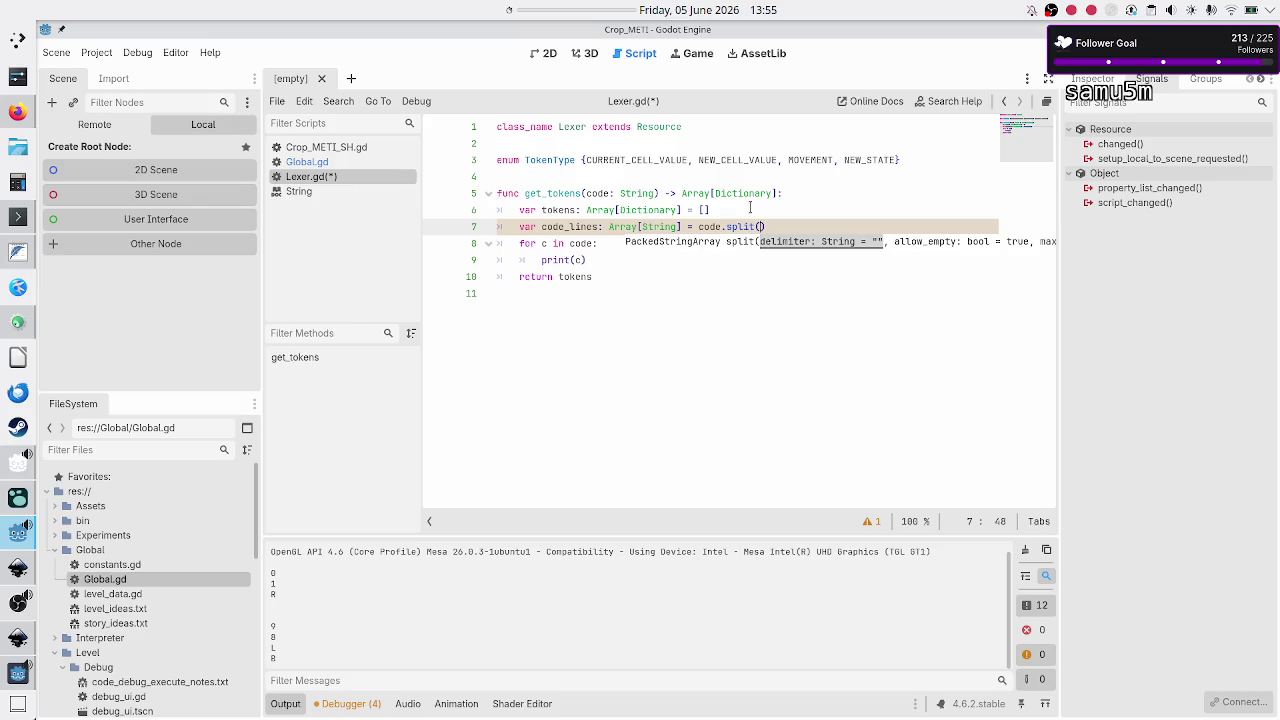
pyautogui.write('"\\n')
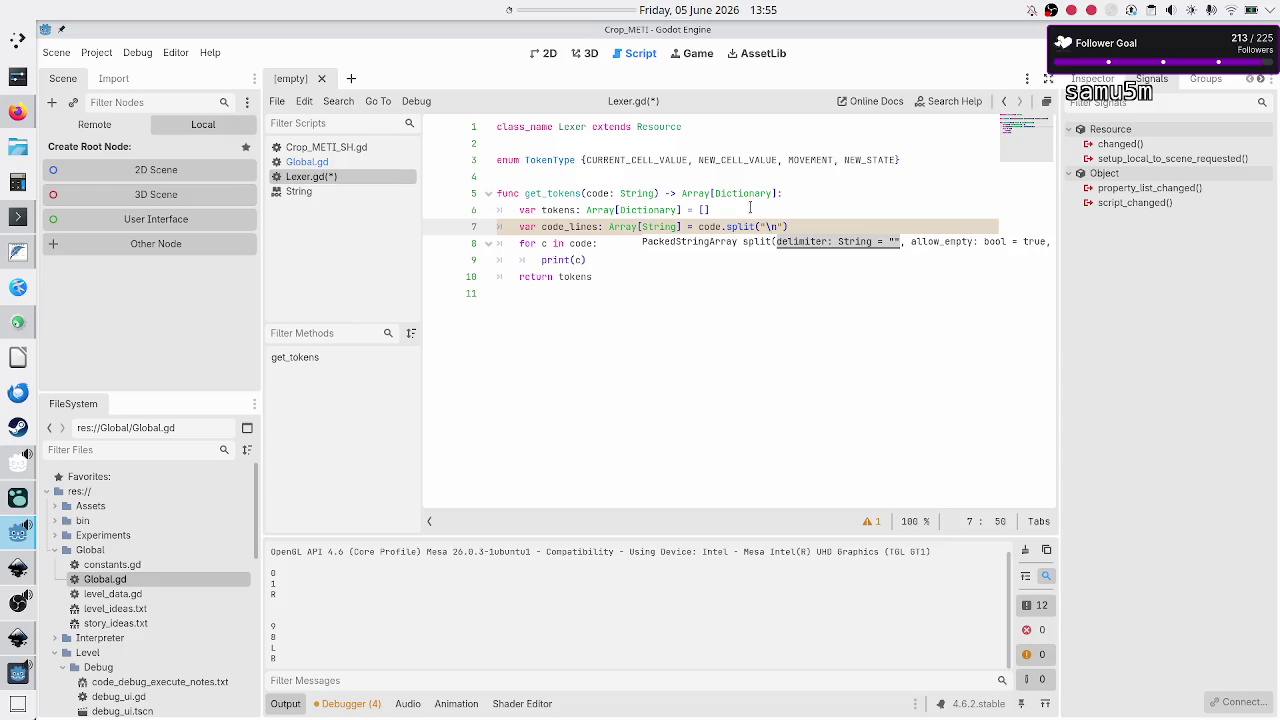
pyautogui.hotkey('ctrl', 'Left')
pyautogui.hotkey('ctrl', 'Left')
pyautogui.hotkey('ctrl', 'Left')
pyautogui.press('Delete')
pyautogui.press('Delete')
pyautogui.press('Delete')
pyautogui.press('BackSpace')
pyautogui.press('BackSpace')
pyautogui.press('BackSpace')
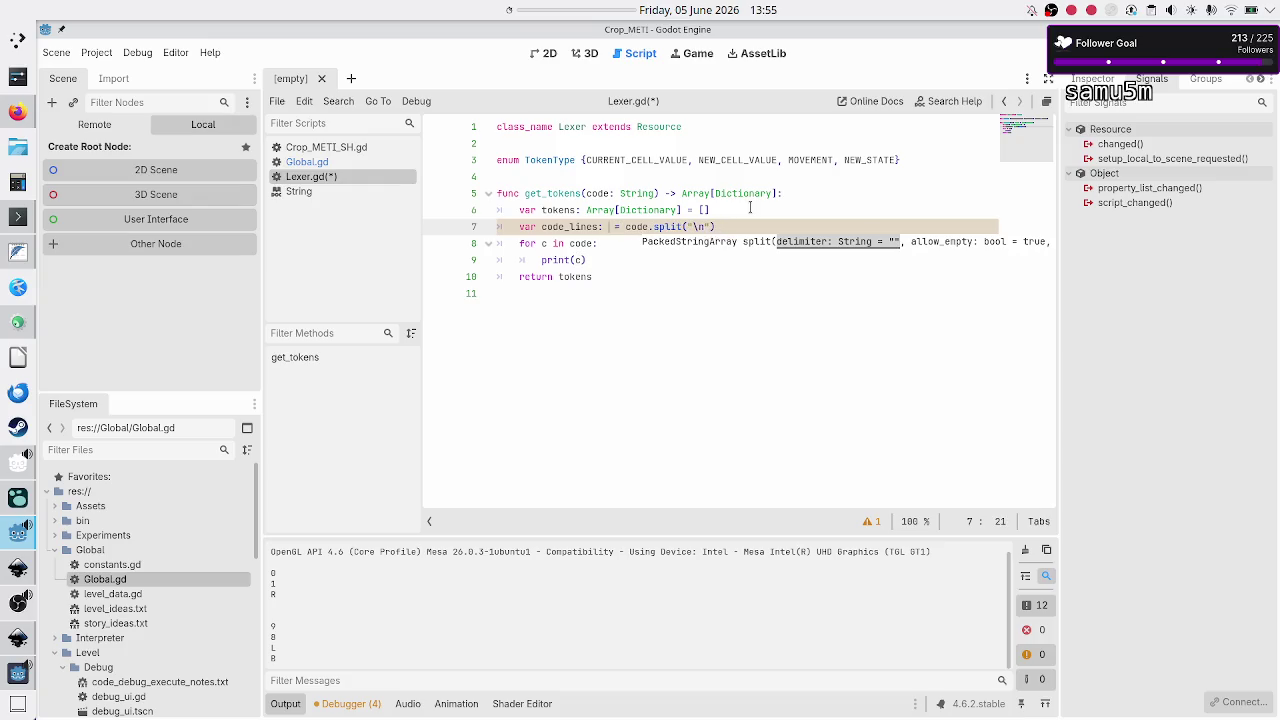
pyautogui.write('PackedS')
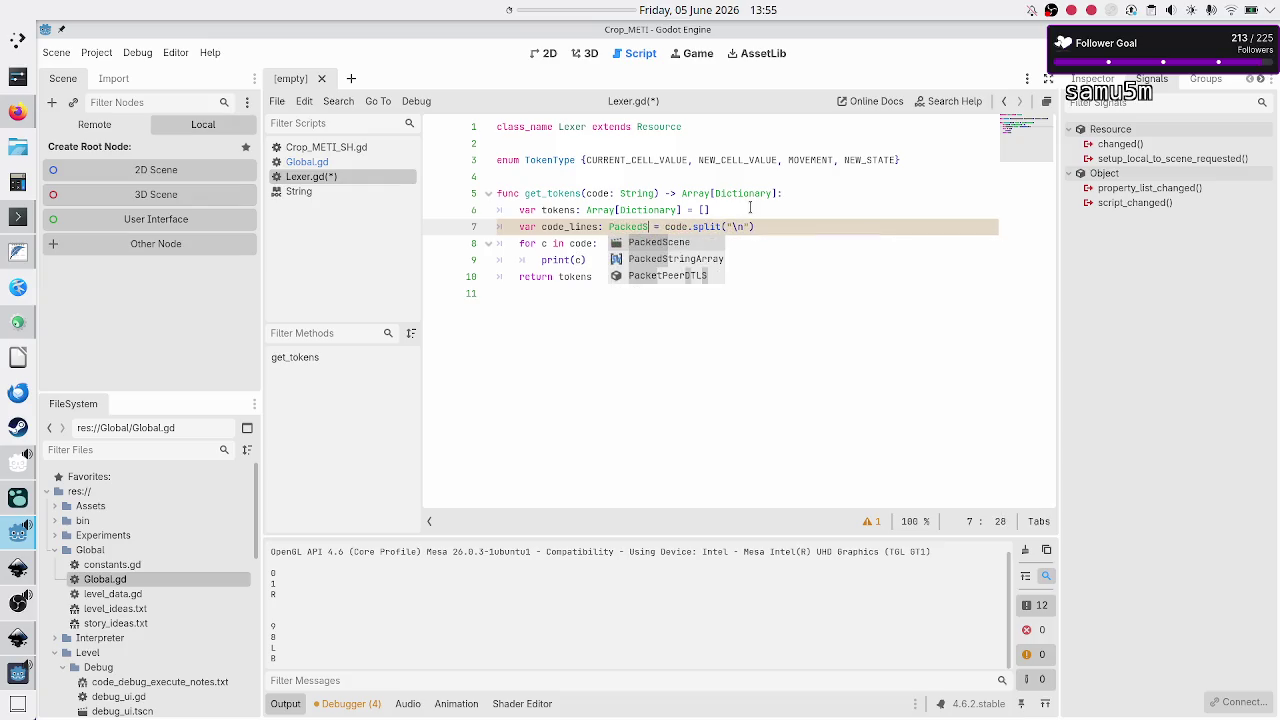
pyautogui.press('Down')
pyautogui.press('Return')
# Step: Loop cl over code_lines and replace print(c) with tokens.push_back(get_code_line_tokens(cl))
pyautogui.press('Down')
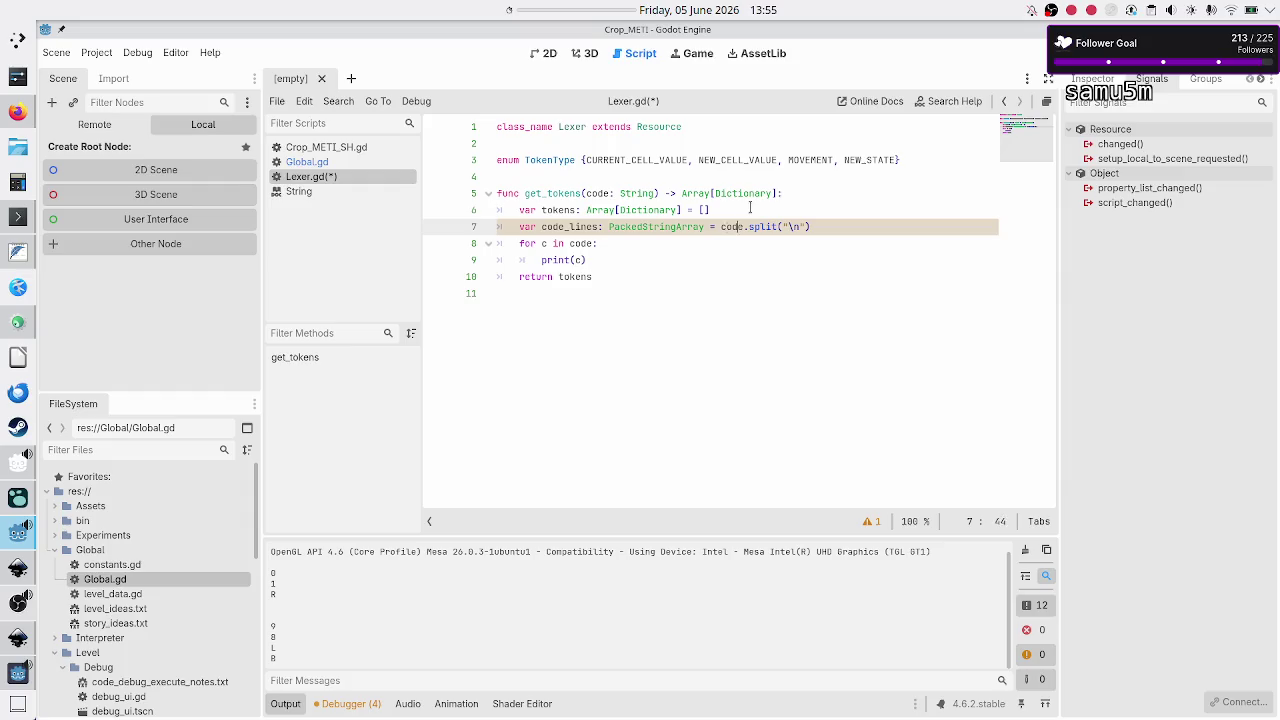
pyautogui.write('l')
pyautogui.write('_lines')
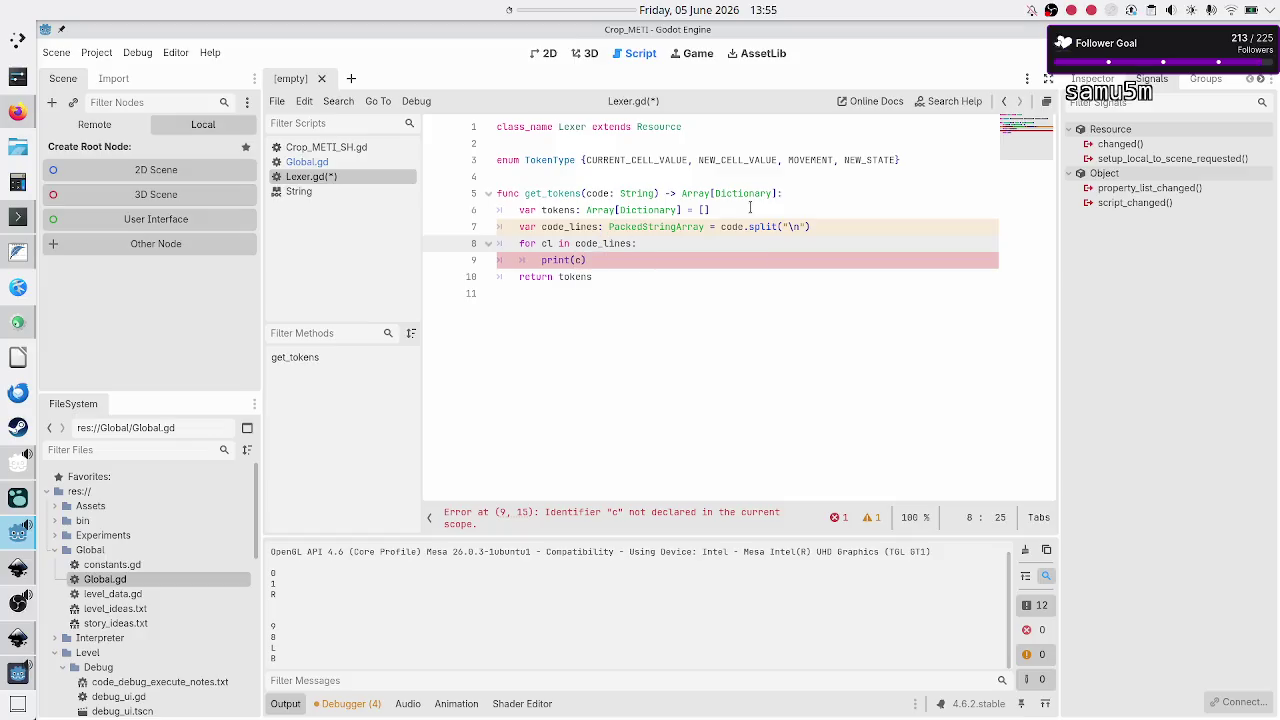
pyautogui.press('Return')
pyautogui.press('Down')
pyautogui.press('BackSpace')
pyautogui.press('BackSpace')
pyautogui.press('BackSpace')
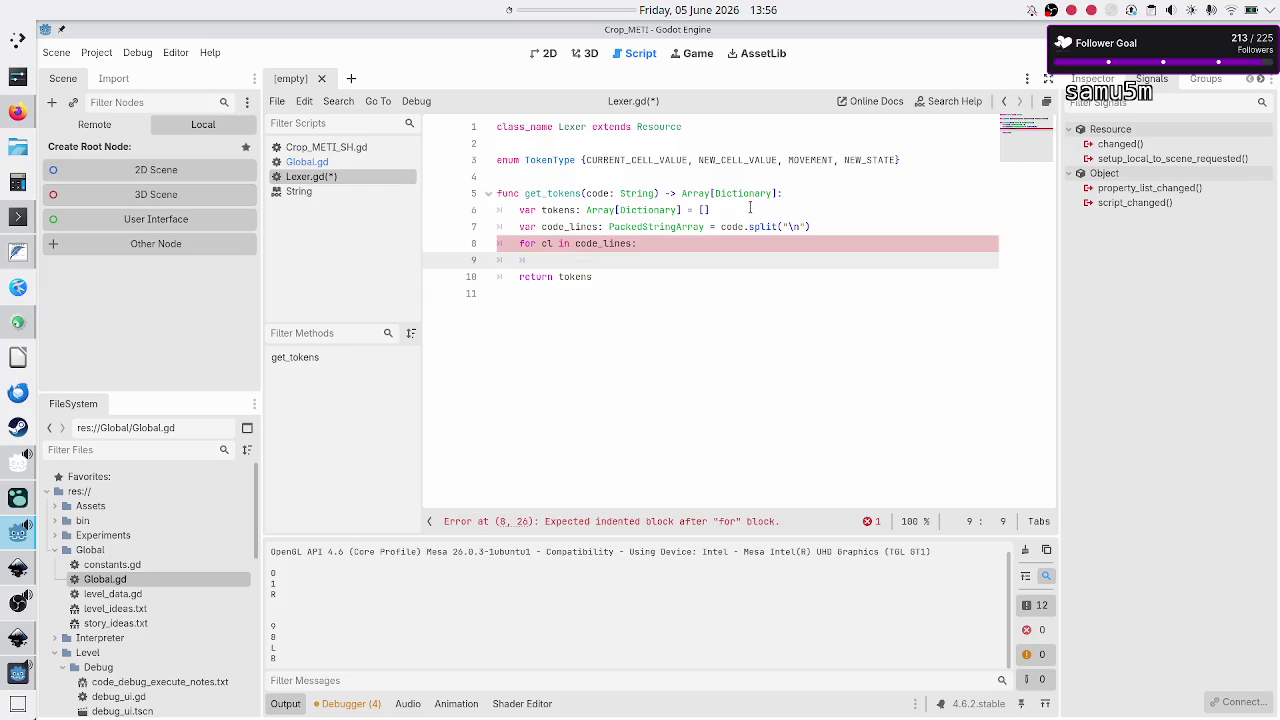
pyautogui.write('to')
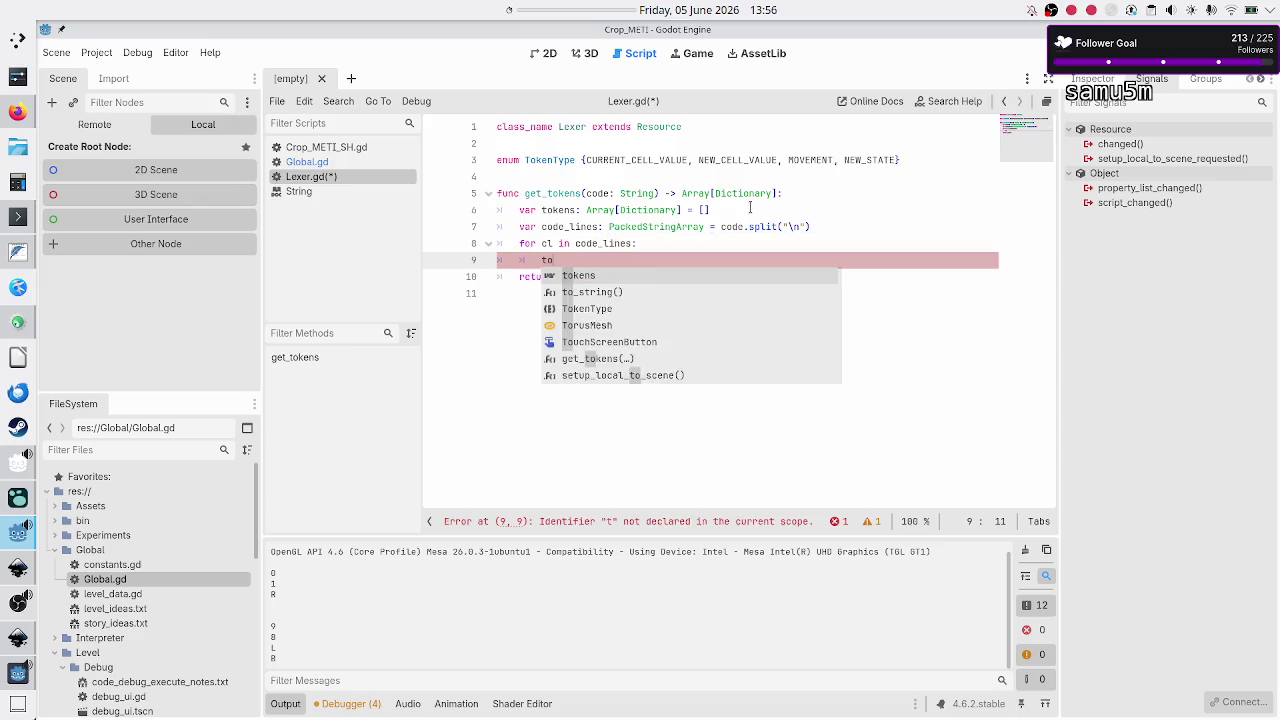
pyautogui.write('kens.push')
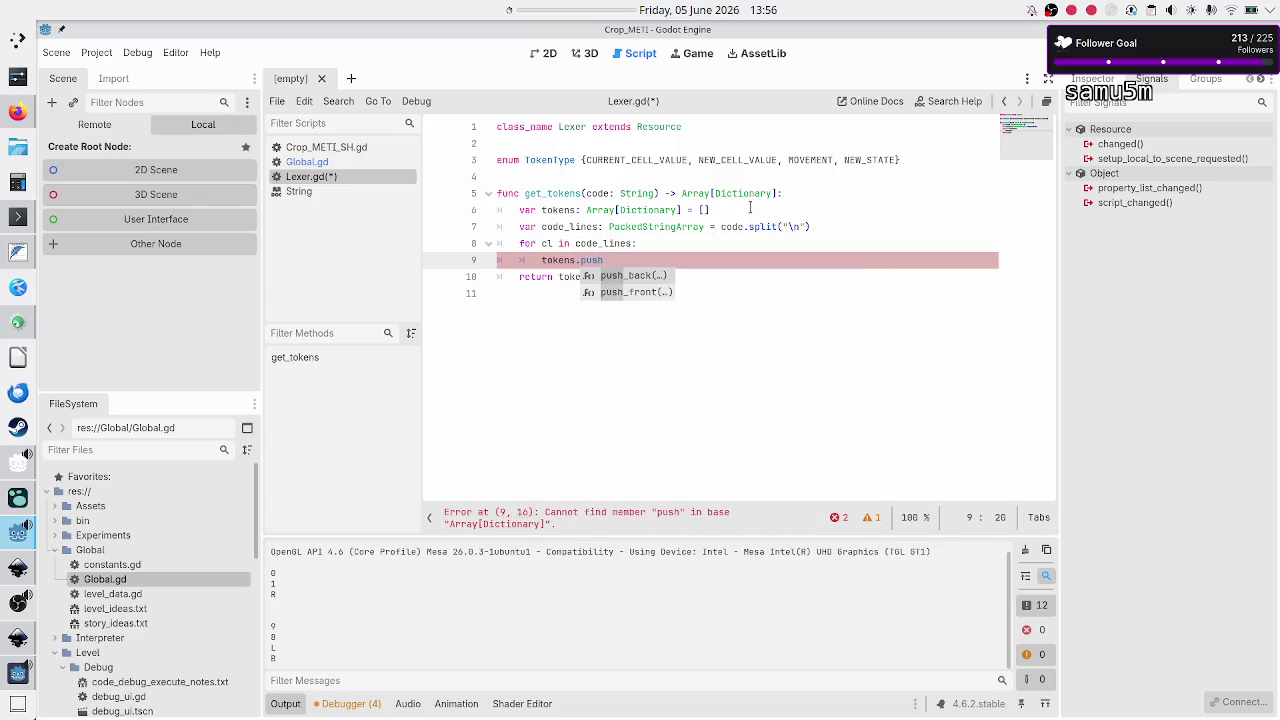
pyautogui.press('Return')
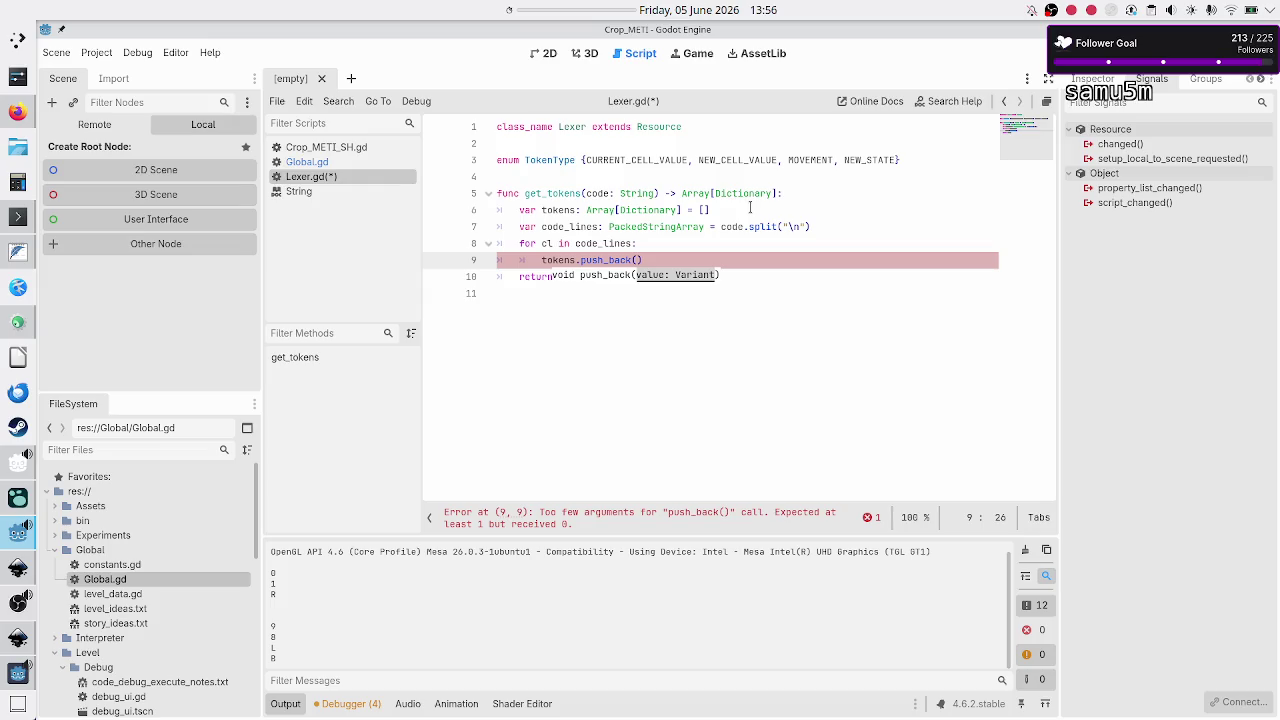
pyautogui.write('get_l')
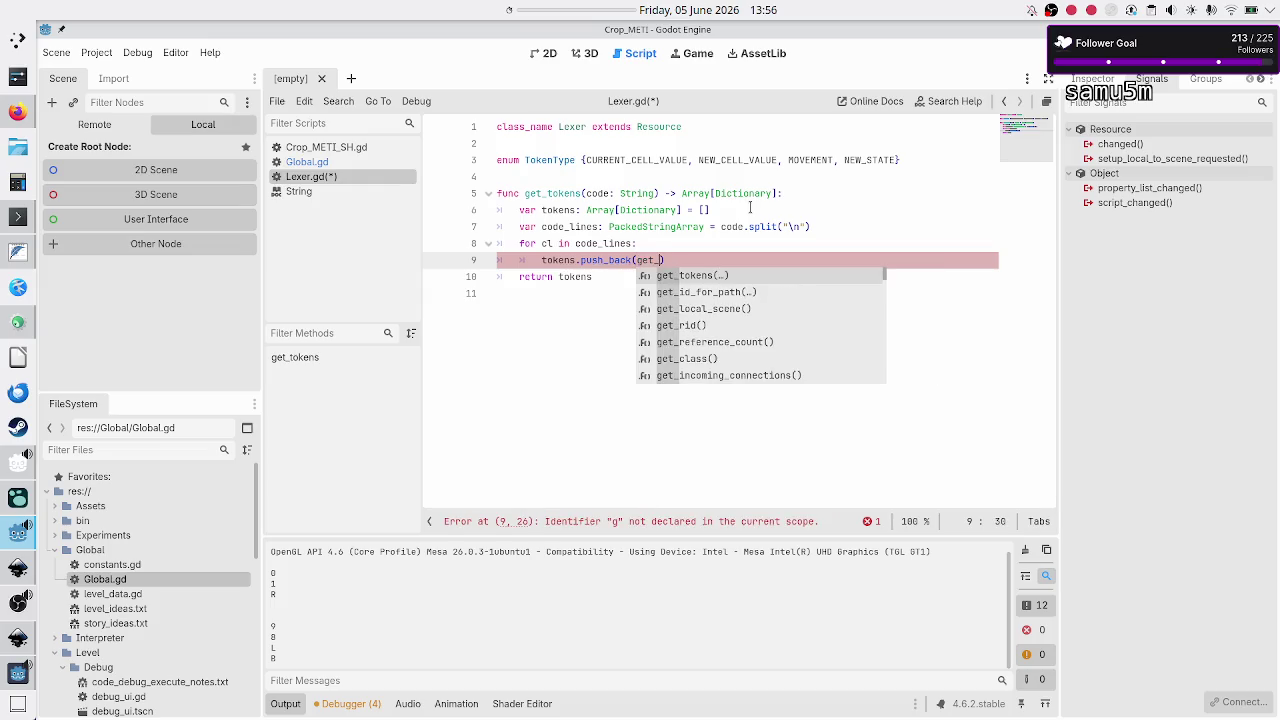
pyautogui.write('i')
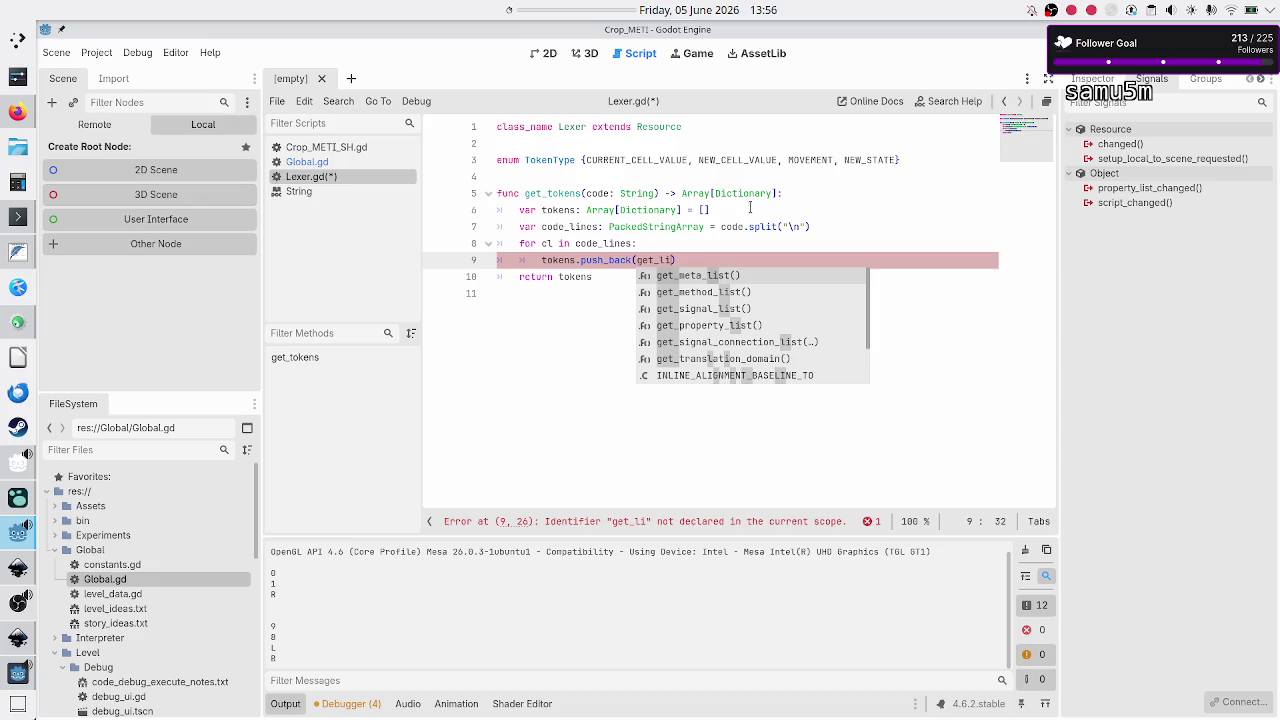
pyautogui.press('BackSpace')
pyautogui.press('BackSpace')
pyautogui.write('code_line_tokens()')
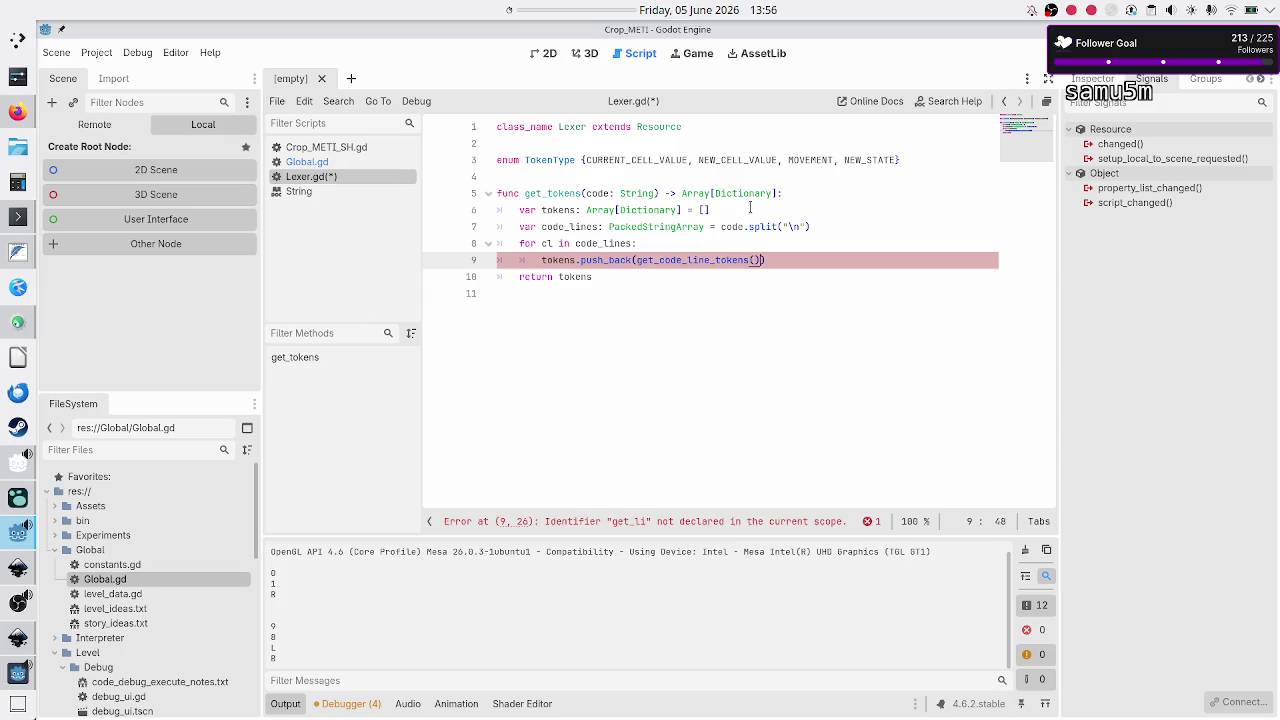
pyautogui.write('cl')
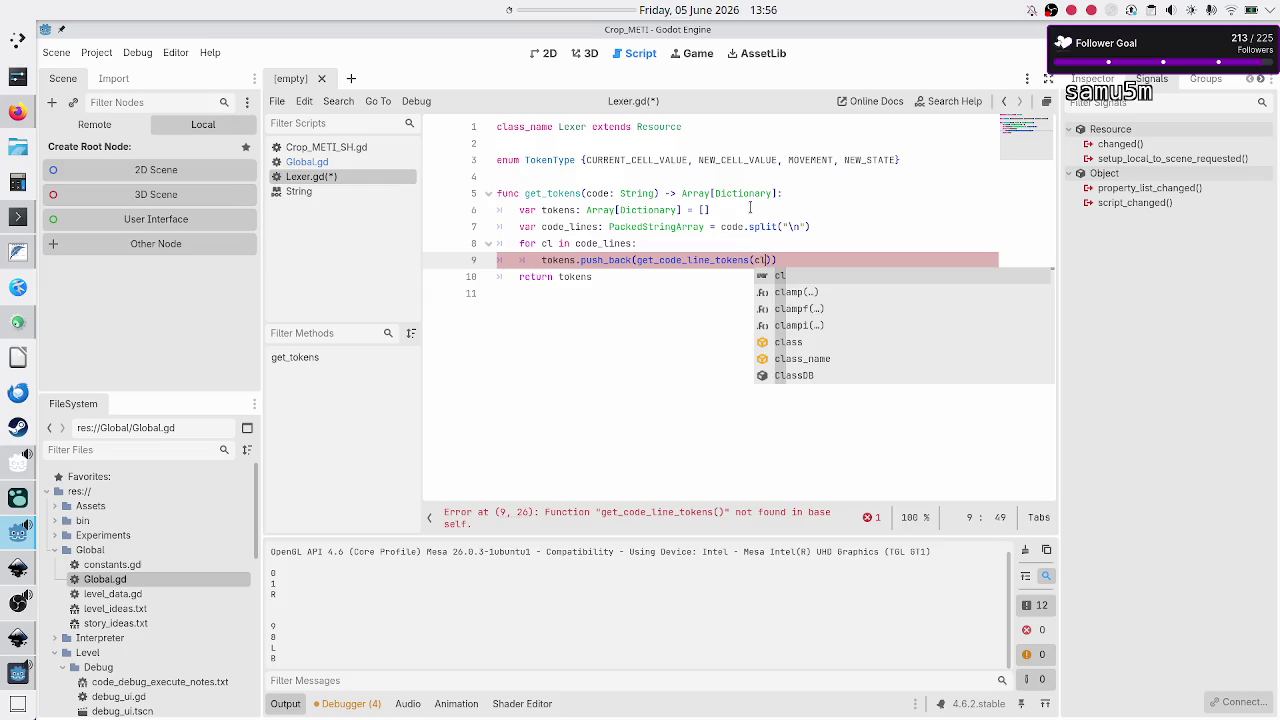
pyautogui.write('`')
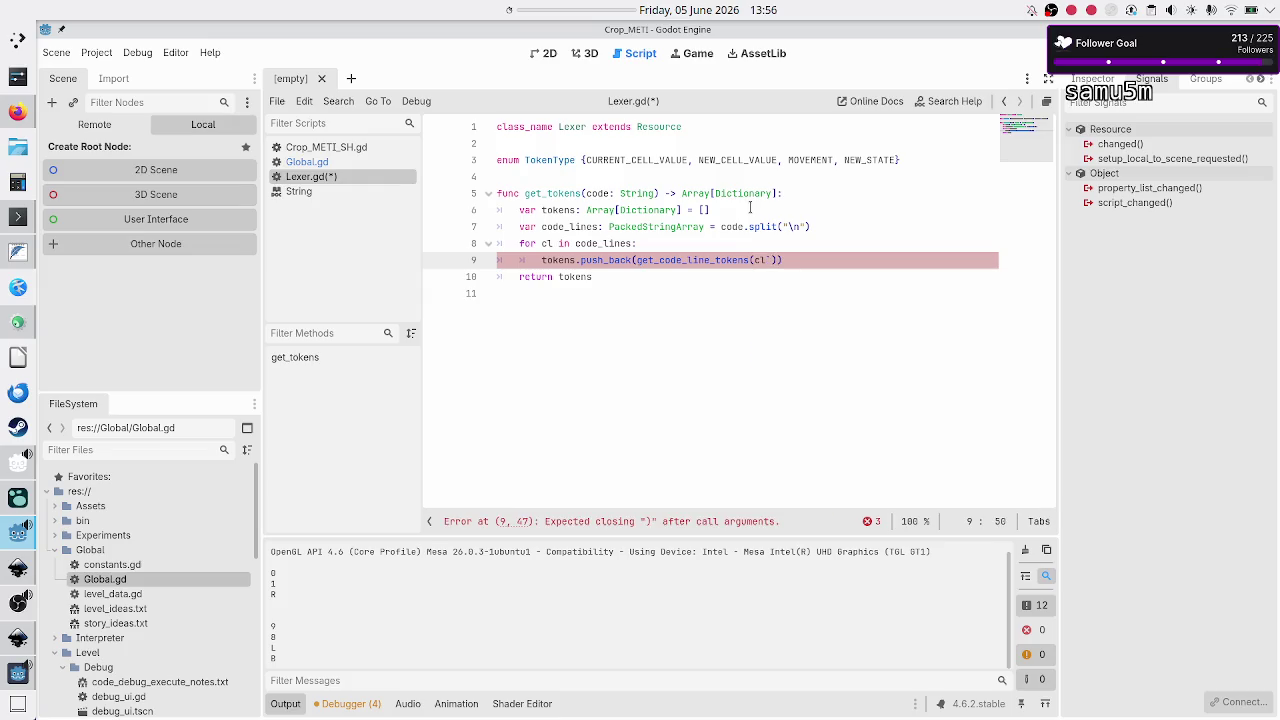
pyautogui.press('BackSpace')
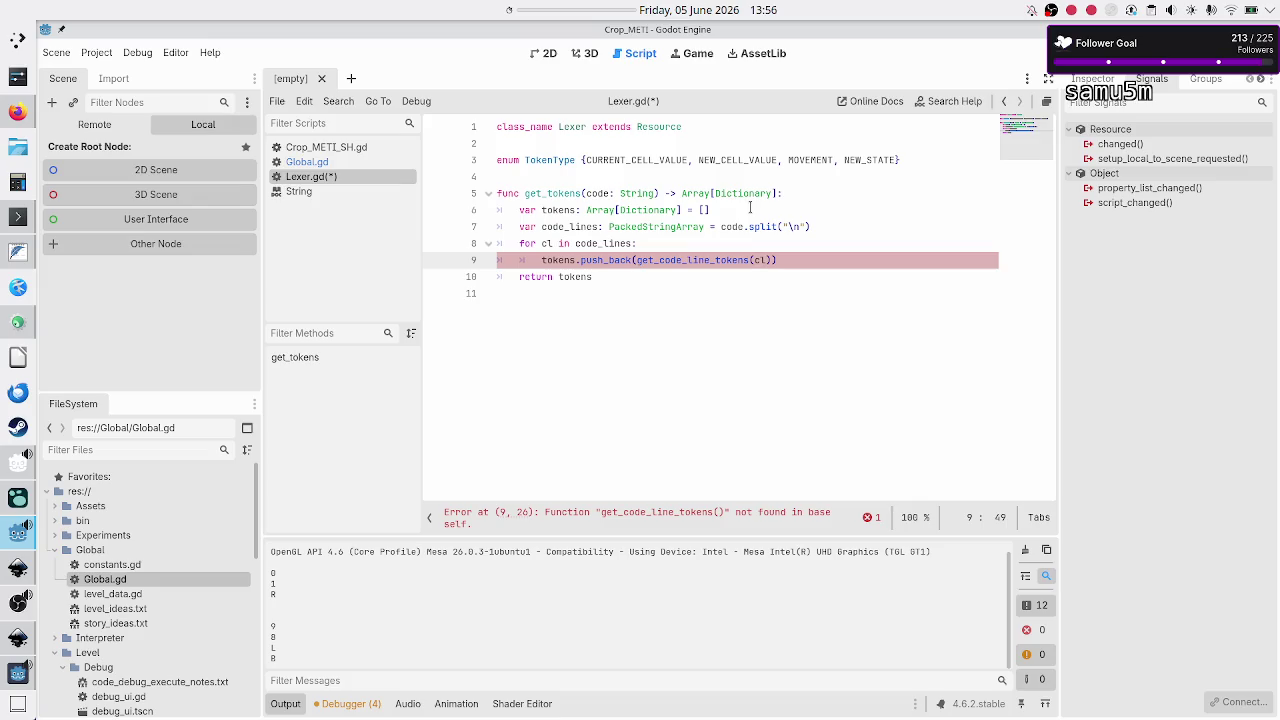
pyautogui.press('Down')
pyautogui.press('Home')
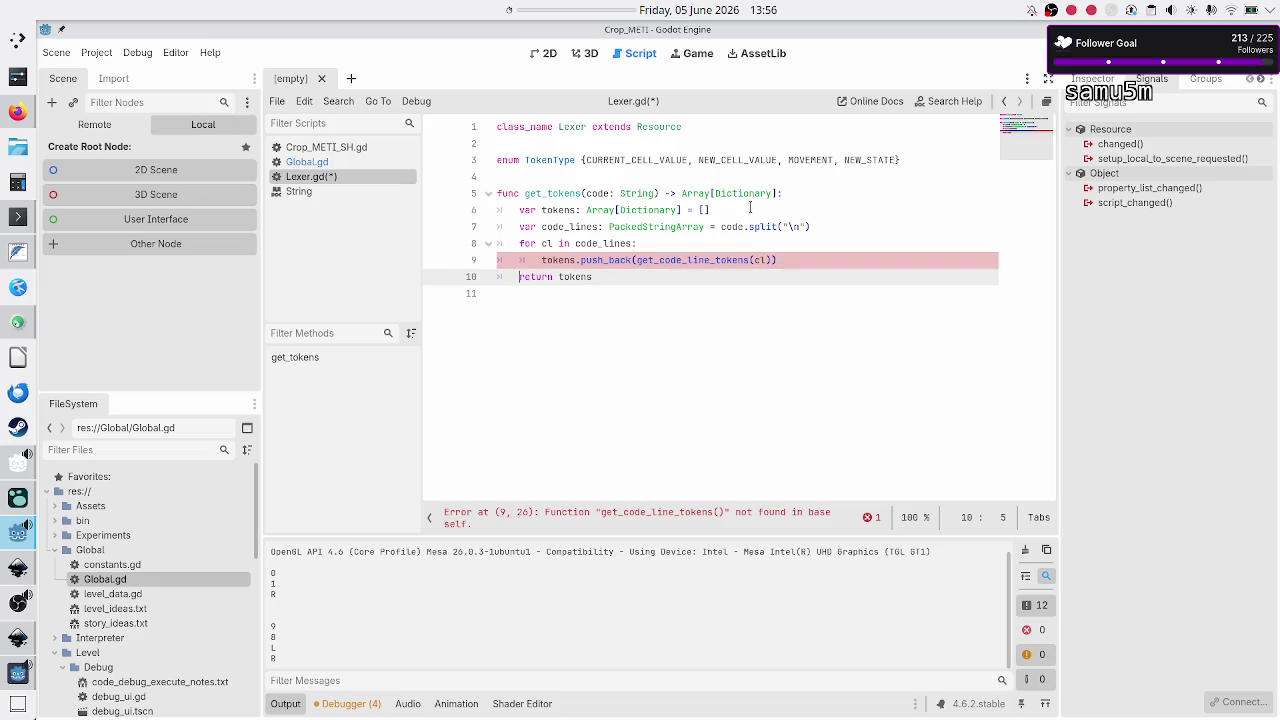
pyautogui.press('Down')
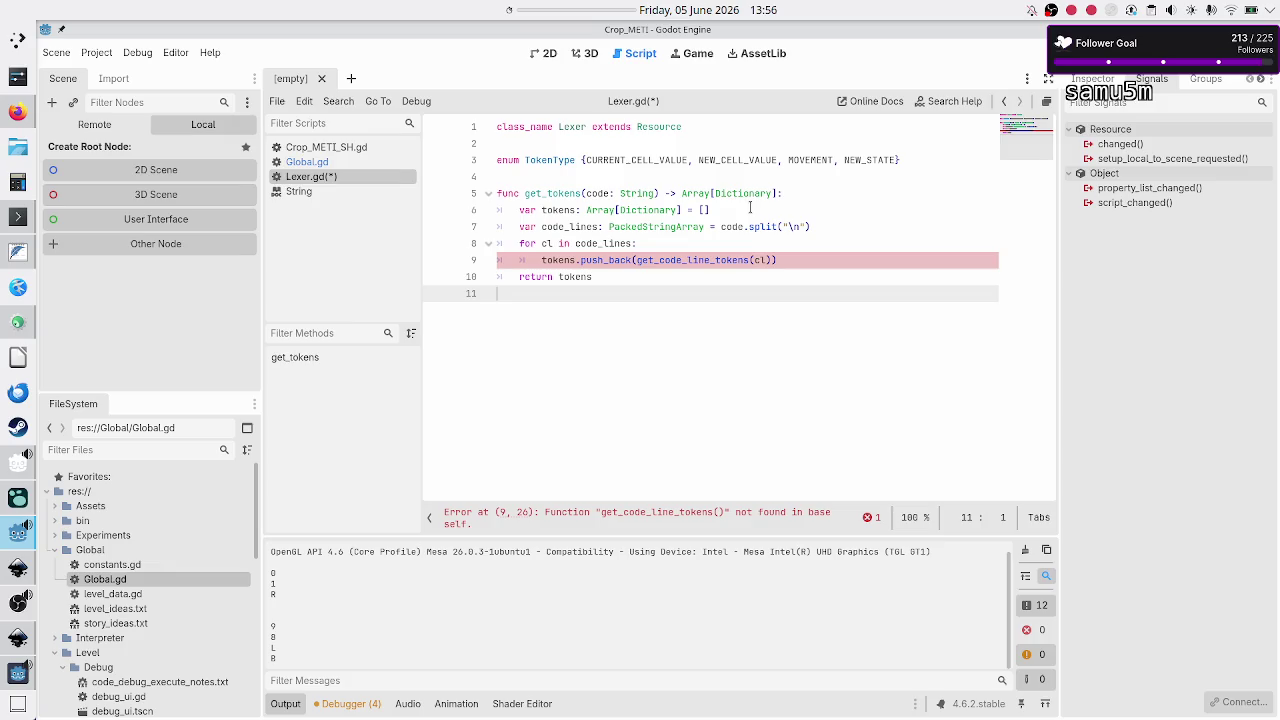
# Step: Add func get_code_line_tokens(line: String) -> Array[Dictionary]: below get_tokens with an empty body line
pyautogui.press('Return')
pyautogui.write('func ')
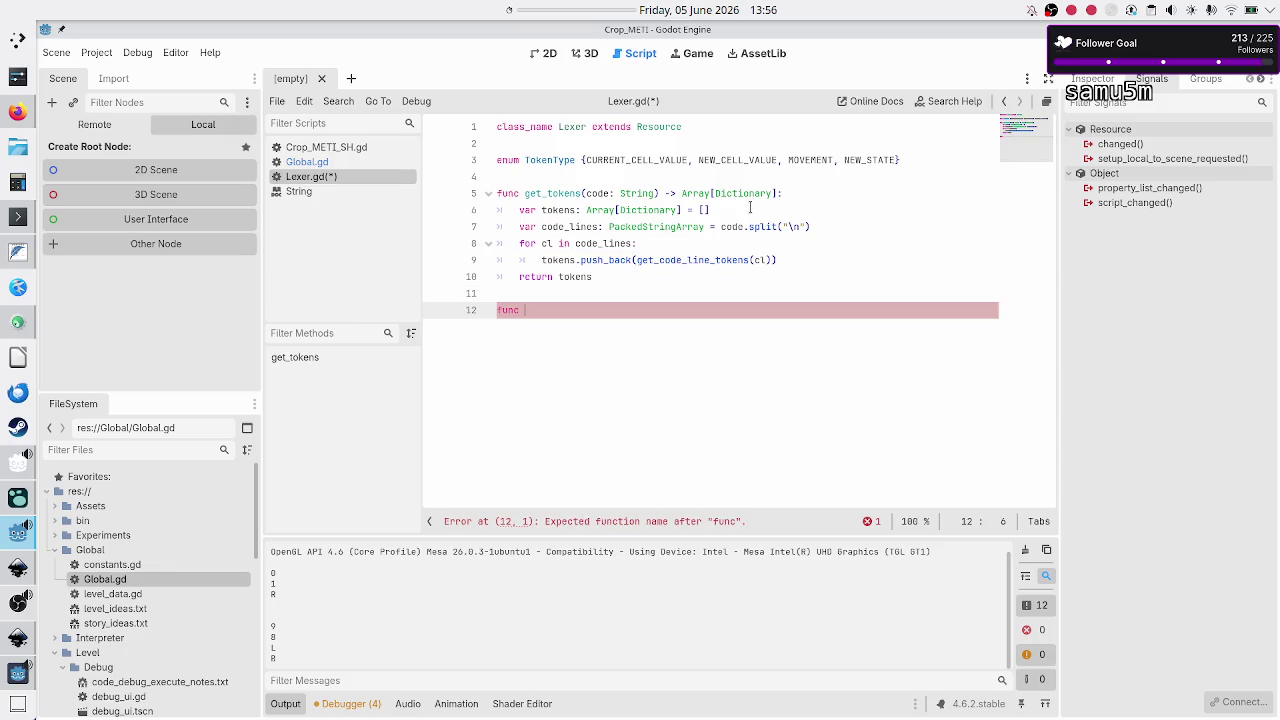
pyautogui.write('get_code_l')
pyautogui.write('ine_tokens(')
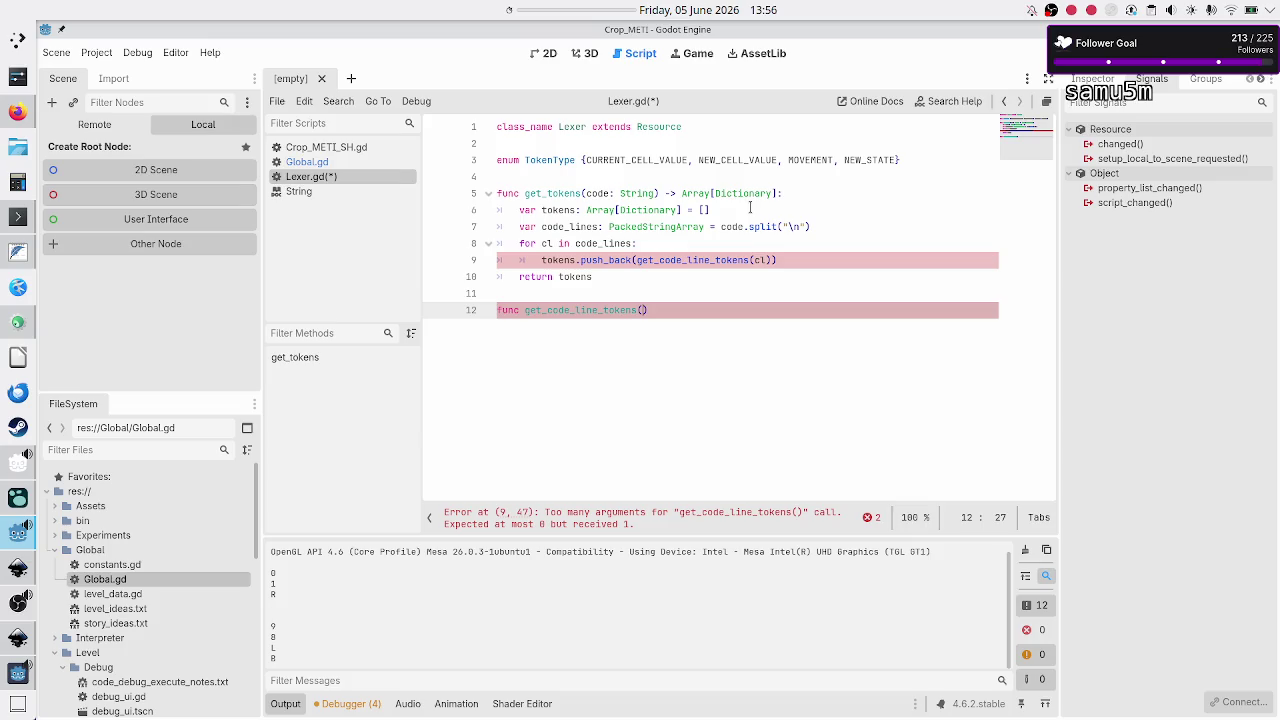
pyautogui.write('code')
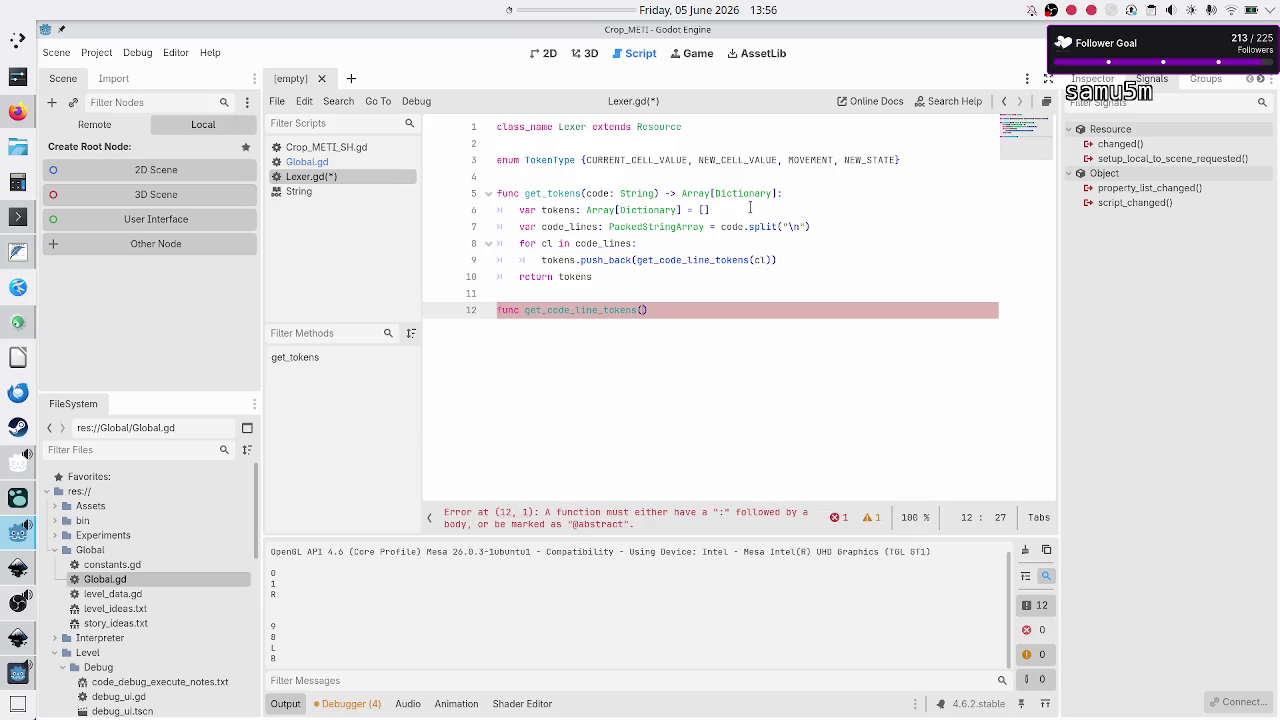
pyautogui.press('BackSpace')
pyautogui.press('BackSpace')
pyautogui.press('BackSpace')
pyautogui.write('cl:')
pyautogui.press('BackSpace')
pyautogui.press('BackSpace')
pyautogui.press('BackSpace')
pyautogui.press('BackSpace')
pyautogui.write('line: ')
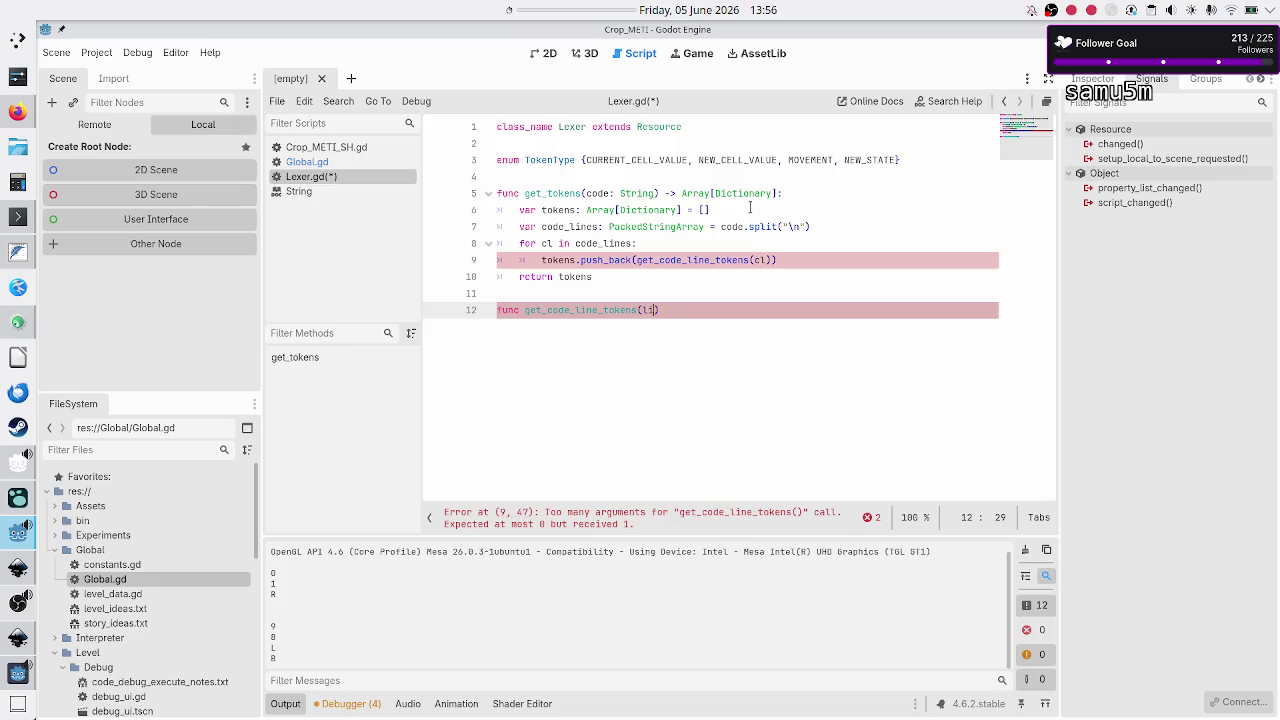
pyautogui.write('String)')
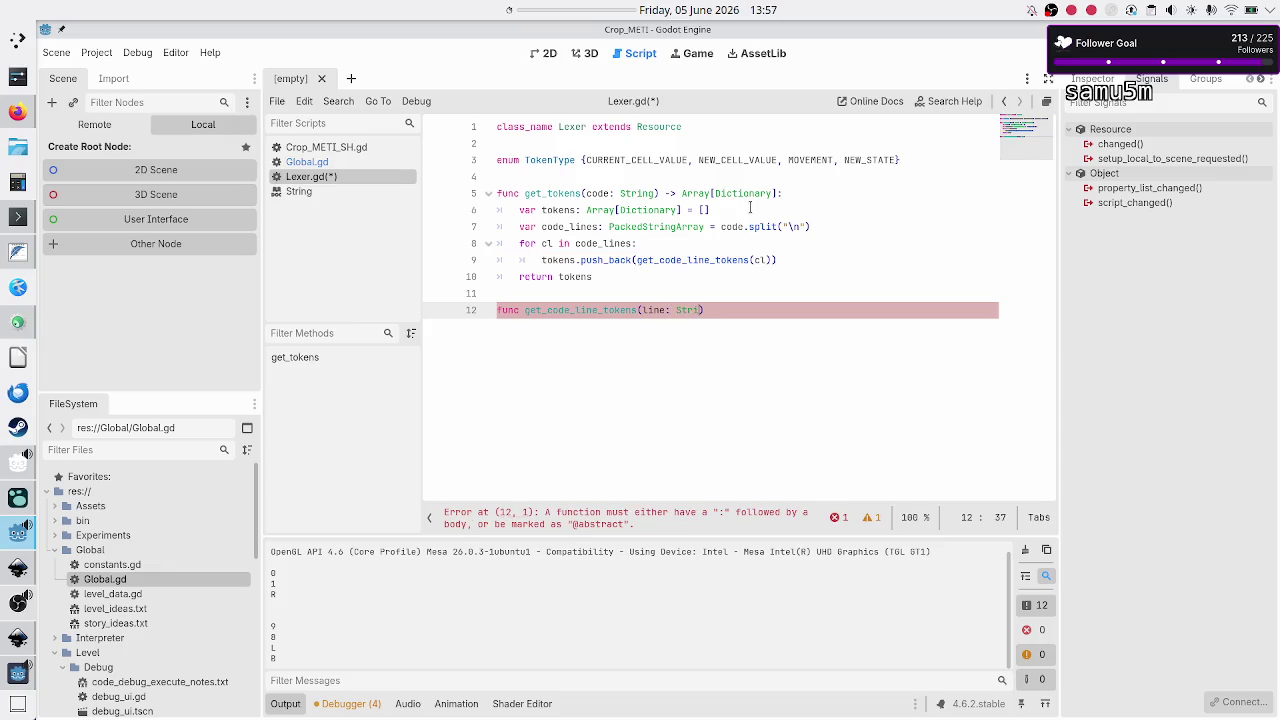
pyautogui.write(' ->')
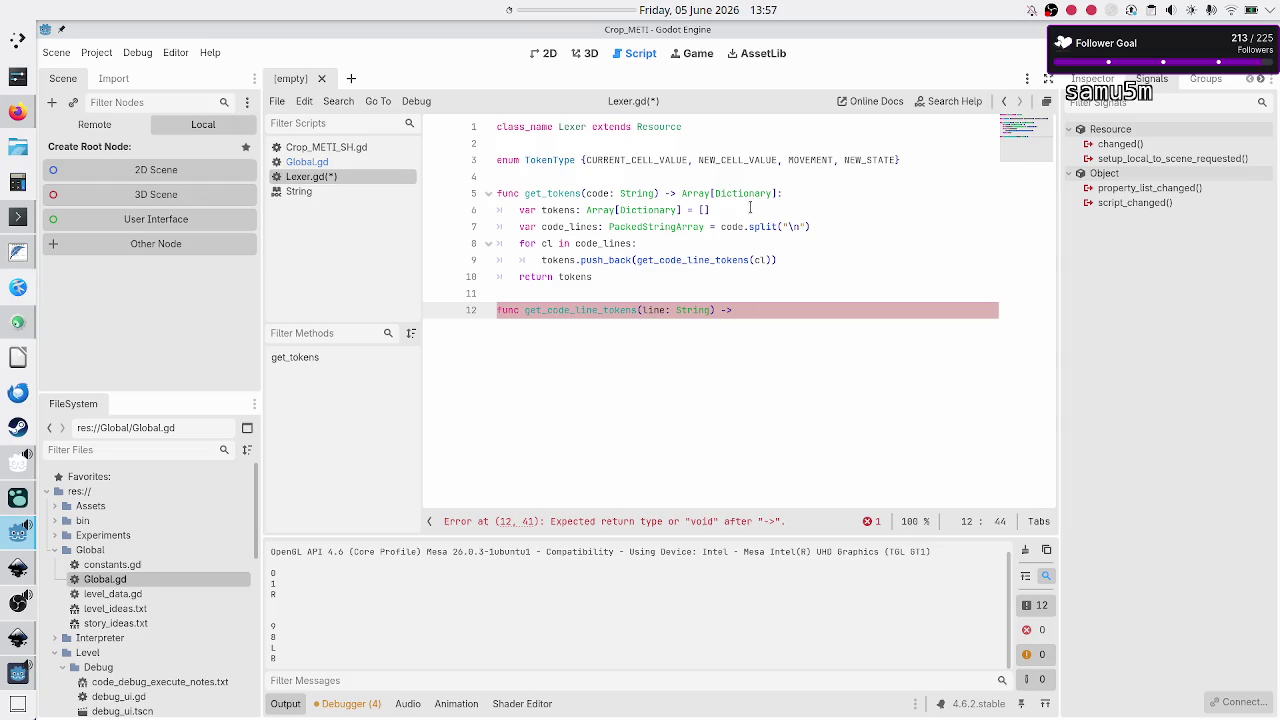
pyautogui.write('Array')
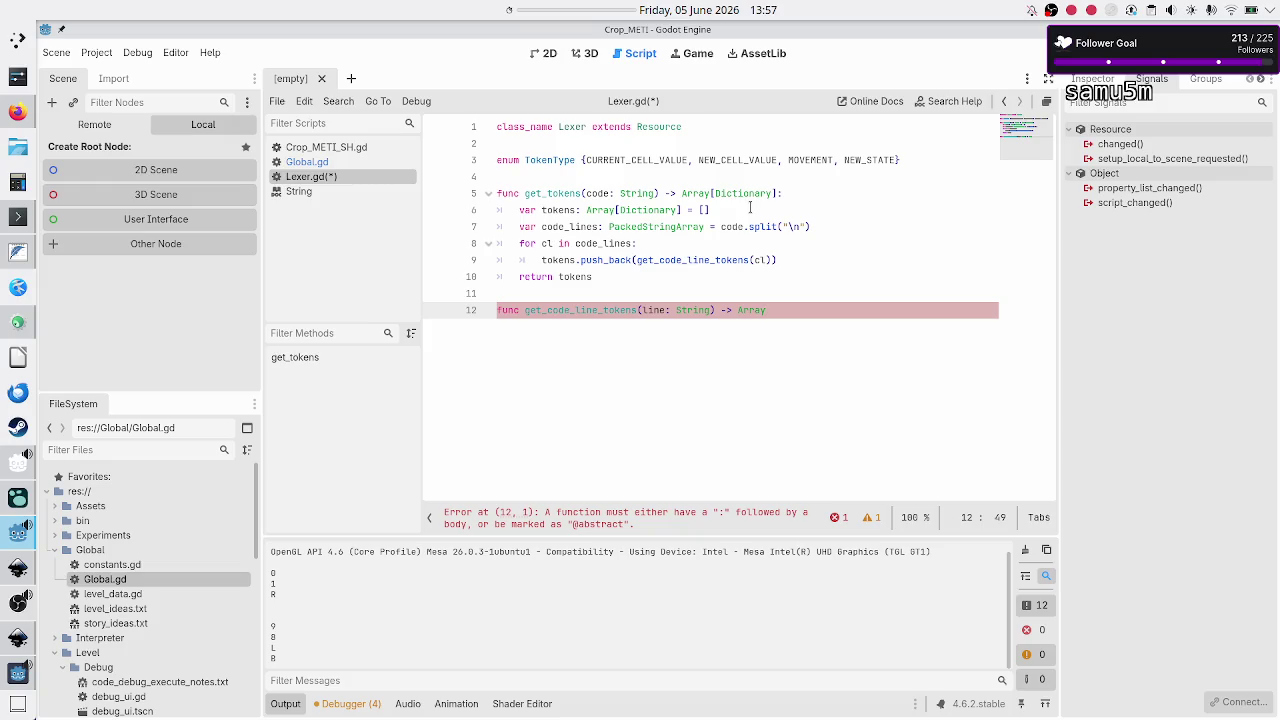
pyautogui.write('[Dic')
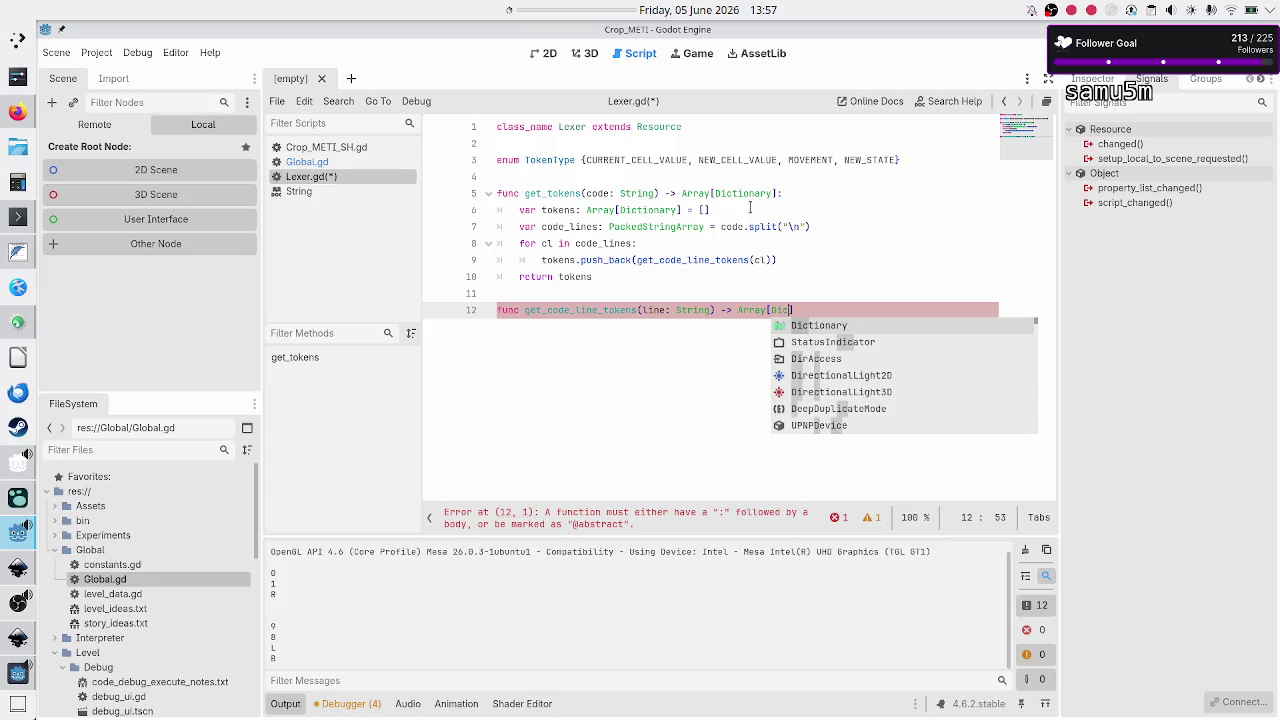
pyautogui.press('Return')
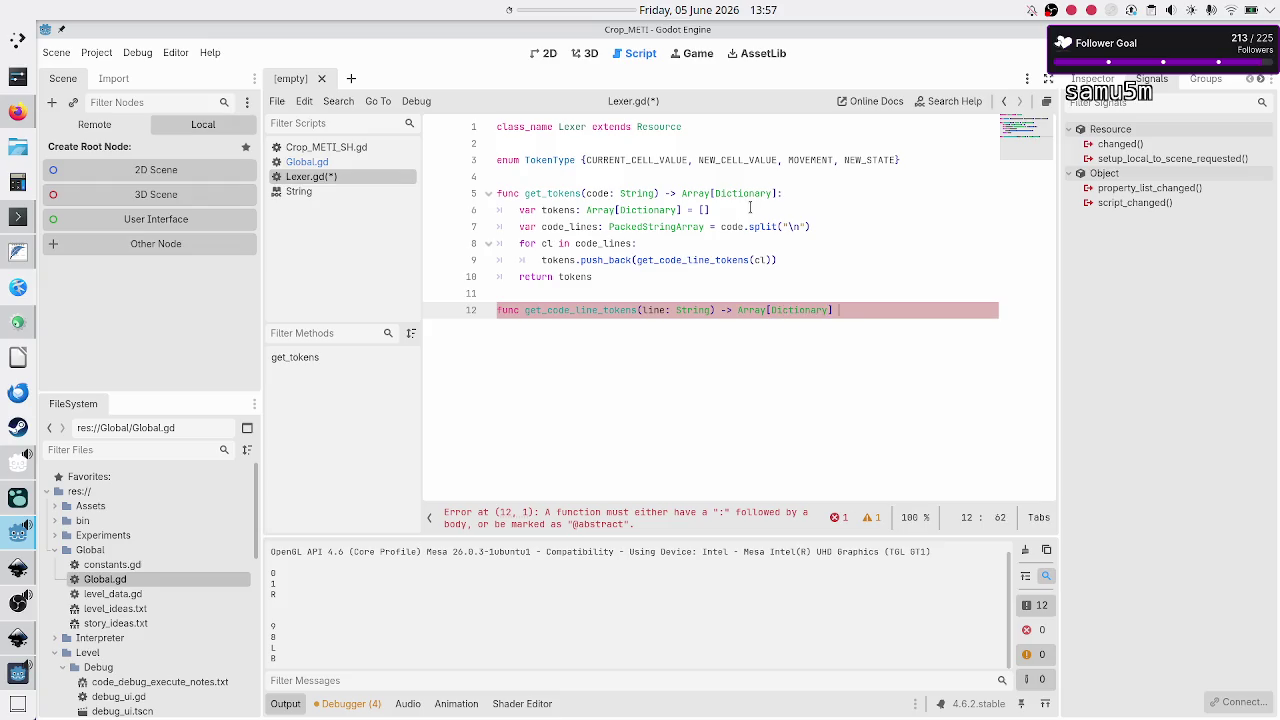
pyautogui.press('Return')
# Step: Select the tokens.push_back call in get_tokens
pyautogui.press('Up')
pyautogui.press('Up')
pyautogui.press('Up')
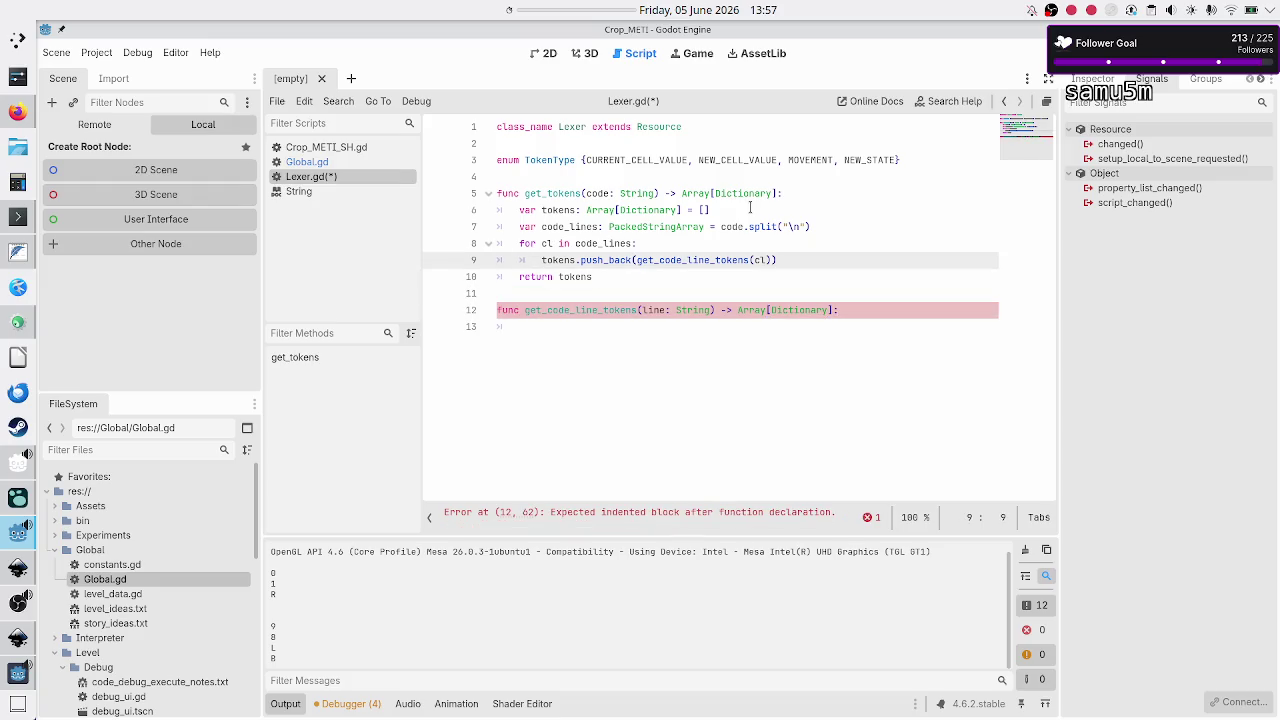
pyautogui.hotkey('shift', 'Down')
pyautogui.hotkey('shift', 'Left')
pyautogui.hotkey('shift', 'Left')
pyautogui.hotkey('shift', 'Left')
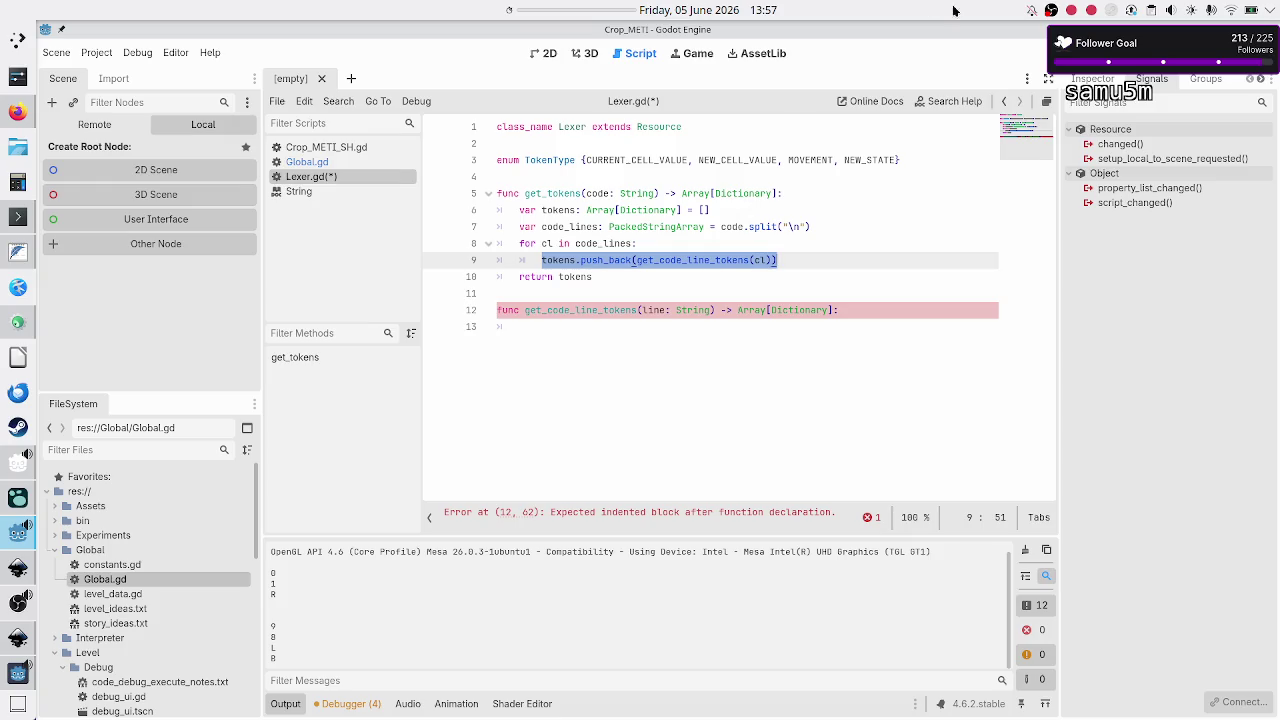
# Step: Open the Array class reference from the documentation search
pyautogui.click(946, 100)
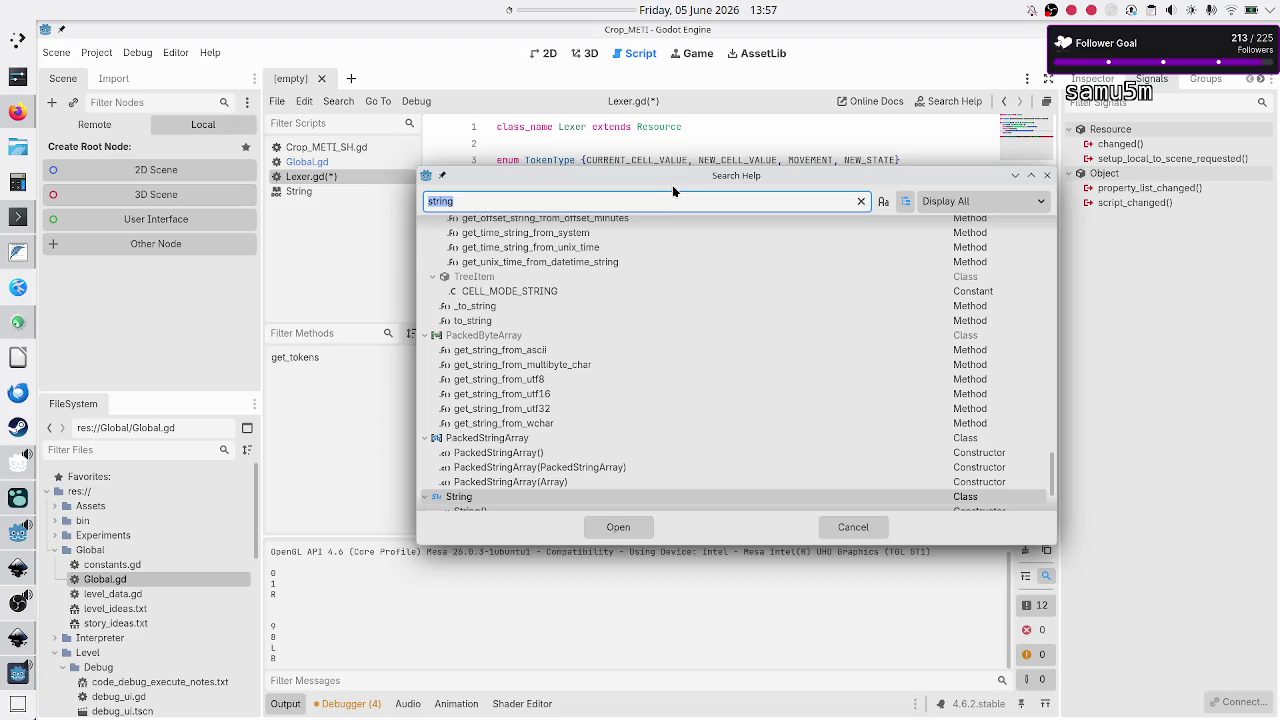
pyautogui.write('array')
pyautogui.press('Return')
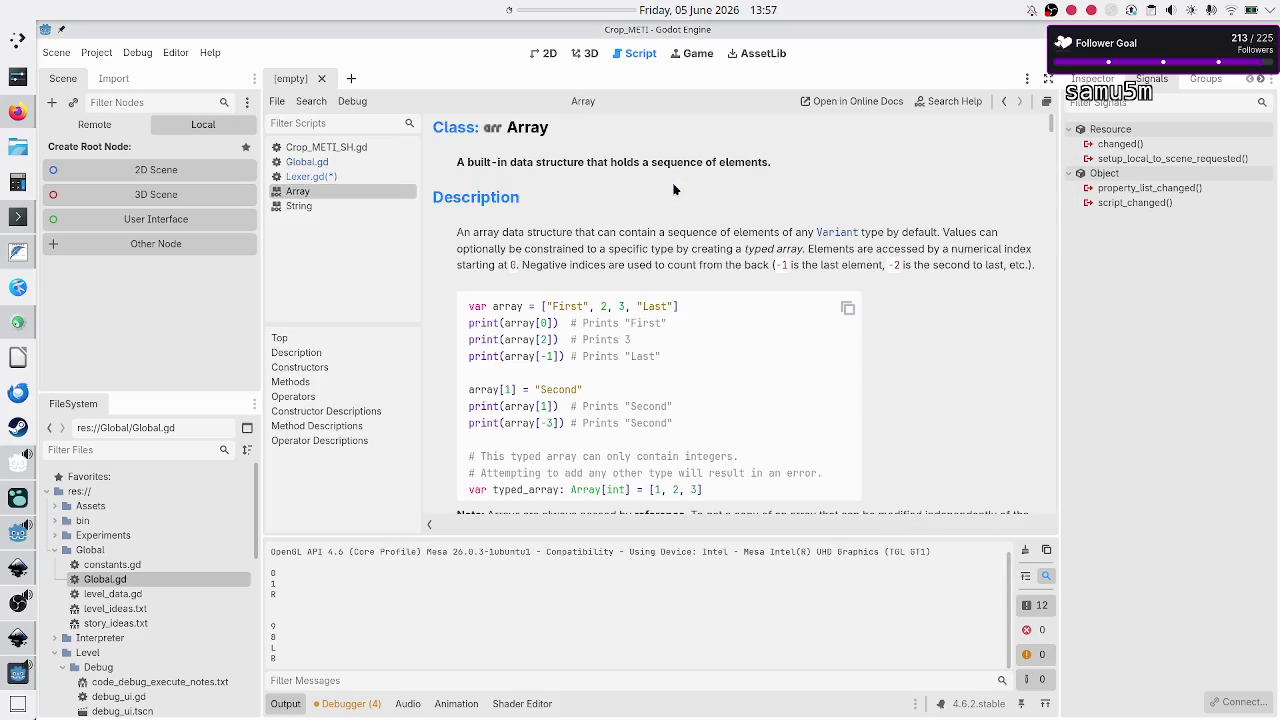
pyautogui.scroll(-7, 640, 326)
pyautogui.scroll(5, 640, 326)
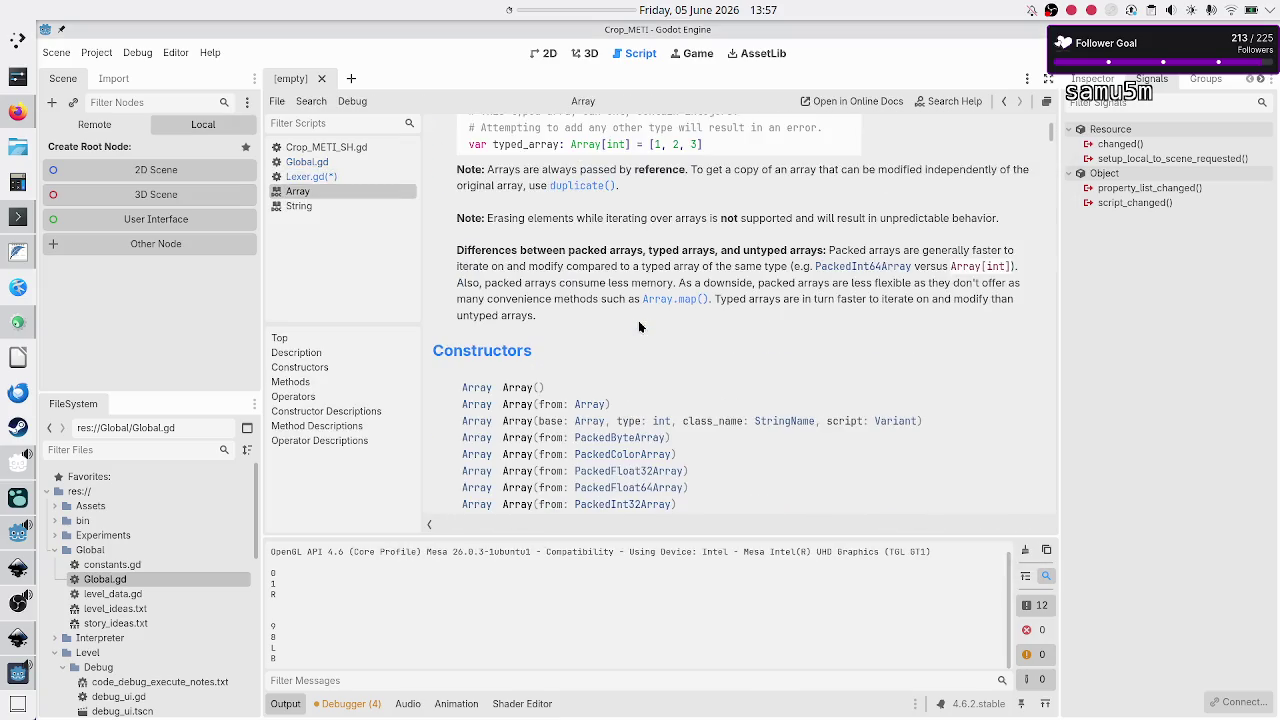
pyautogui.scroll(1, 640, 326)
pyautogui.scroll(3, 640, 326)
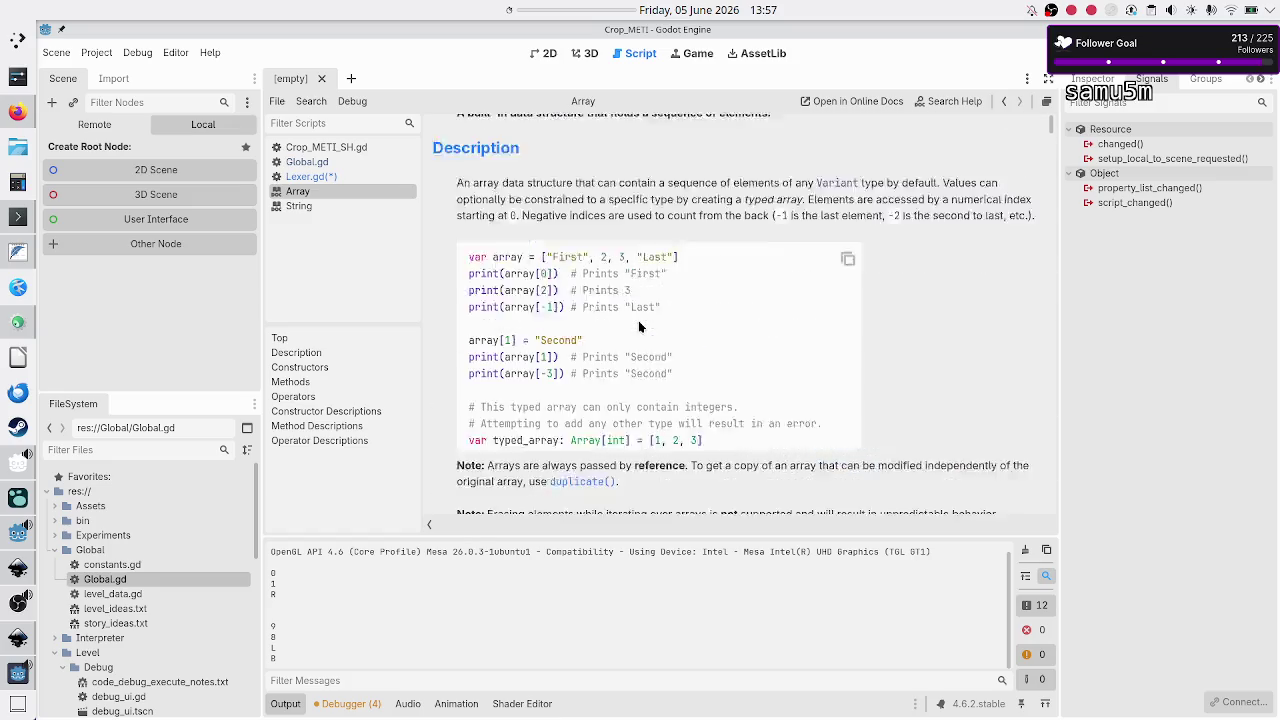
pyautogui.scroll(-5, 640, 326)
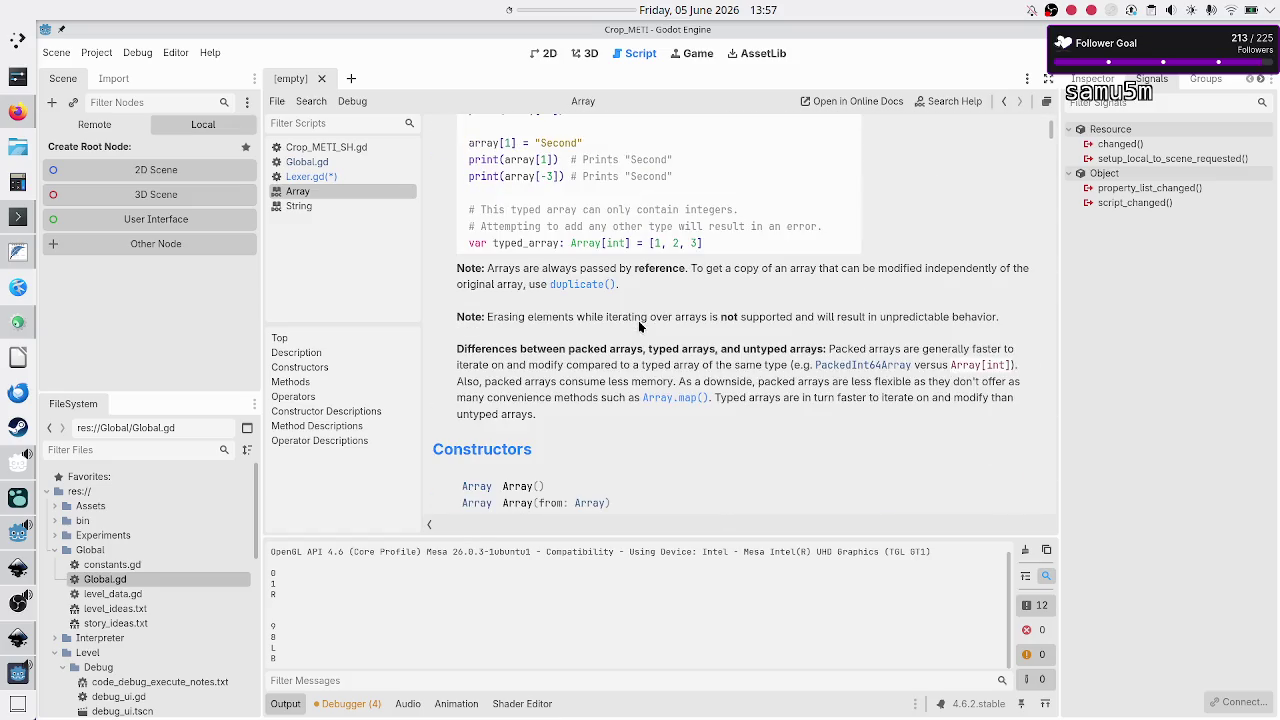
pyautogui.scroll(-7, 640, 326)
pyautogui.scroll(-7, 640, 326)
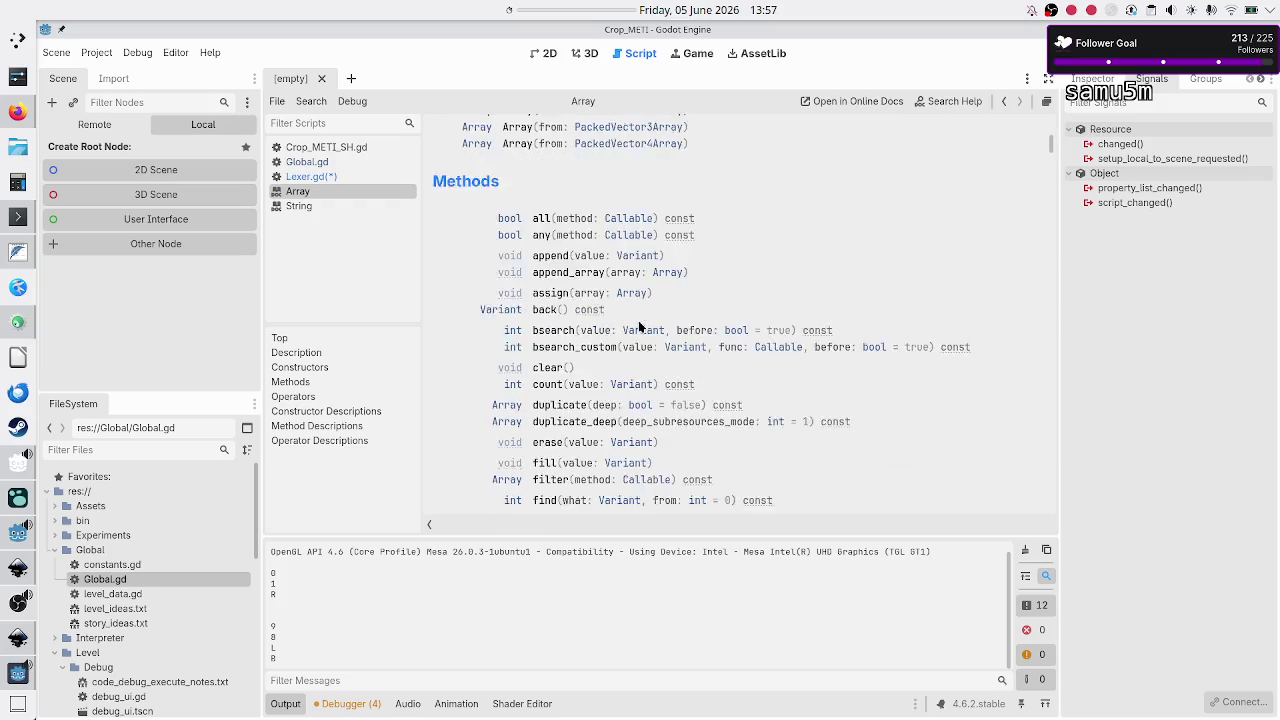
# Step: Search the Array page for 'extend' and read the append_array description and example
pyautogui.hotkey('ctrl', 'f')
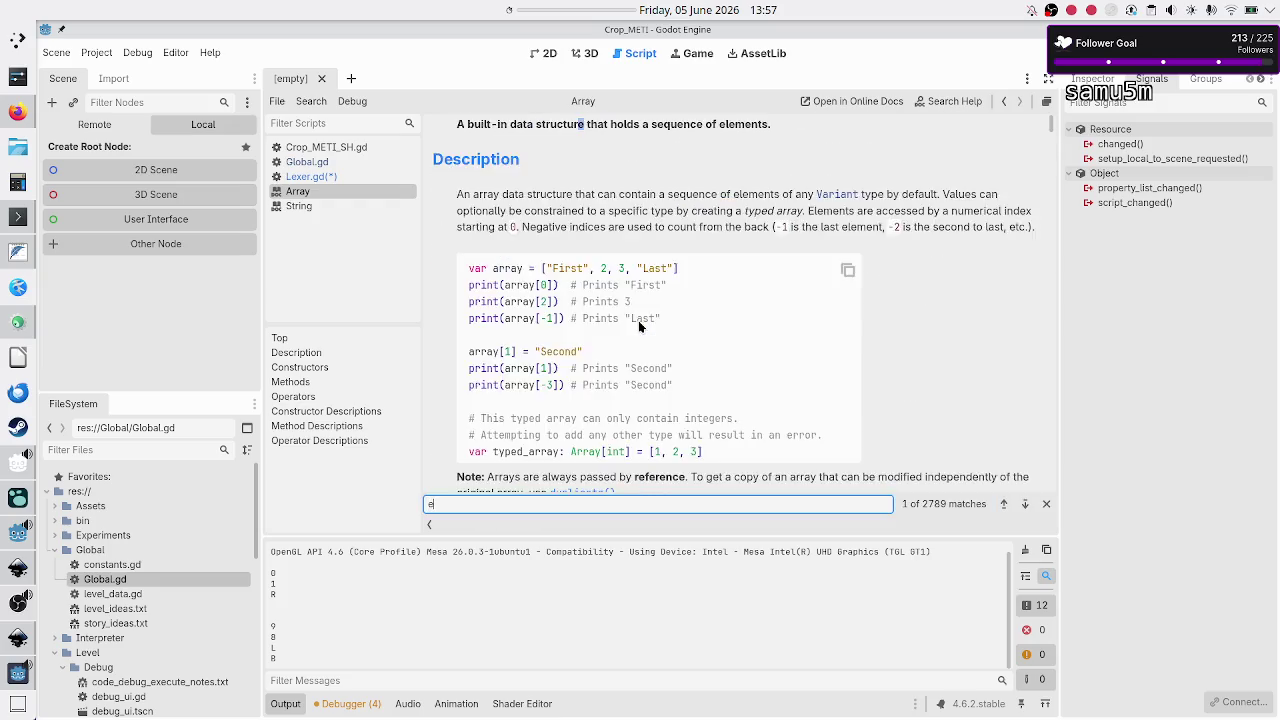
pyautogui.write('extend')
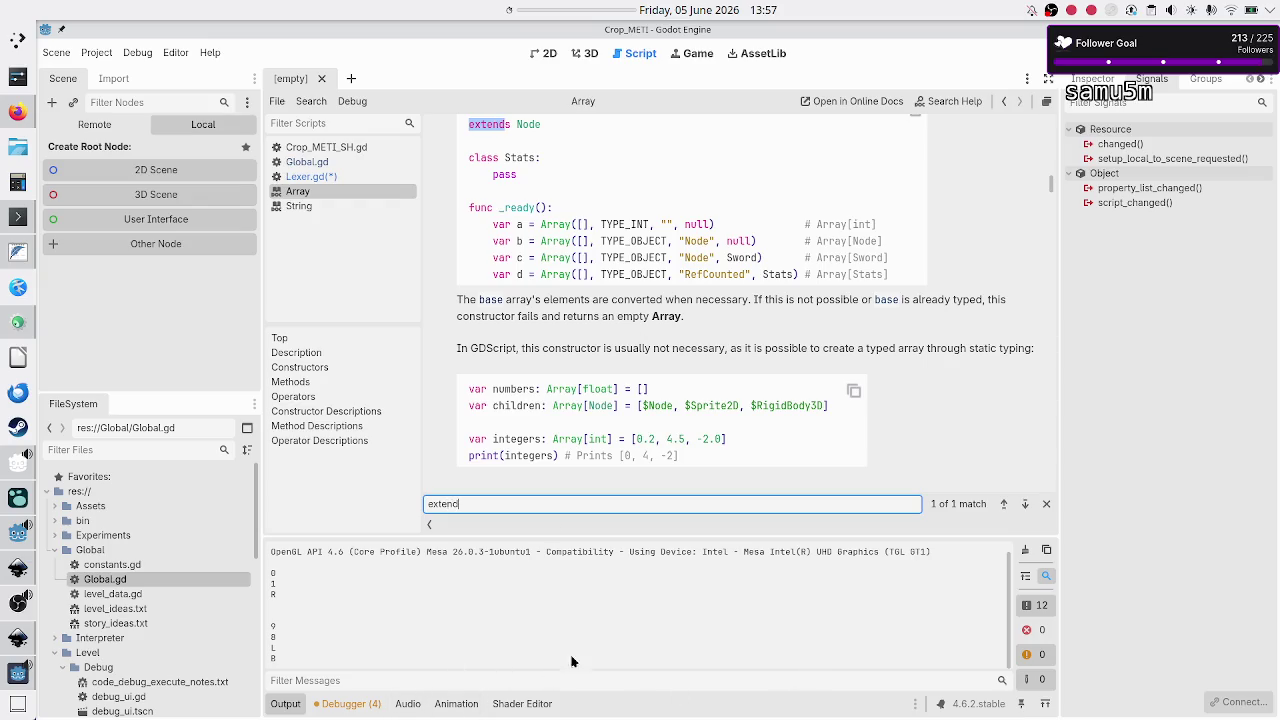
pyautogui.scroll(-10, 684, 333)
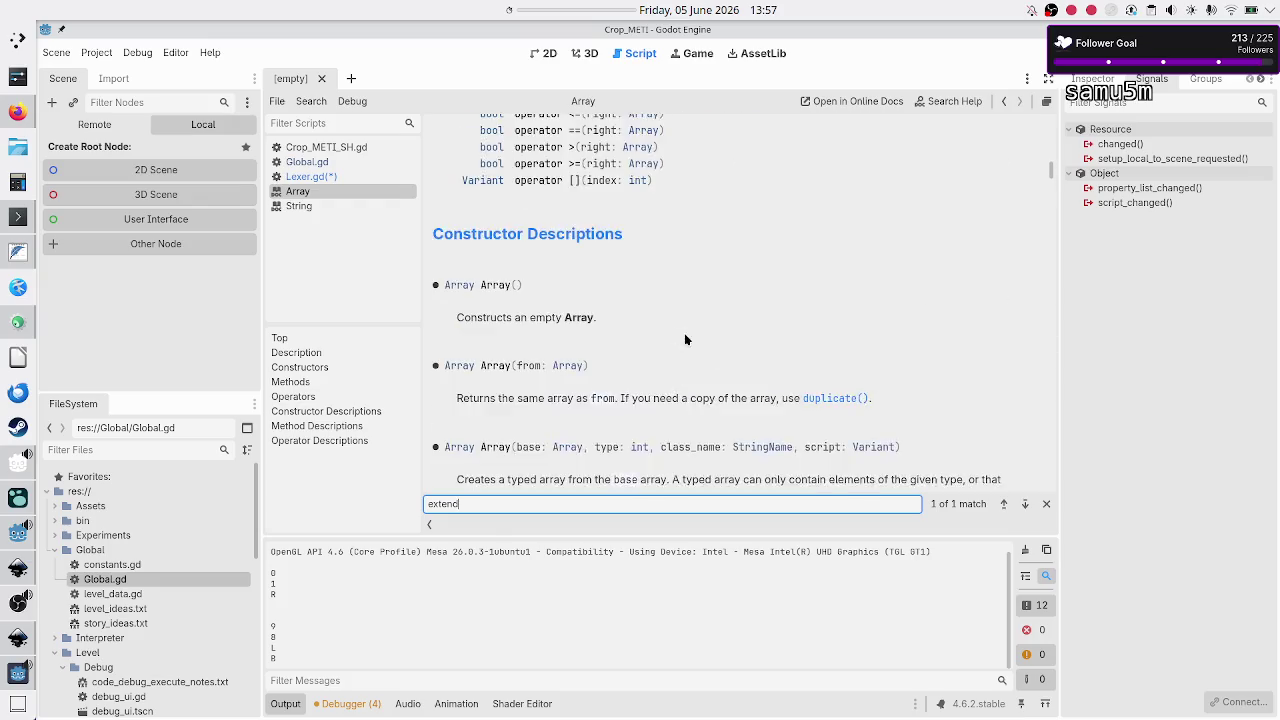
pyautogui.scroll(2, 684, 333)
pyautogui.scroll(-1, 684, 333)
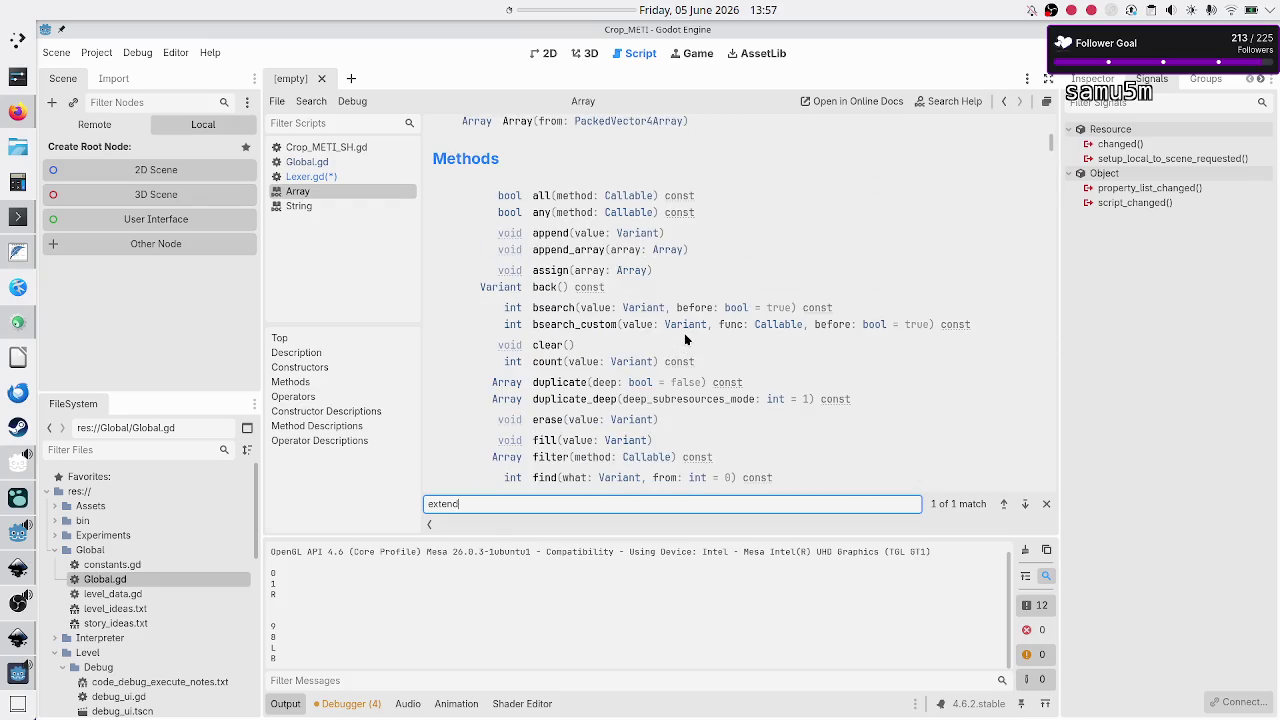
pyautogui.click(560, 252)
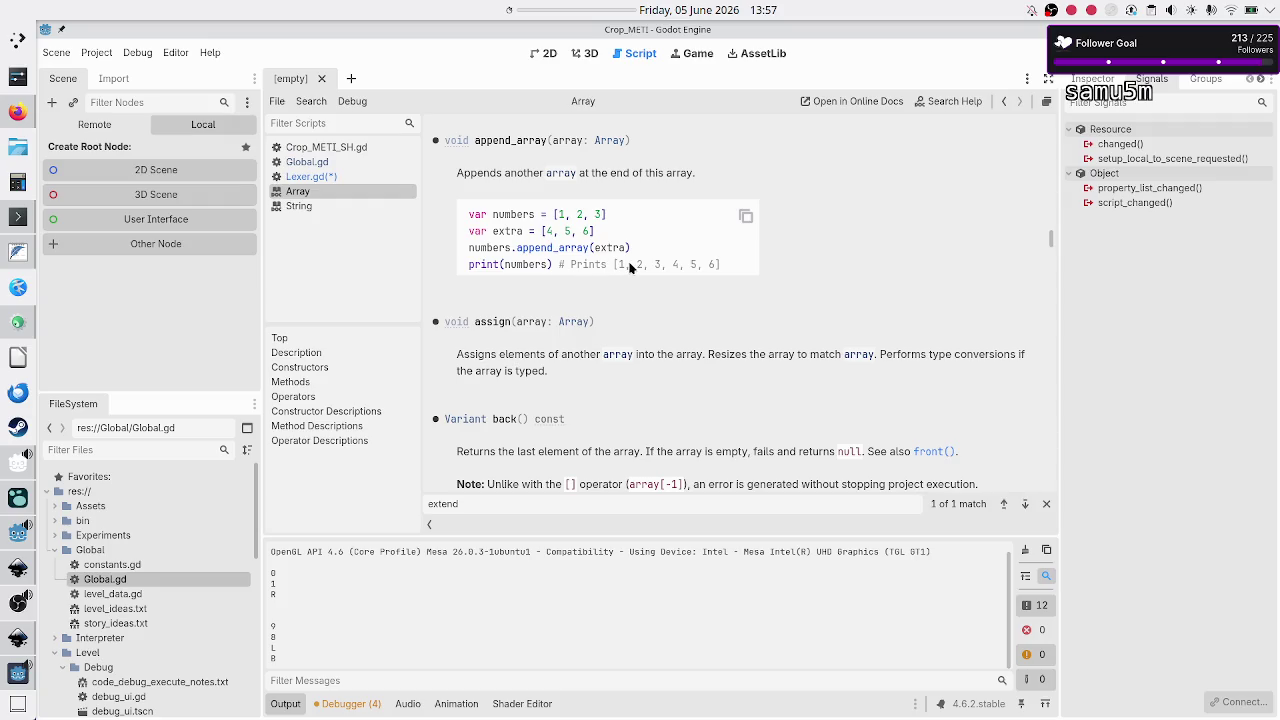
pyautogui.moveTo(616, 265); pyautogui.dragTo(718, 265)
pyautogui.click(726, 267)
pyautogui.click(351, 176)
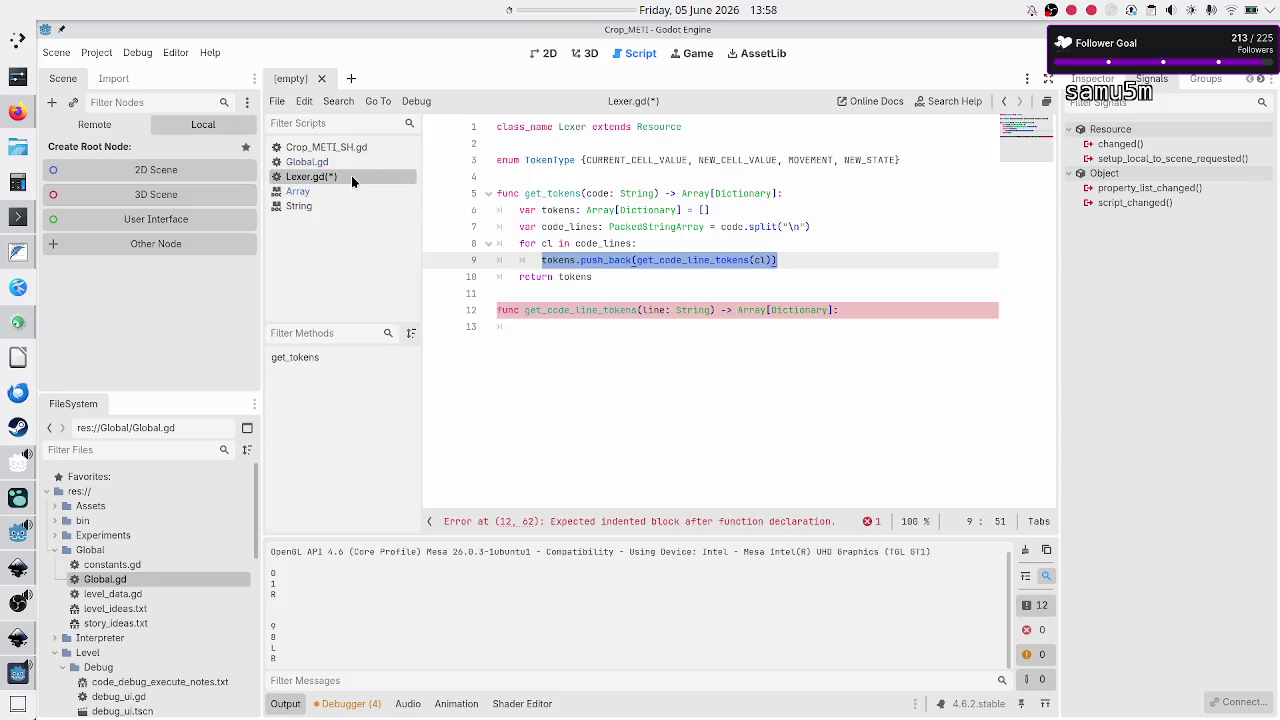
# Step: Change tokens.push_back to tokens.append_array on line 9
pyautogui.click(615, 260)
pyautogui.press('Delete')
pyautogui.press('Delete')
pyautogui.press('Delete')
pyautogui.press('BackSpace')
pyautogui.press('BackSpace')
pyautogui.press('BackSpace')
pyautogui.press('BackSpace')
pyautogui.press('BackSpace')
pyautogui.press('BackSpace')
pyautogui.write('app')
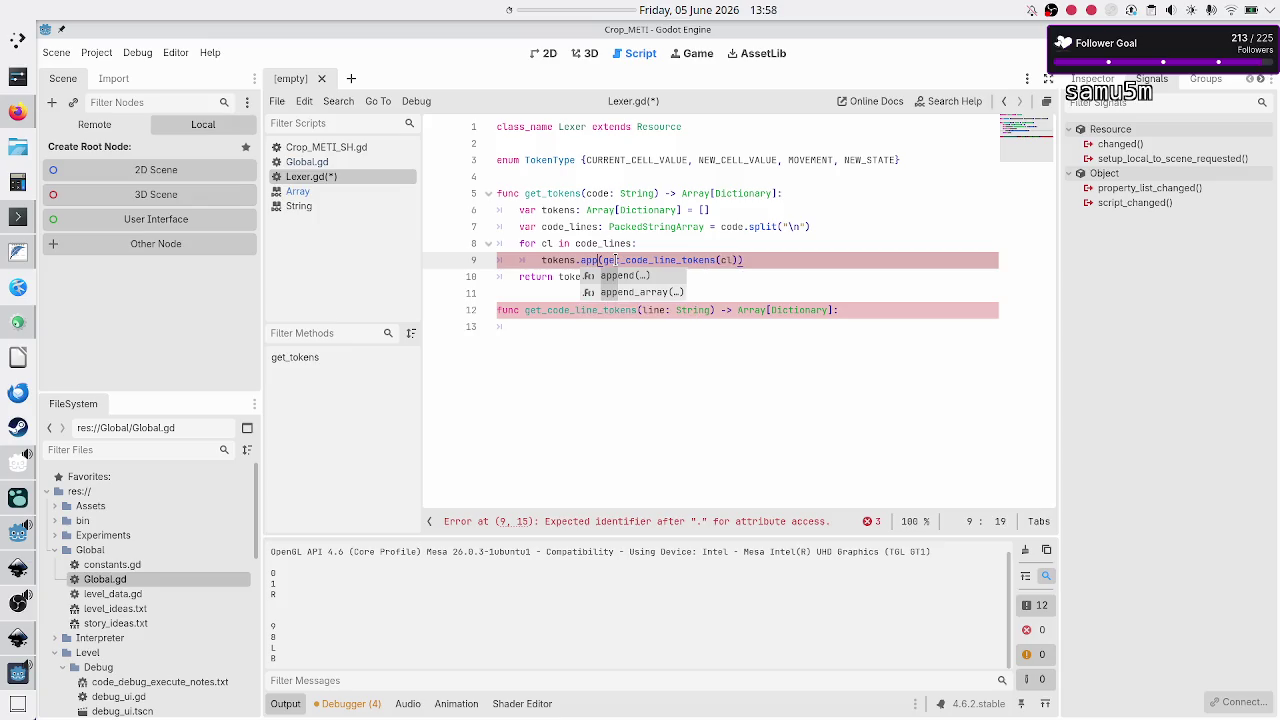
pyautogui.press('Down')
pyautogui.press('Return')
pyautogui.press('Right')
pyautogui.press('Right')
pyautogui.press('Right')
# Step: Add 'var tokens: Array[Dictionary] = []' on line 13 of get_code_line_tokens
pyautogui.press('Down')
pyautogui.press('Down')
pyautogui.press('Down')
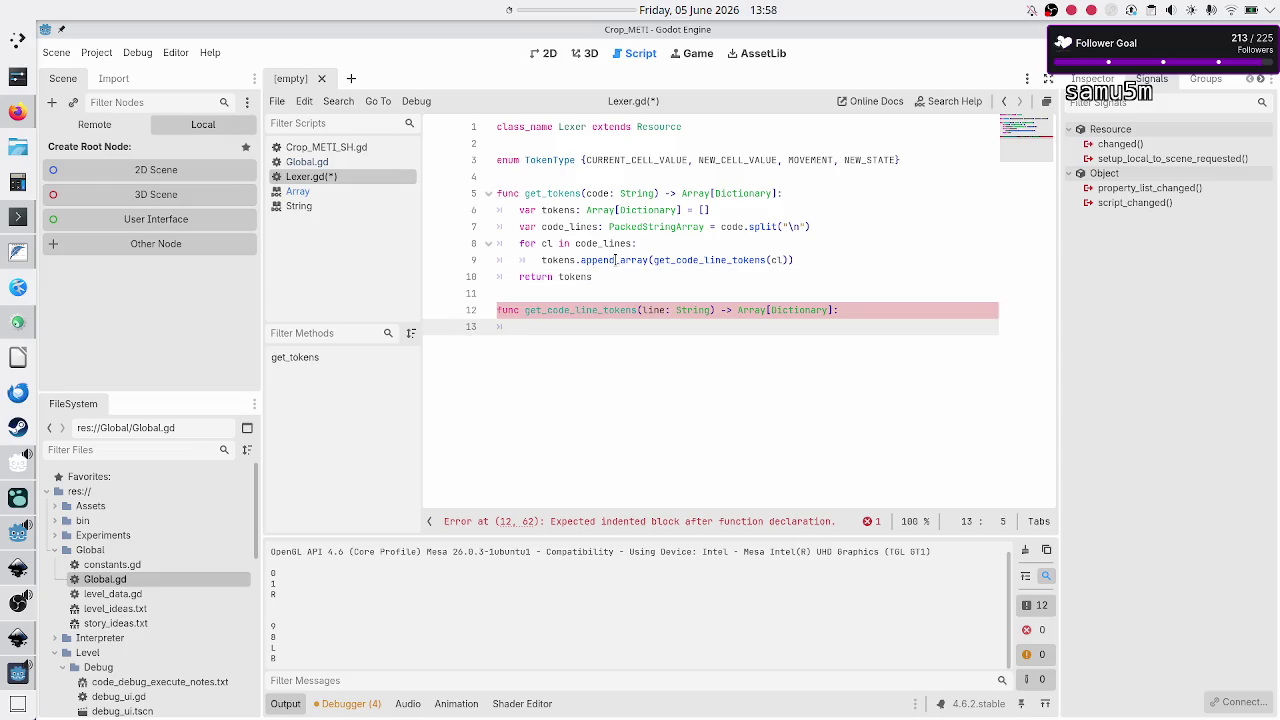
pyautogui.write('var toke')
pyautogui.write('ns:')
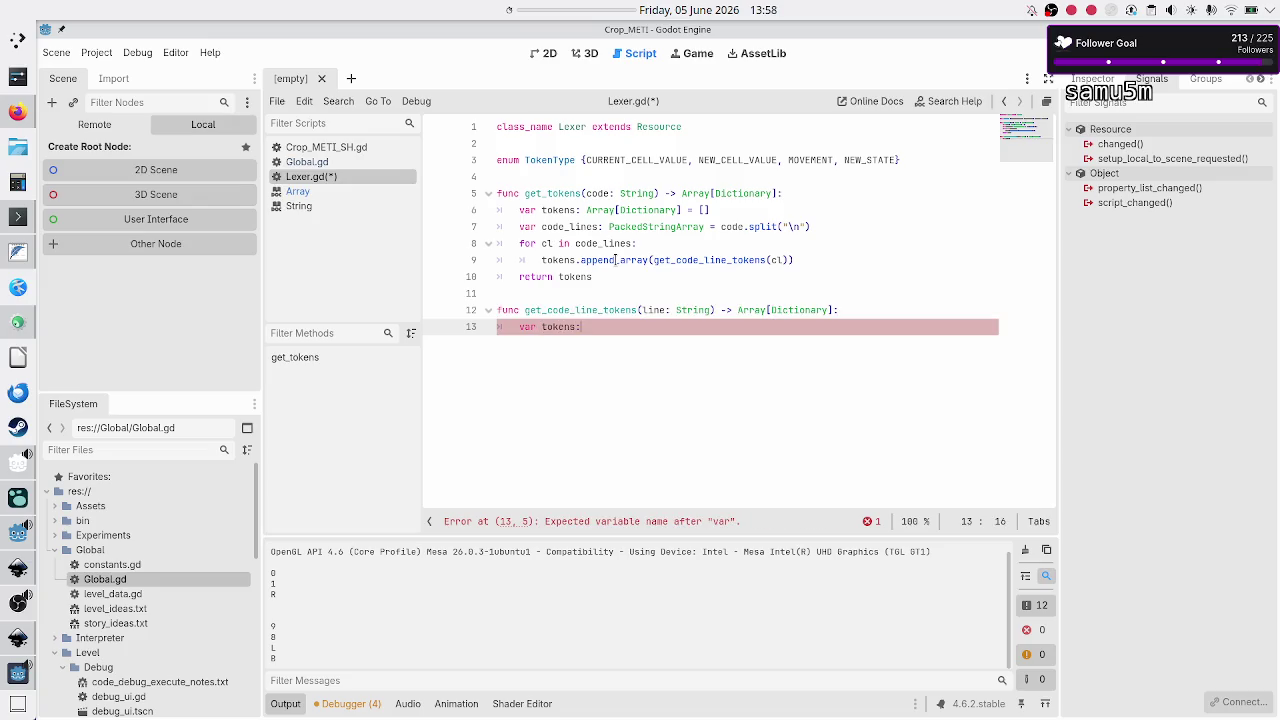
pyautogui.write(' Array')
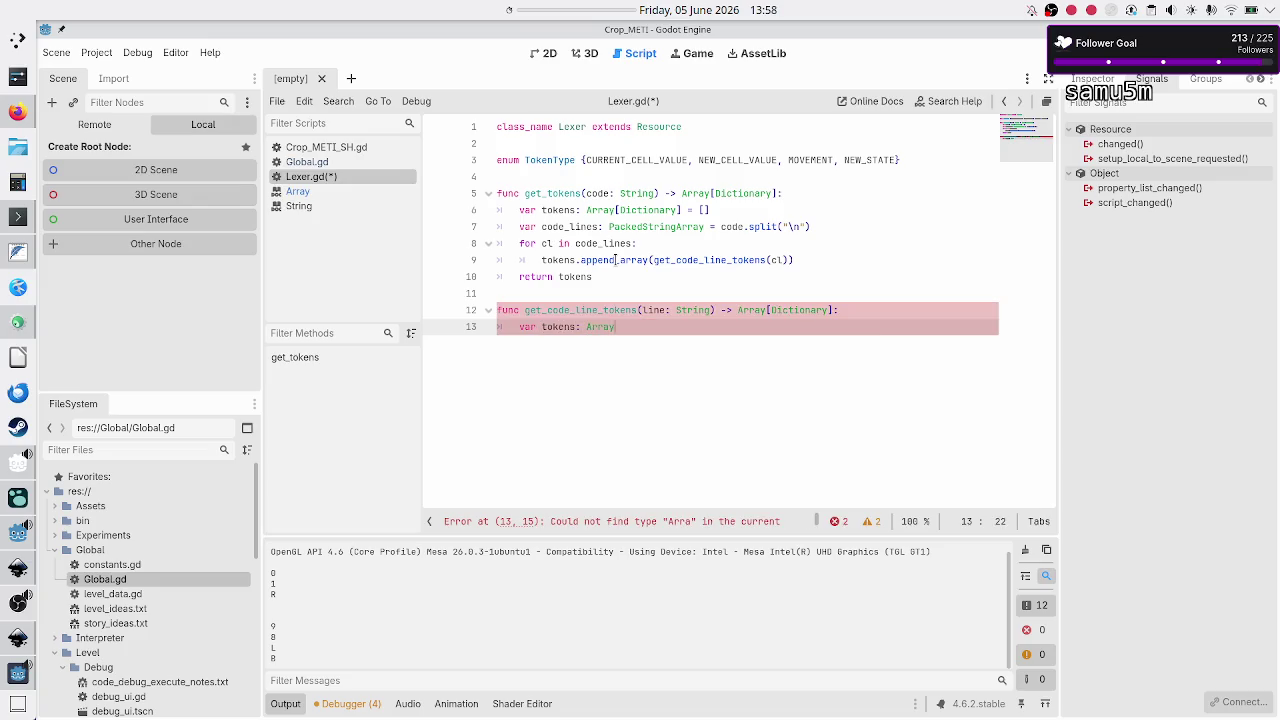
pyautogui.write('[Dic')
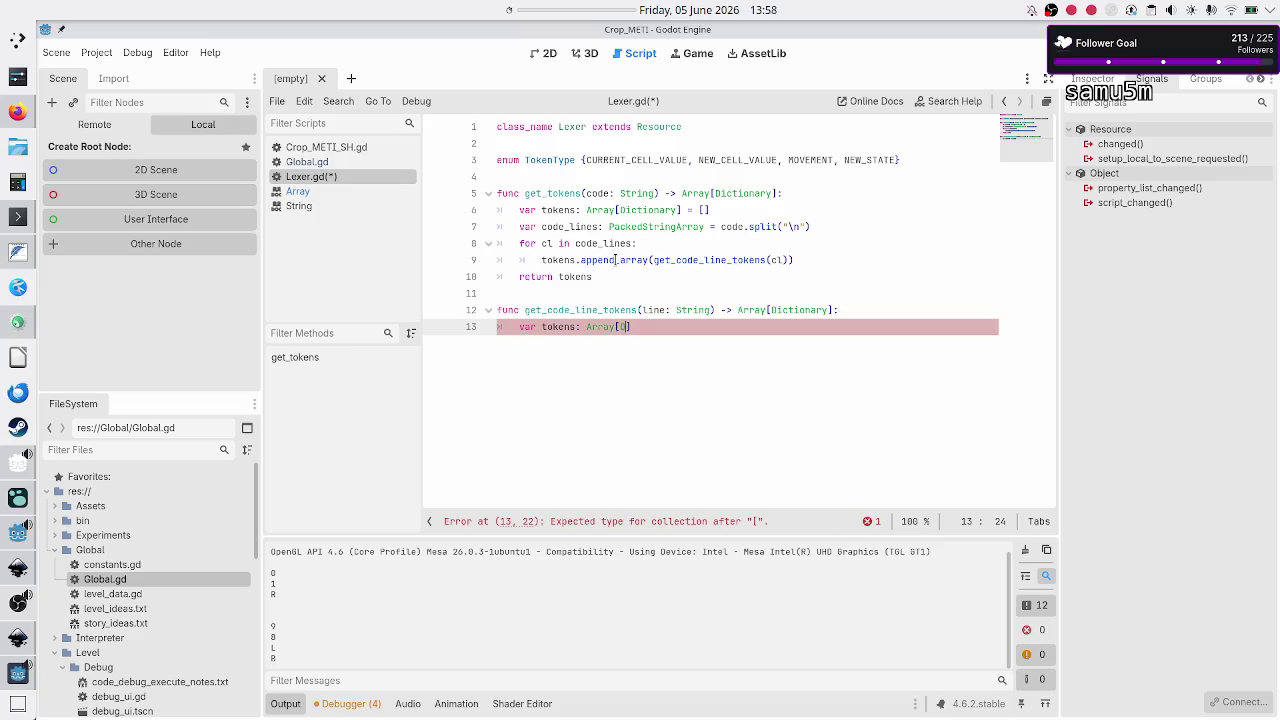
pyautogui.write('tionary]')
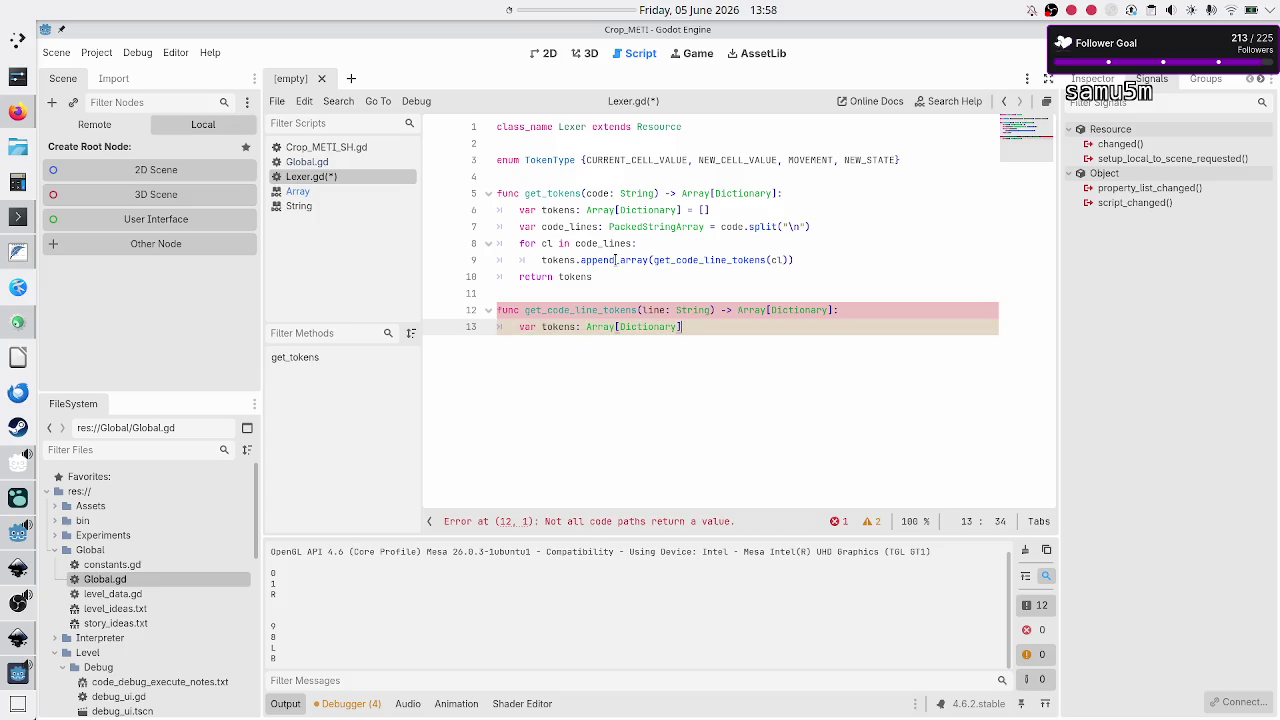
pyautogui.write('= []')
pyautogui.click(20, 257)
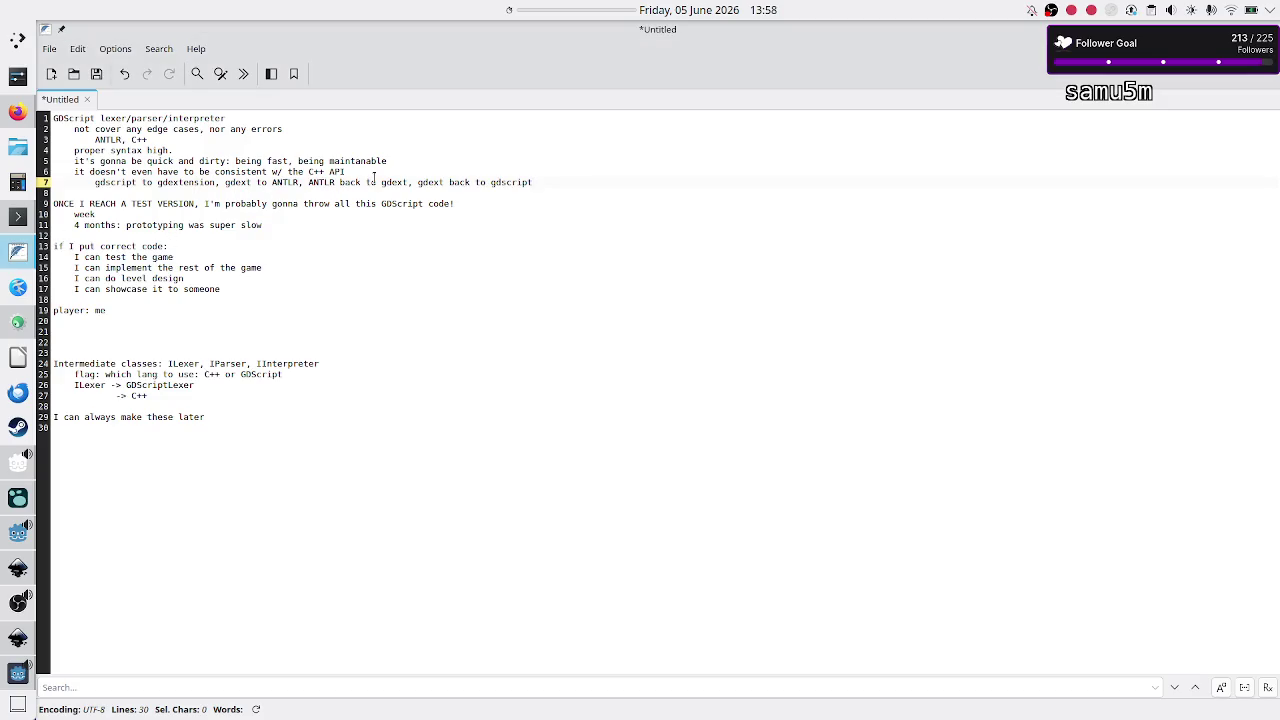
# Step: Review lines 4–8 of the Untitled lexer/parser/interpreter planning notes
pyautogui.moveTo(172, 150); pyautogui.dragTo(388, 171)
pyautogui.click(242, 171)
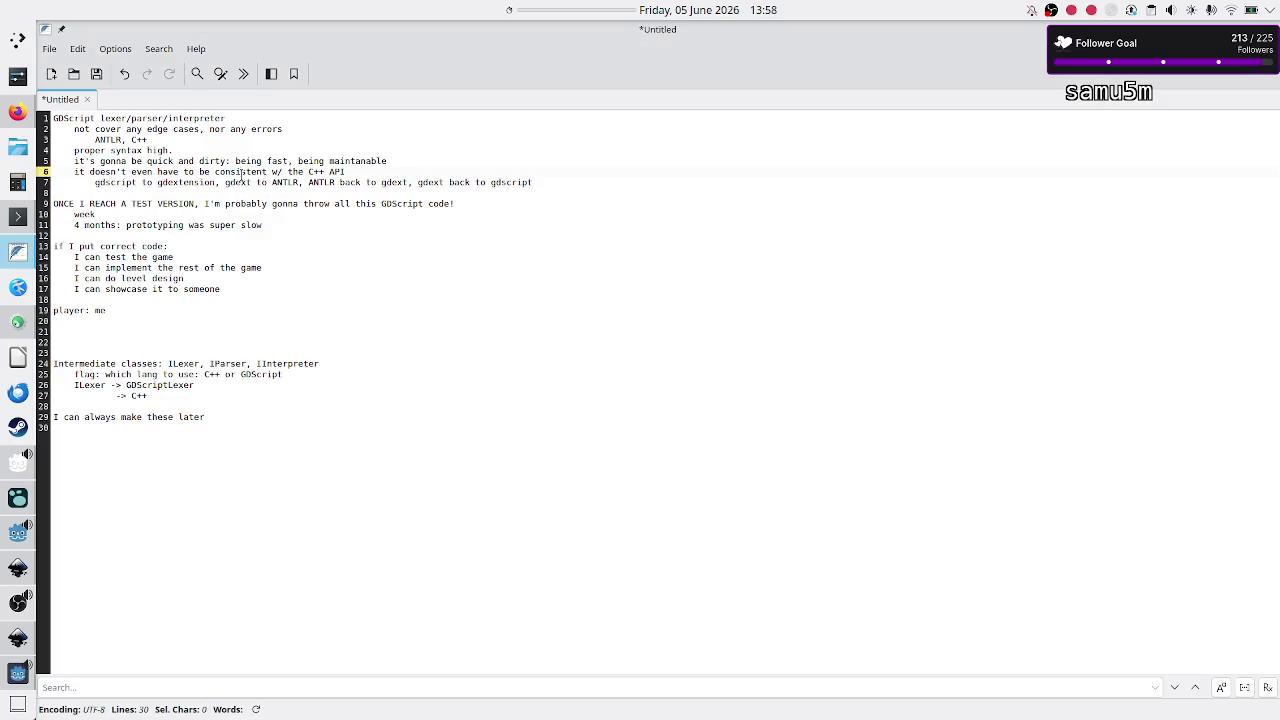
pyautogui.click(560, 191)
pyautogui.click(421, 182)
pyautogui.click(566, 183)
# Step: In get_code_line_tokens, add the loop 'for i: int in range(line.length()):'
pyautogui.hotkey('alt', 'Tab')
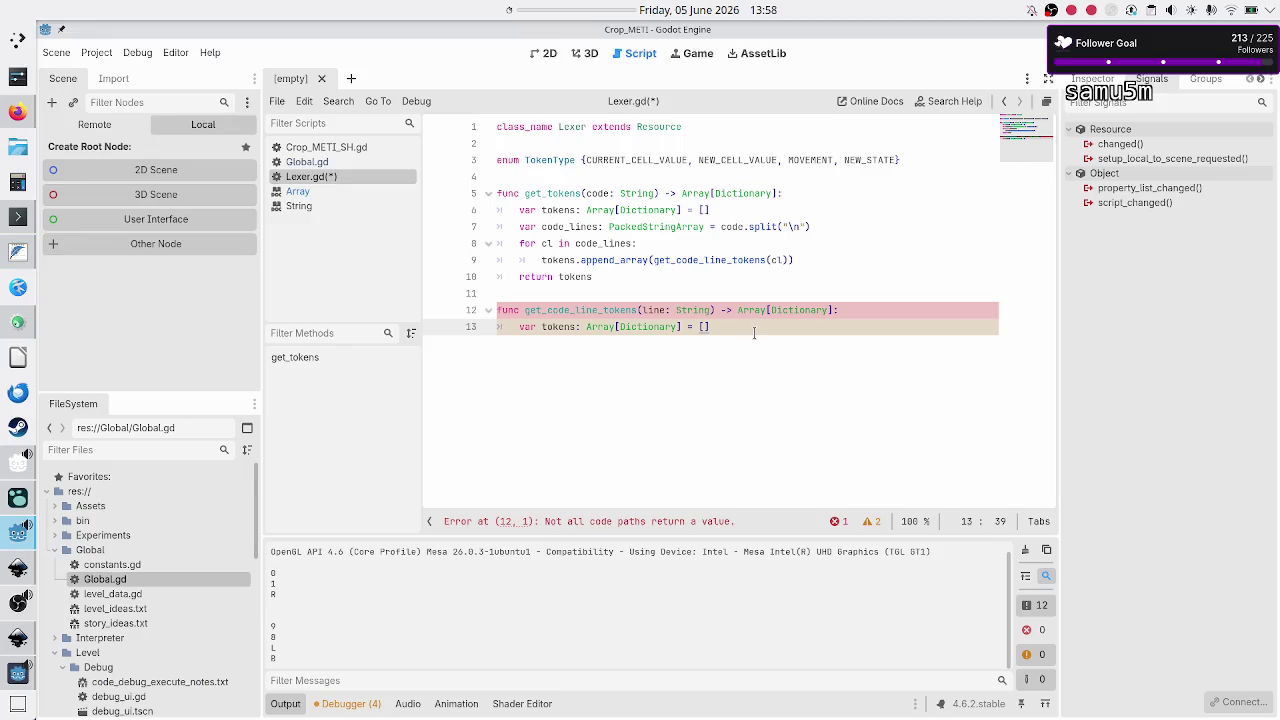
pyautogui.press('Right')
pyautogui.press('Return')
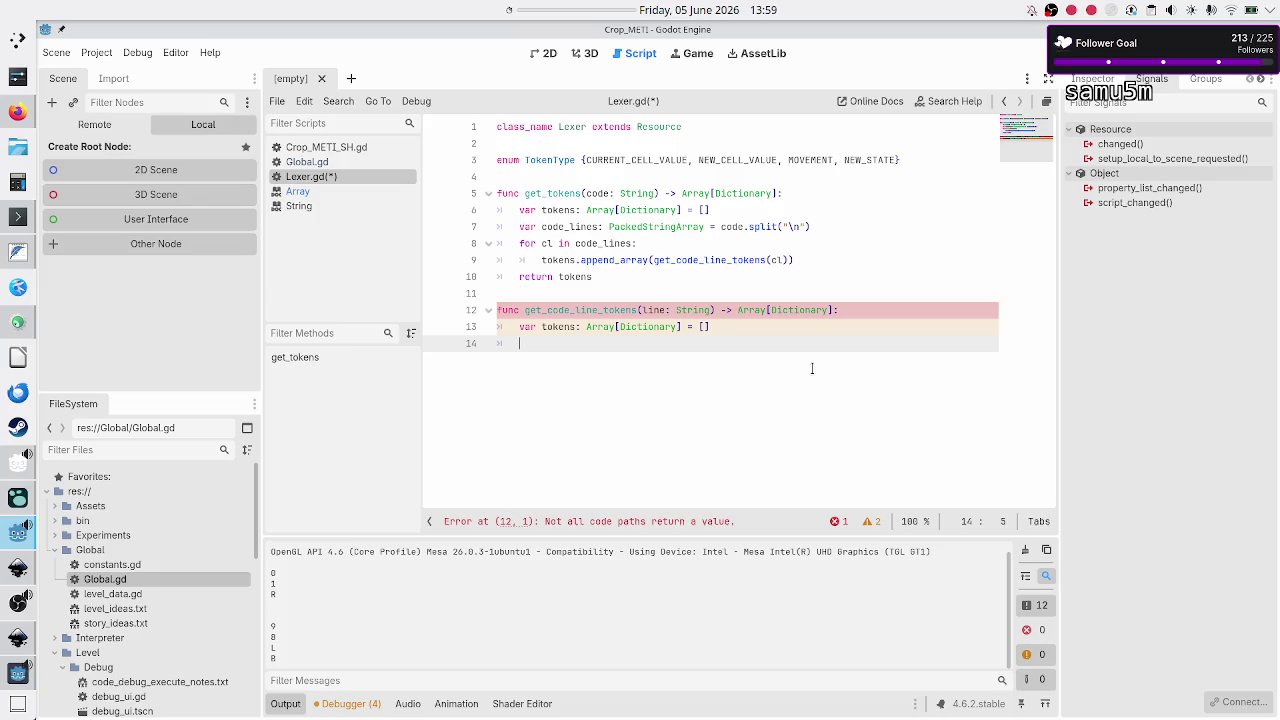
pyautogui.write('for c')
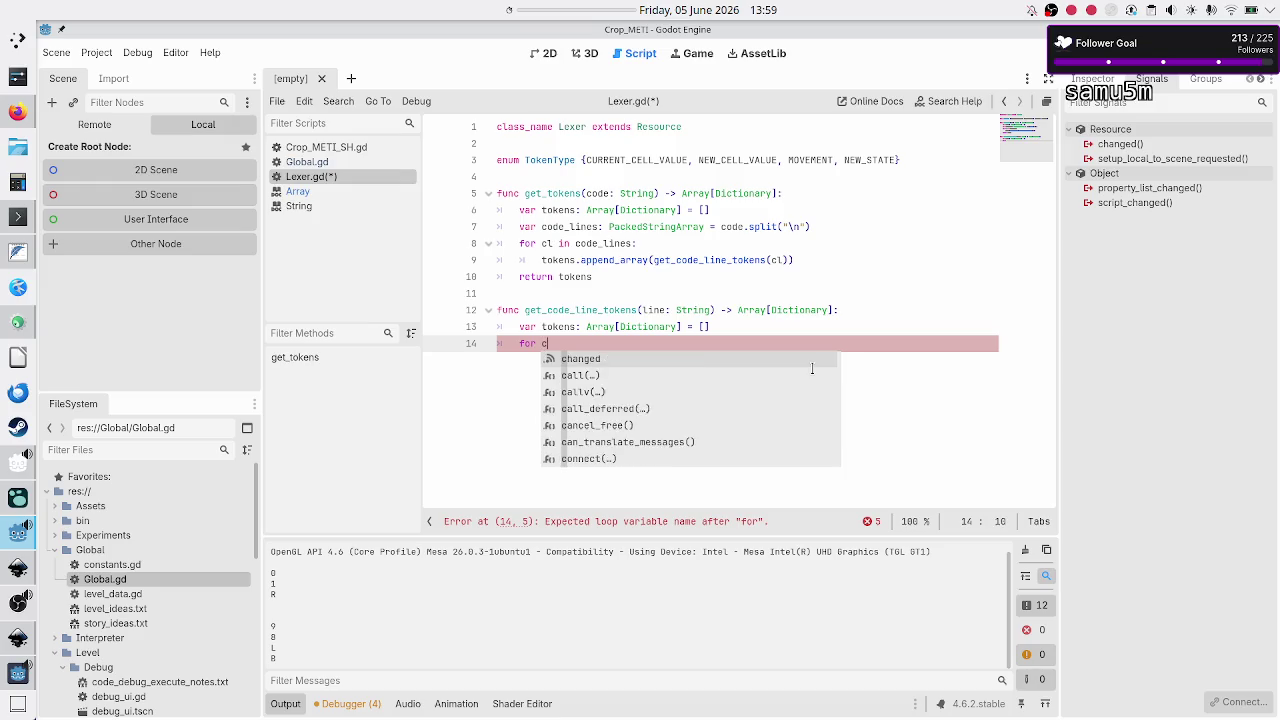
pyautogui.write(' in')
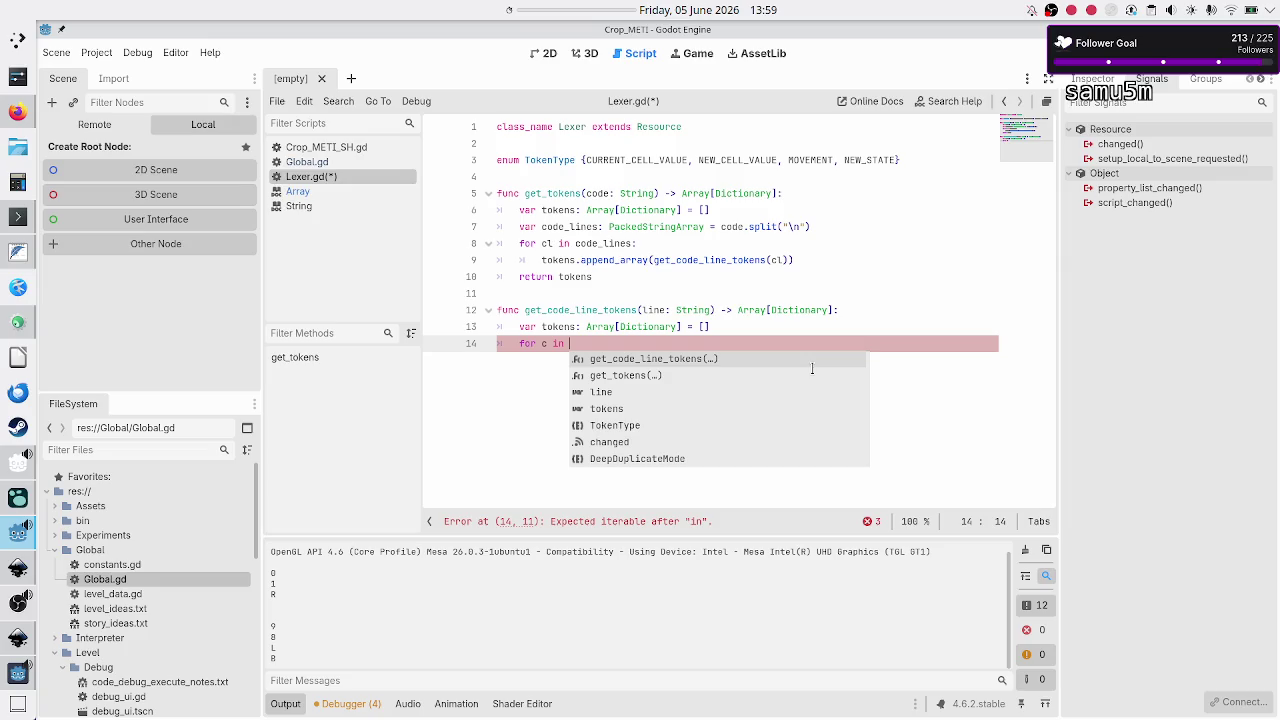
pyautogui.press('BackSpace')
pyautogui.press('BackSpace')
pyautogui.press('BackSpace')
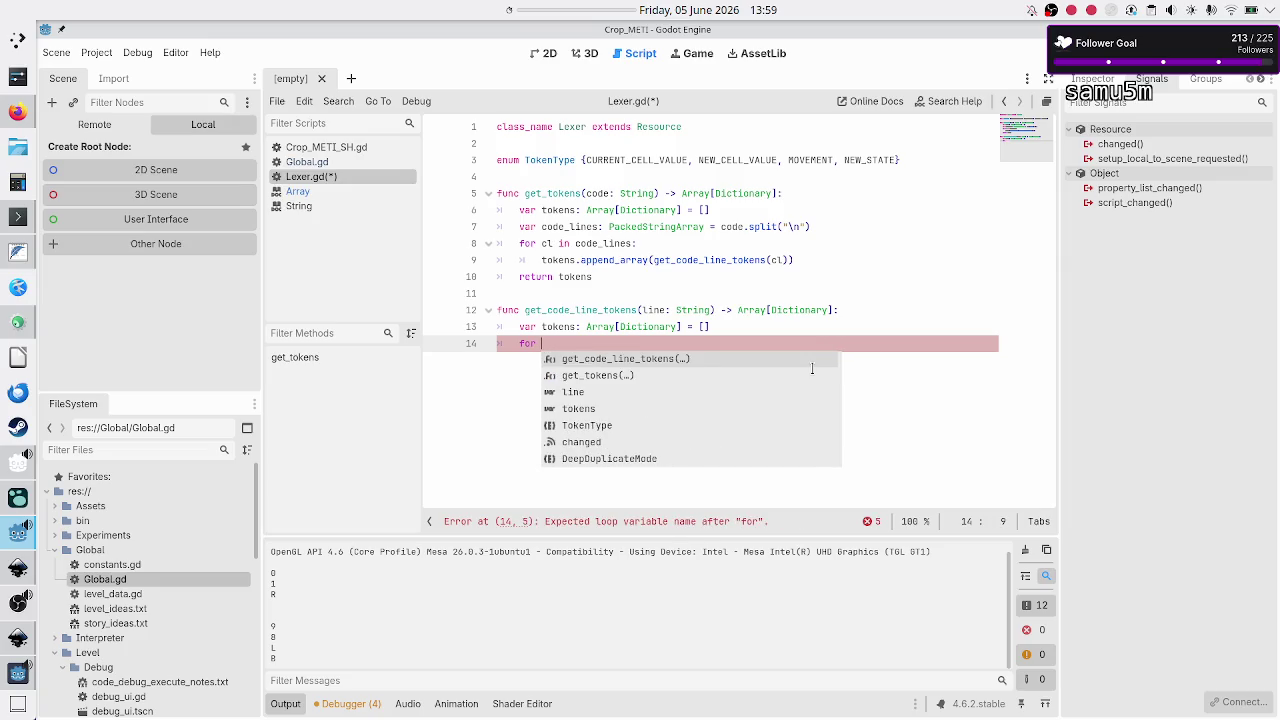
pyautogui.write('i:')
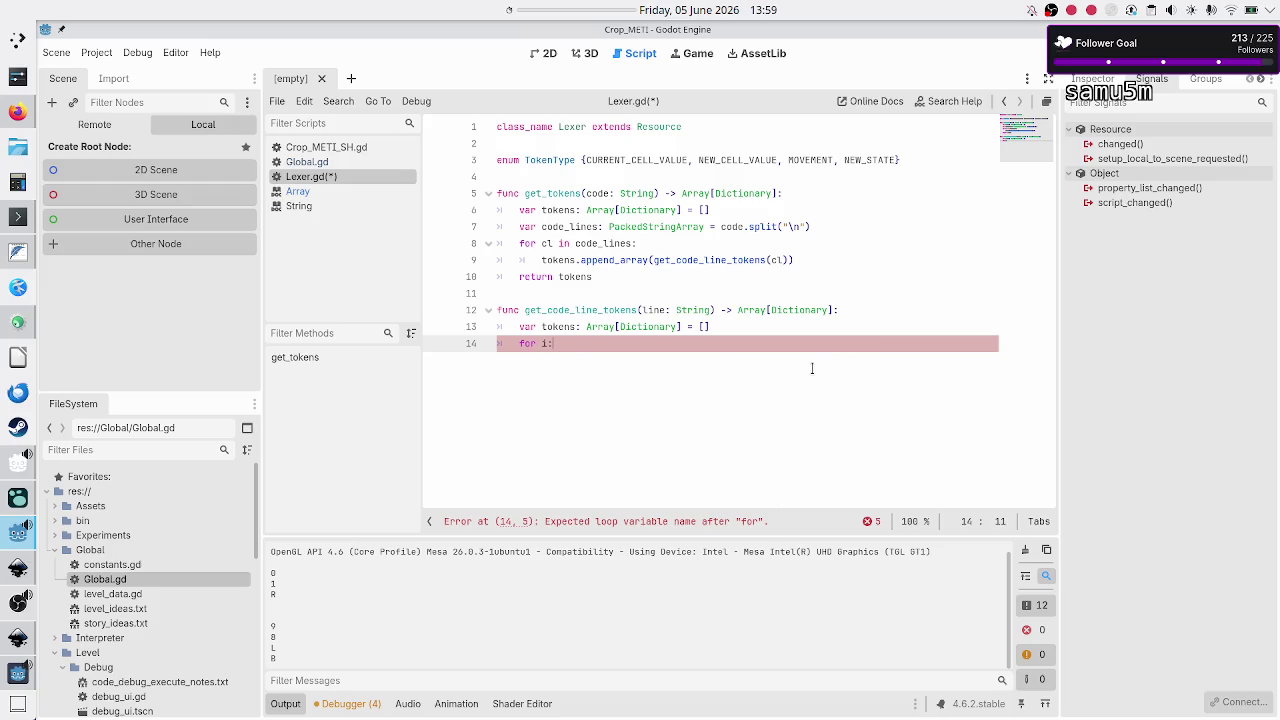
pyautogui.write(' int in ')
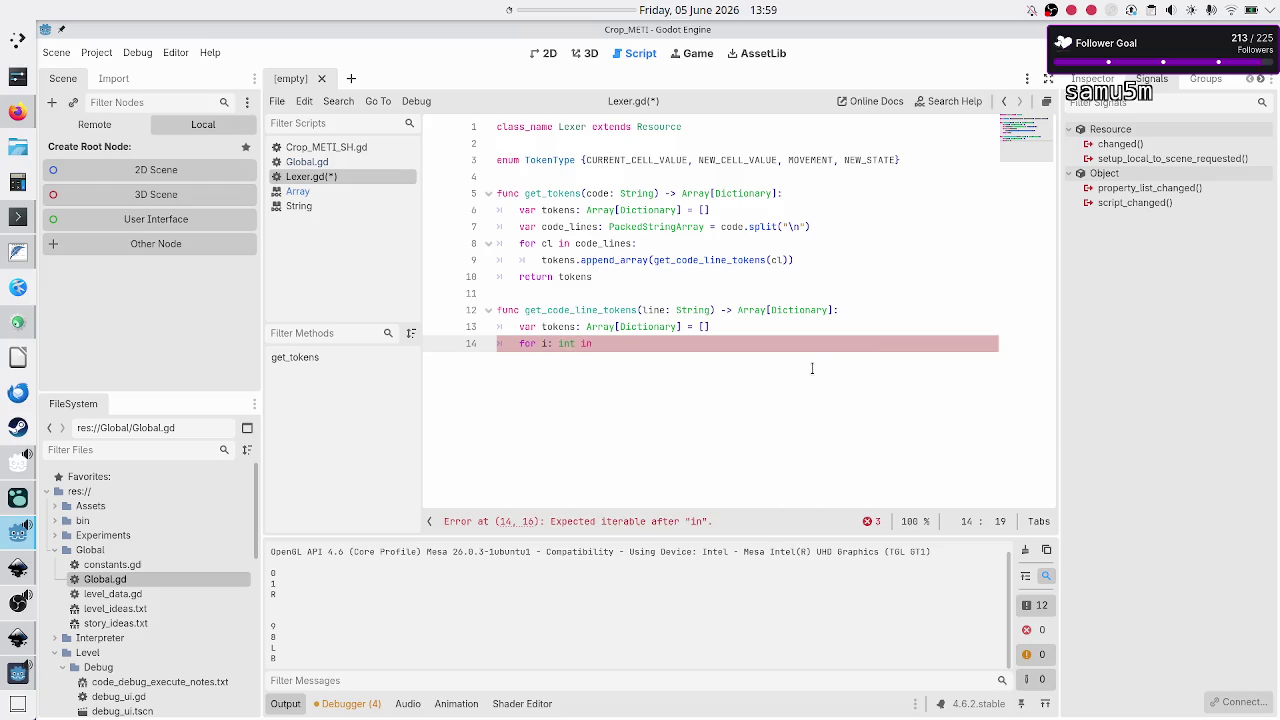
pyautogui.write('range')
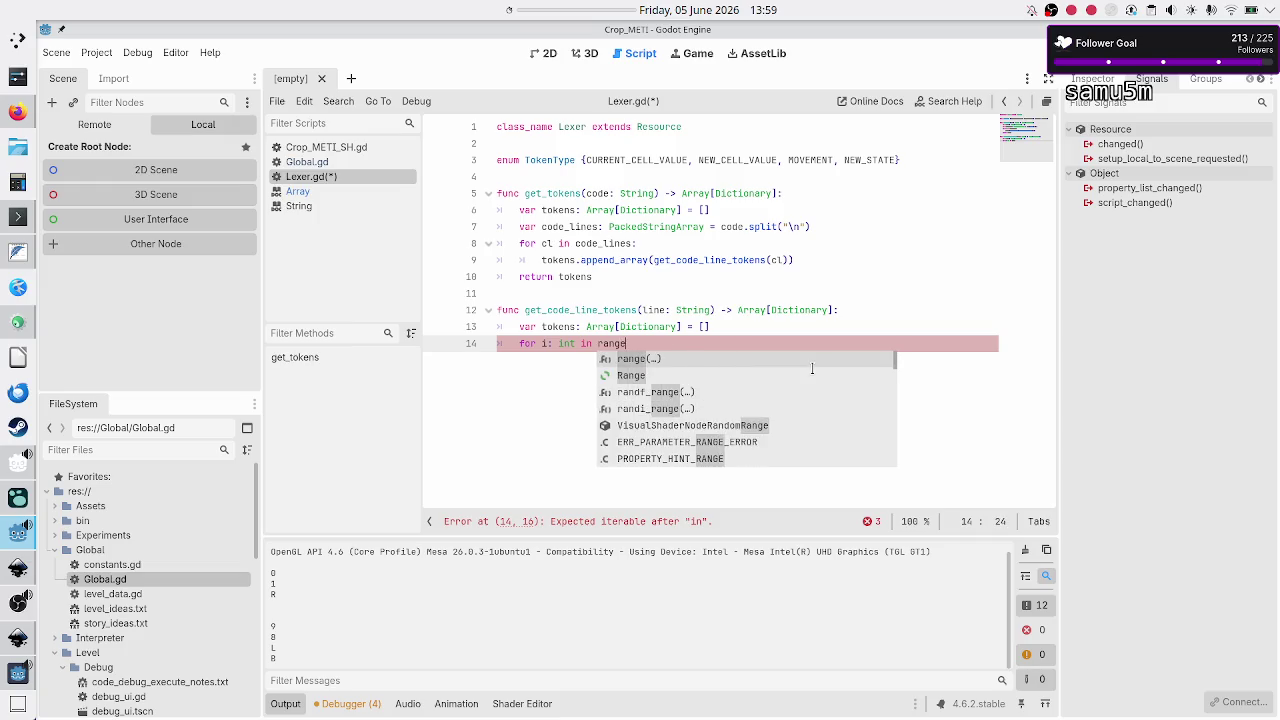
pyautogui.write('(line.si')
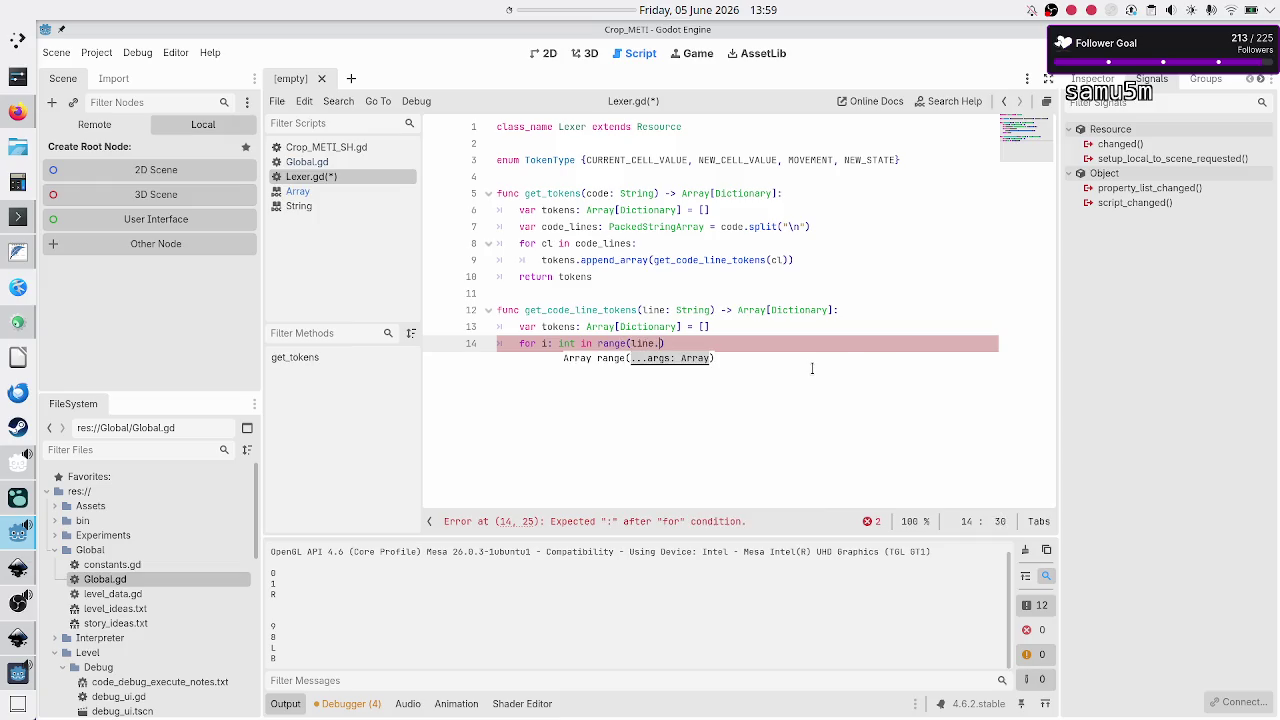
pyautogui.press('BackSpace')
pyautogui.press('BackSpace')
pyautogui.write('len')
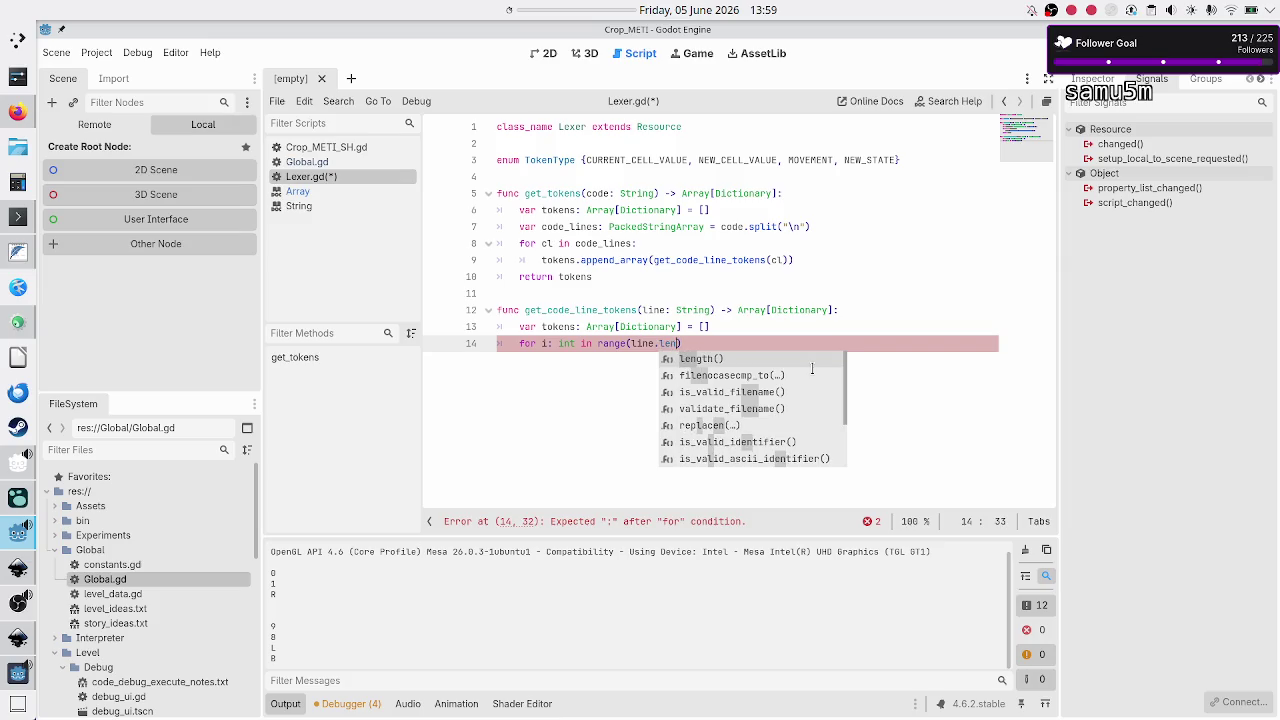
pyautogui.press('Return')
pyautogui.write(')')
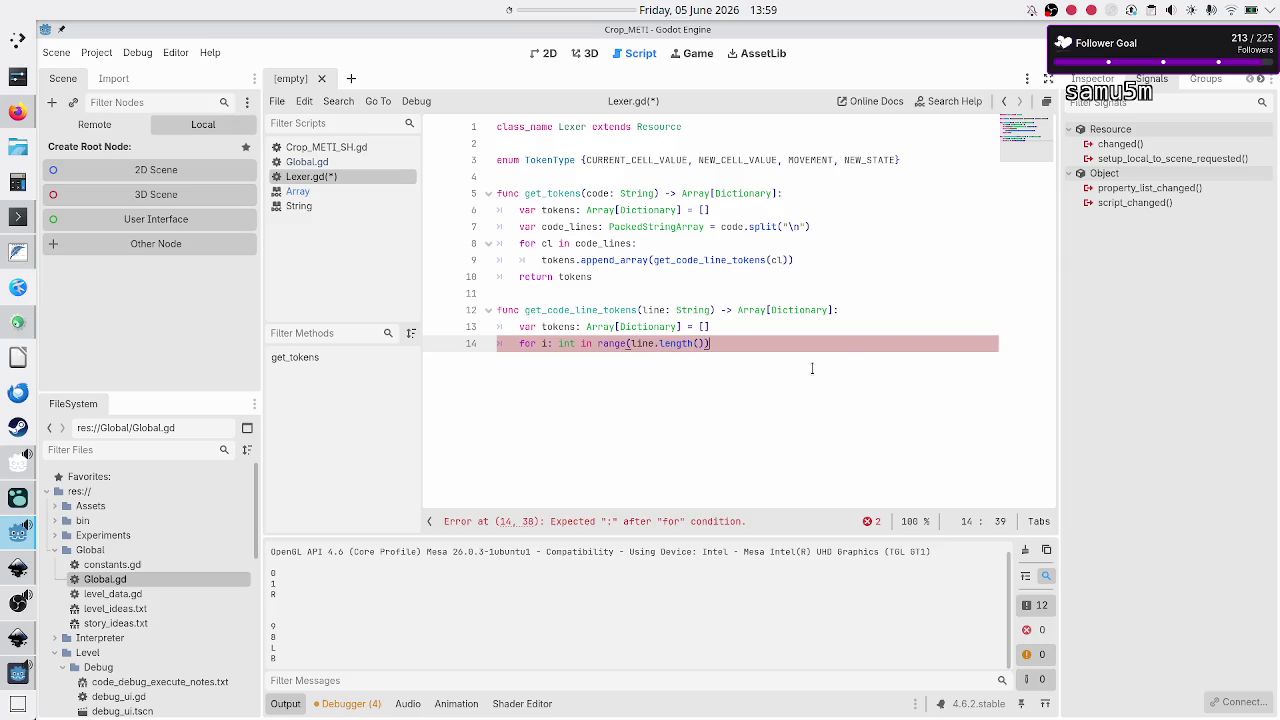
pyautogui.write(':')
pyautogui.press('Return')
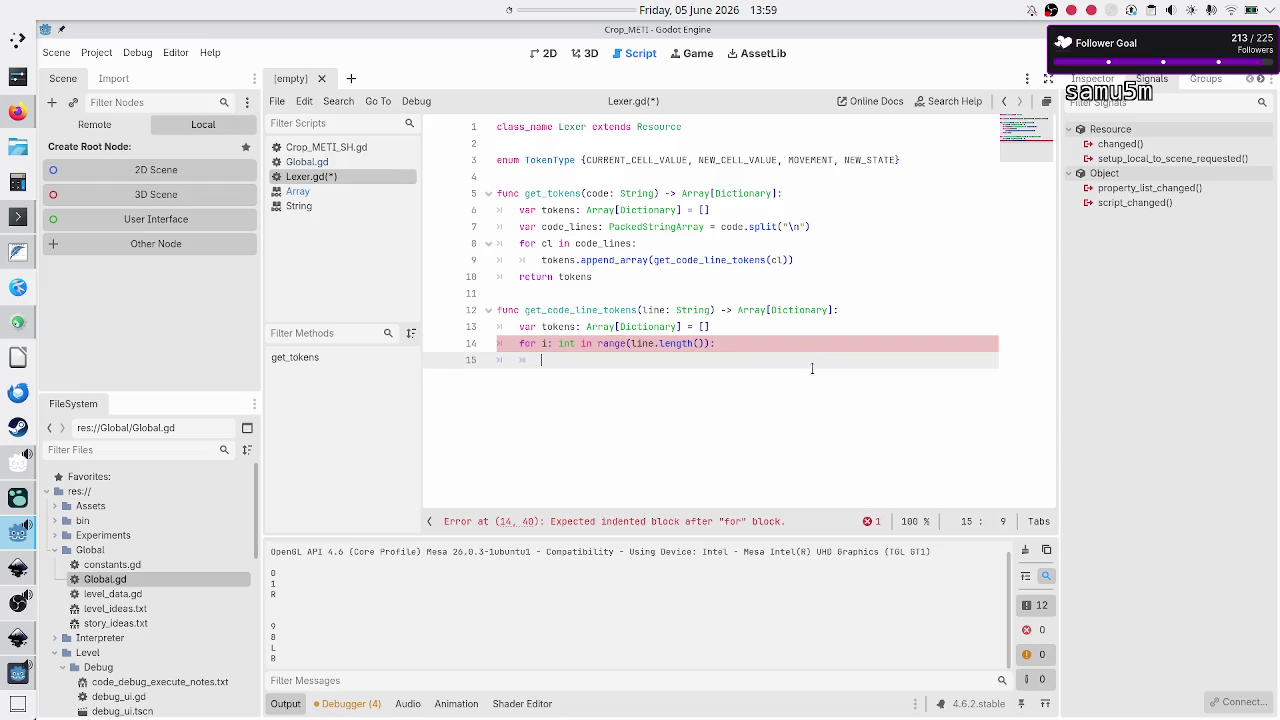
# Step: Set 'var c: String = line[i]' in the loop body and add 'return tokens' after it
pyautogui.write('var')
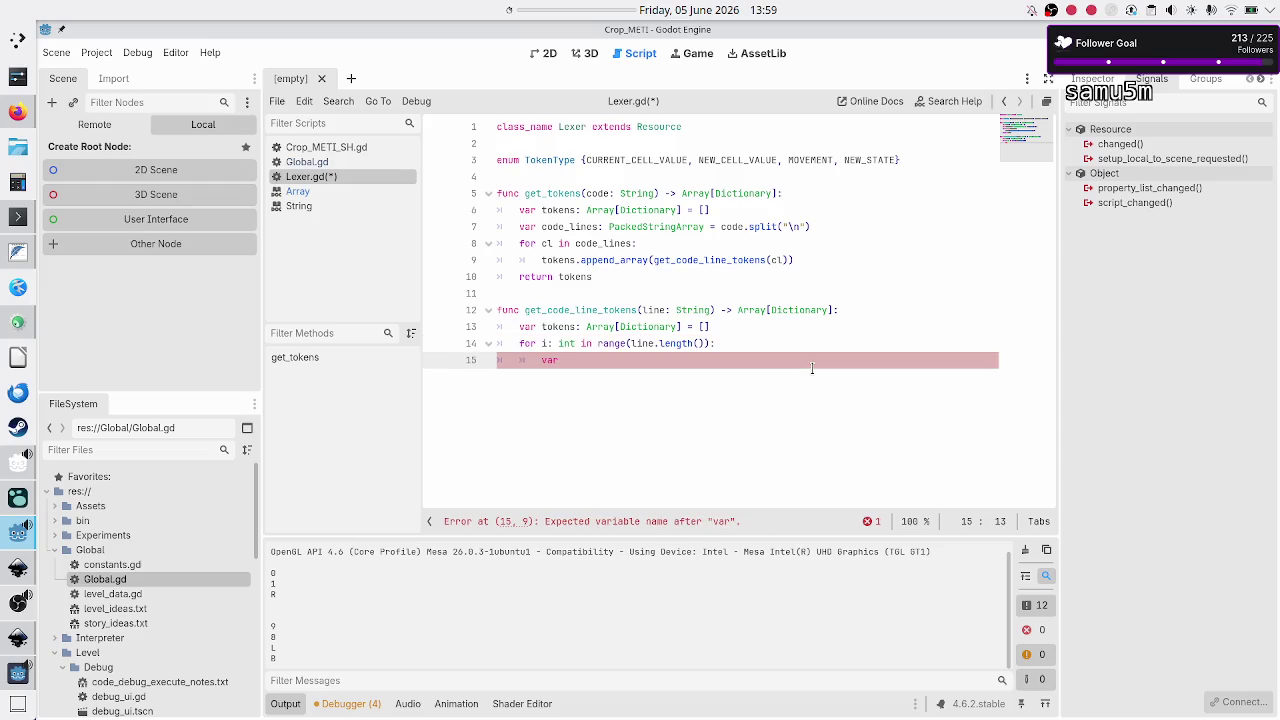
pyautogui.write(' c: String =')
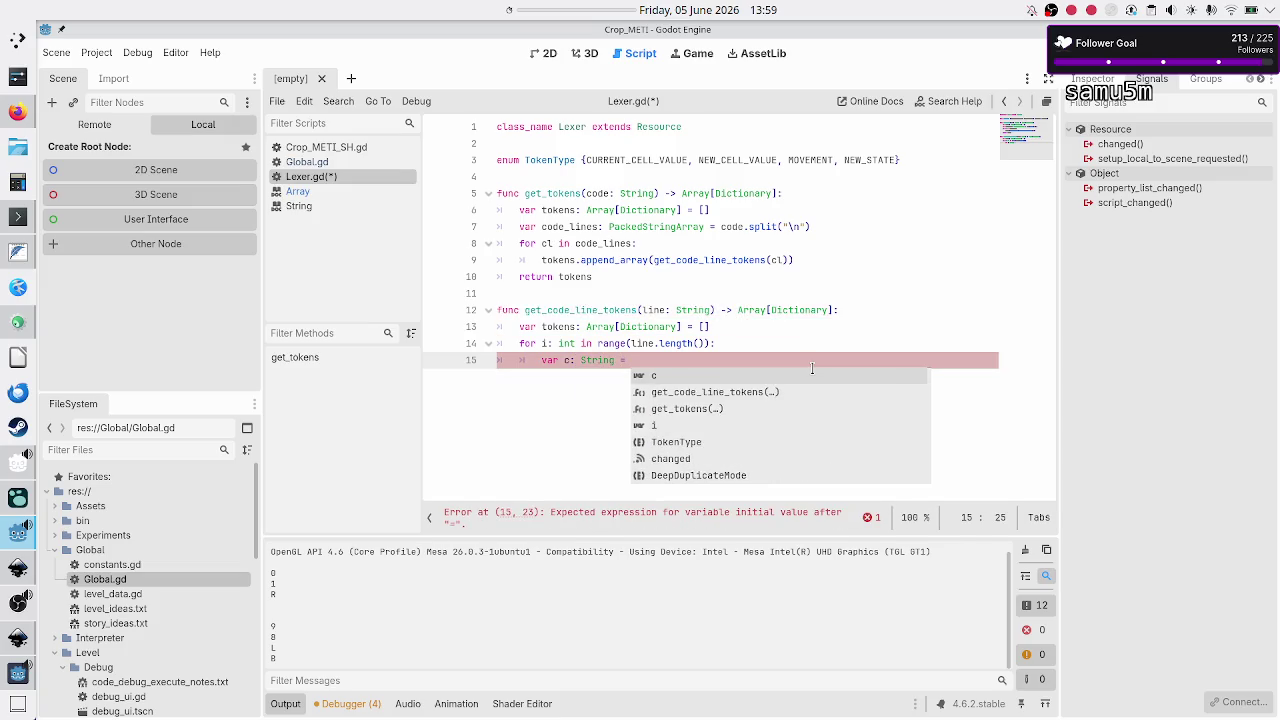
pyautogui.write(' line[]')
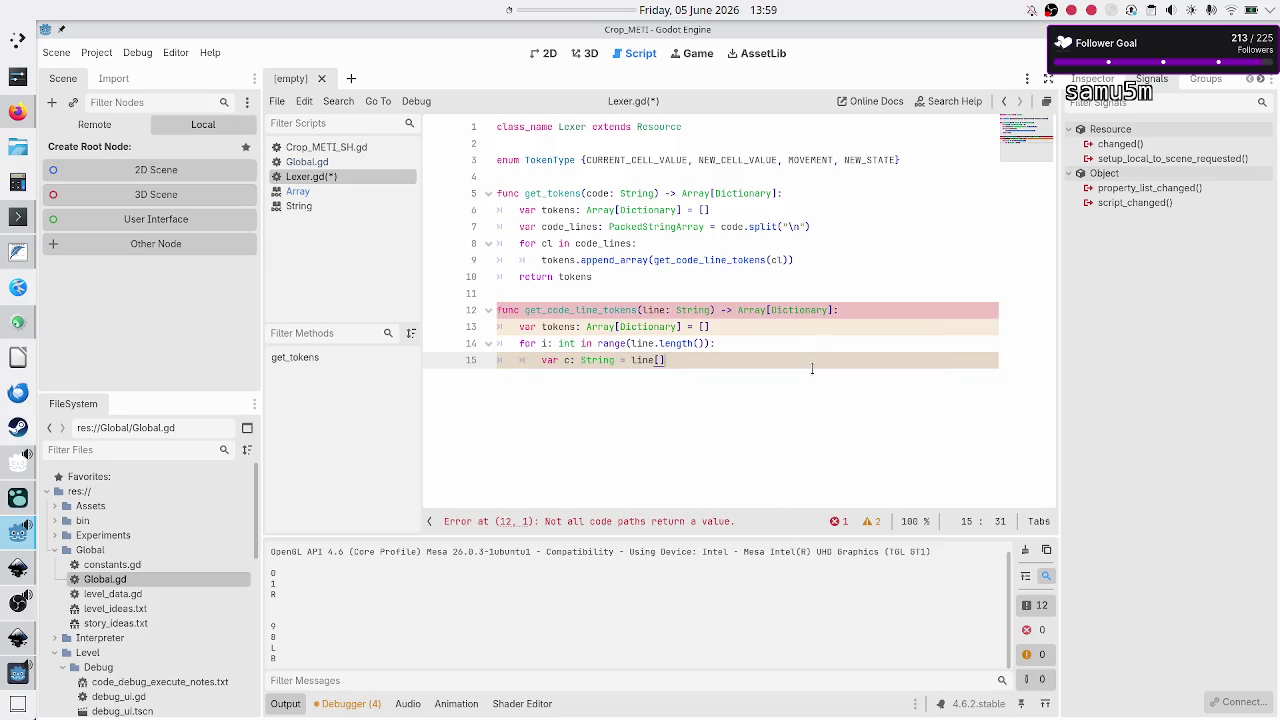
pyautogui.write('i')
pyautogui.press('Return')
pyautogui.press('BackSpace')
pyautogui.write('return to')
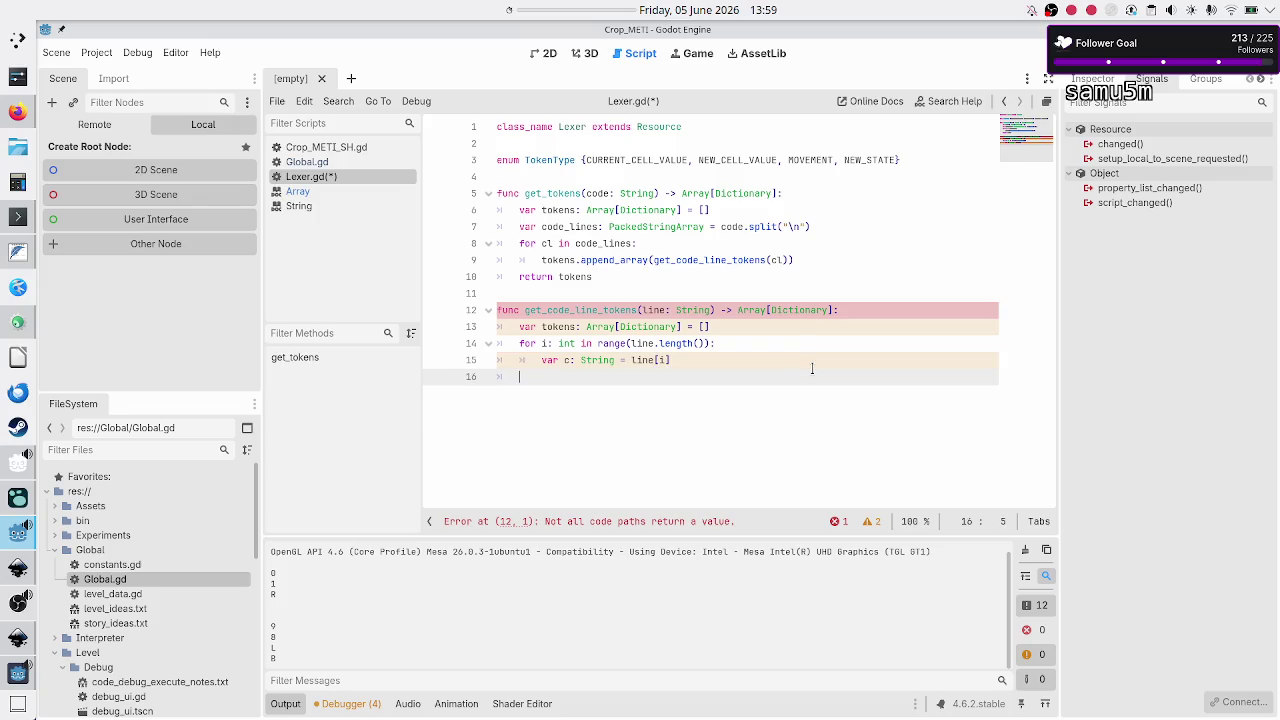
pyautogui.write('kens')
pyautogui.click(812, 366)
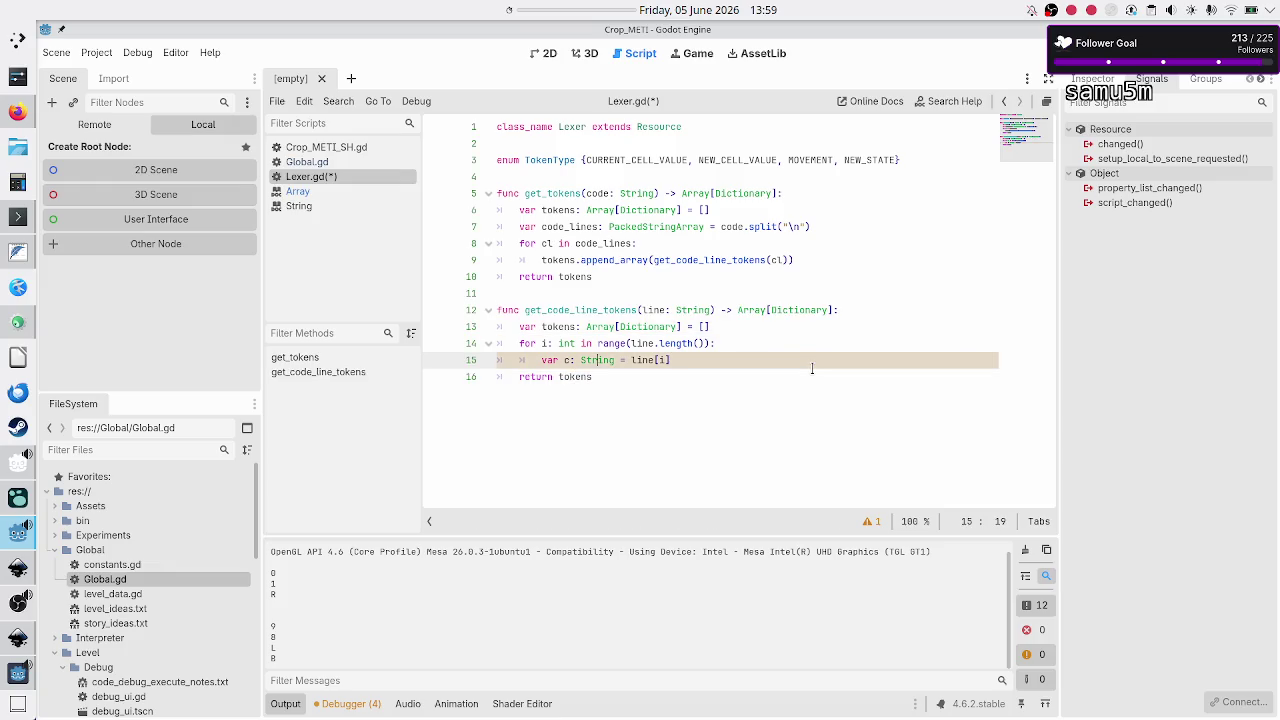
# Step: Add 'if i == 0:' on line 16 inside the character loop, with an indented empty body
pyautogui.press('Return')
pyautogui.write('if')
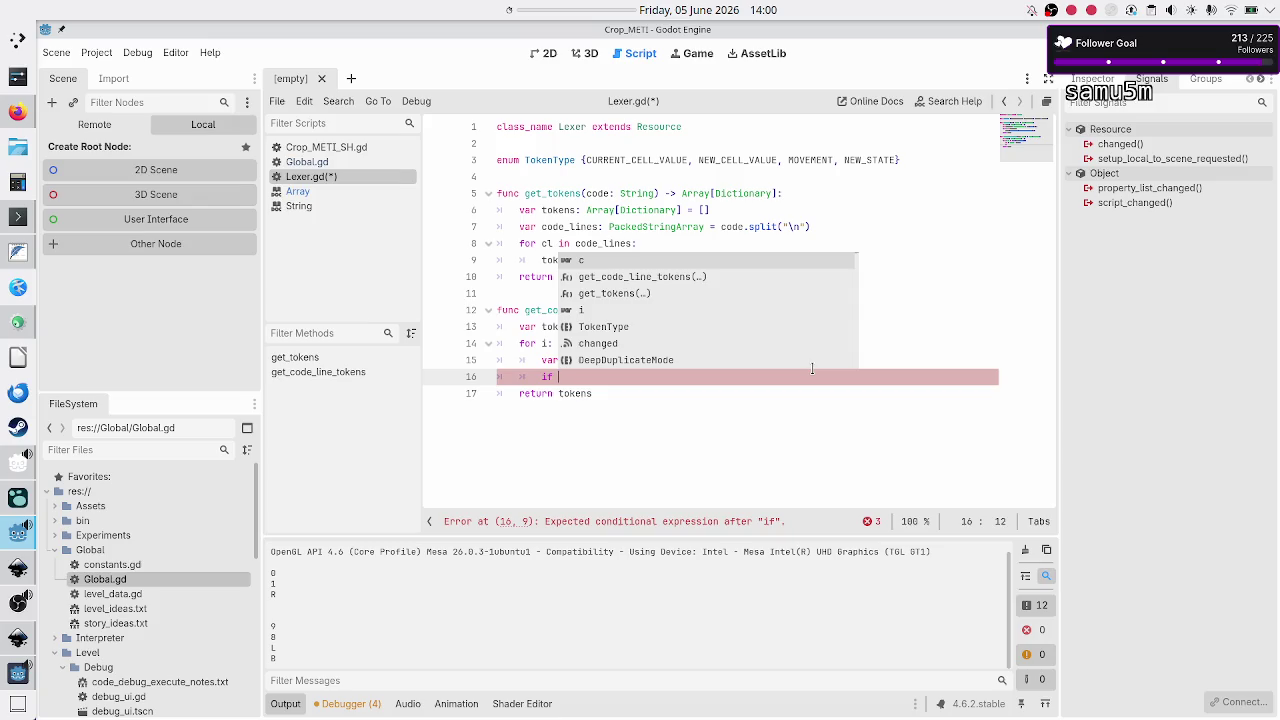
pyautogui.write('i ')
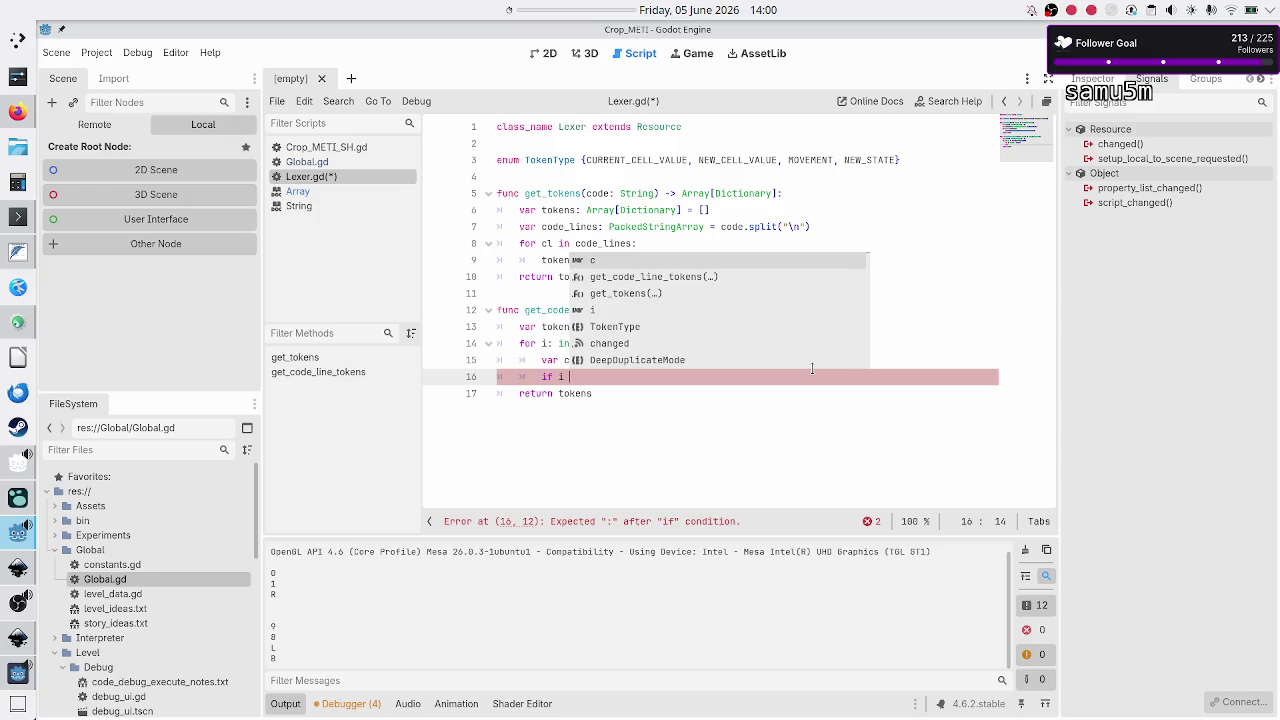
pyautogui.write('== 0:')
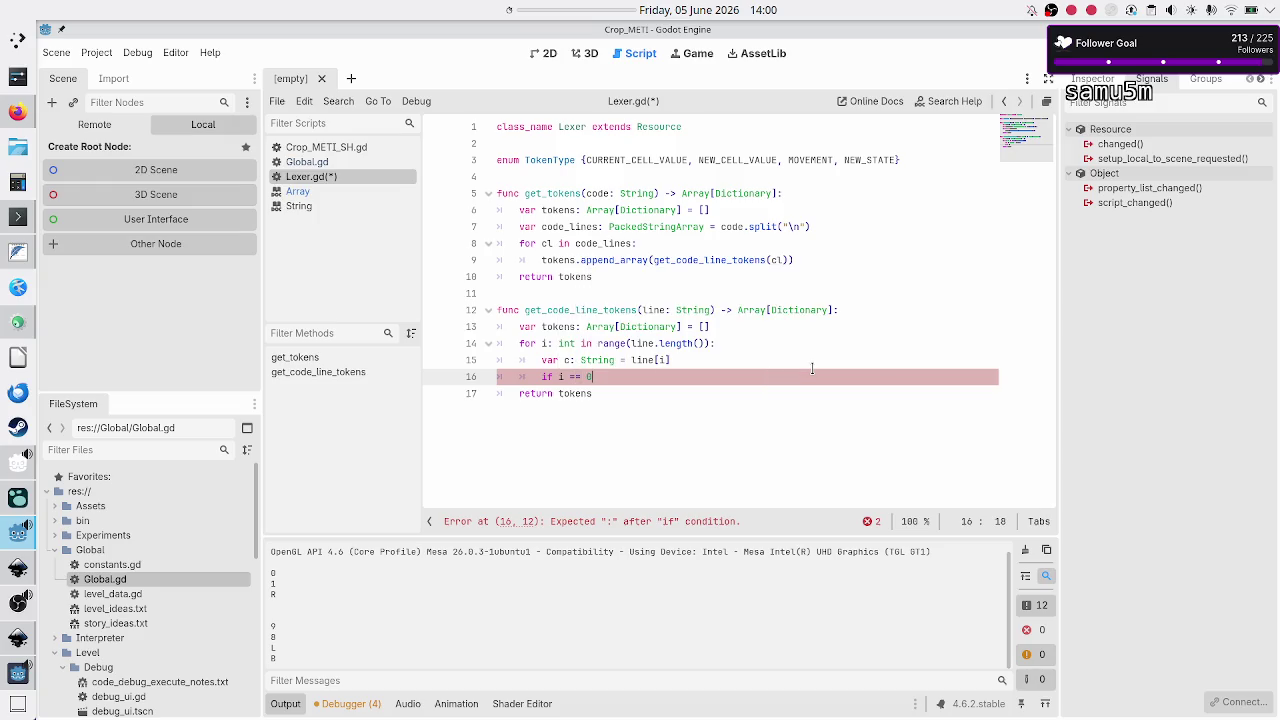
pyautogui.press('Return')
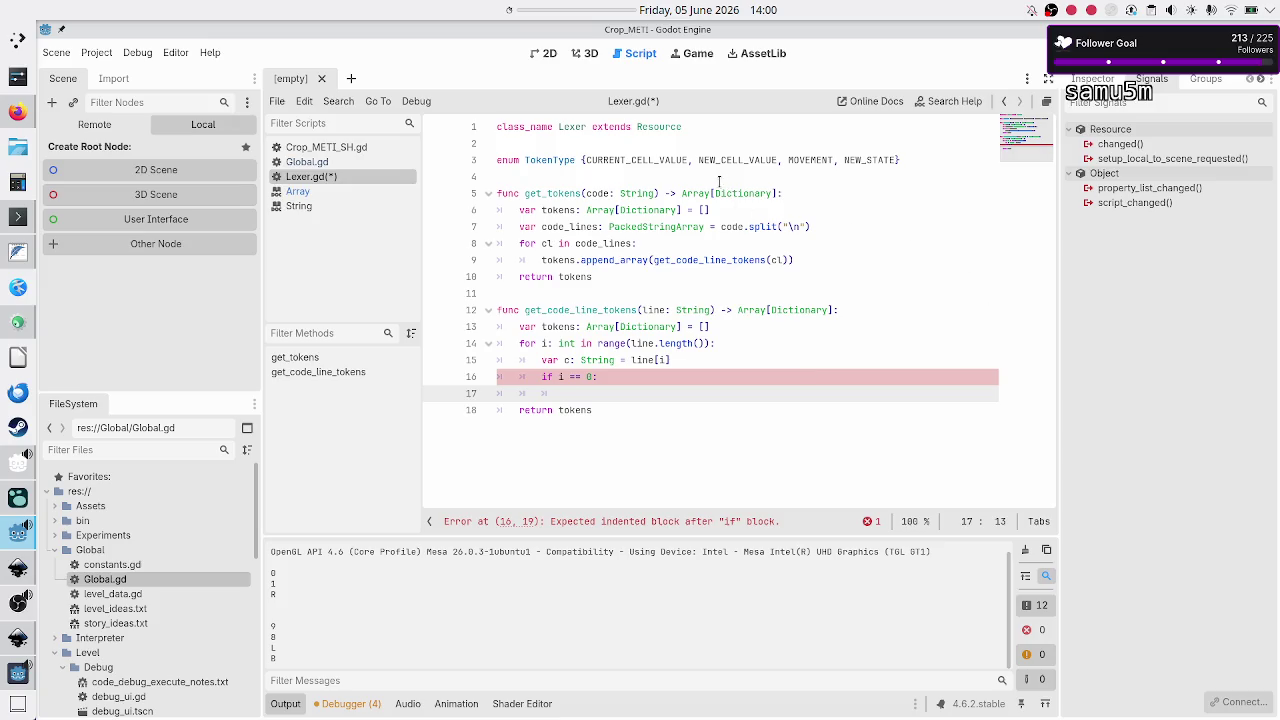
pyautogui.doubleClick(630, 160)
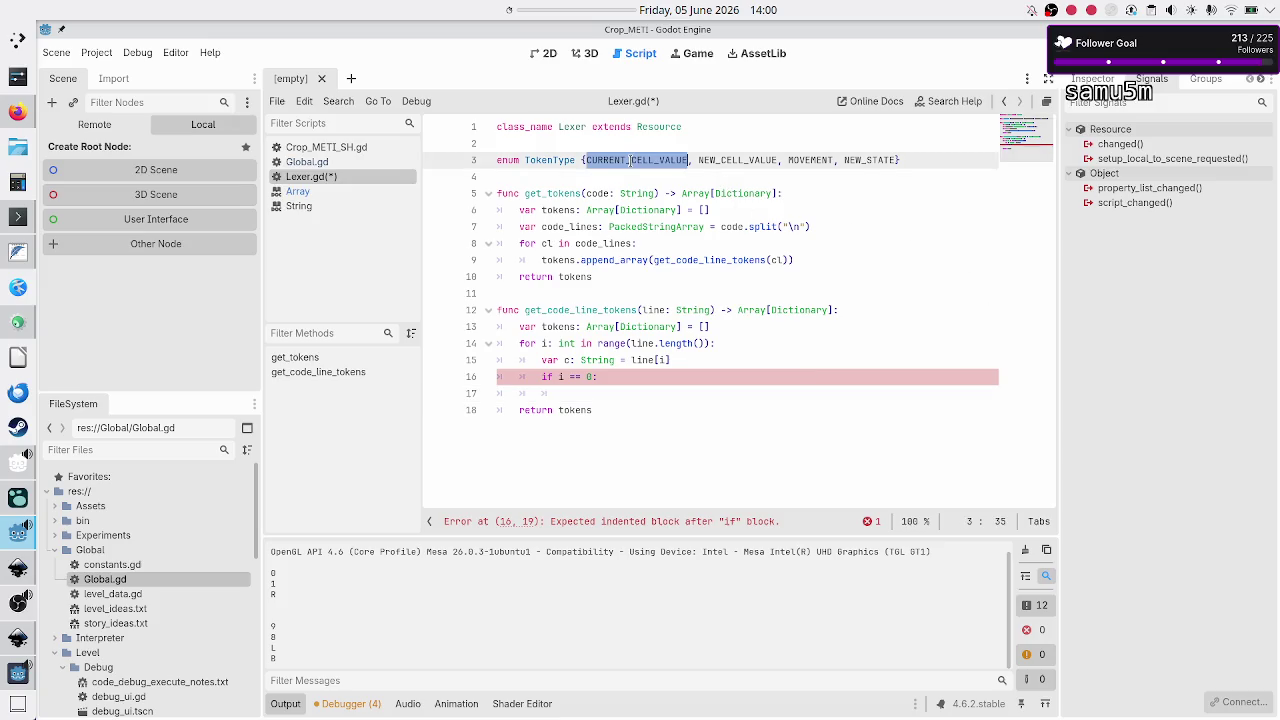
pyautogui.click(631, 380)
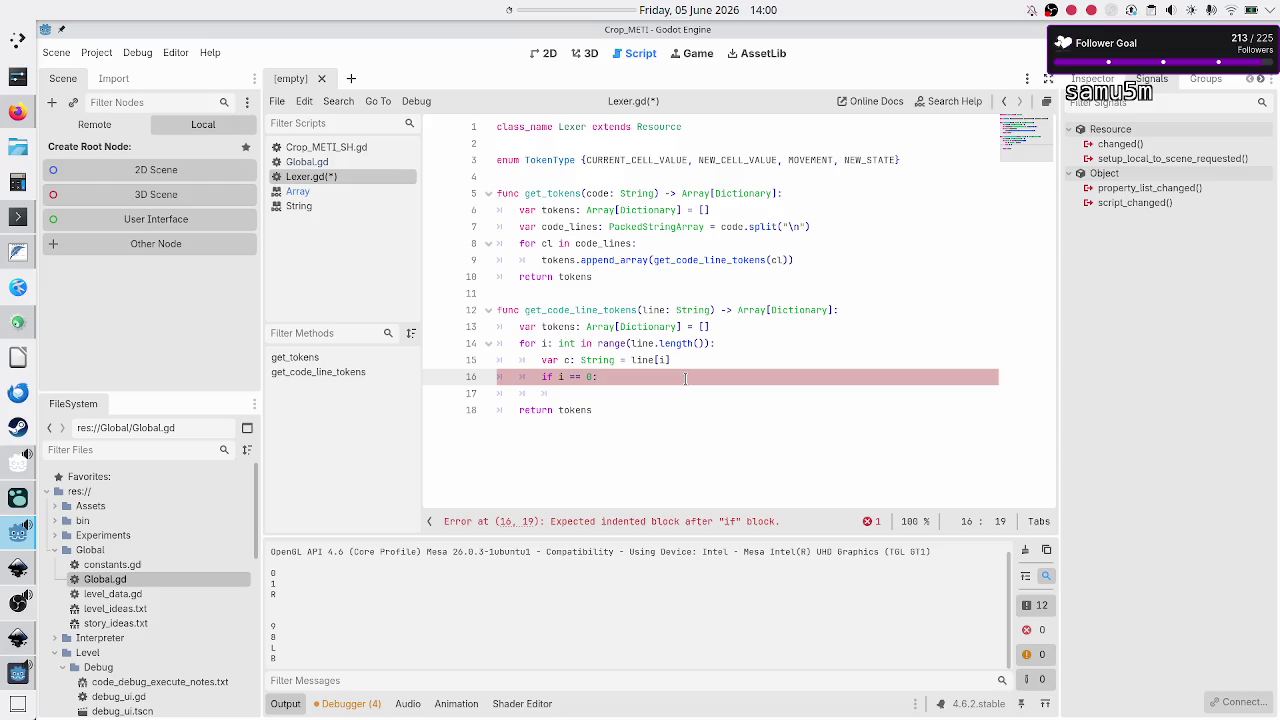
pyautogui.press('Down')
pyautogui.press('Tab')
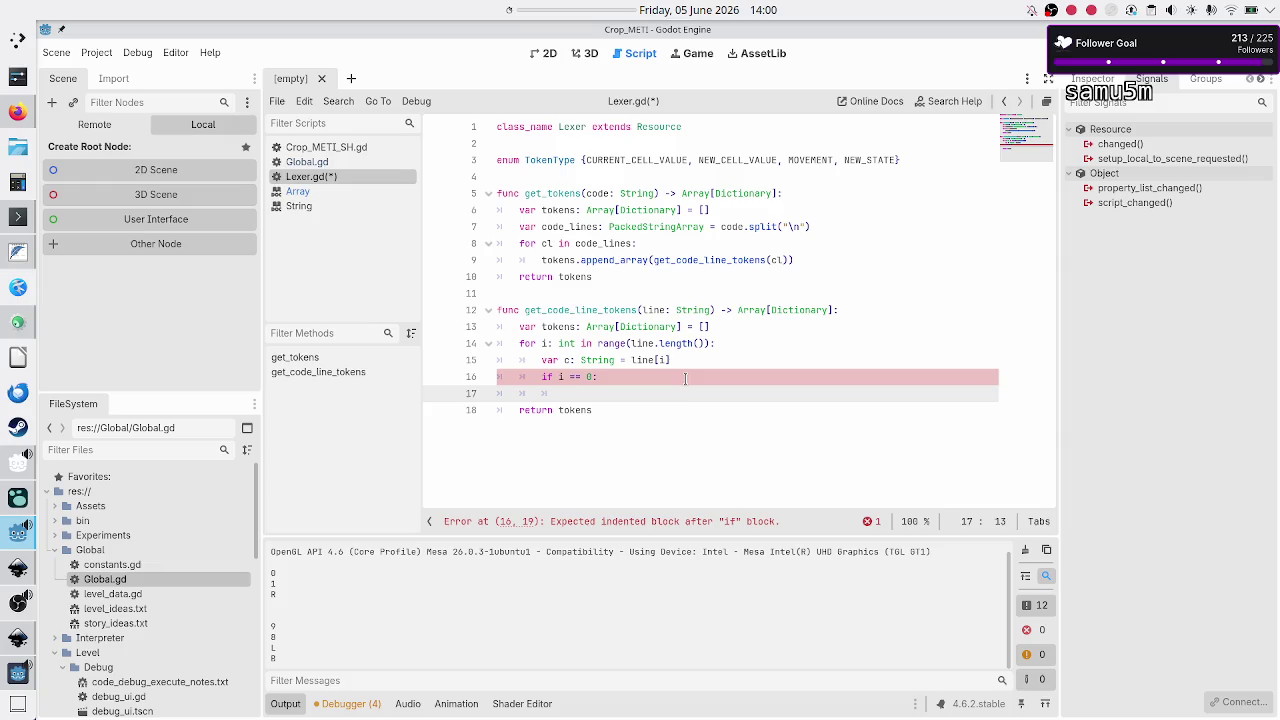
pyautogui.click(593, 462)
pyautogui.moveTo(615, 435)
pyautogui.mouseDown()
pyautogui.moveTo(497, 243)
pyautogui.moveTo(465, 113)
pyautogui.mouseUp()
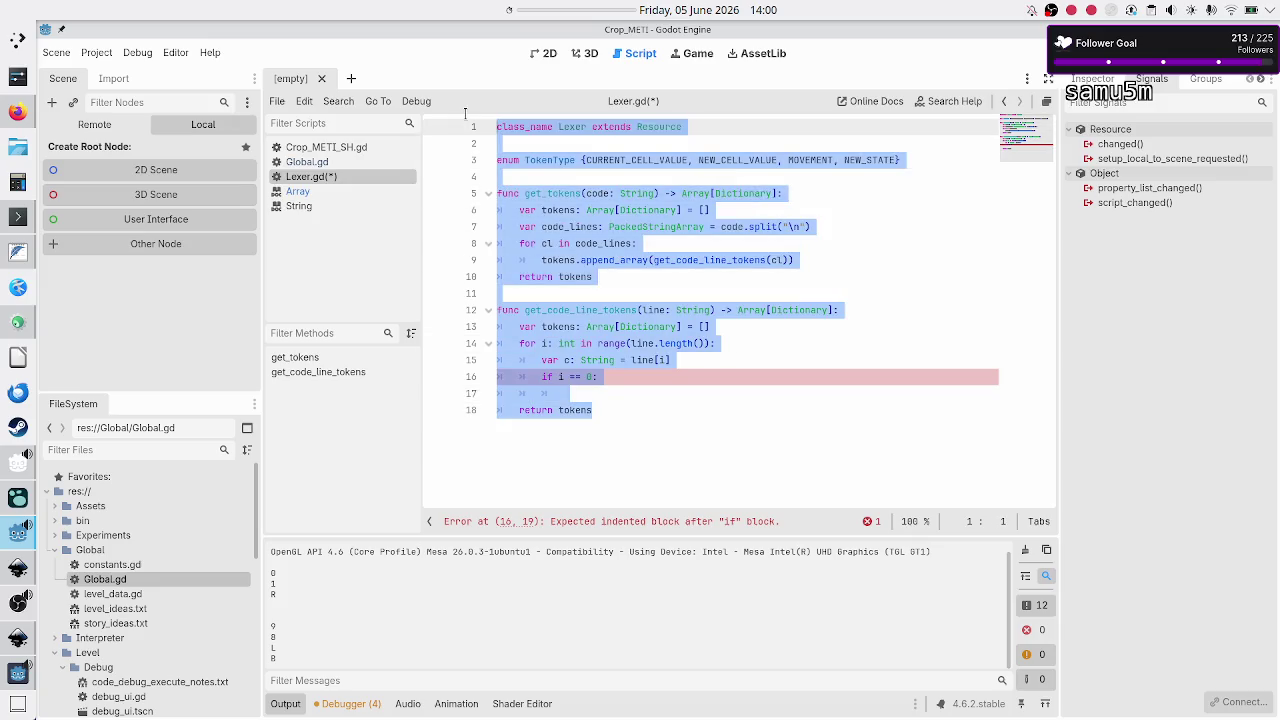
pyautogui.click(657, 392)
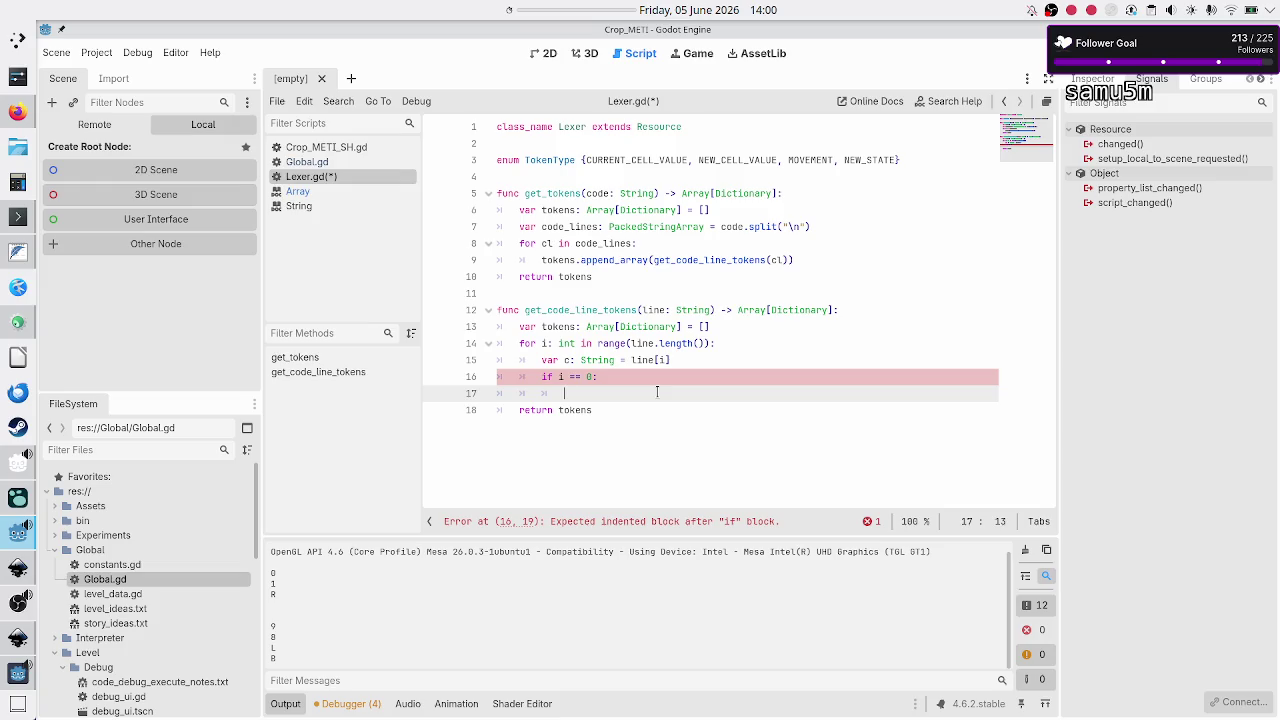
pyautogui.doubleClick(629, 163)
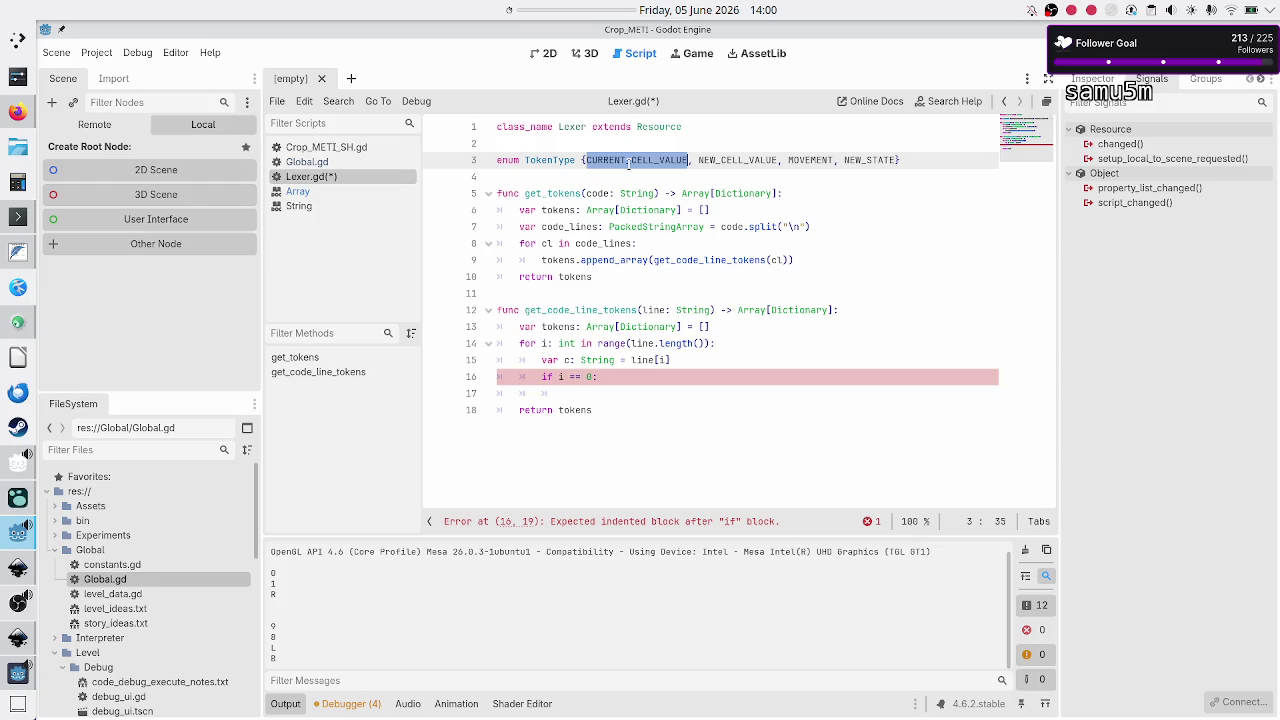
pyautogui.click(604, 393)
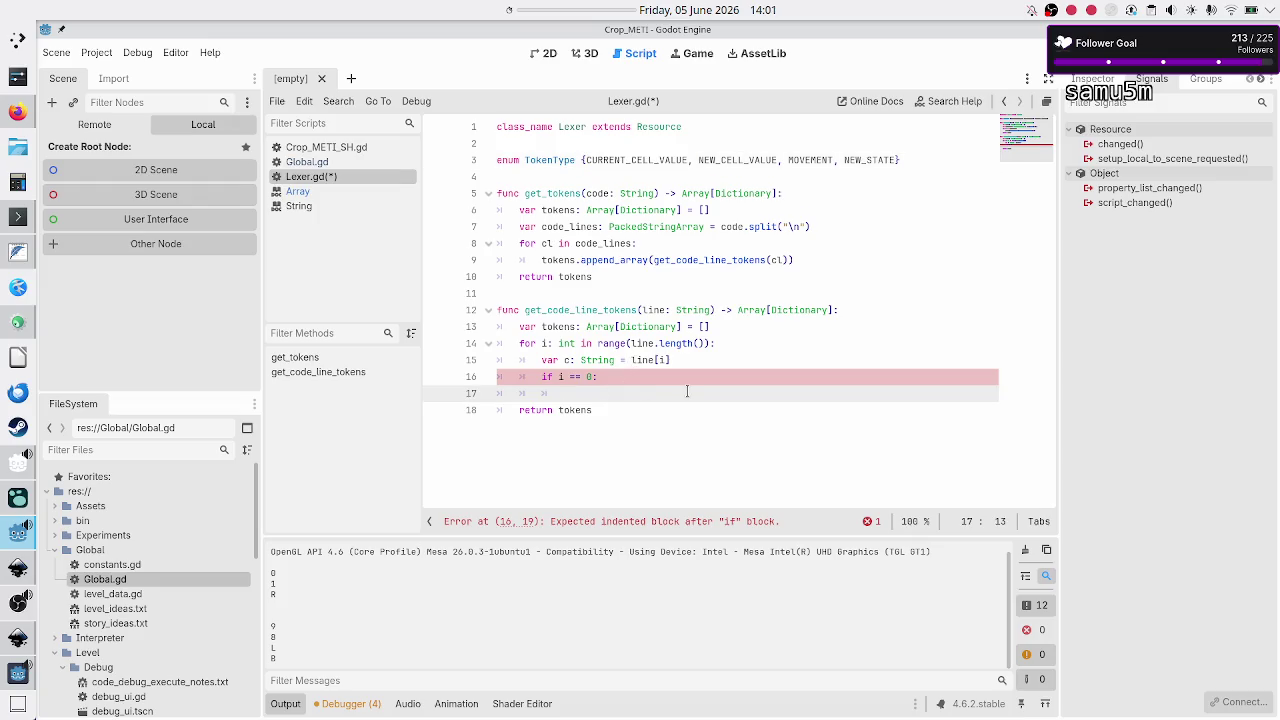
# Step: Declare new_token: Dictionary with "type": TokenType.CURRENT_CELL_VALUE and "value": c
pyautogui.write('var ')
pyautogui.write('new')
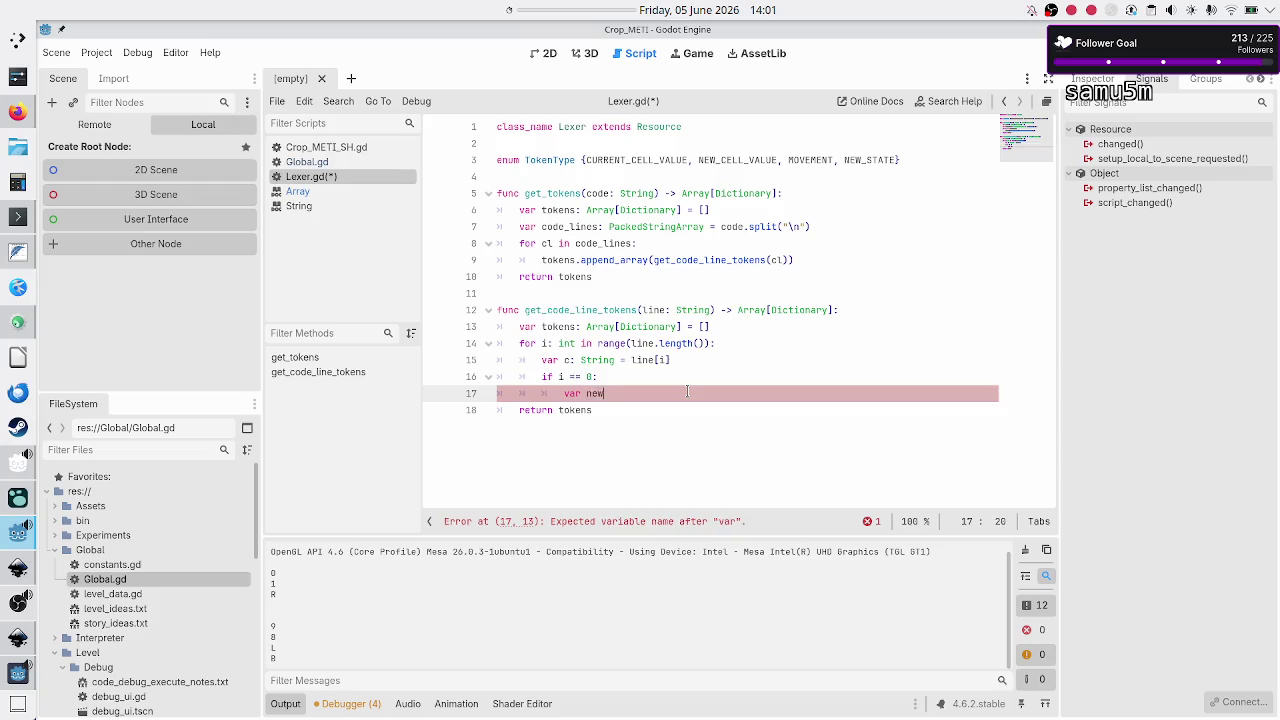
pyautogui.write('_token: Dic')
pyautogui.press('Return')
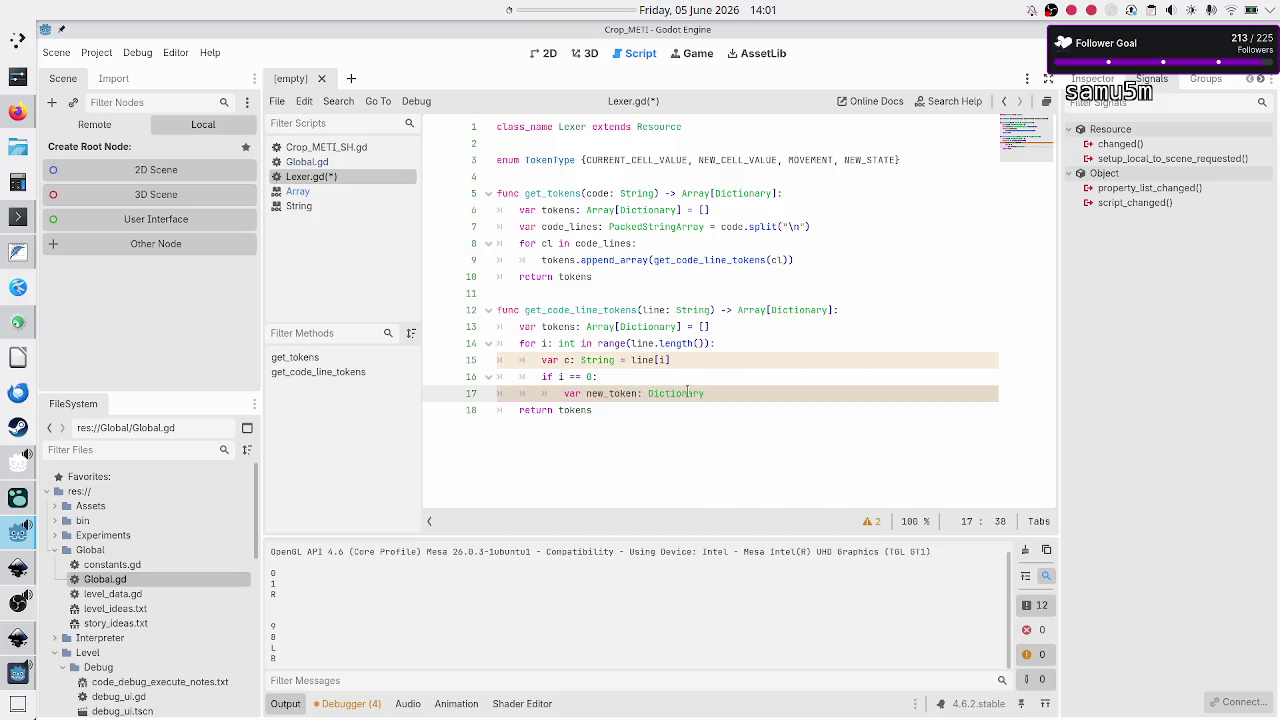
pyautogui.press('Return')
pyautogui.write('ne')
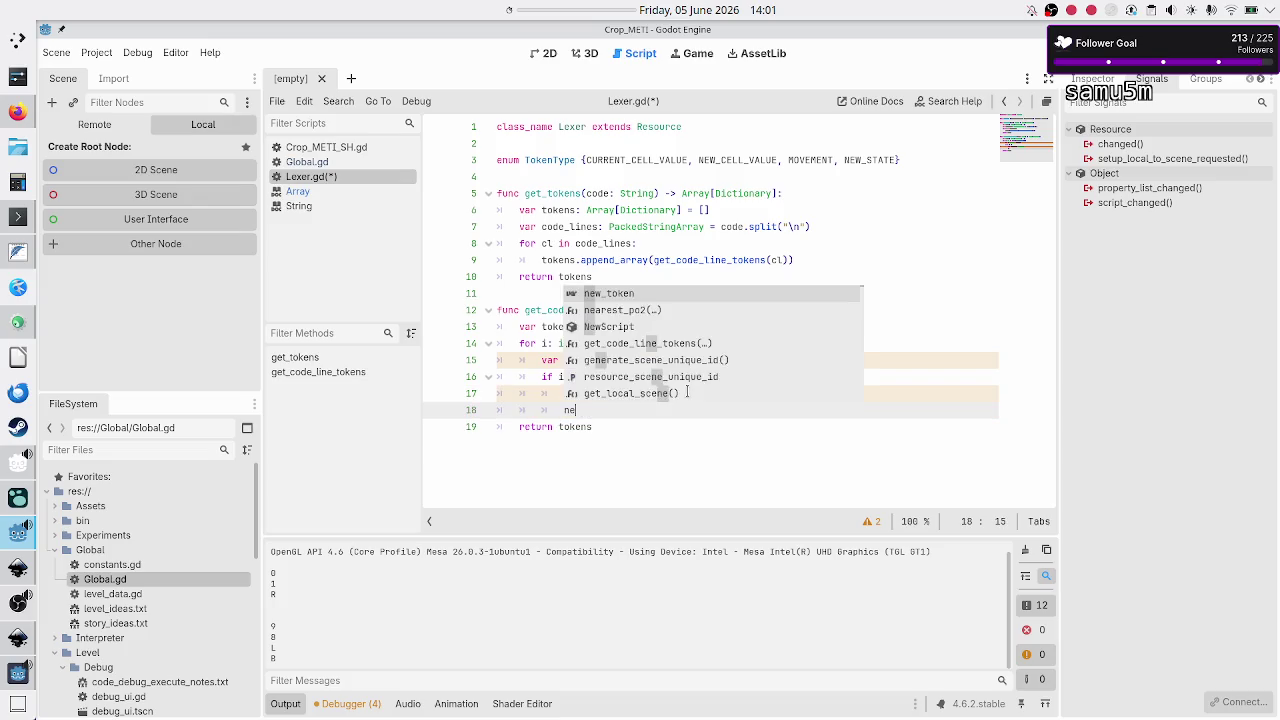
pyautogui.press('BackSpace')
pyautogui.press('BackSpace')
pyautogui.press('BackSpace')
pyautogui.press('BackSpace')
pyautogui.press('BackSpace')
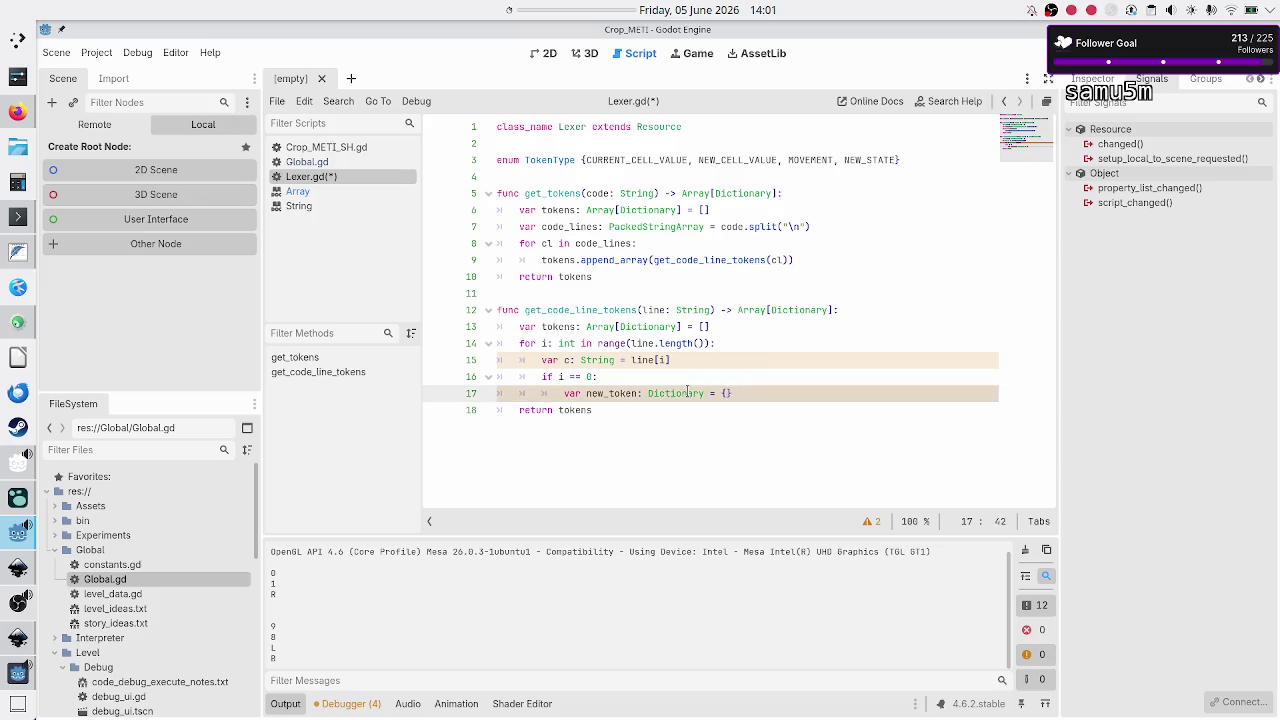
pyautogui.press('Return')
pyautogui.write('"')
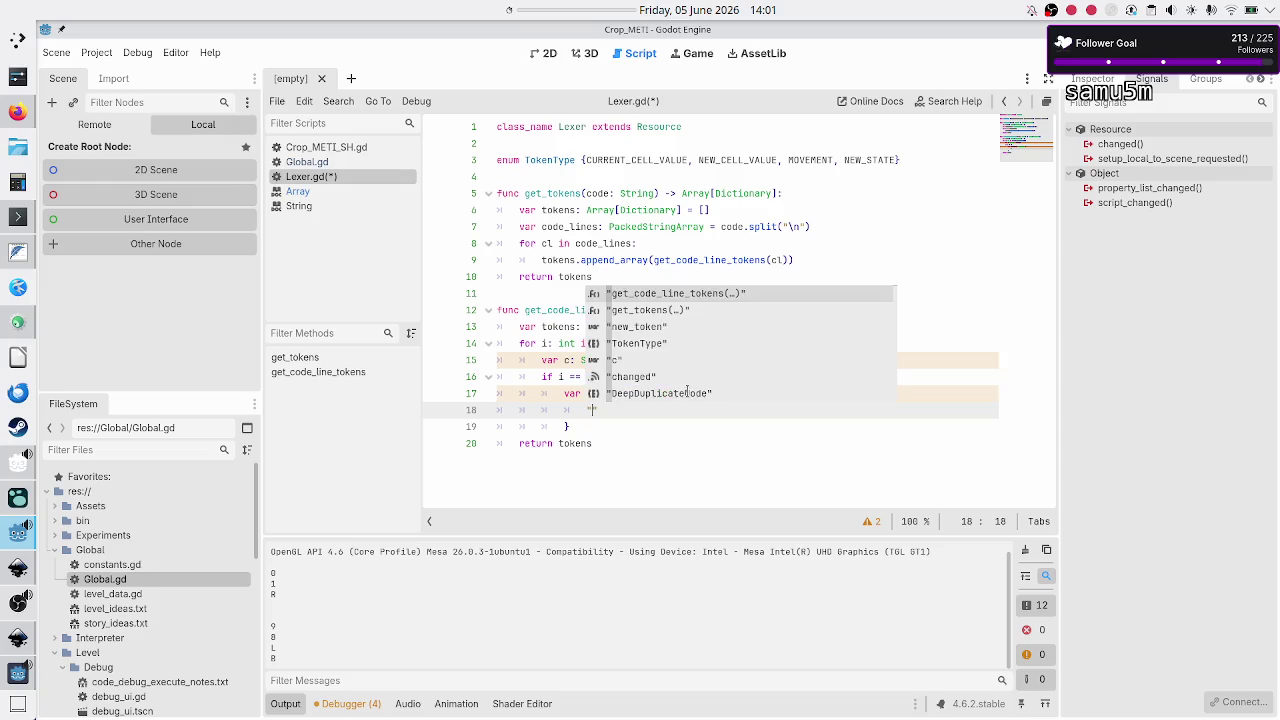
pyautogui.write('type": T')
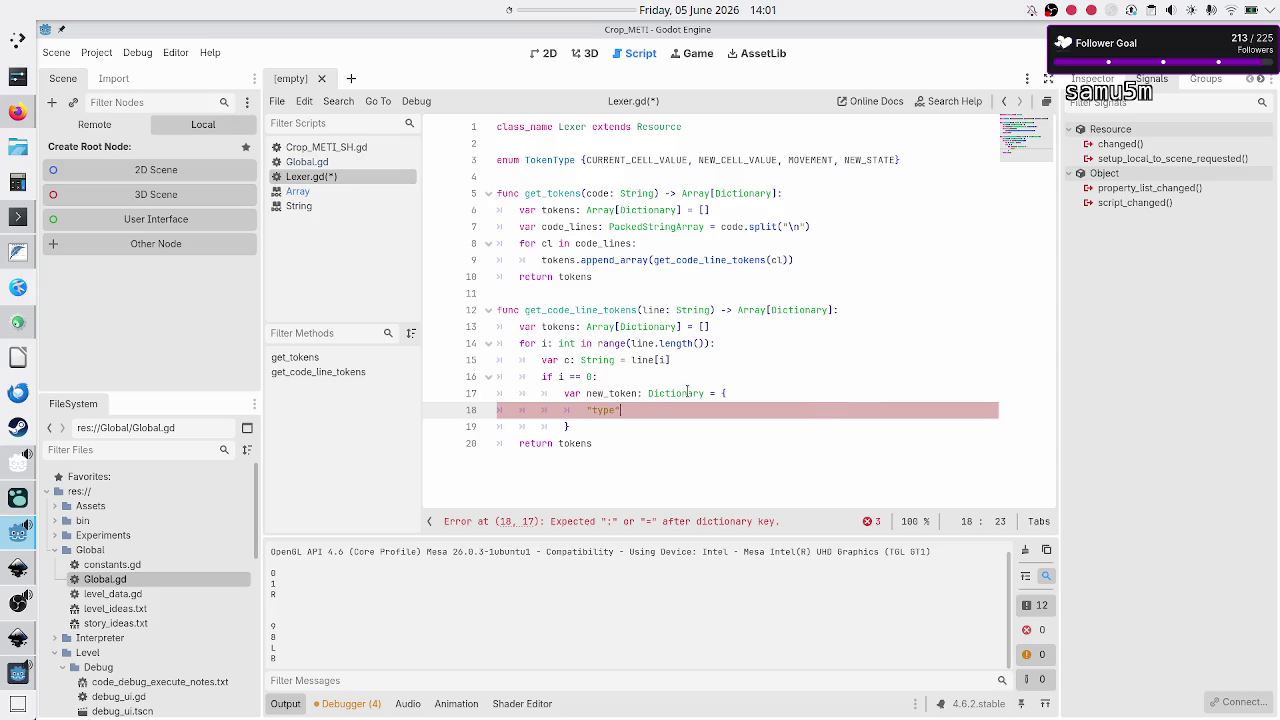
pyautogui.write('oke')
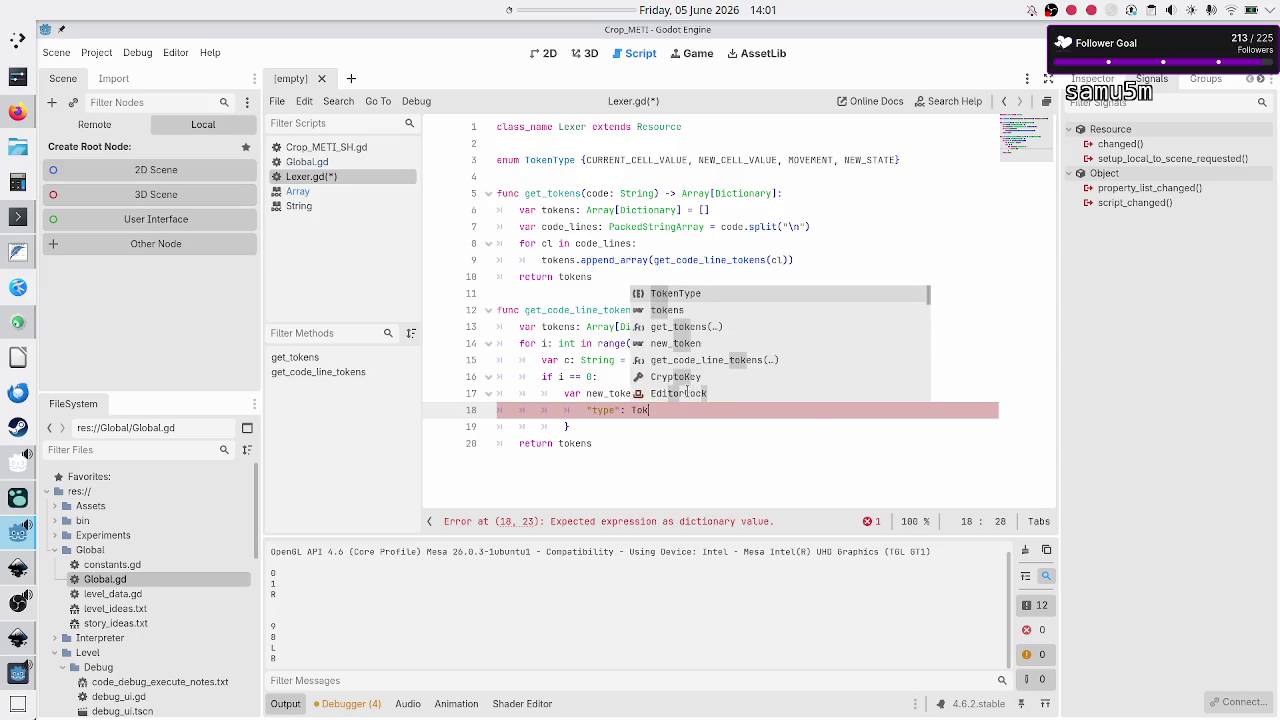
pyautogui.press('Return')
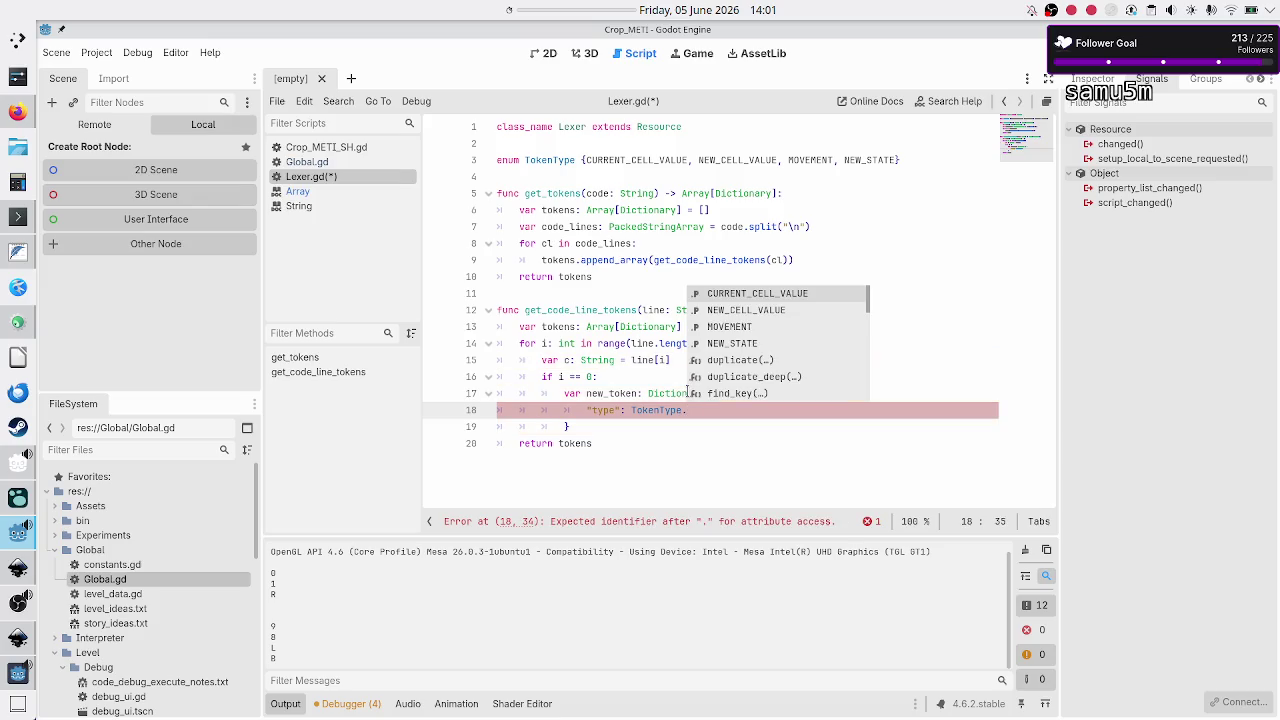
pyautogui.press('Return')
pyautogui.write(',')
pyautogui.press('Return')
pyautogui.write('"value": ')
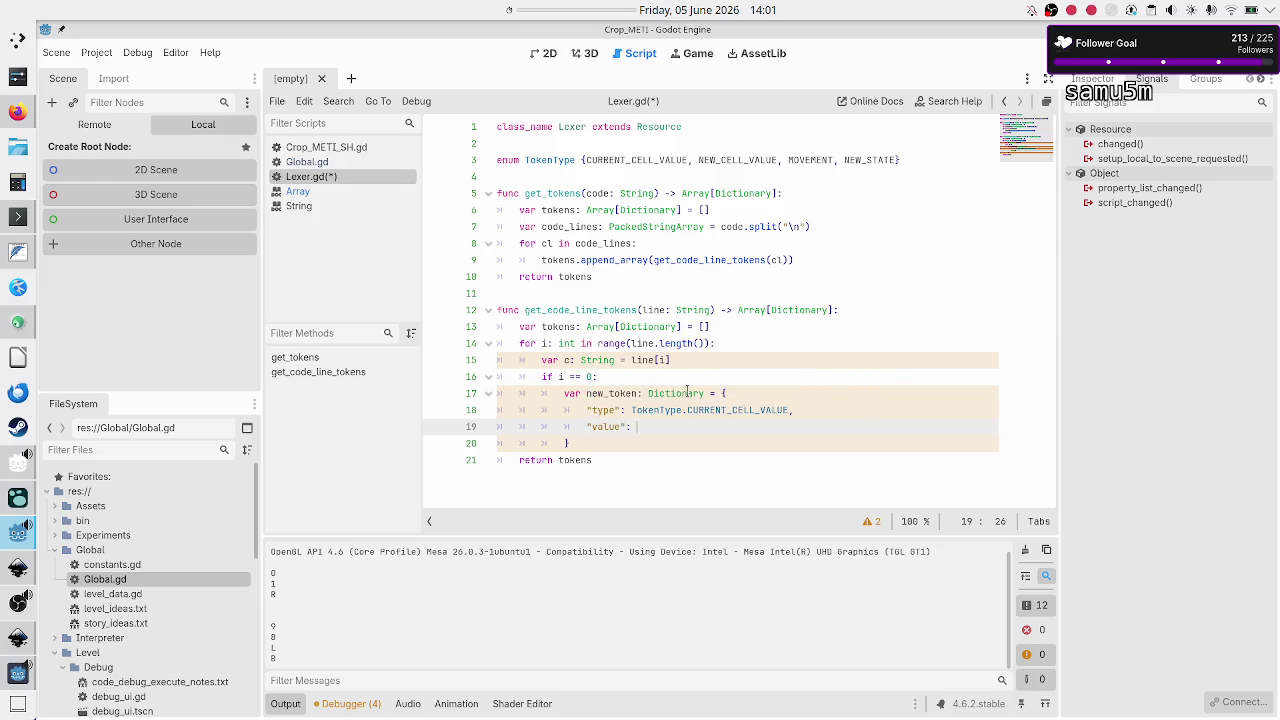
pyautogui.write('c')
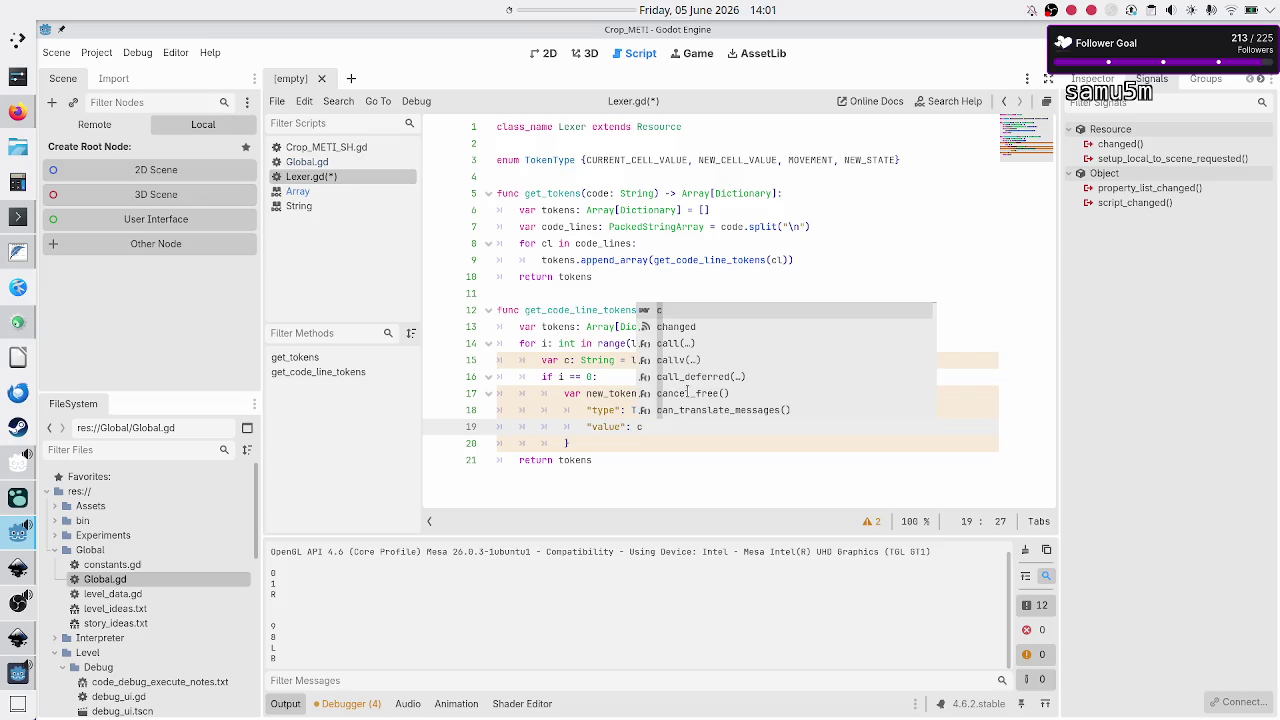
pyautogui.press('Escape')
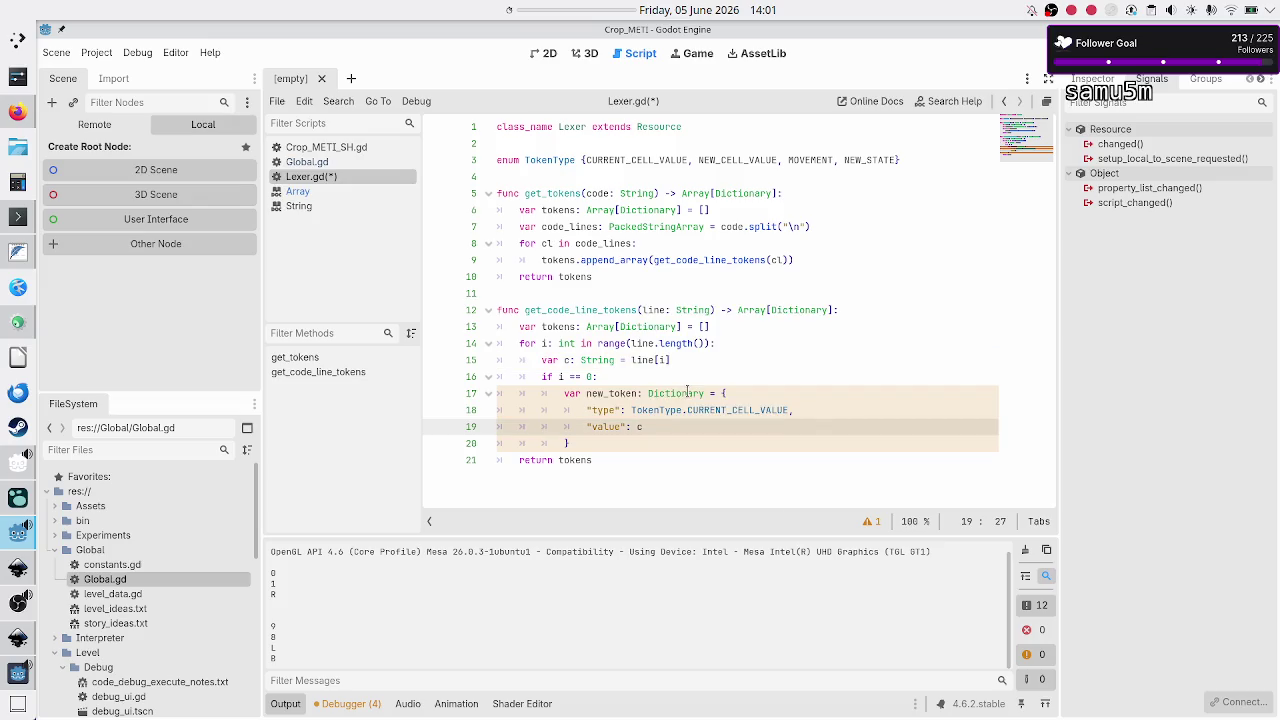
# Step: Add a '#01R' comment below return tokens and select its 0
pyautogui.press('Down')
pyautogui.press('Down')
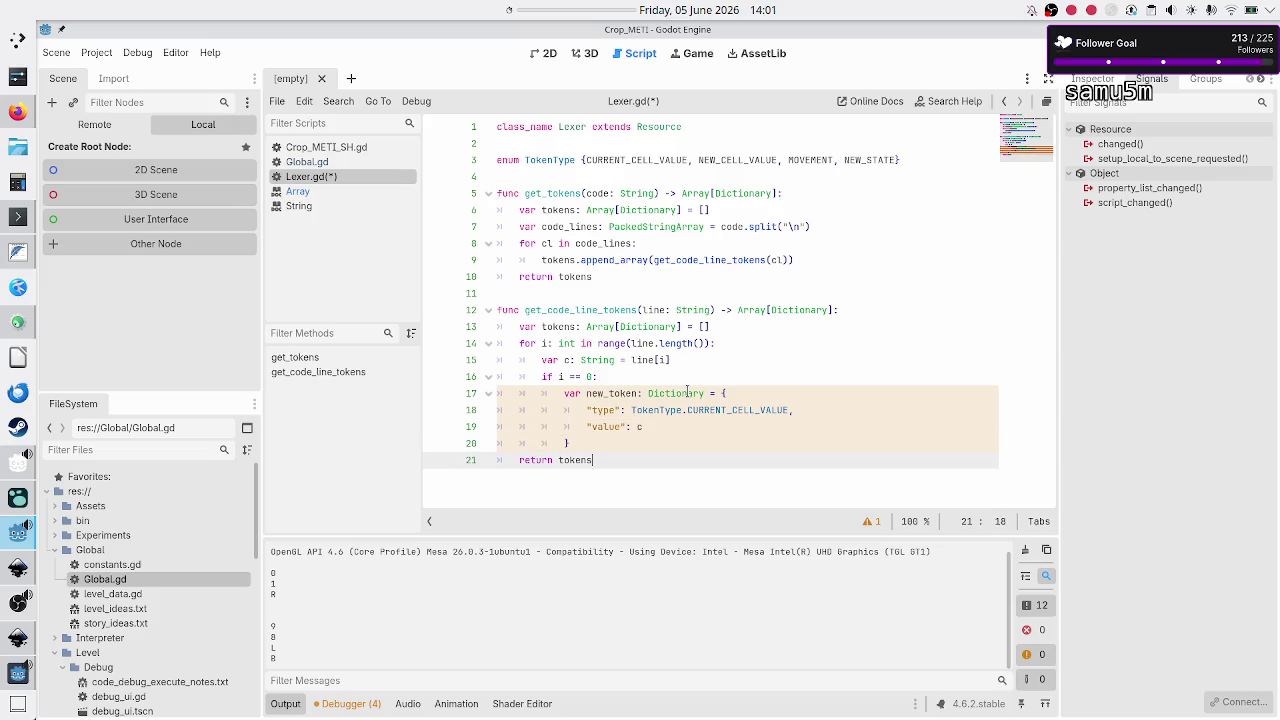
pyautogui.press('Return')
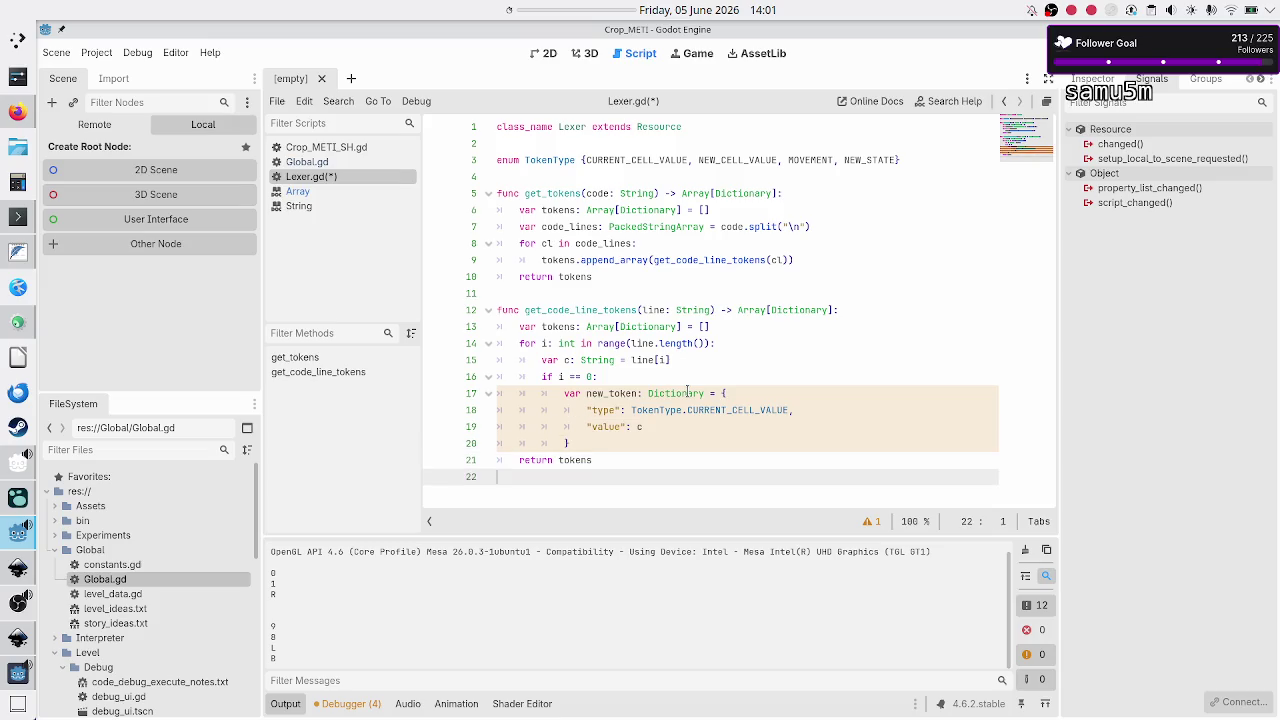
pyautogui.write('#0')
pyautogui.write('1R')
pyautogui.press('Up')
pyautogui.press('Down')
pyautogui.hotkey('shift', 'Right')
pyautogui.press('Left')
pyautogui.hotkey('shift', 'Right')
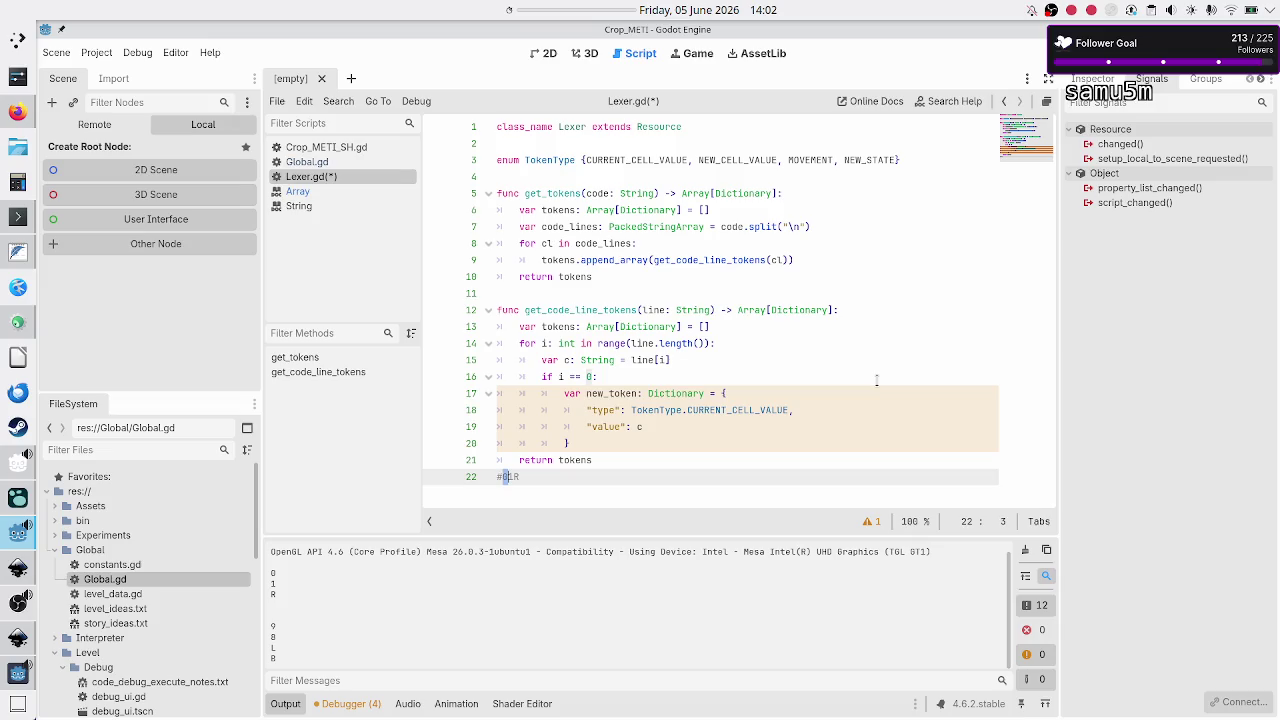
# Step: Add 'tokens.push_back(new_token)' after the new_token dictionary in the i == 0 branch
pyautogui.click(795, 427)
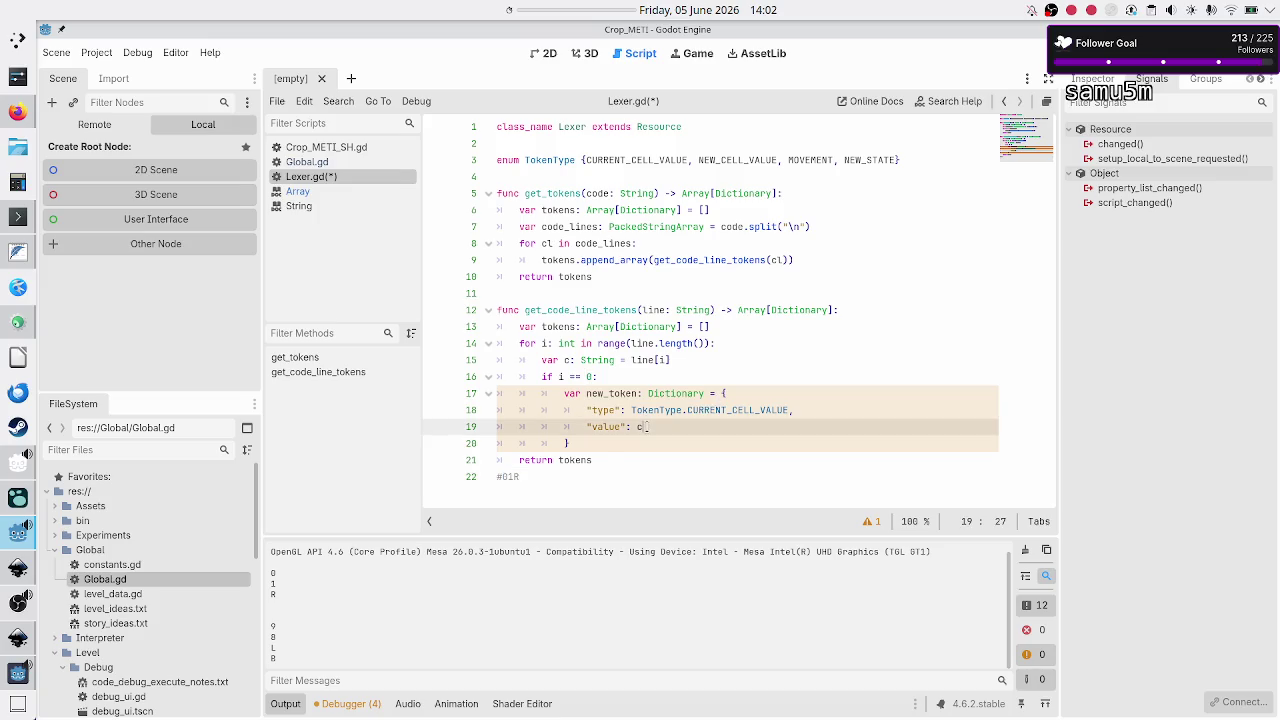
pyautogui.press('Down')
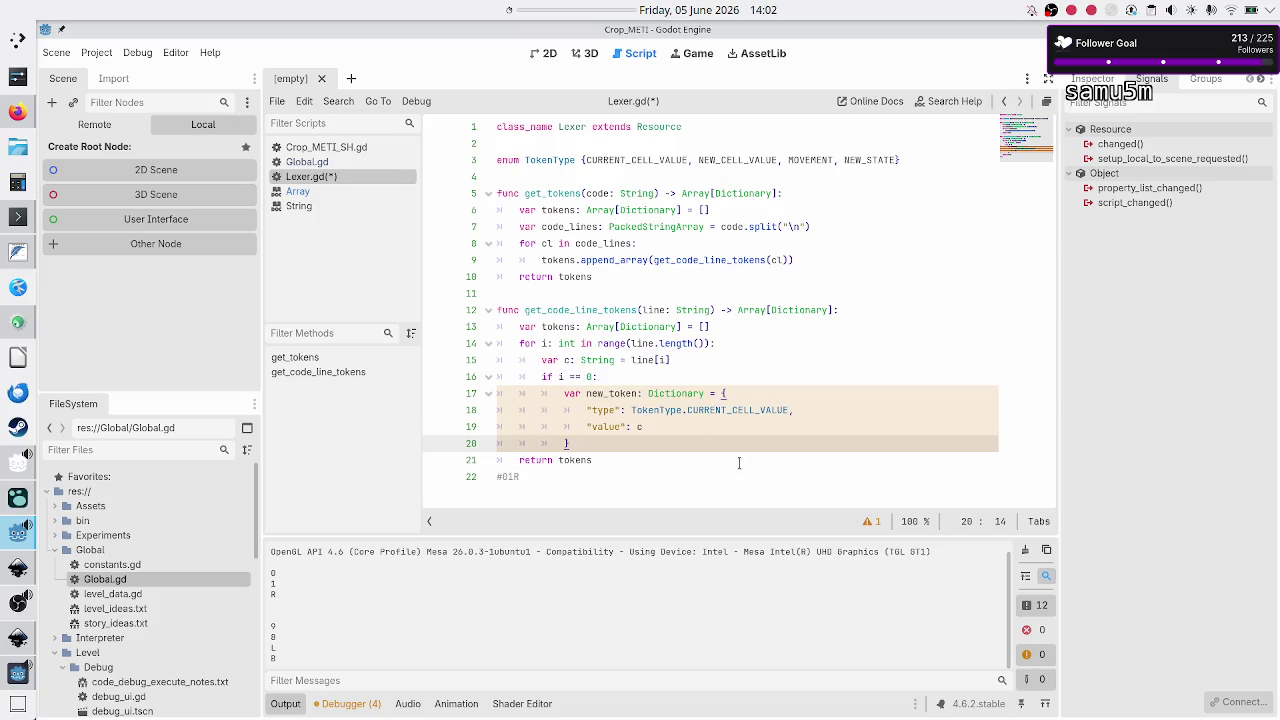
pyautogui.press('Return')
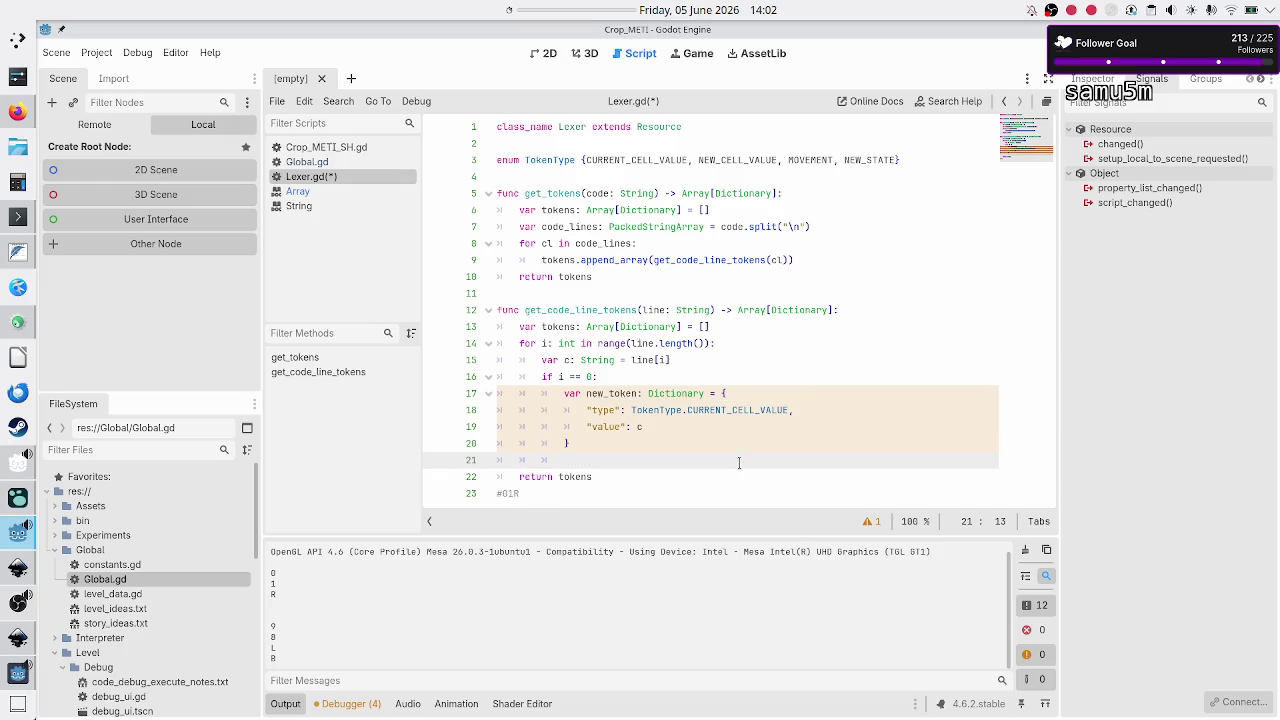
pyautogui.write('tokens.push')
pyautogui.write('_back(tok')
pyautogui.write('en')
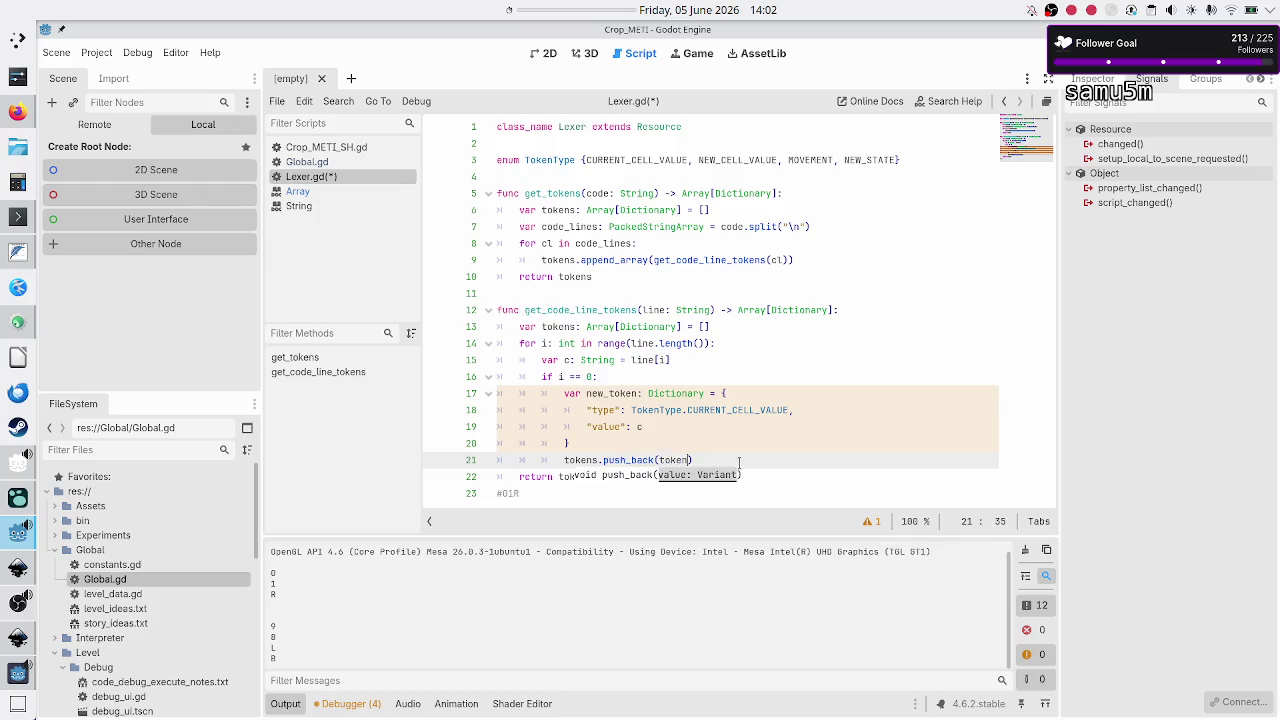
pyautogui.press('BackSpace')
pyautogui.press('BackSpace')
pyautogui.press('BackSpace')
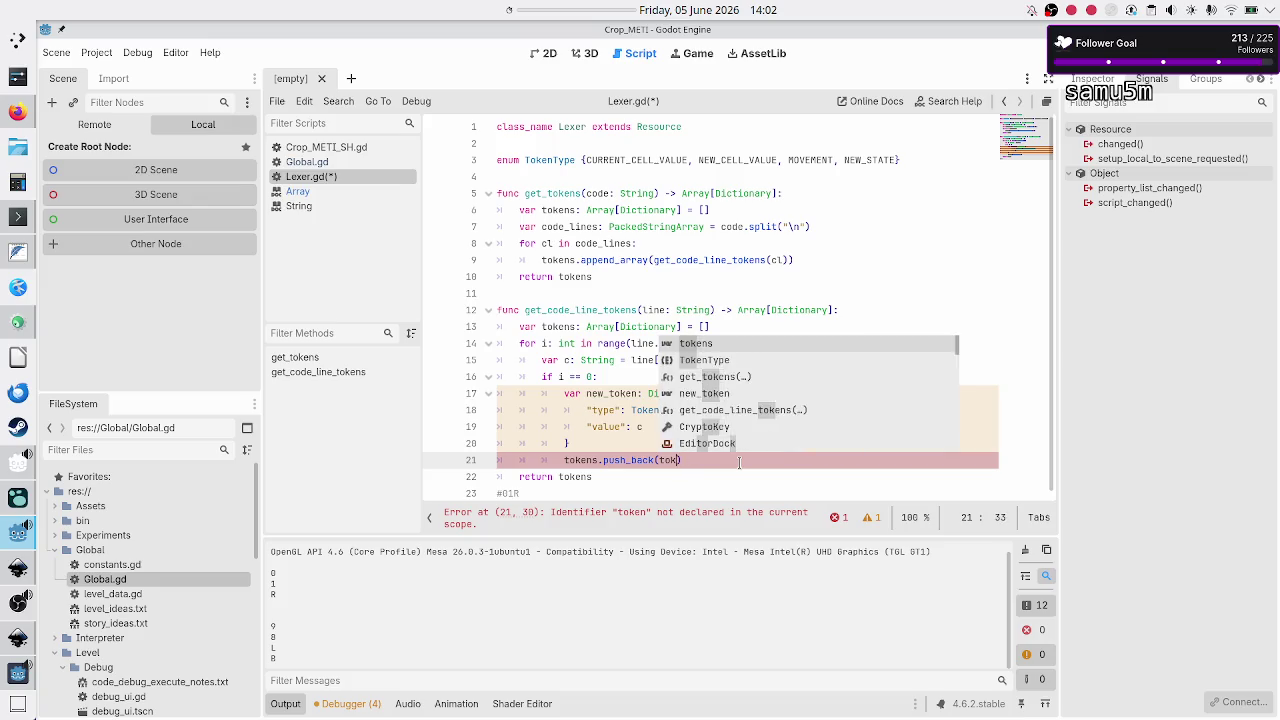
pyautogui.write('new_token)')
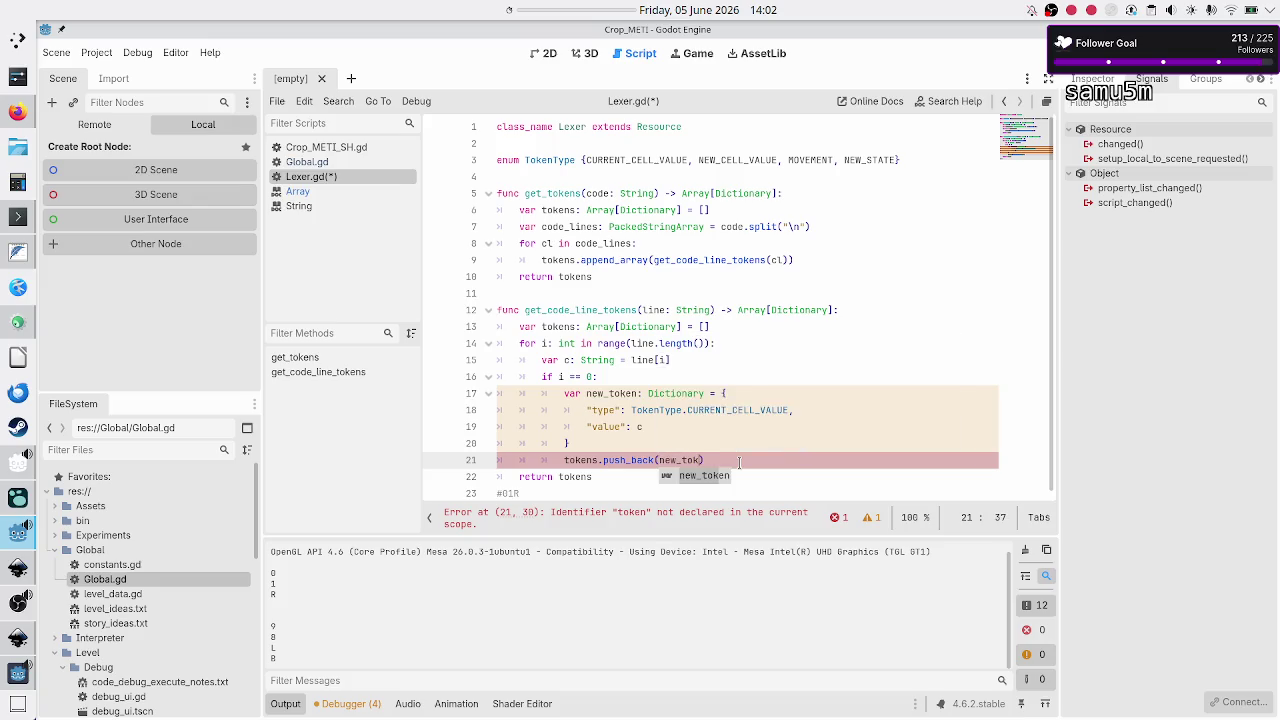
pyautogui.press('Return')
pyautogui.press('Up')
pyautogui.press('Up')
pyautogui.press('Up')
pyautogui.hotkey('shift', 'Down')
pyautogui.hotkey('shift', 'Down')
pyautogui.hotkey('shift', 'Down')
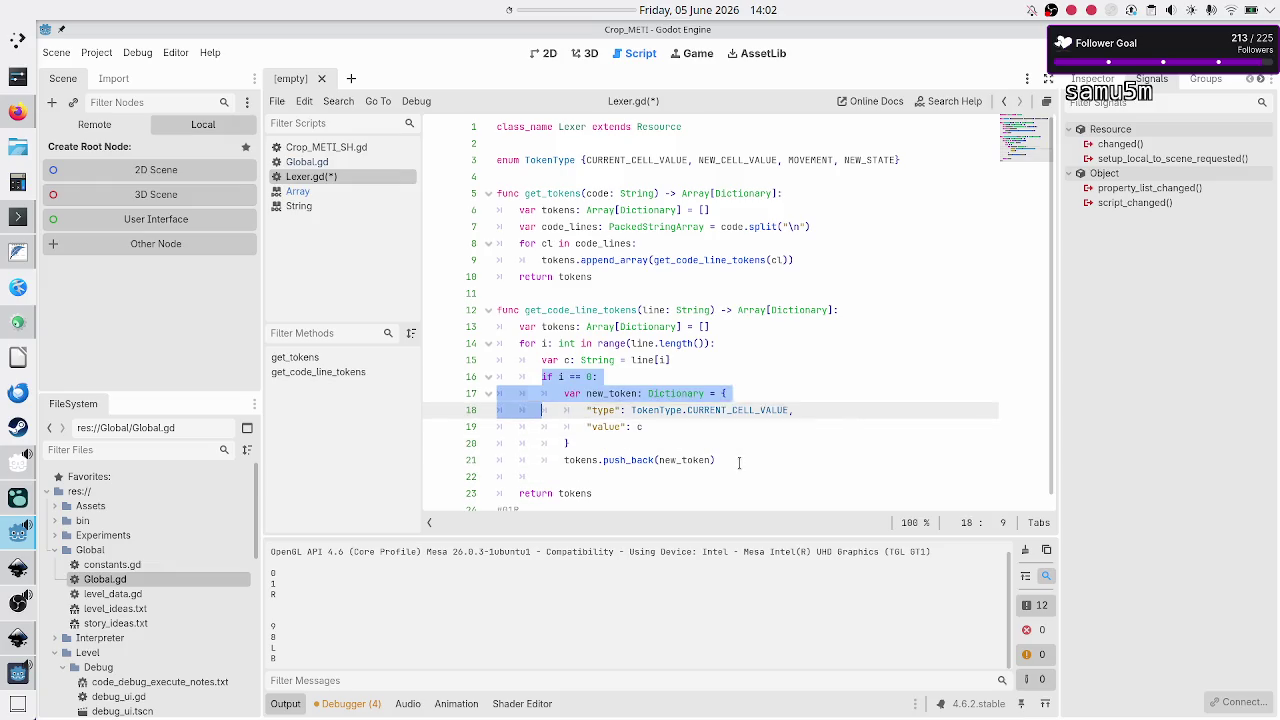
# Step: Paste a copy of the if i == 0 block below the first branch
pyautogui.hotkey('shift', 'End')
pyautogui.hotkey('ctrl', 'c')
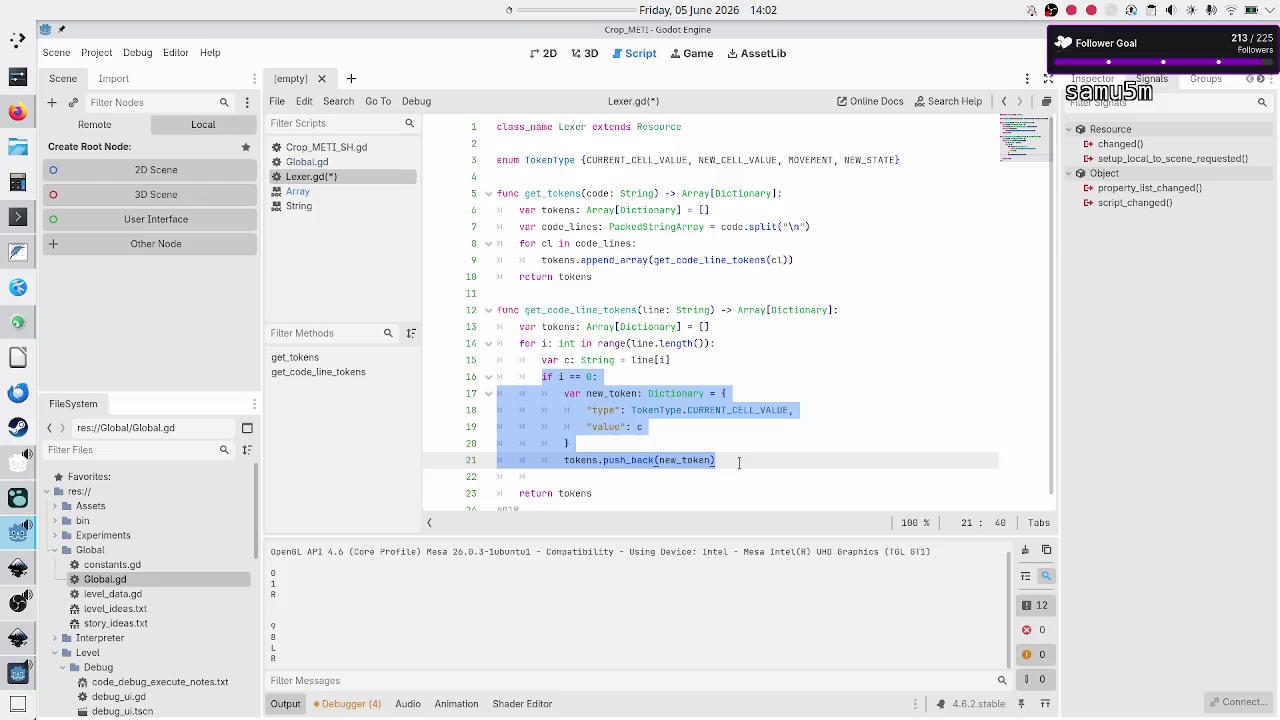
pyautogui.press('Down')
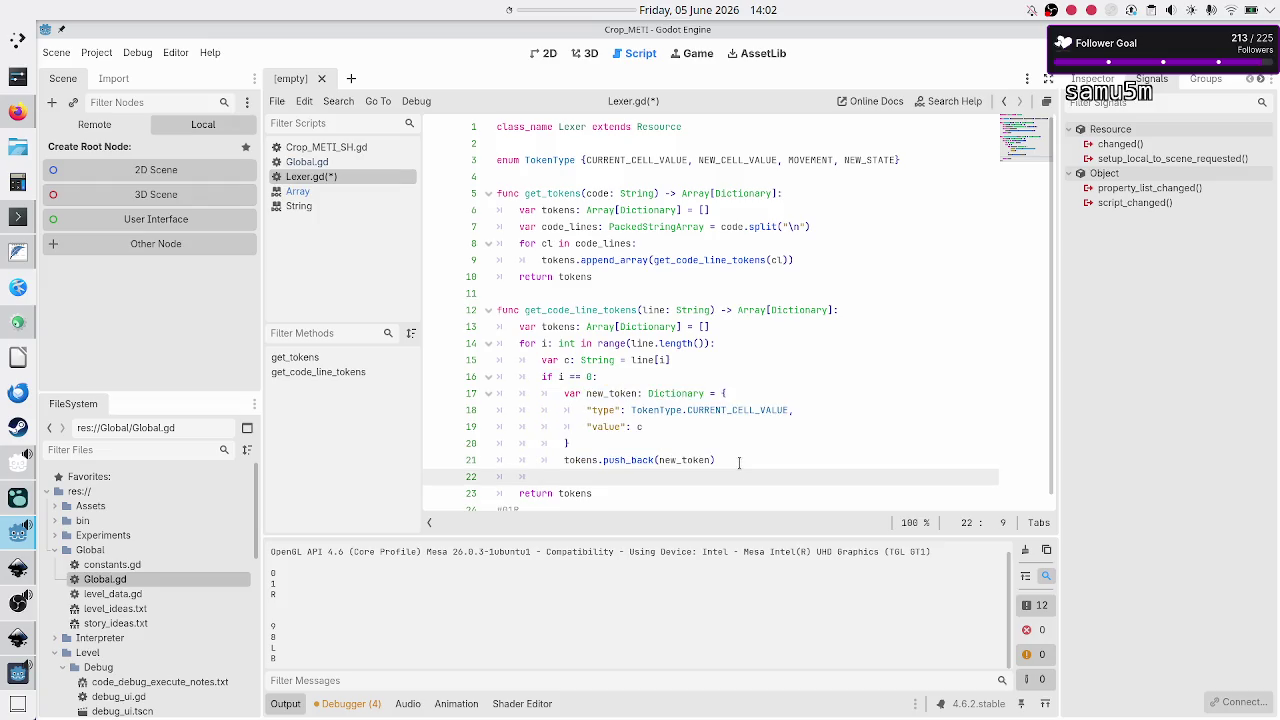
pyautogui.hotkey('ctrl', 'v')
pyautogui.press('Up')
pyautogui.press('Up')
pyautogui.press('Up')
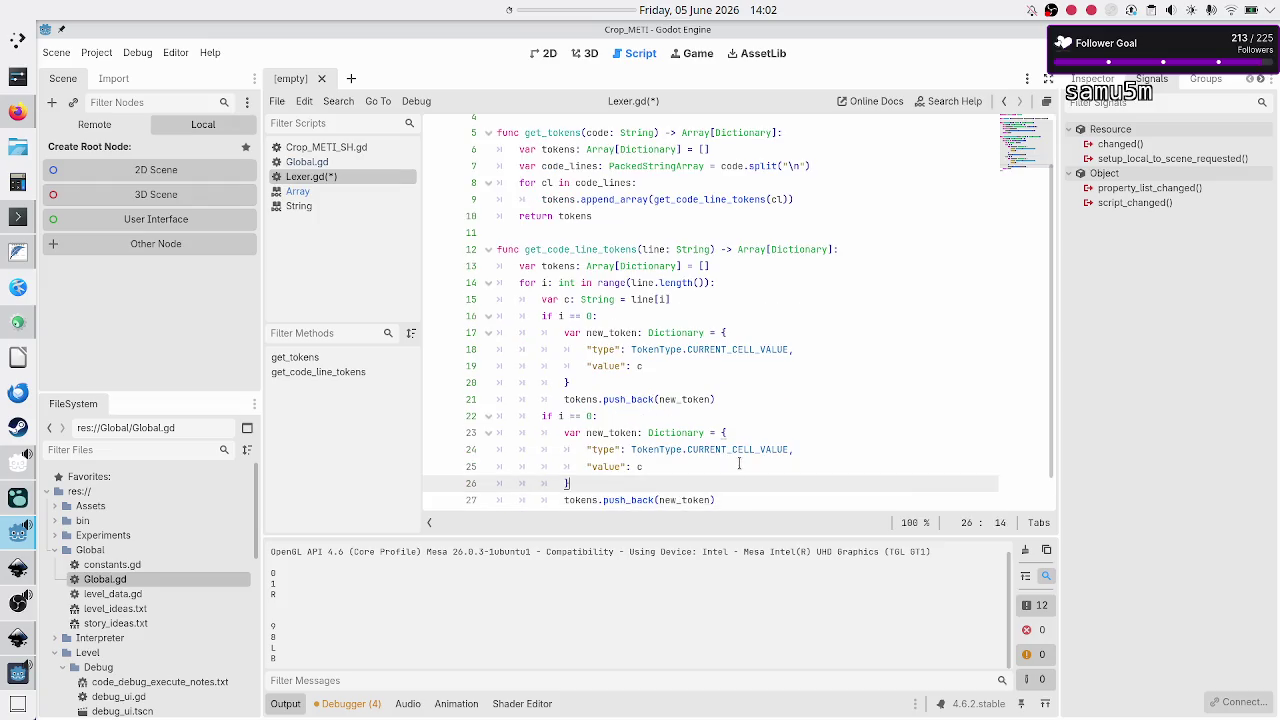
pyautogui.press('Up')
pyautogui.press('Up')
pyautogui.press('Up')
pyautogui.press('Down')
pyautogui.press('Down')
pyautogui.press('Down')
pyautogui.press('Down')
pyautogui.press('Down')
pyautogui.press('Down')
pyautogui.press('Down')
pyautogui.press('Down')
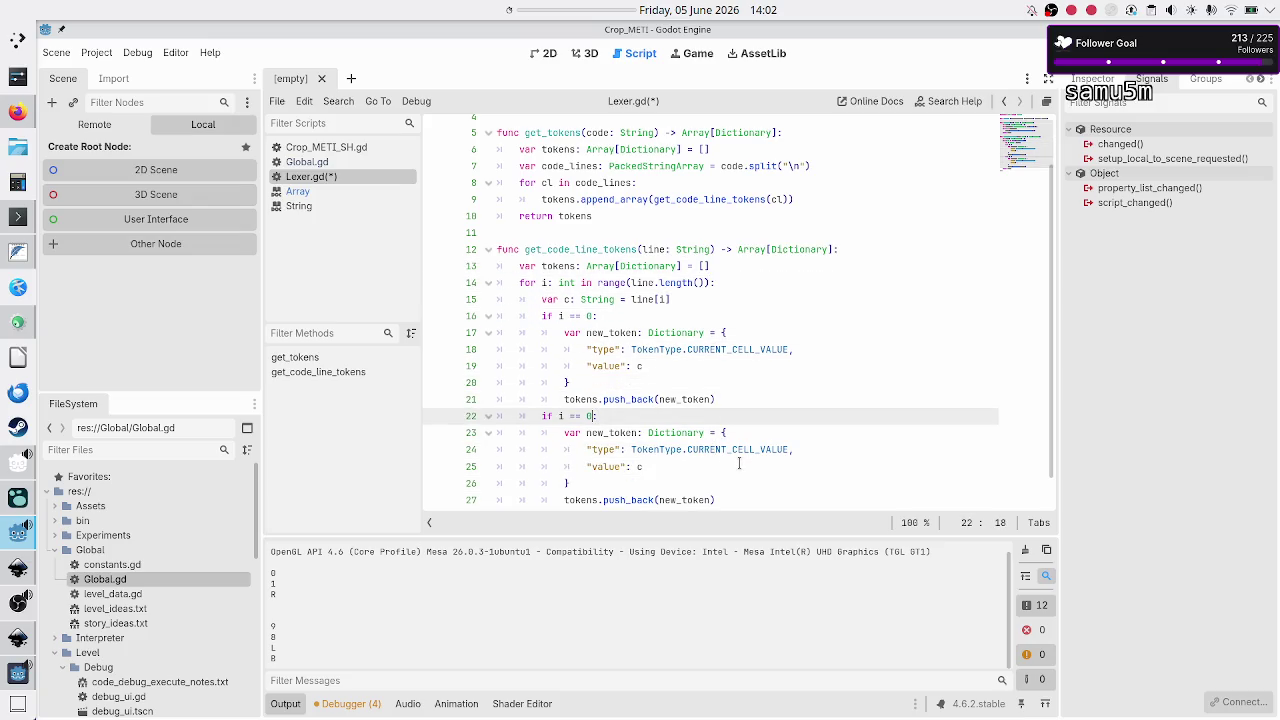
pyautogui.press('Down')
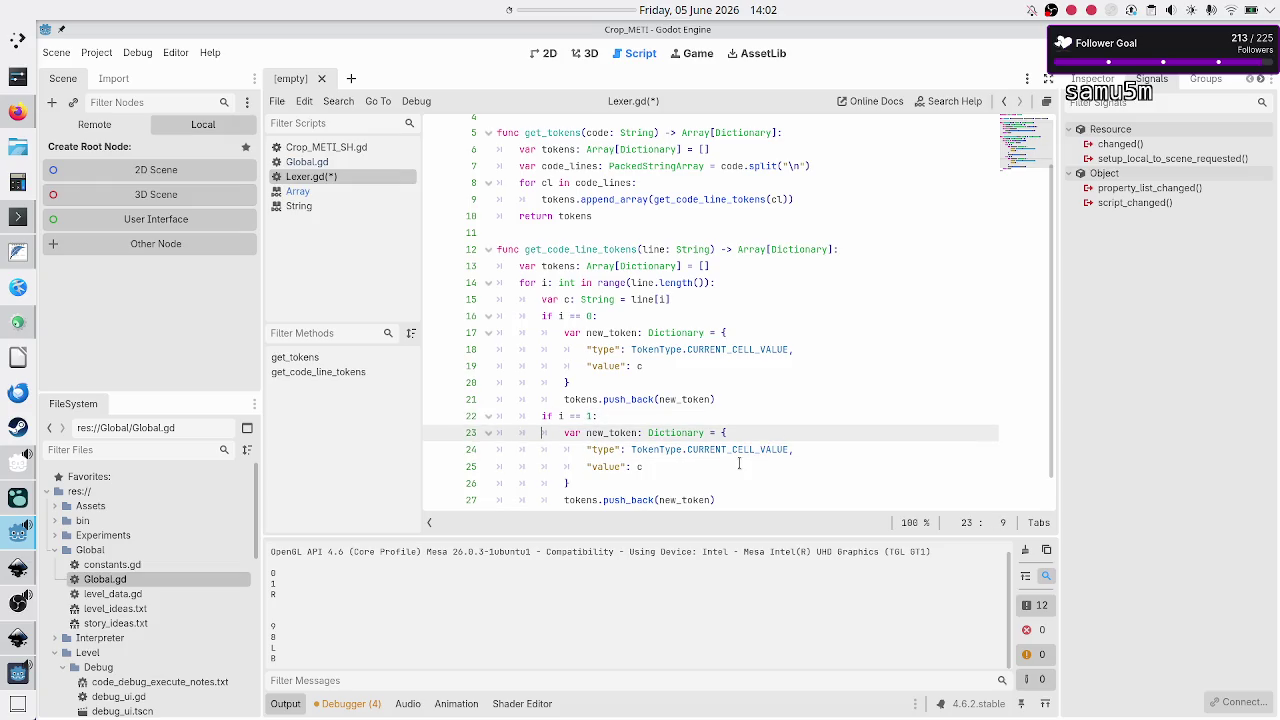
# Step: Change the copied token's type to TokenType.NEW_CELL_VALUE
pyautogui.press('Down')
pyautogui.hotkey('ctrl', 'Right')
pyautogui.hotkey('ctrl', 'Right')
pyautogui.hotkey('ctrl', 'Right')
pyautogui.press('BackSpace')
pyautogui.press('BackSpace')
pyautogui.press('BackSpace')
pyautogui.press('BackSpace')
pyautogui.press('BackSpace')
pyautogui.press('BackSpace')
pyautogui.scroll(2, 725, 420)
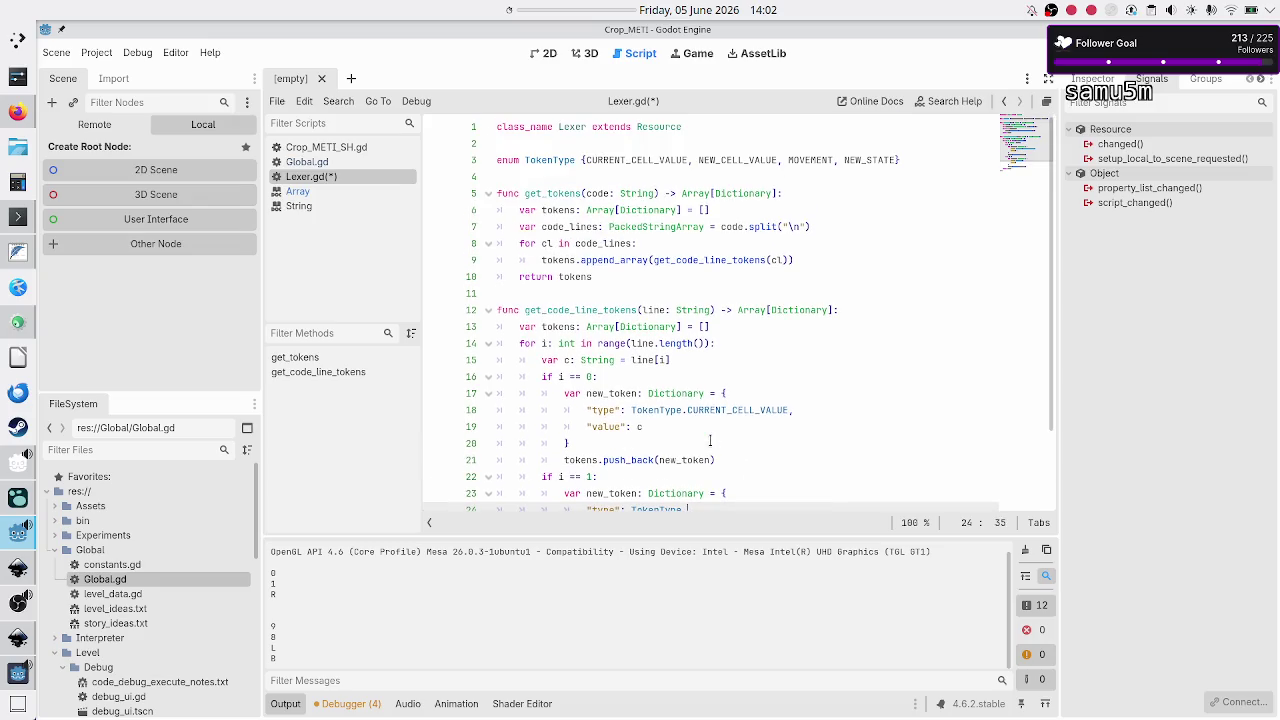
pyautogui.scroll(-3, 710, 440)
pyautogui.write('NE')
pyautogui.press('Return')
pyautogui.press('Down')
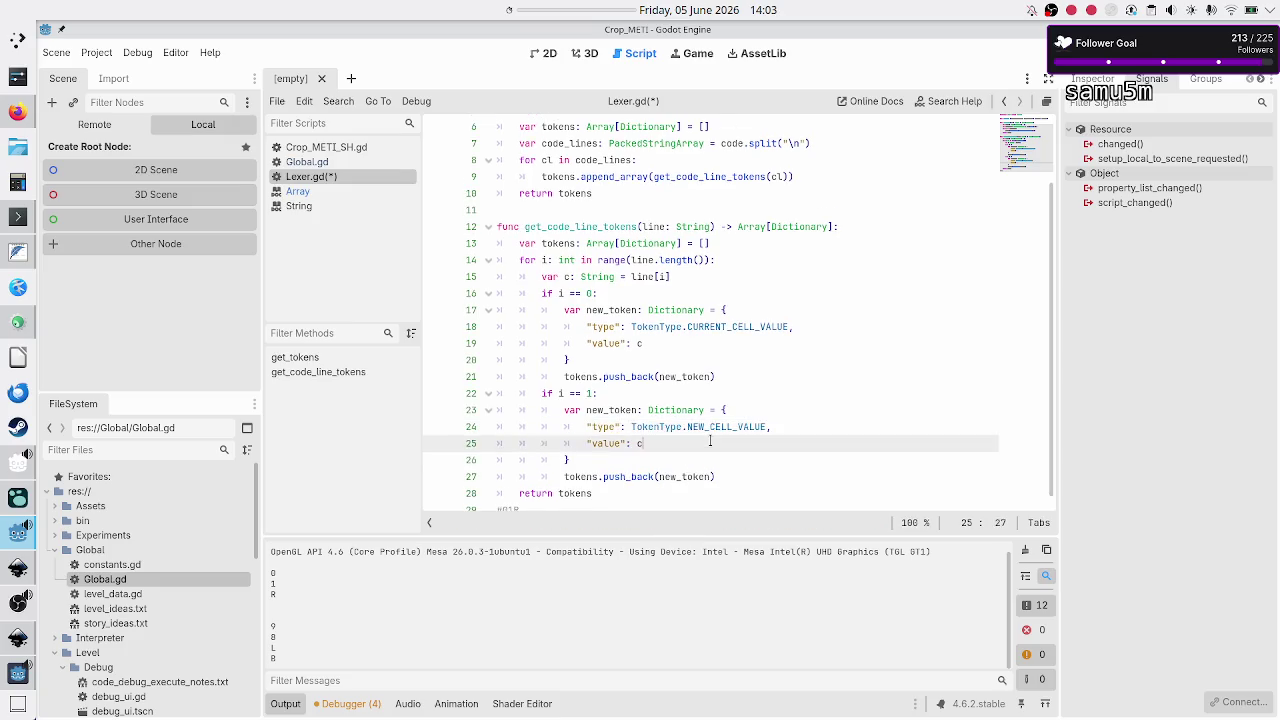
pyautogui.press('Down')
pyautogui.press('Down')
pyautogui.press('Down')
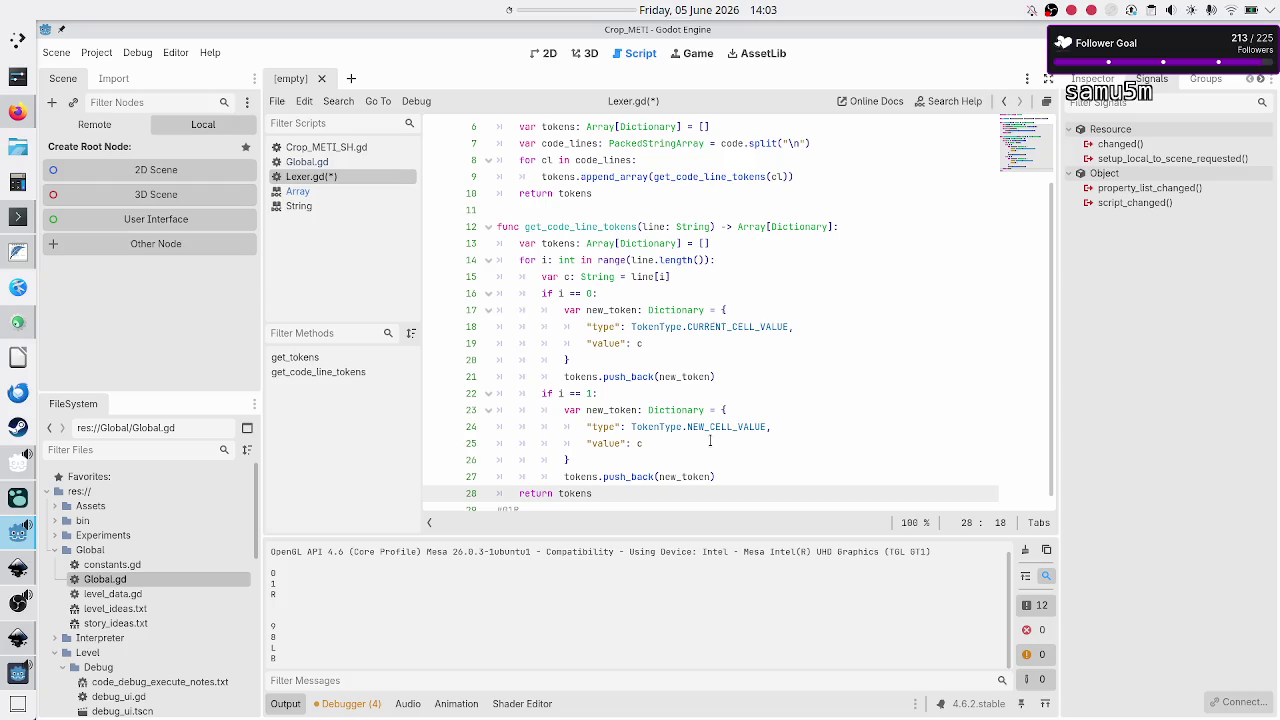
pyautogui.press('Up')
pyautogui.press('Up')
pyautogui.press('Up')
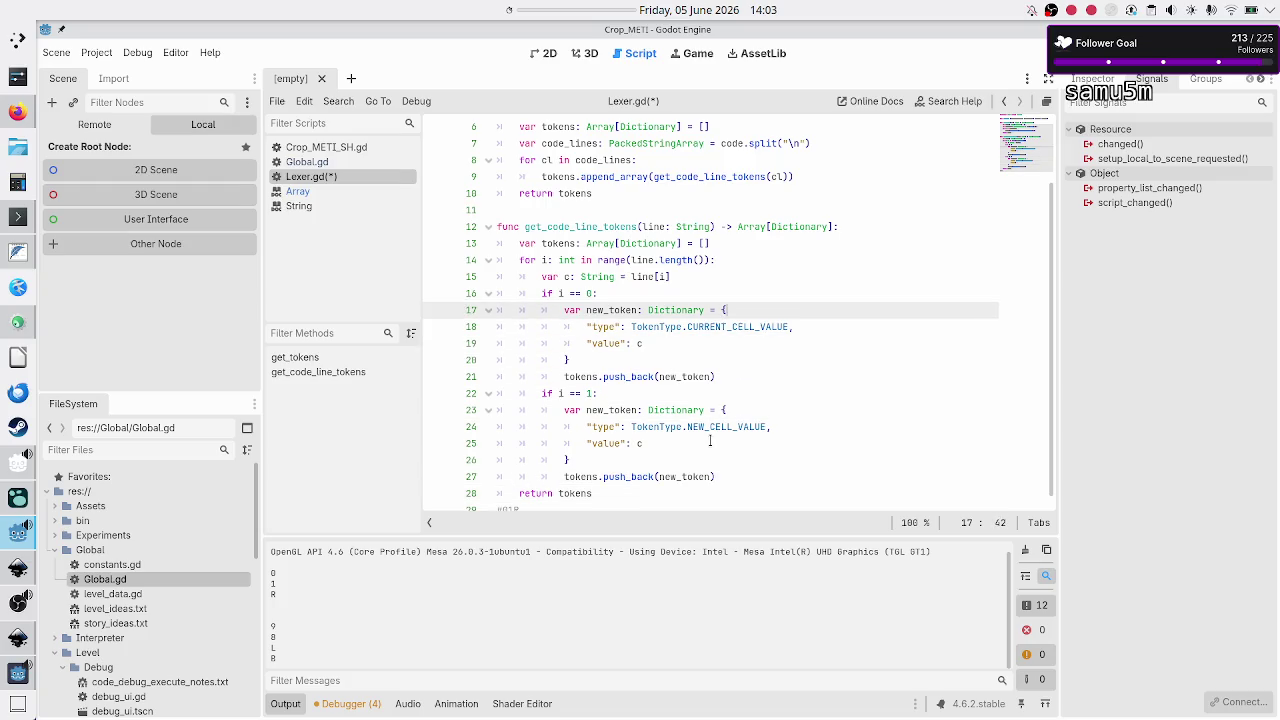
pyautogui.press('Up')
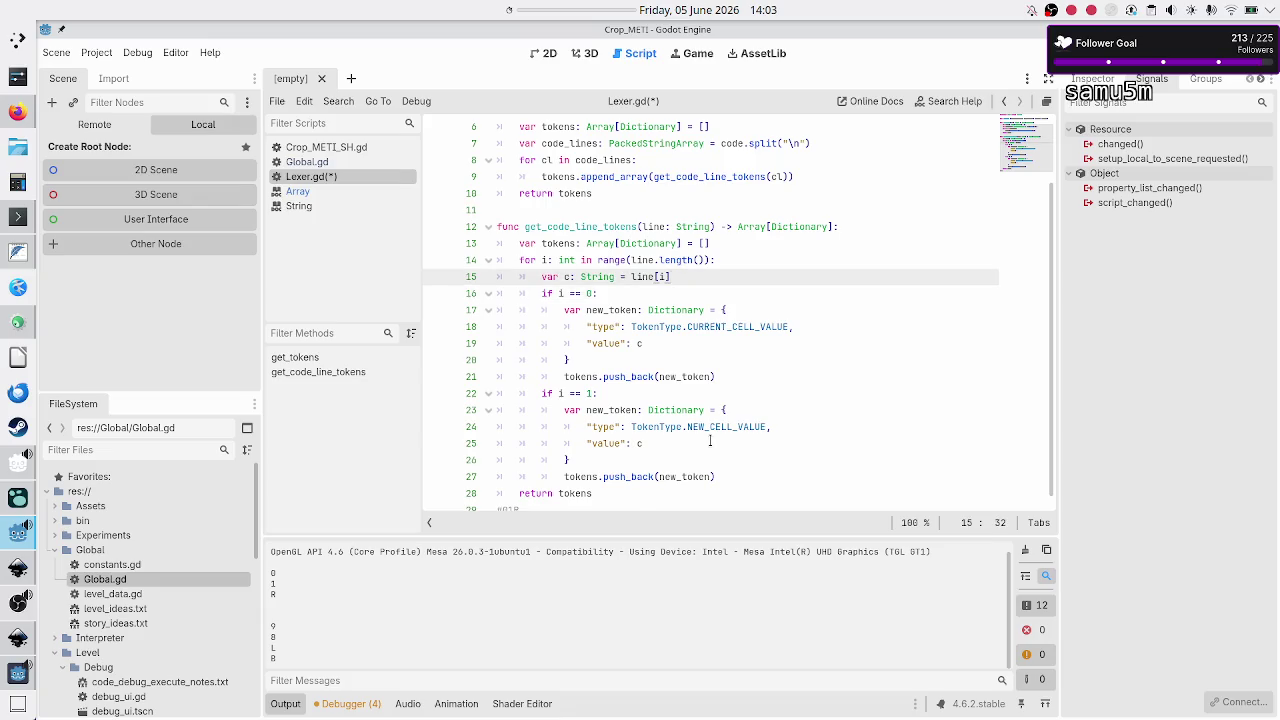
# Step: Insert 'var new_token: Dictionary = {"value": c}' right after the var c line
pyautogui.press('Return')
pyautogui.write('var new_')
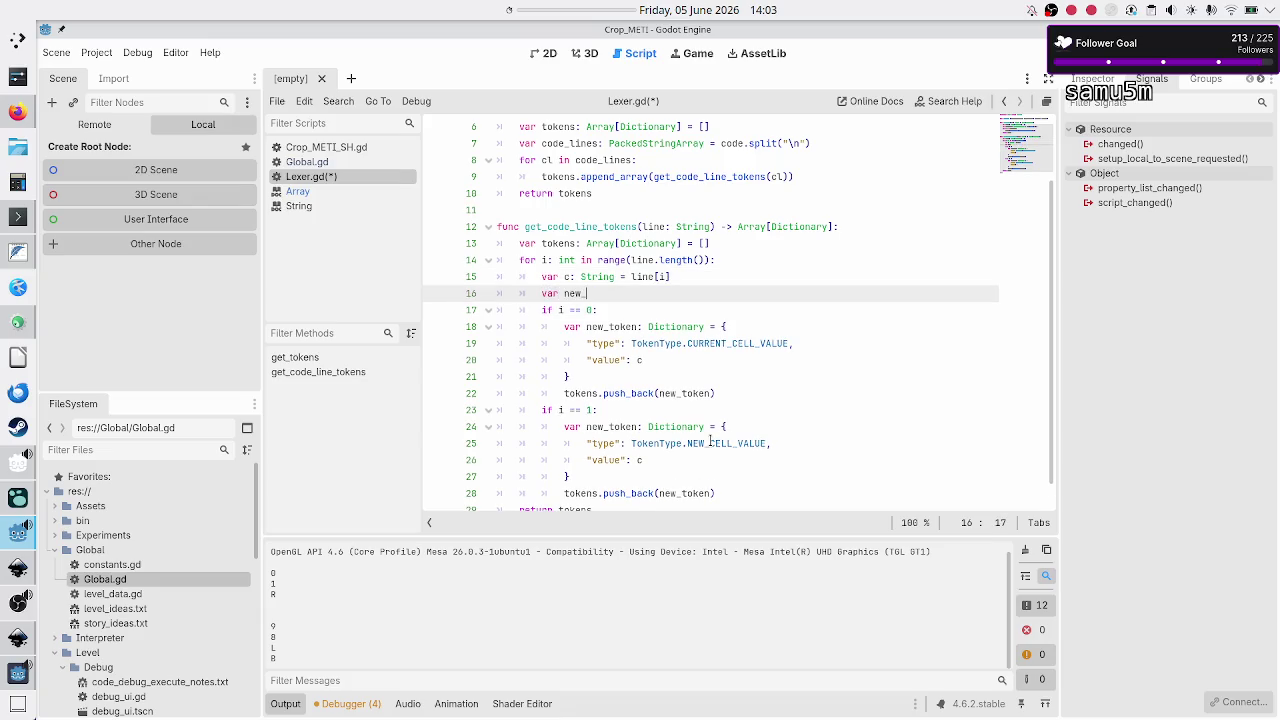
pyautogui.write('token: ')
pyautogui.write('Dic')
pyautogui.press('Return')
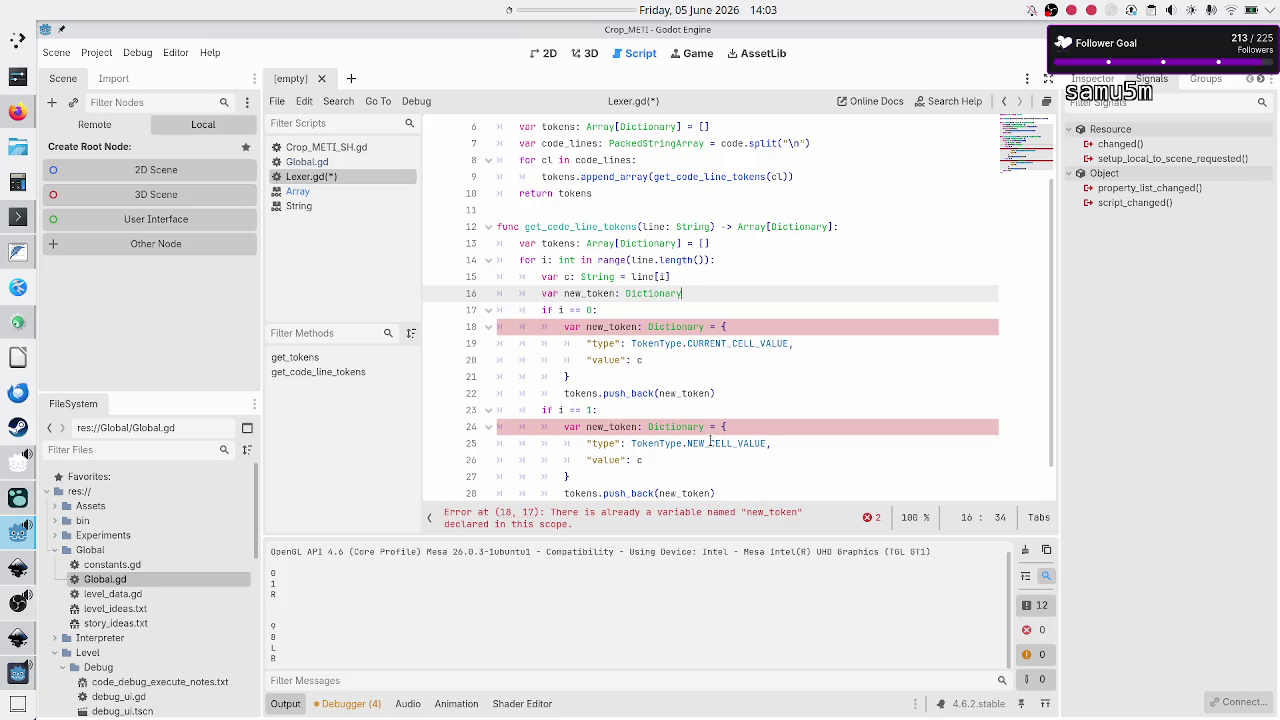
pyautogui.write('{')
pyautogui.write('"type')
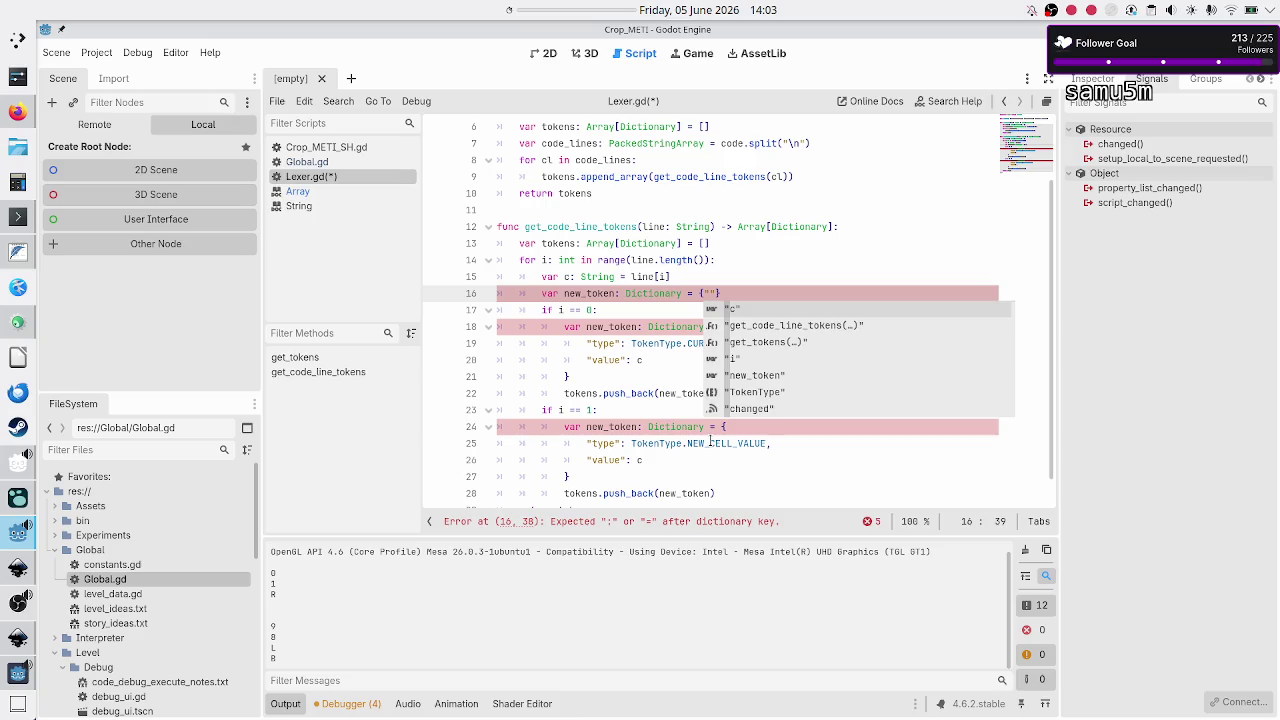
pyautogui.write('"')
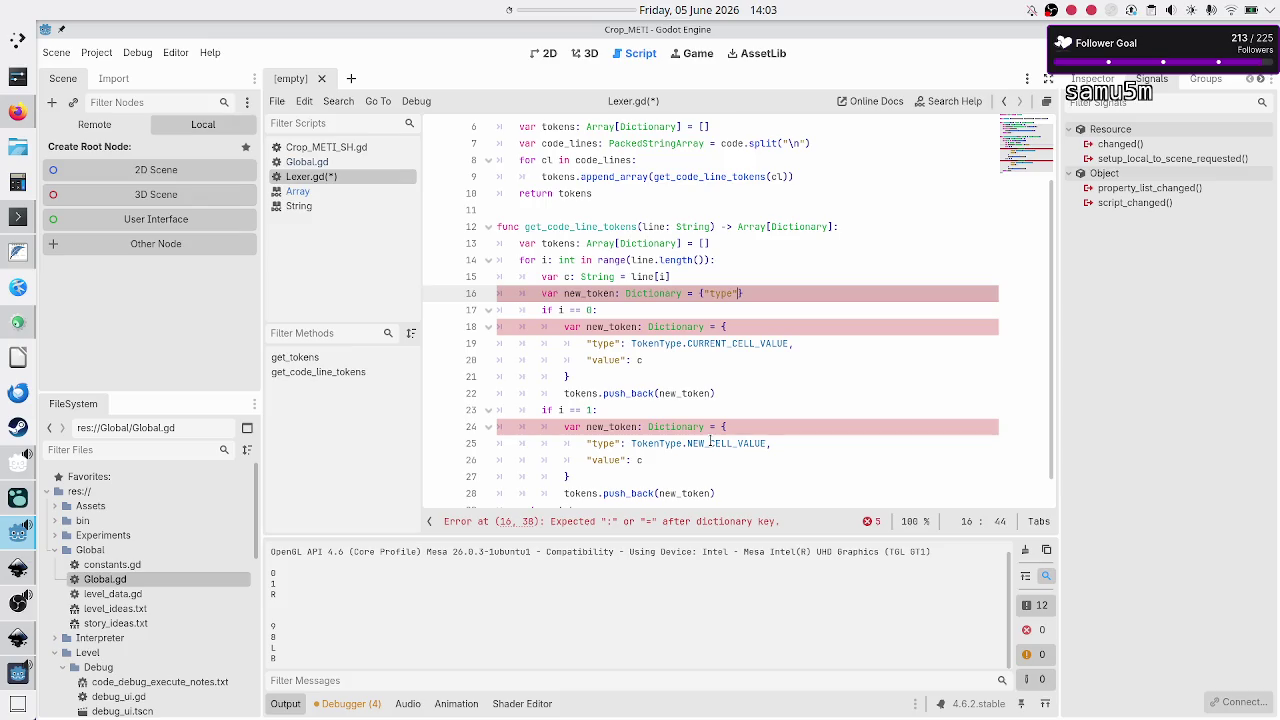
pyautogui.press('BackSpace')
pyautogui.press('BackSpace')
pyautogui.press('BackSpace')
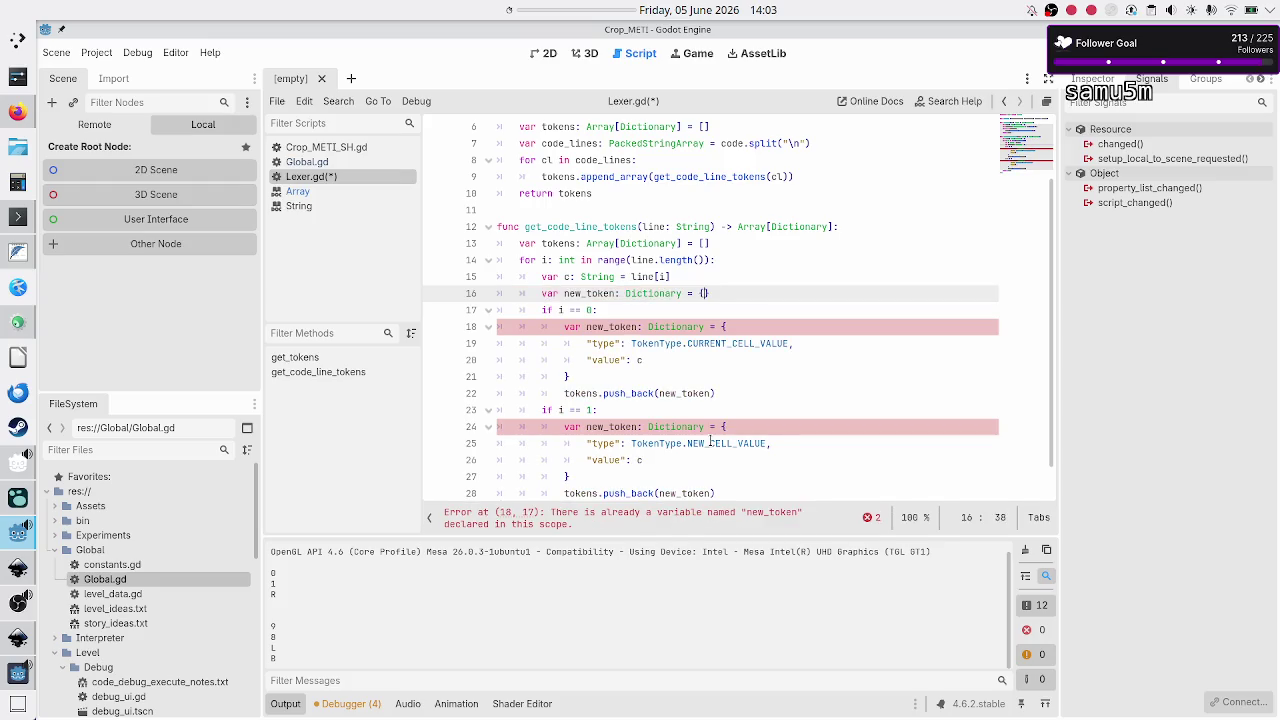
pyautogui.write('"value"')
pyautogui.write(': c')
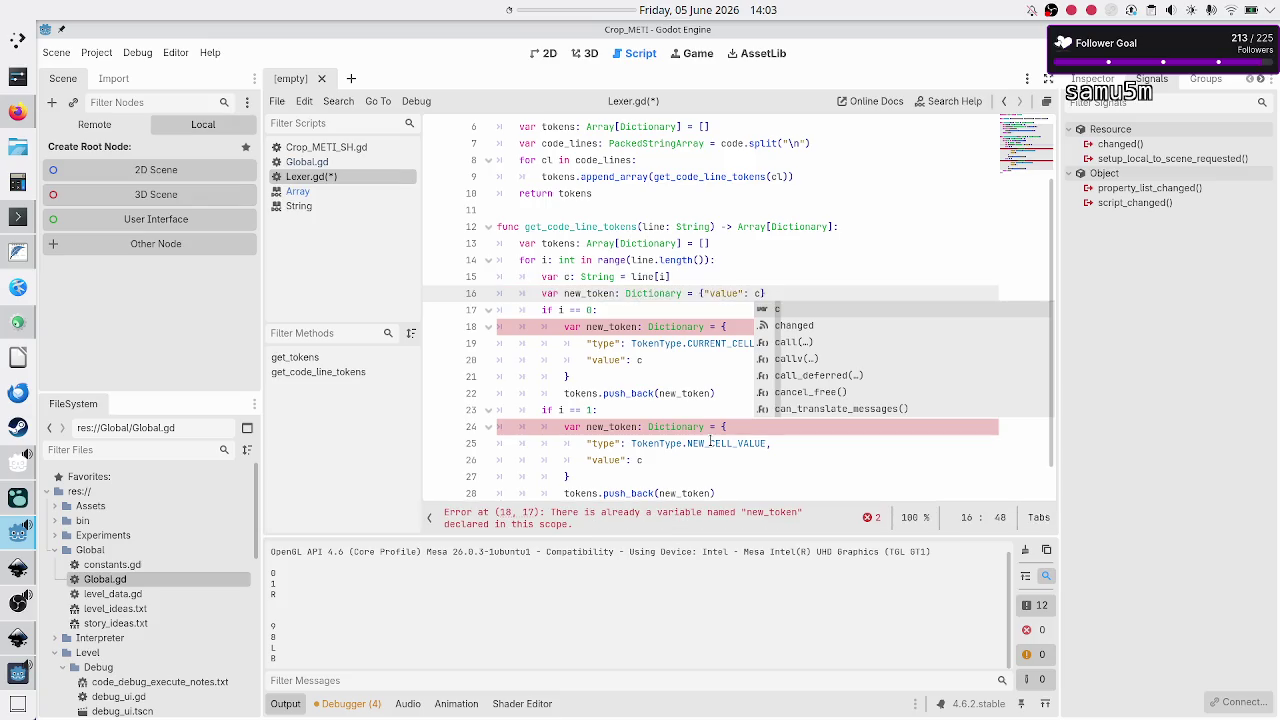
pyautogui.press('Right')
pyautogui.press('Right')
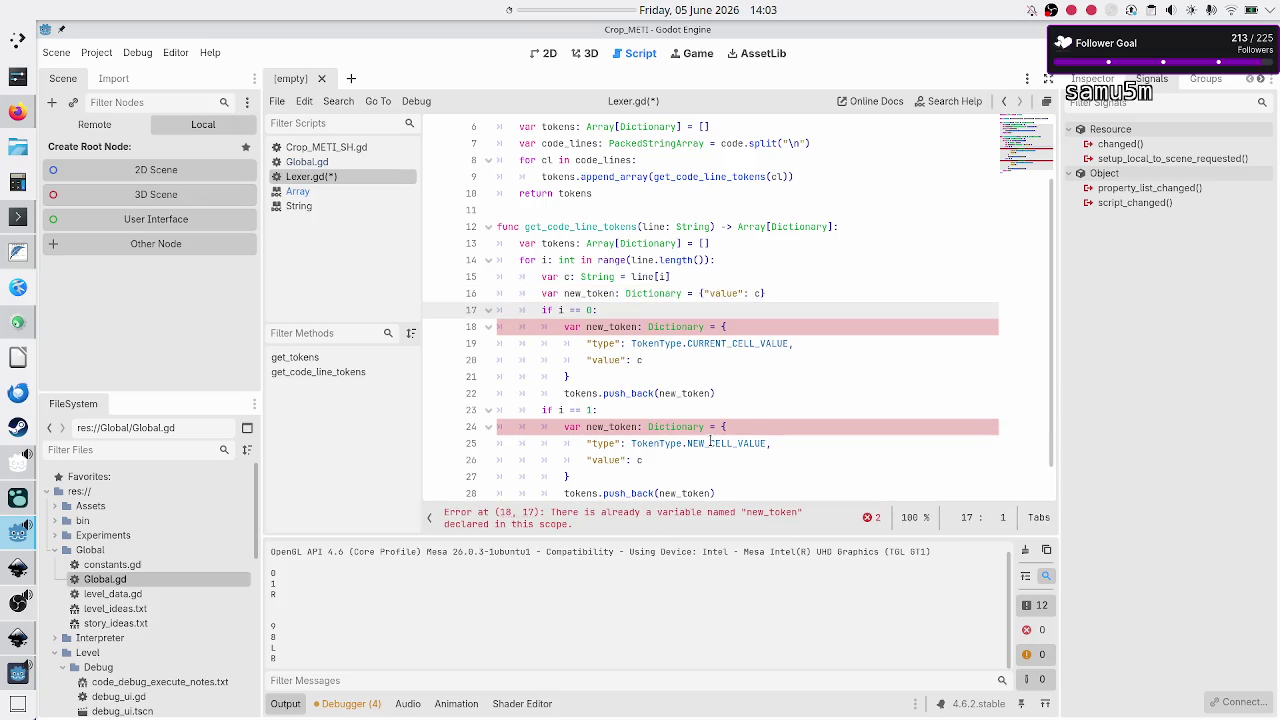
pyautogui.press('Down')
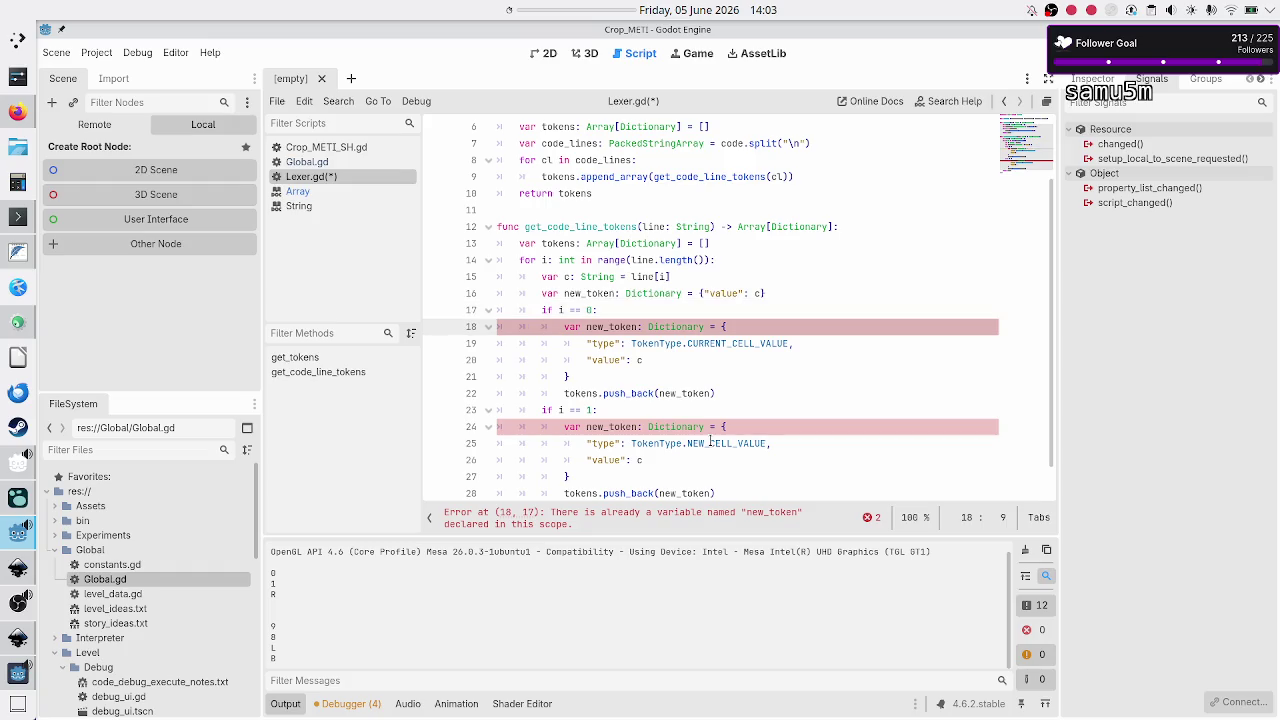
# Step: Delete the duplicate inner new_token declaration and its leftover "value" and brace lines
pyautogui.hotkey('shift', 'Down')
pyautogui.hotkey('shift', 'Down')
pyautogui.hotkey('shift', 'Down')
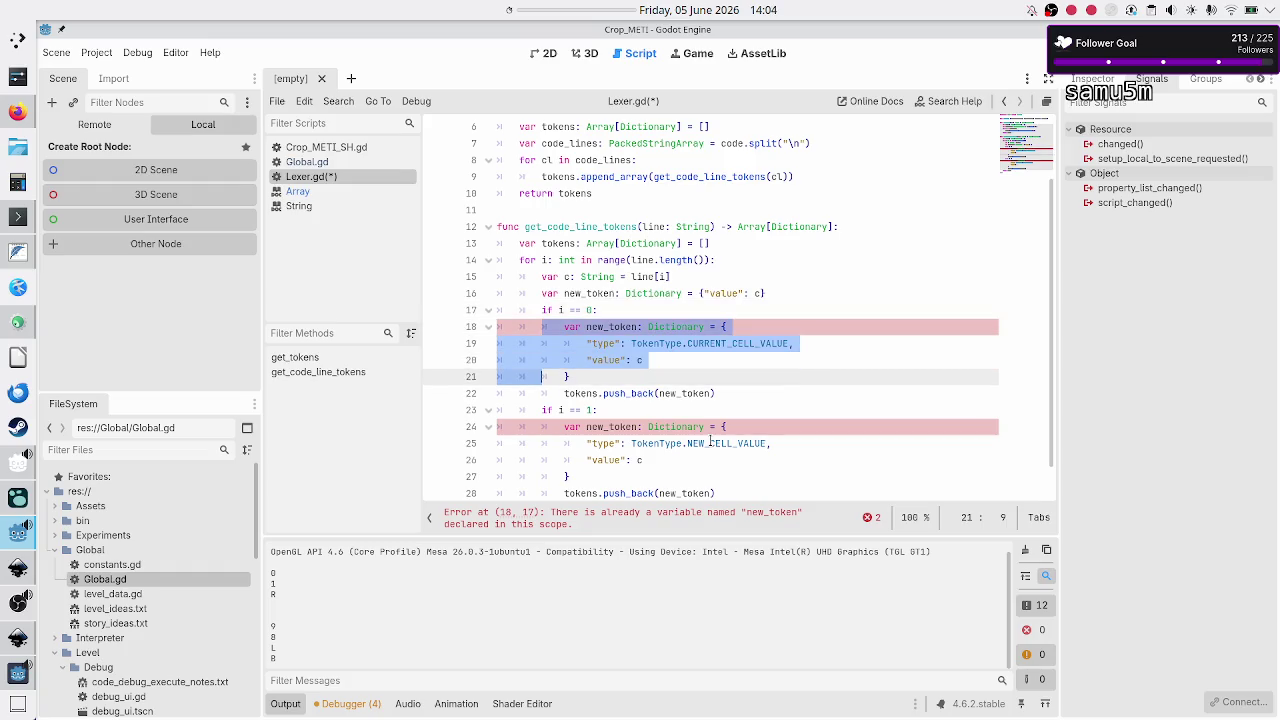
pyautogui.hotkey('shift', 'Left')
pyautogui.hotkey('shift', 'Left')
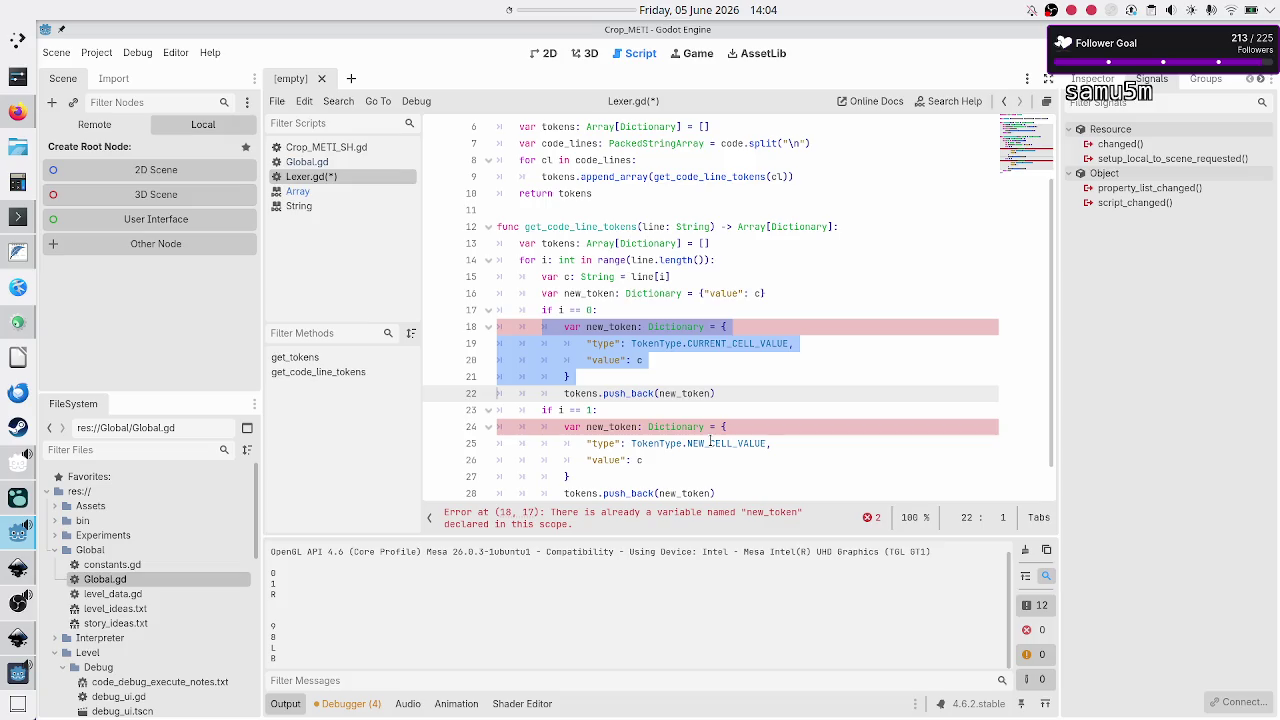
pyautogui.hotkey('shift', 'Up')
pyautogui.hotkey('shift', 'Up')
pyautogui.hotkey('shift', 'Up')
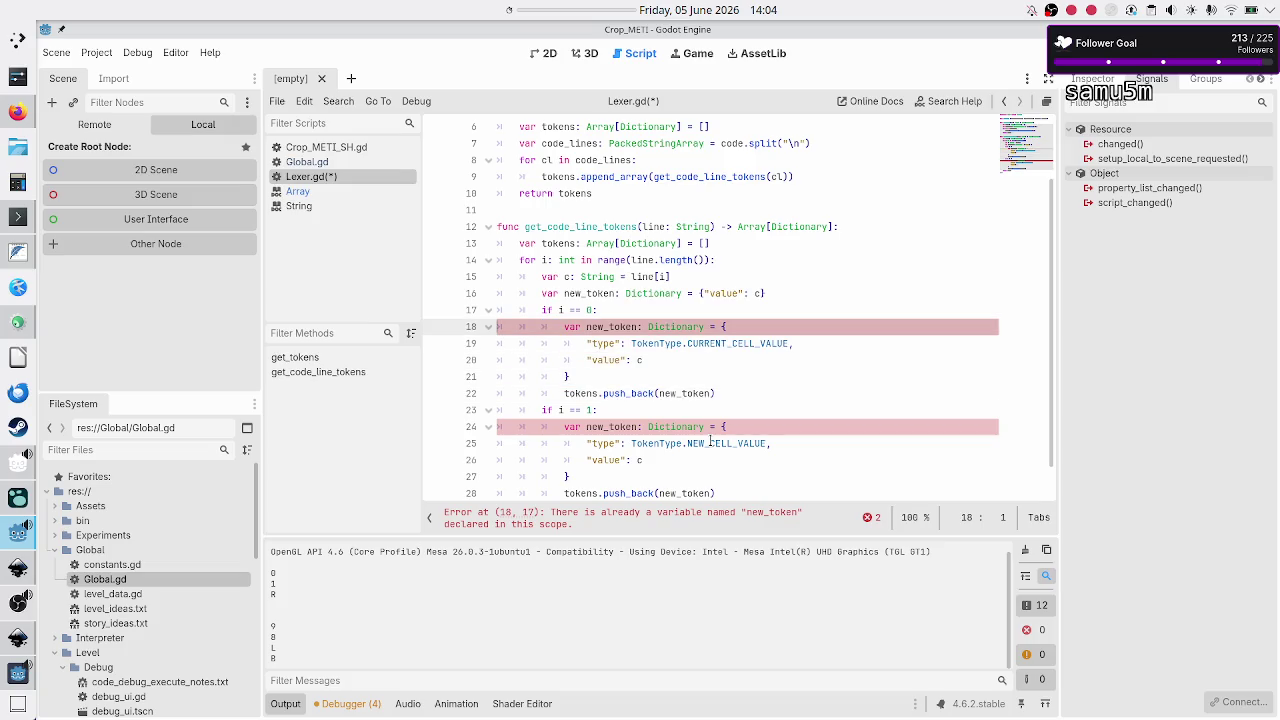
pyautogui.press('Left')
pyautogui.hotkey('shift', 'End')
pyautogui.press('BackSpace')
pyautogui.press('Delete')
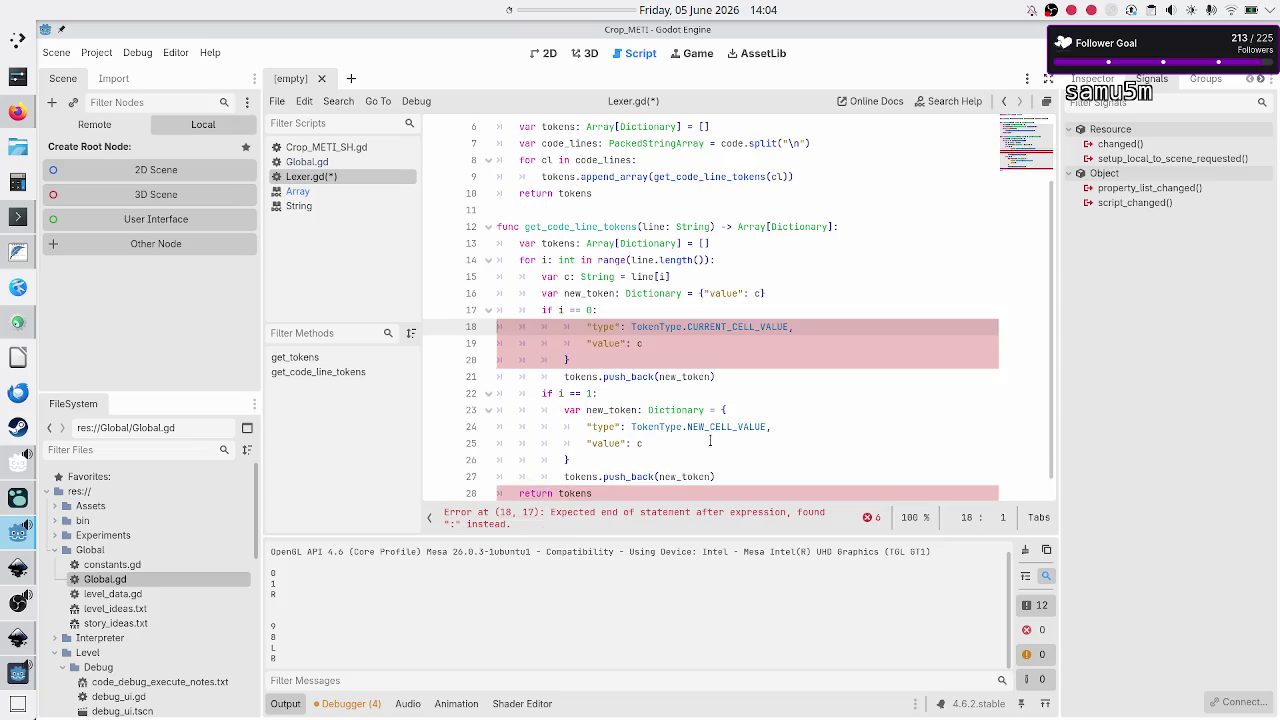
pyautogui.press('Down')
pyautogui.press('Down')
pyautogui.press('End')
pyautogui.hotkey('shift', 'Up')
pyautogui.hotkey('shift', 'Up')
pyautogui.hotkey('shift', 'End')
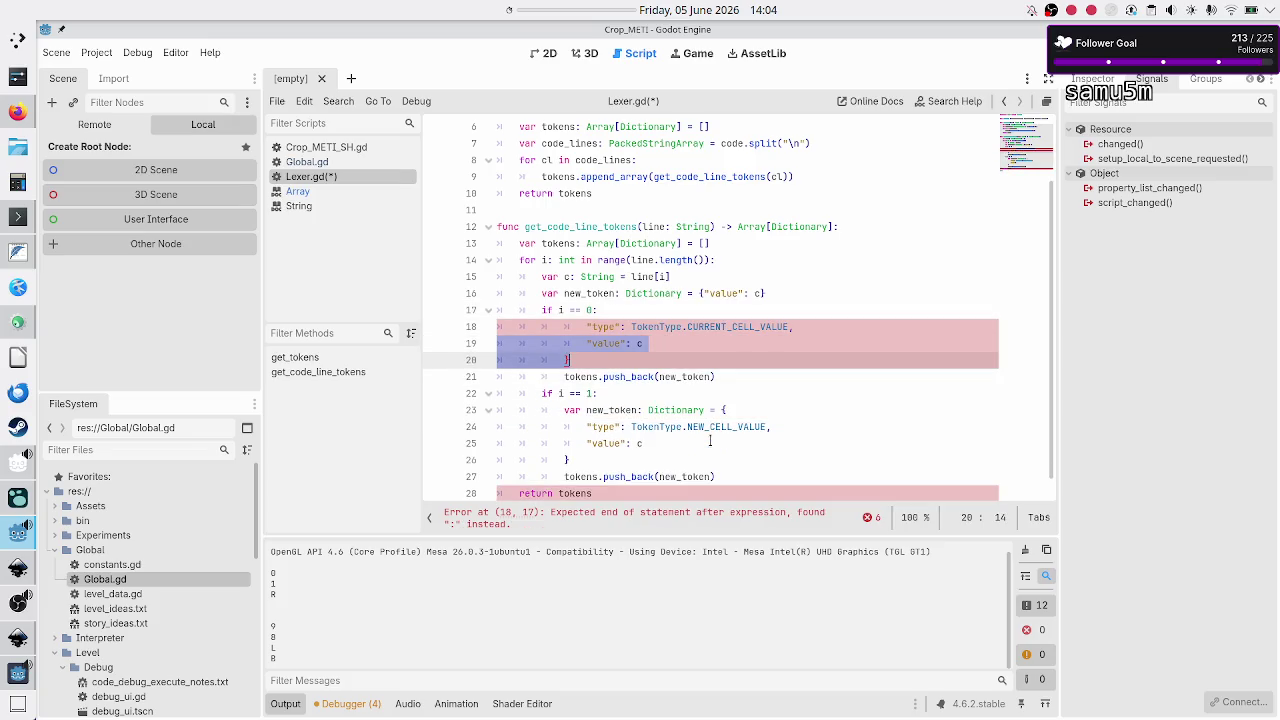
pyautogui.press('BackSpace')
# Step: Rewrite line 18's "type" entry as a new_token["type"] = assignment
pyautogui.press('Home')
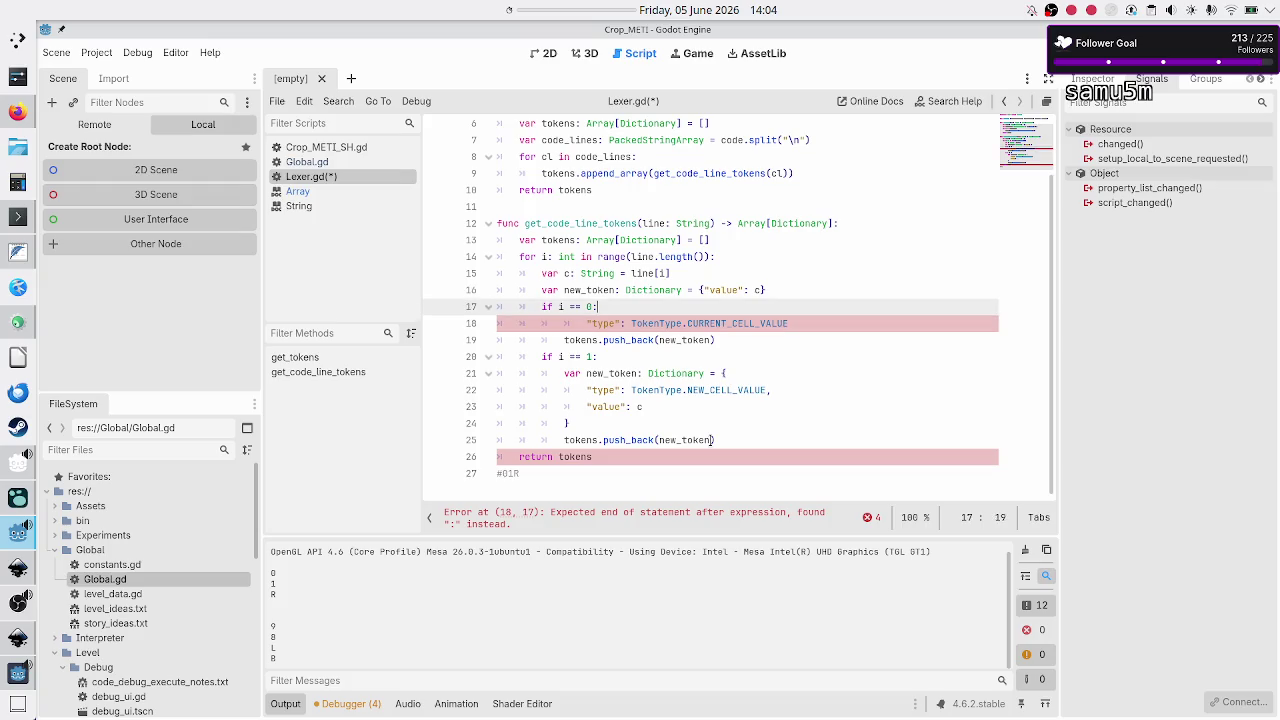
pyautogui.press('BackSpace')
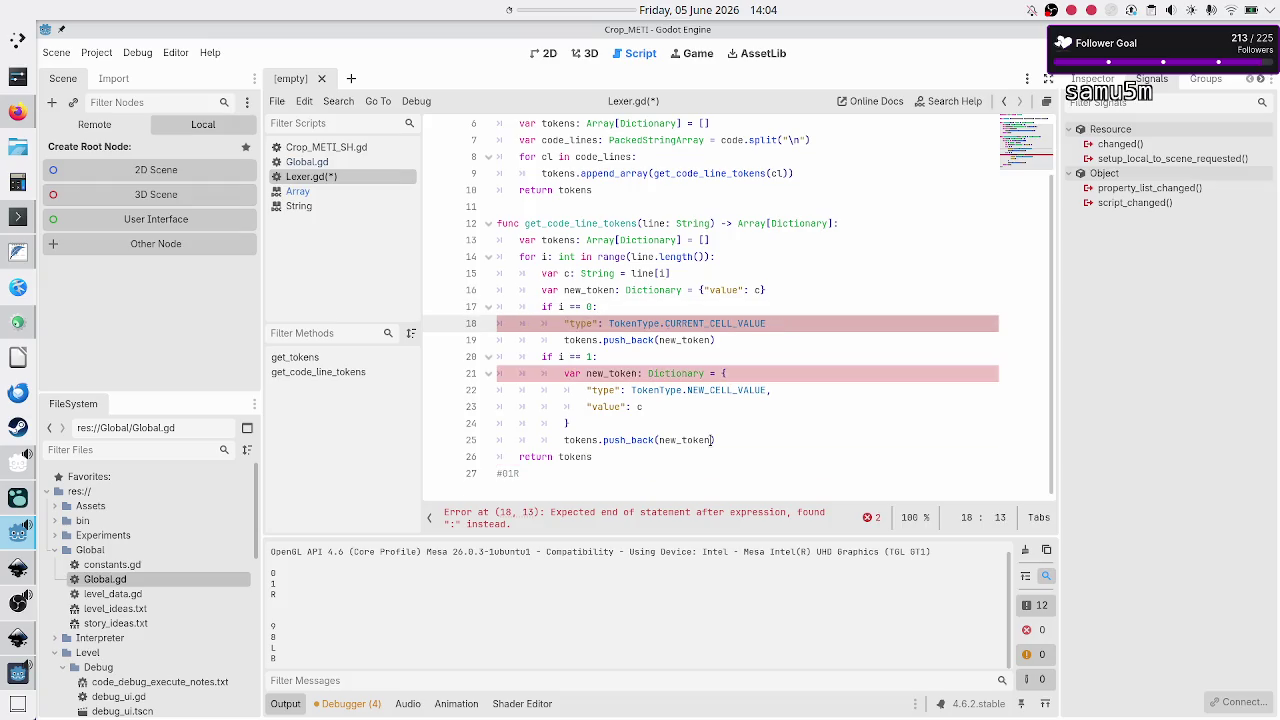
pyautogui.write('new_token[')
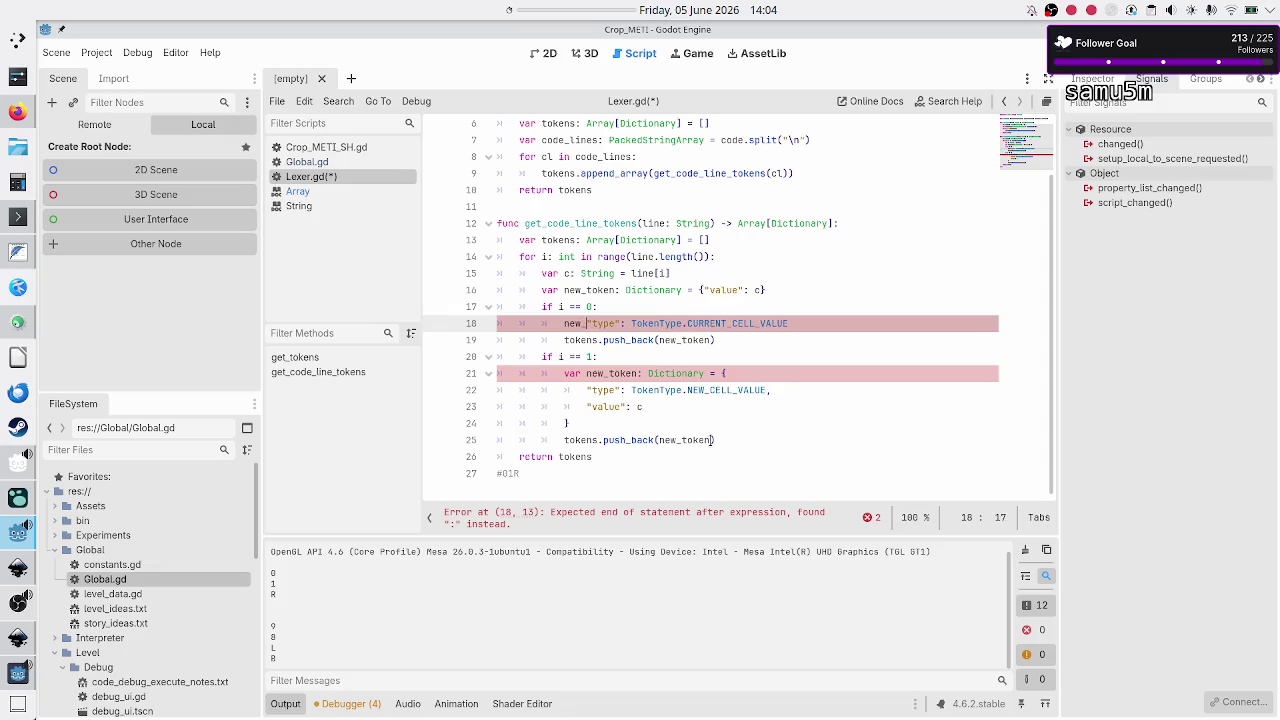
pyautogui.press('Right')
pyautogui.scroll(1, 710, 440)
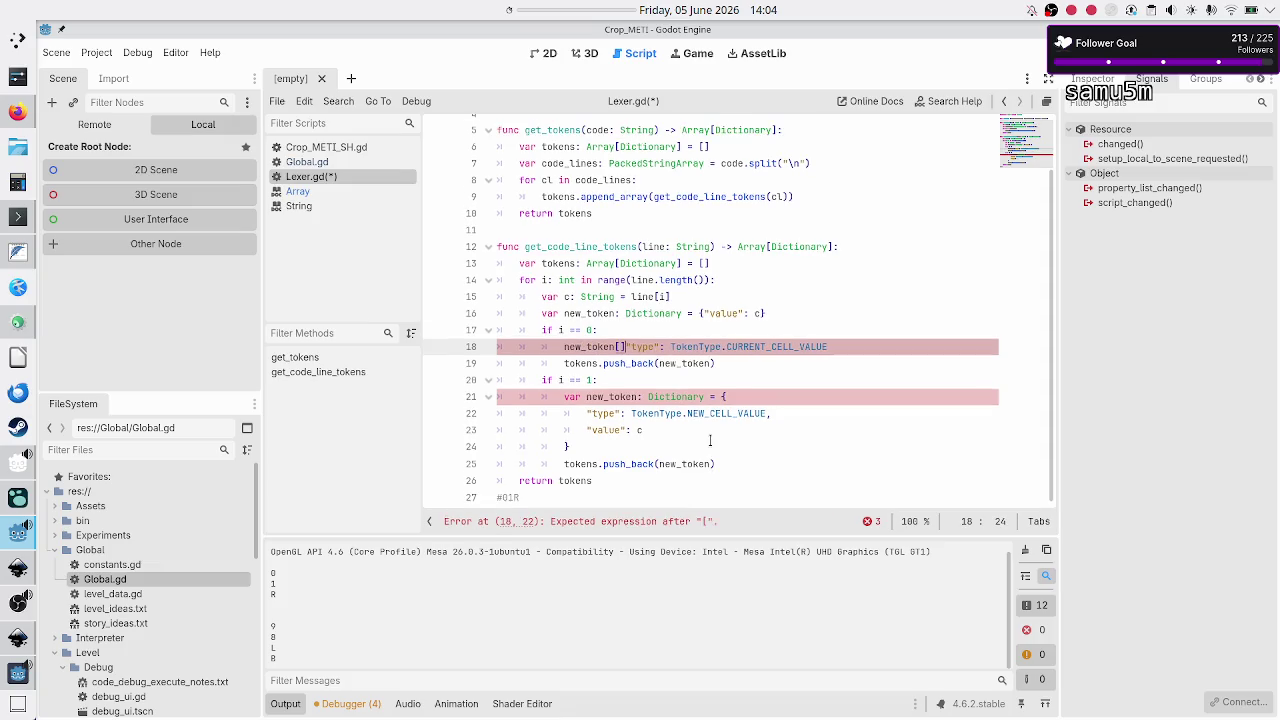
pyautogui.press('BackSpace')
pyautogui.press('Right')
pyautogui.press('Right')
pyautogui.press('Right')
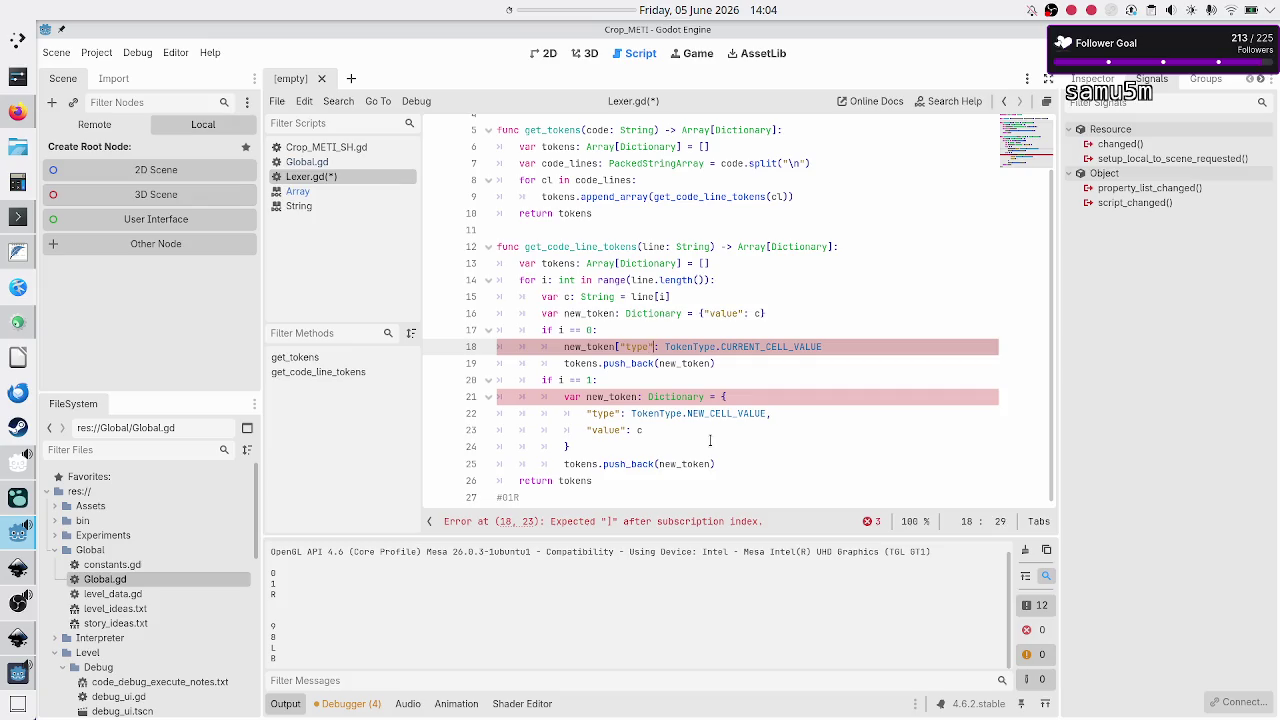
pyautogui.write(']')
pyautogui.press('Right')
pyautogui.press('BackSpace')
pyautogui.press('BackSpace')
pyautogui.write('=')
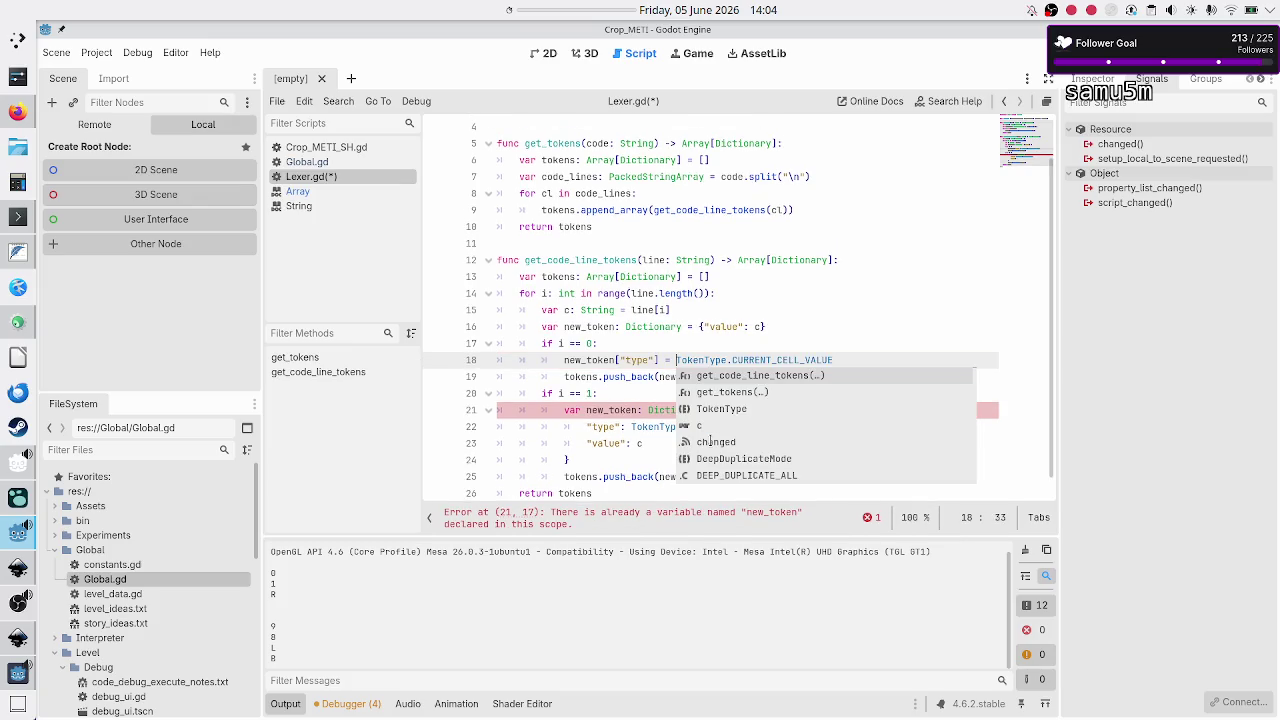
pyautogui.press('Escape')
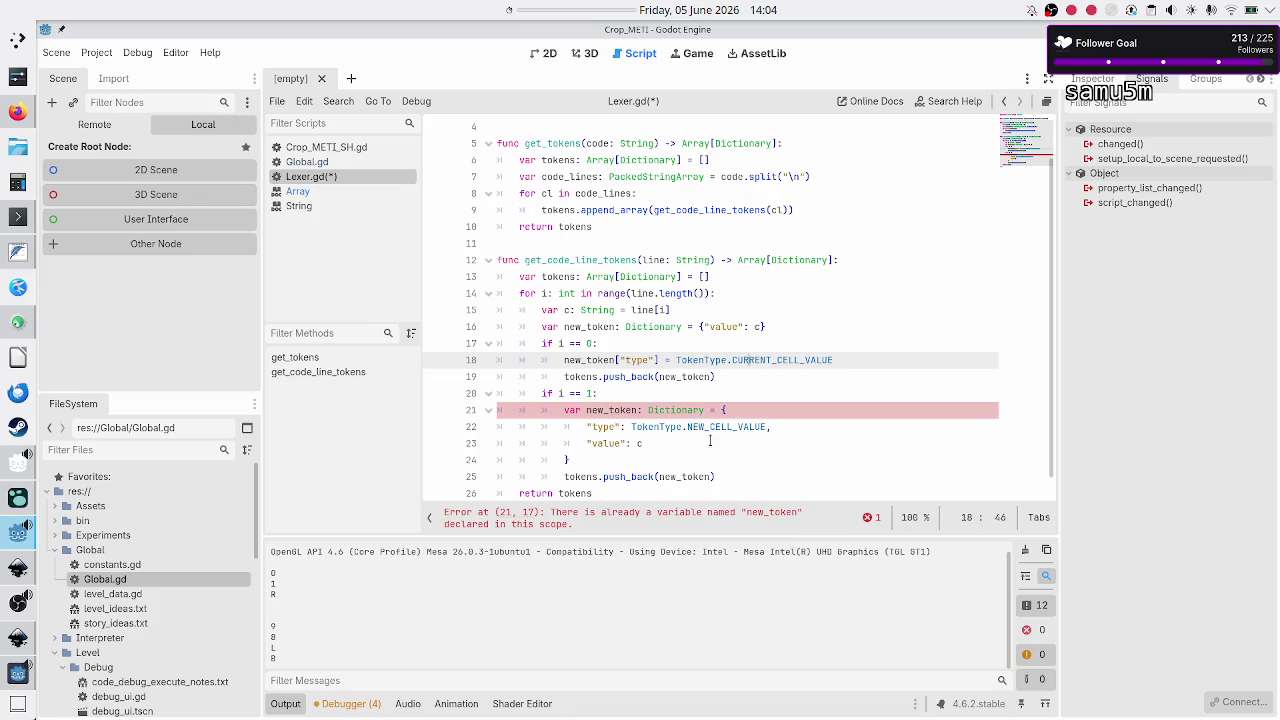
# Step: Move push_back out of the i == 0 branch to loop level after the ifs
pyautogui.press('Down')
pyautogui.press('Home')
pyautogui.press('Home')
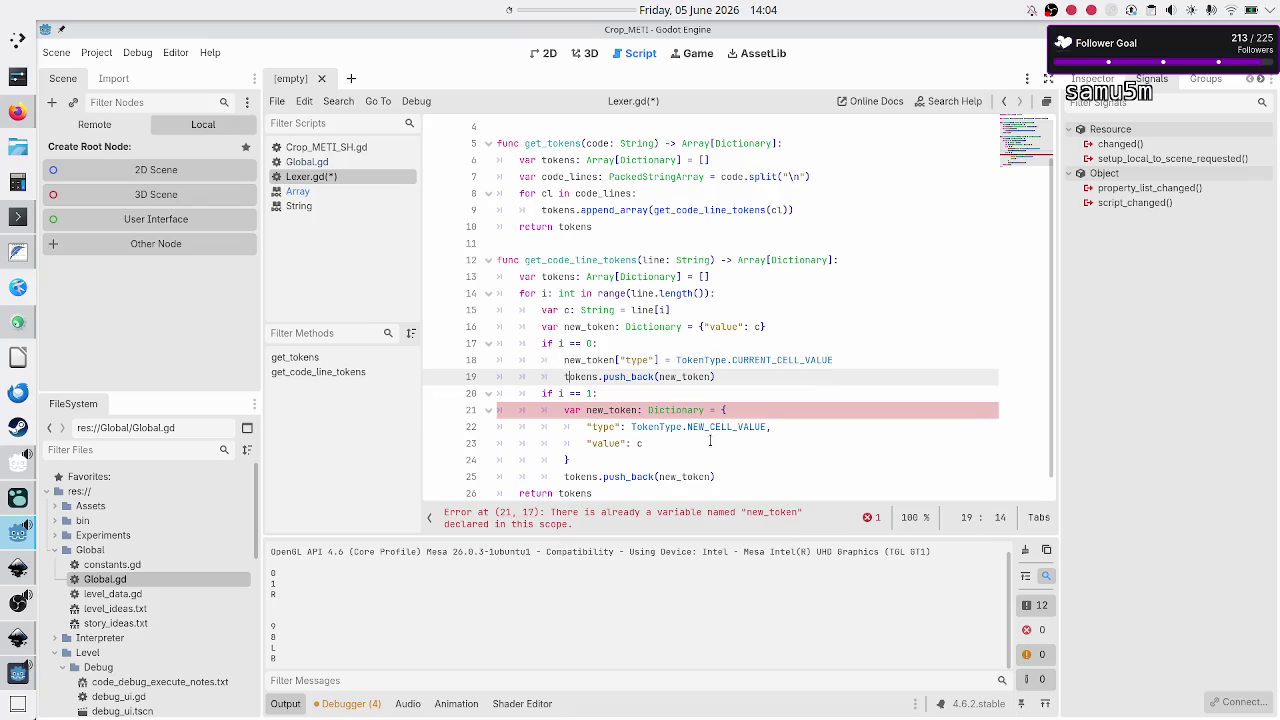
pyautogui.hotkey('shift', 'Down')
pyautogui.hotkey('shift', 'Left')
pyautogui.hotkey('shift', 'Left')
pyautogui.hotkey('shift', 'Left')
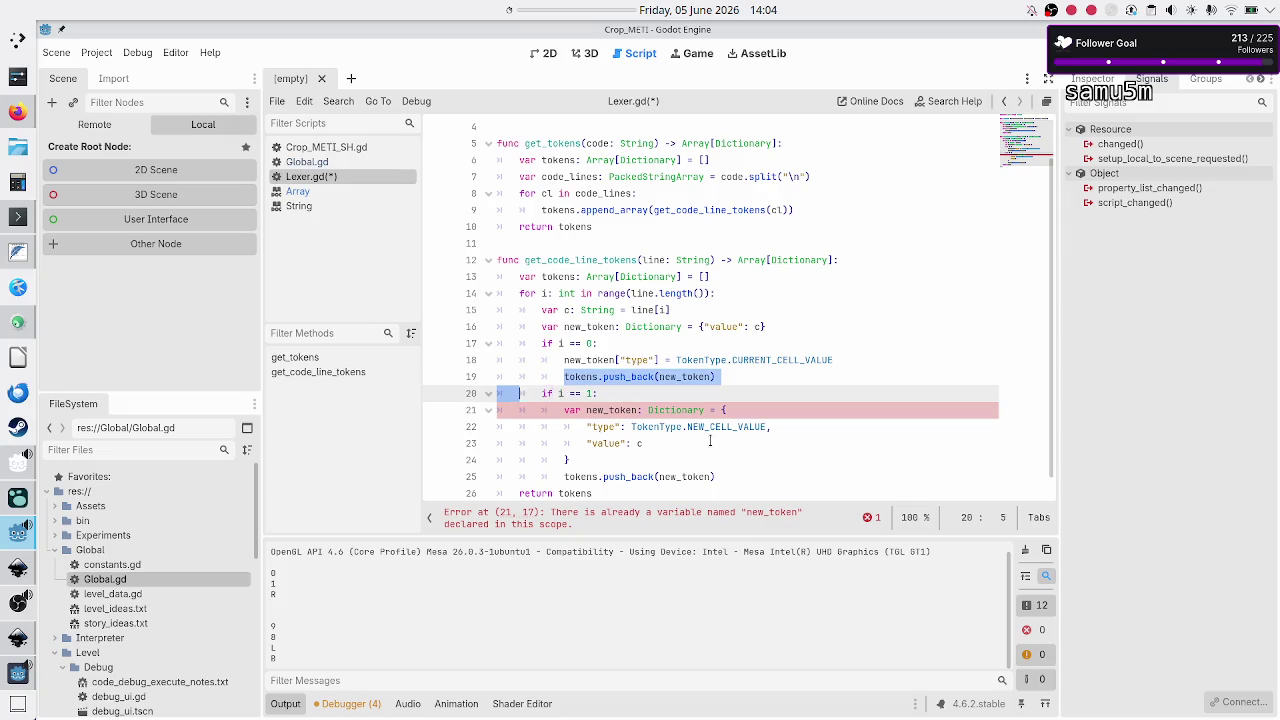
pyautogui.hotkey('ctrl', 'x')
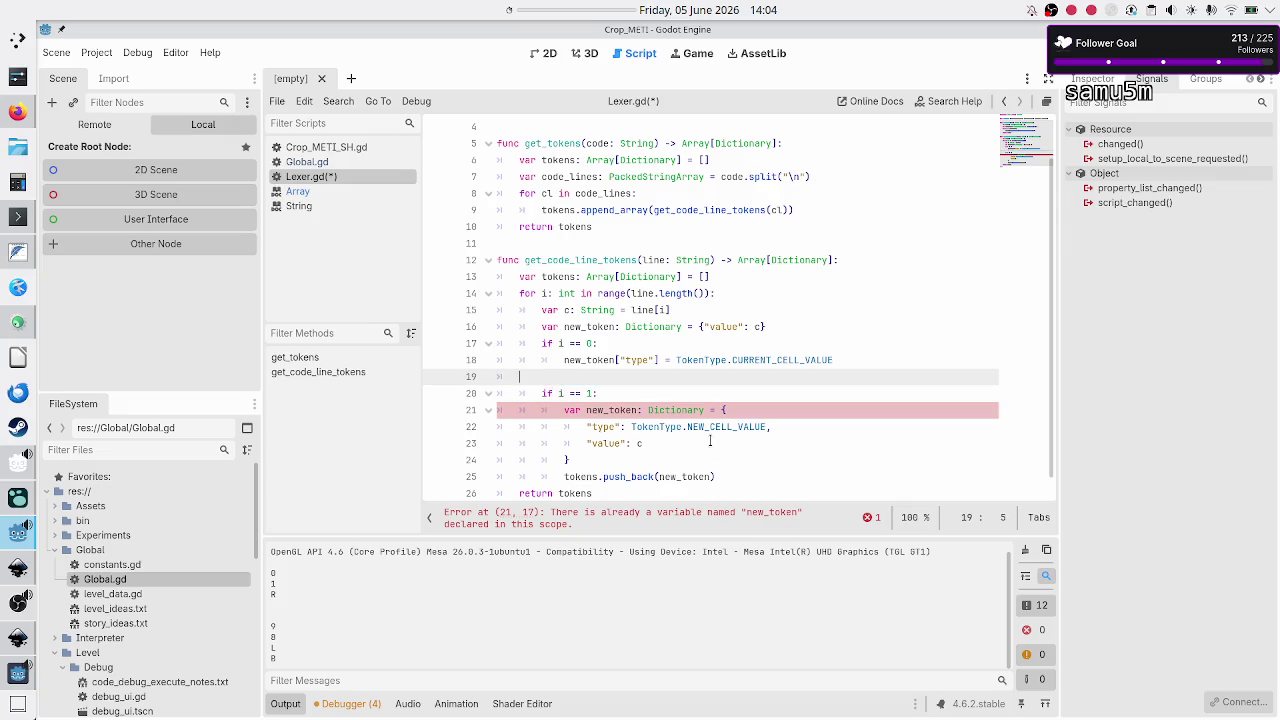
pyautogui.press('BackSpace')
pyautogui.press('Down')
pyautogui.press('Down')
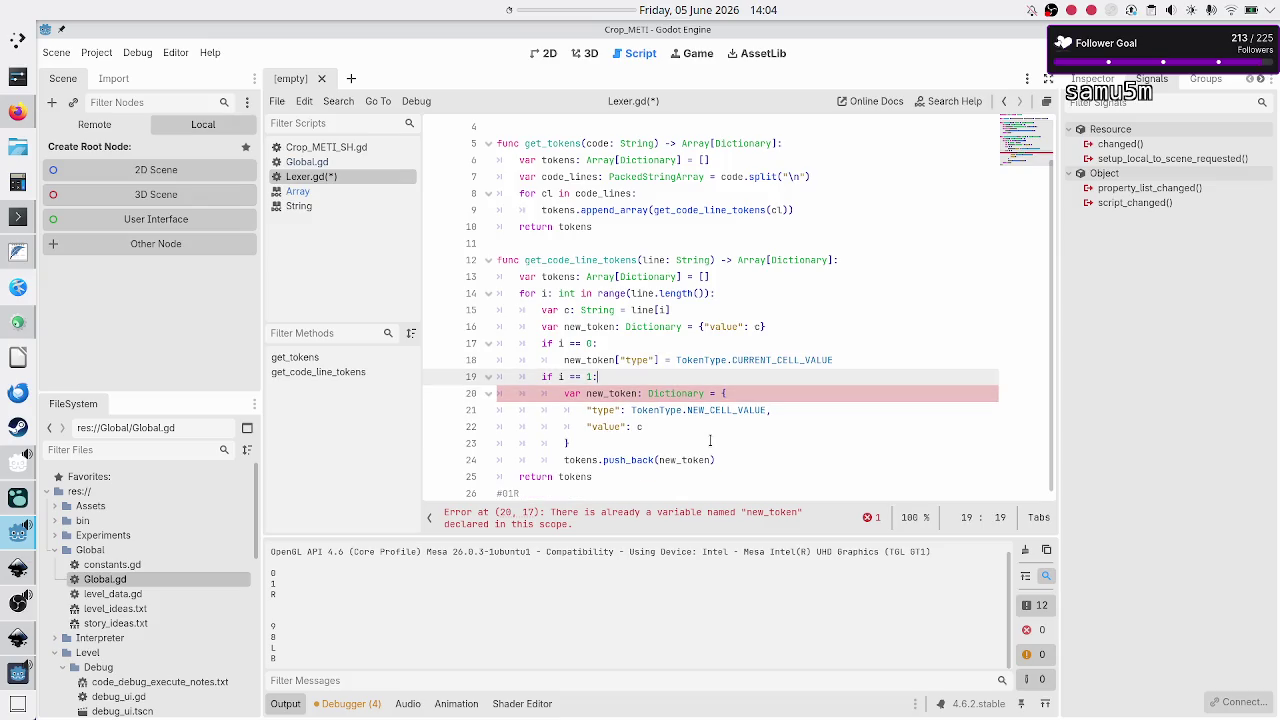
pyautogui.press('Down')
pyautogui.press('Down')
pyautogui.press('Down')
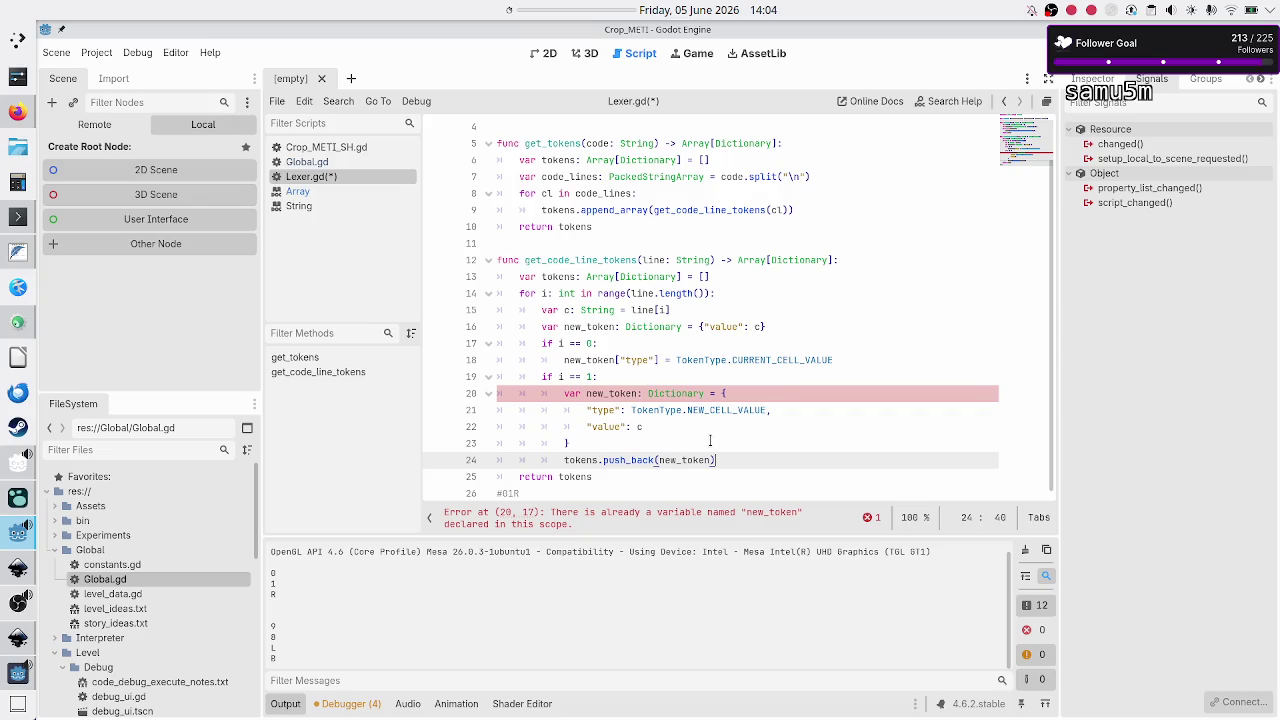
pyautogui.press('Return')
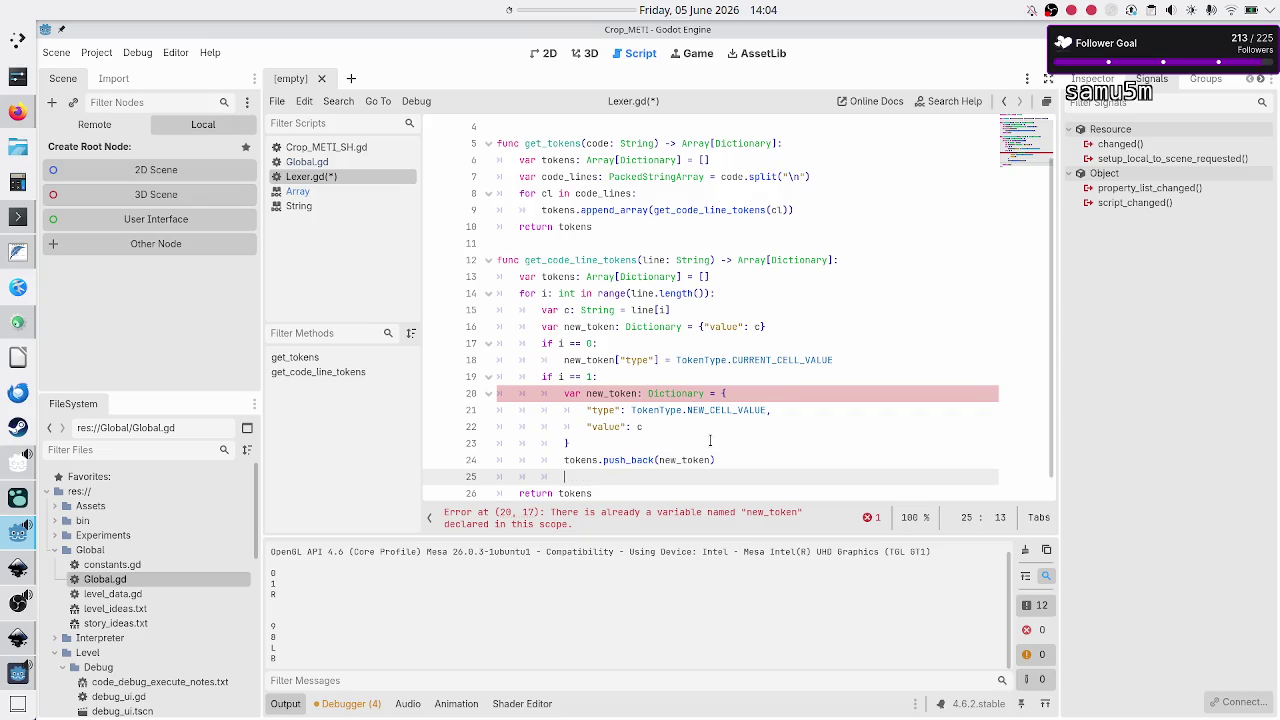
pyautogui.hotkey('ctrl', 'v')
pyautogui.press('Up')
pyautogui.press('Home')
pyautogui.press('Home')
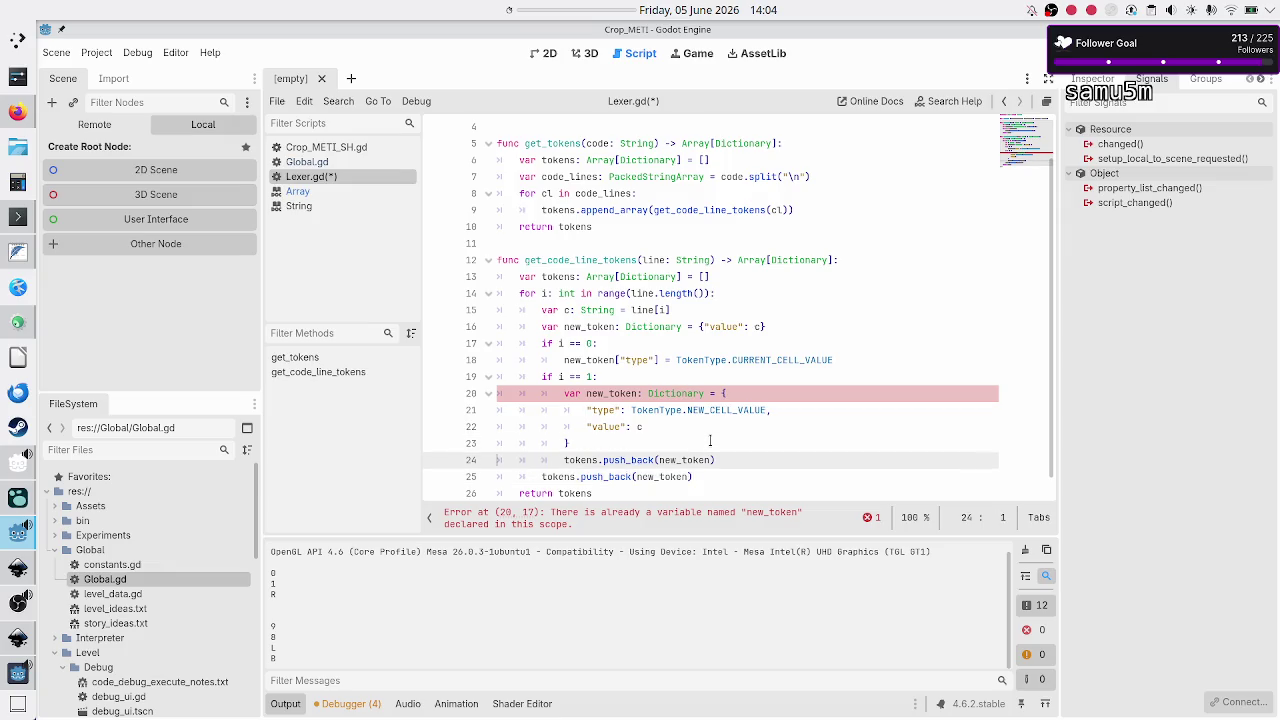
pyautogui.hotkey('shift', 'Down')
pyautogui.press('Delete')
pyautogui.press('Up')
pyautogui.press('Up')
pyautogui.press('Up')
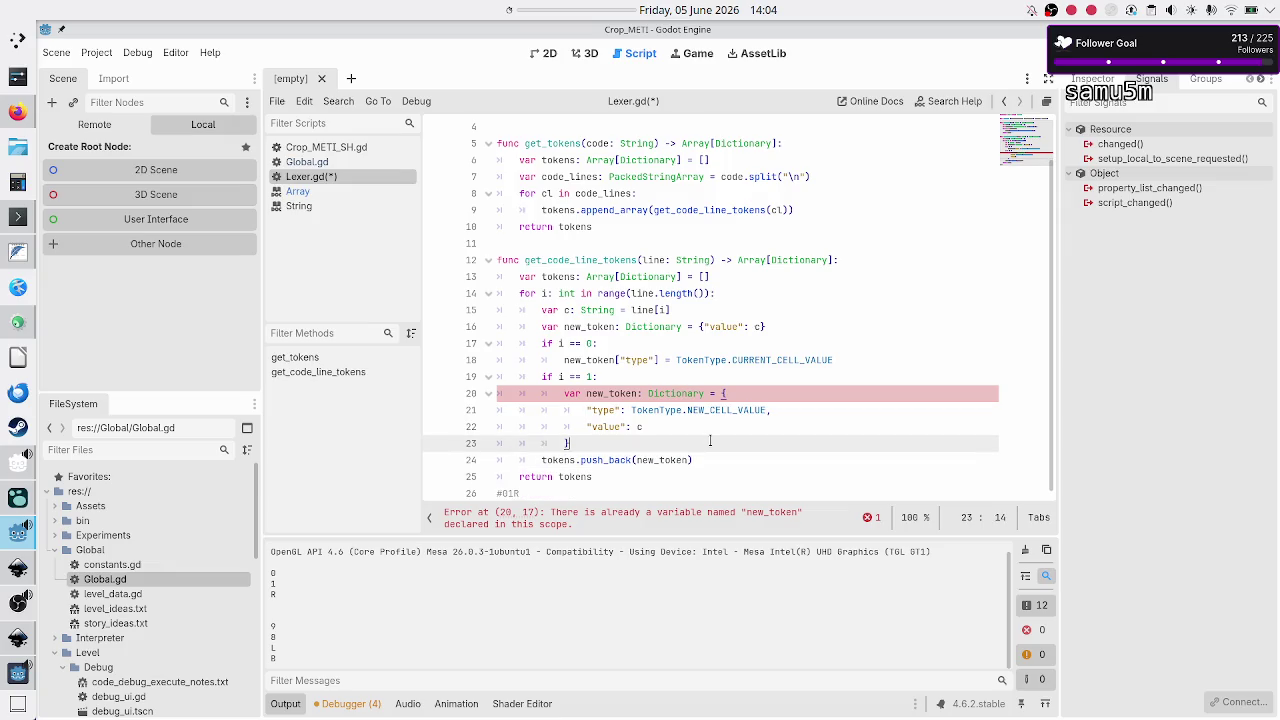
# Step: Delete the redundant four-line new_token dictionary block in the second branch
pyautogui.press('Up')
pyautogui.press('Right')
pyautogui.press('Right')
pyautogui.press('Home')
pyautogui.press('Home')
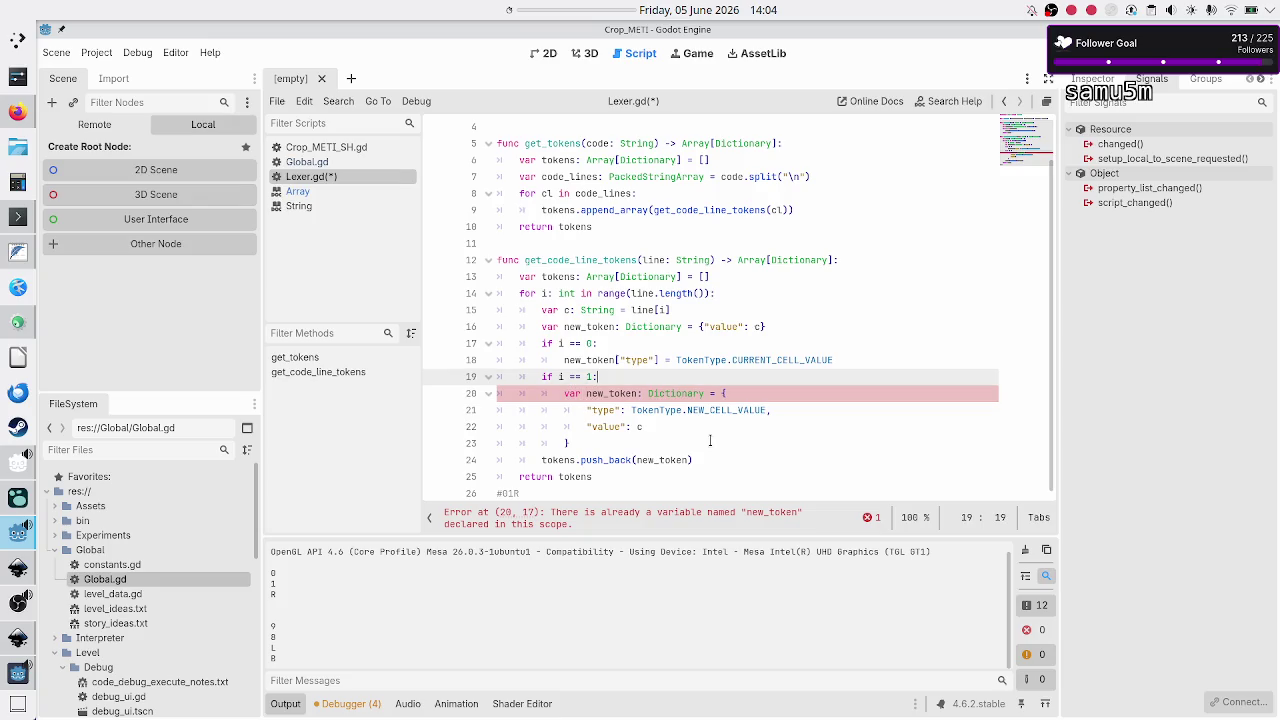
pyautogui.hotkey('shift', 'Down')
pyautogui.hotkey('shift', 'Down')
pyautogui.hotkey('shift', 'Down')
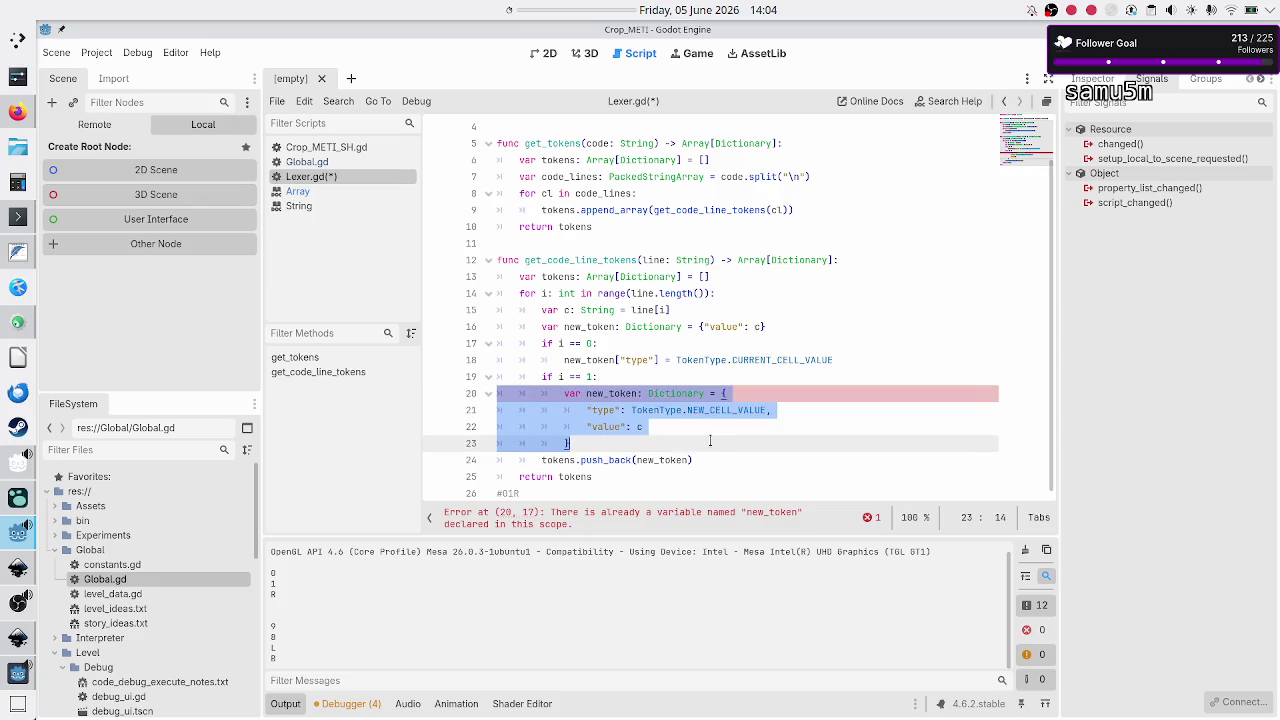
pyautogui.press('Delete')
pyautogui.press('Up')
pyautogui.press('Up')
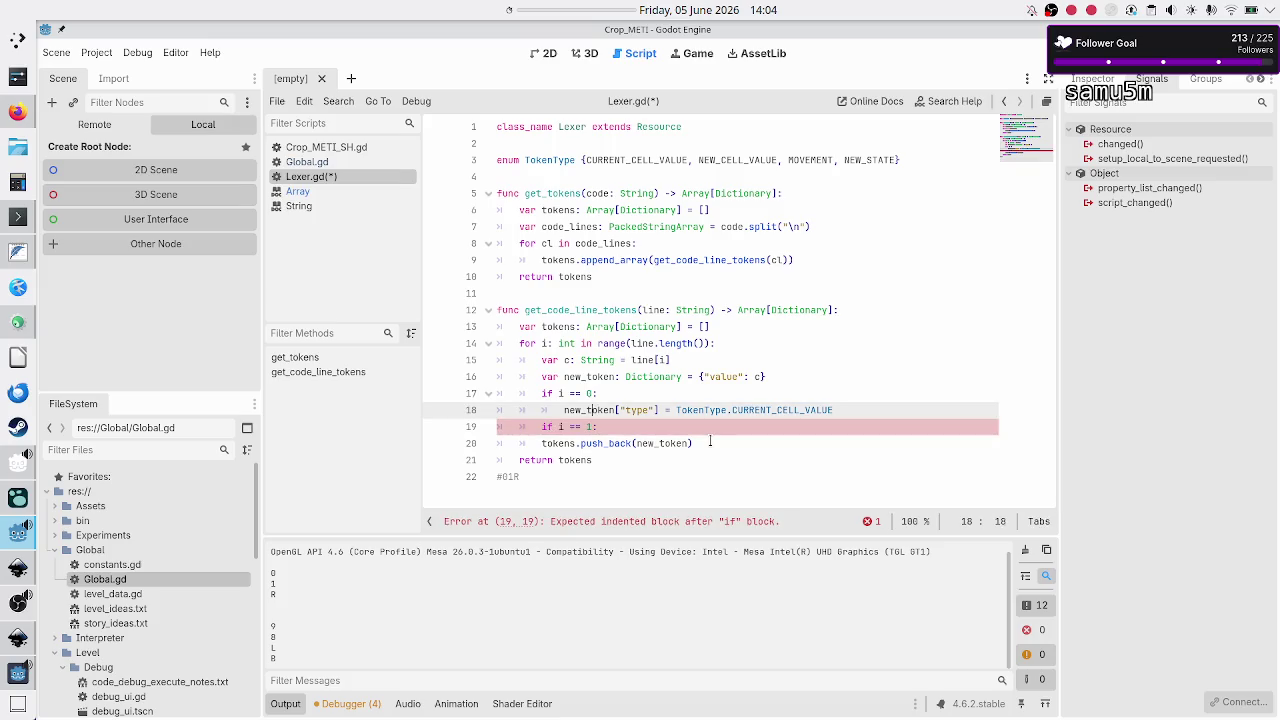
# Step: Copy the type assignment under if i == 1 and join the i == 0 assignment onto its if line
pyautogui.hotkey('shift', 'End')
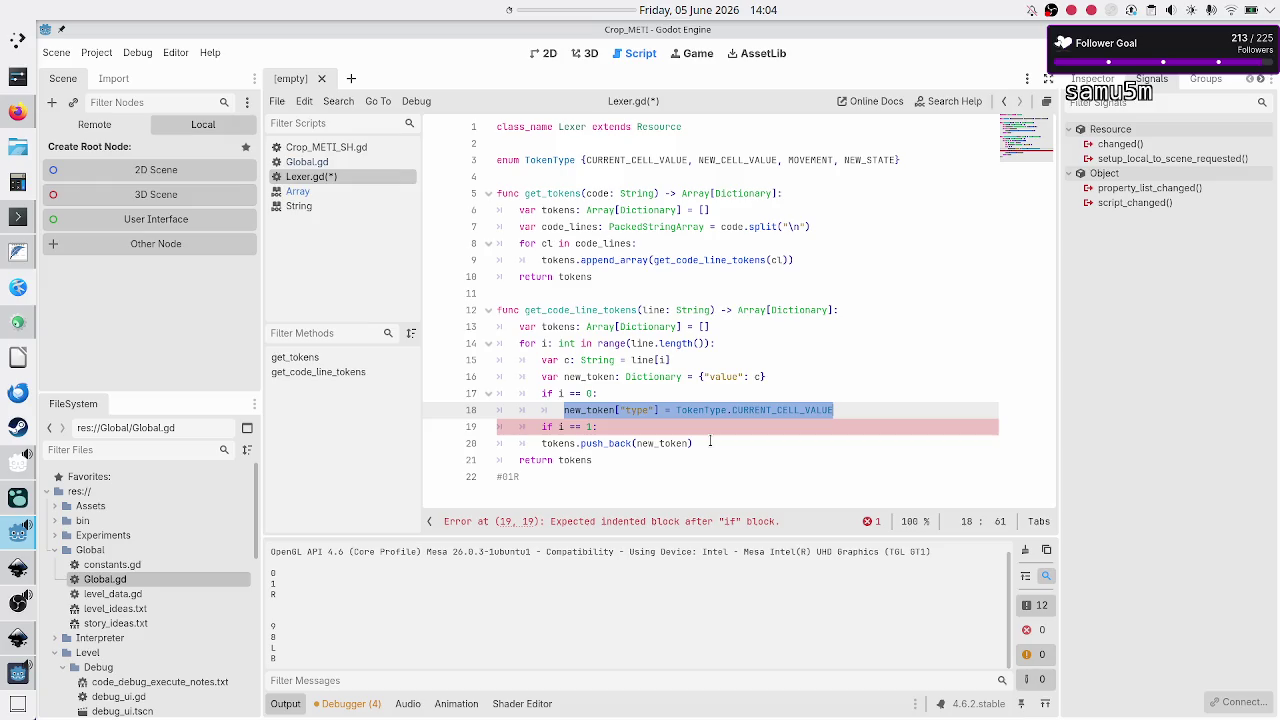
pyautogui.press('Down')
pyautogui.press('Return')
pyautogui.hotkey('ctrl', 'v')
pyautogui.press('Up')
pyautogui.press('Up')
pyautogui.press('Home')
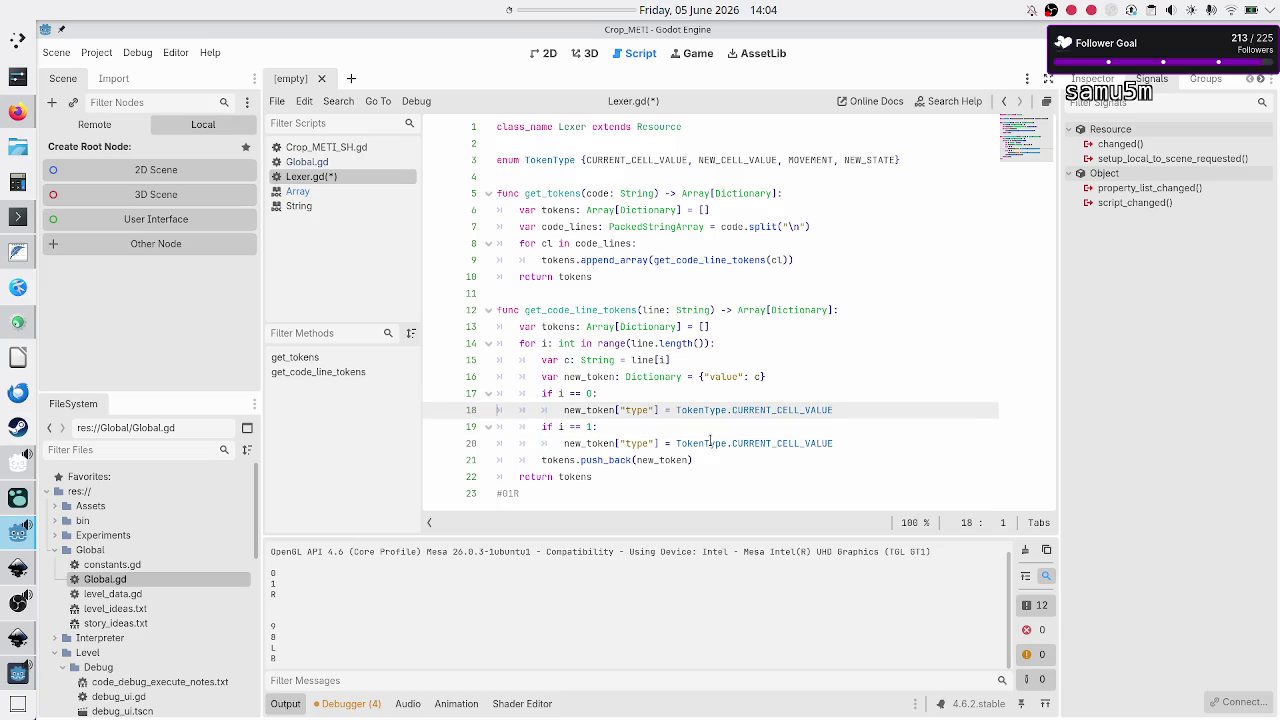
pyautogui.press('BackSpace')
pyautogui.press('BackSpace')
pyautogui.press('BackSpace')
pyautogui.press('Down')
pyautogui.press('Down')
# Step: Join the i == 1 assignment onto its if line with type NEW_CELL_VALUE
pyautogui.press('BackSpace')
pyautogui.press('BackSpace')
pyautogui.press('BackSpace')
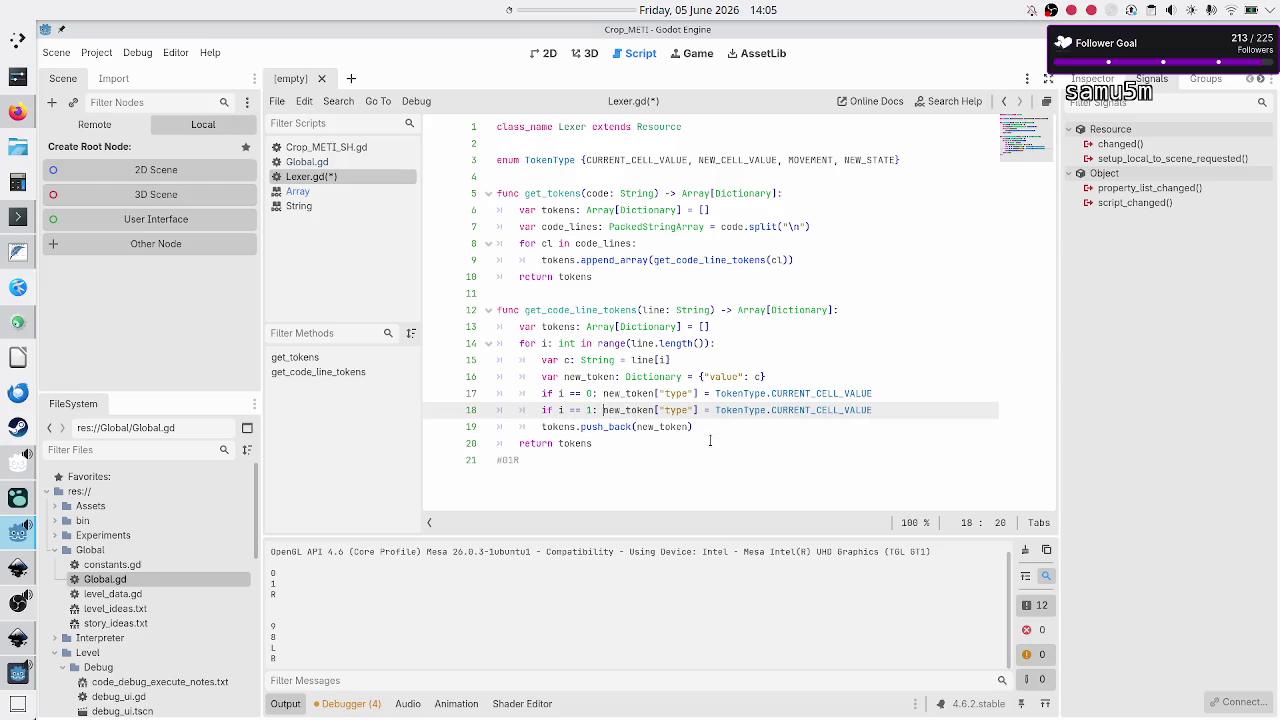
pyautogui.hotkey('ctrl', 'Right')
pyautogui.press('BackSpace')
pyautogui.press('BackSpace')
pyautogui.press('BackSpace')
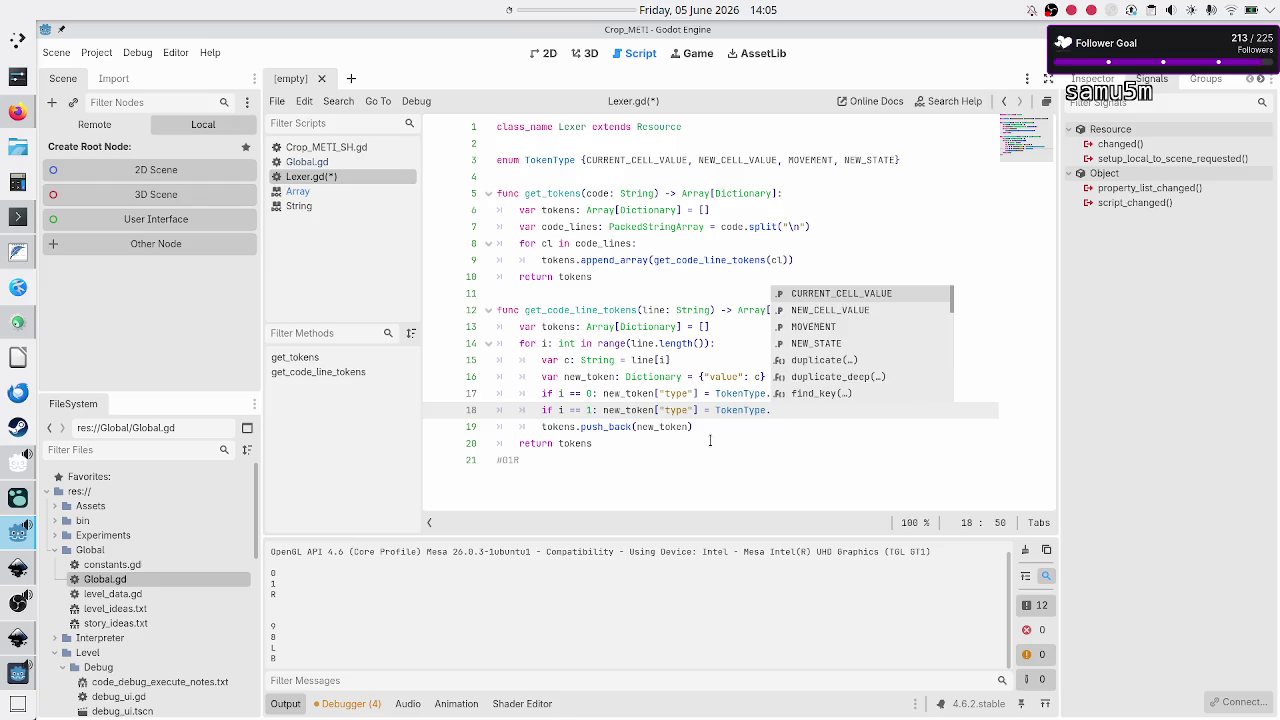
pyautogui.write('New')
pyautogui.press('Return')
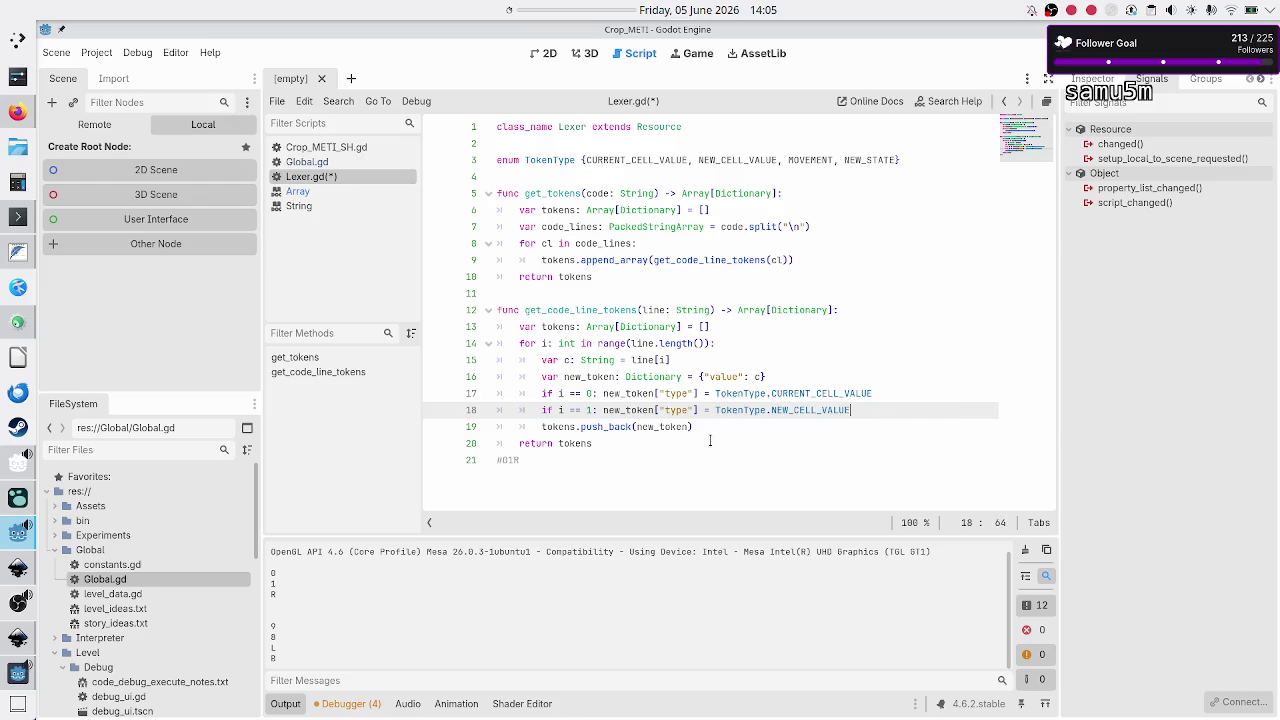
# Step: Duplicate the i == 1 statement twice on the lines below
pyautogui.press('Return')
pyautogui.press('Up')
pyautogui.hotkey('shift', 'End')
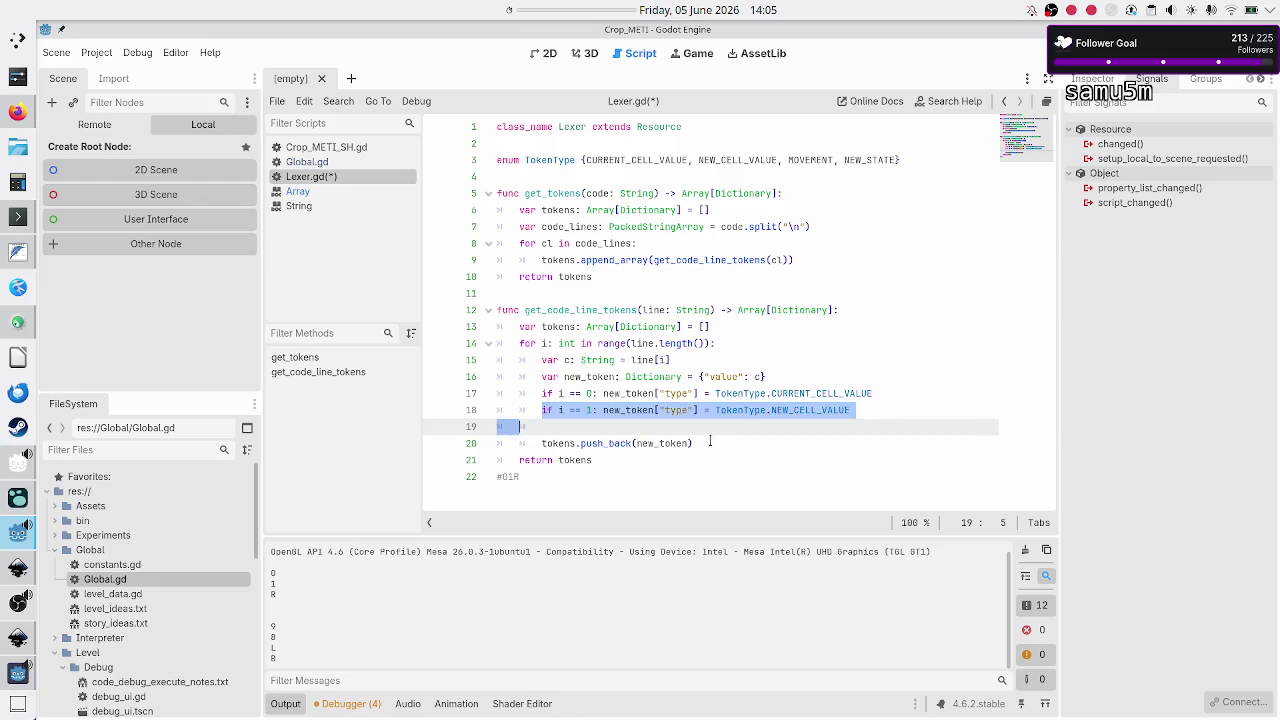
pyautogui.hotkey('ctrl', 'c')
pyautogui.press('Down')
pyautogui.hotkey('ctrl', 'v')
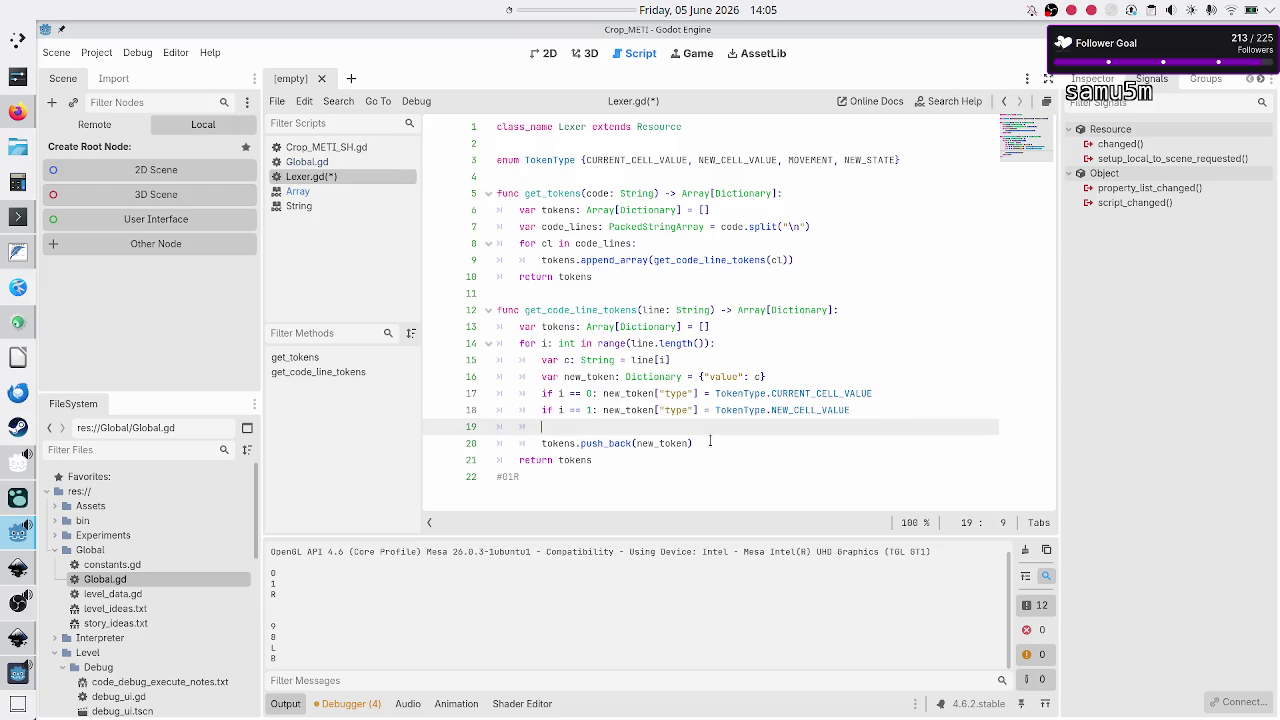
pyautogui.press('Return')
pyautogui.hotkey('ctrl', 'v')
pyautogui.press('Up')
pyautogui.press('Up')
pyautogui.press('Down')
pyautogui.press('Home')
pyautogui.press('Home')
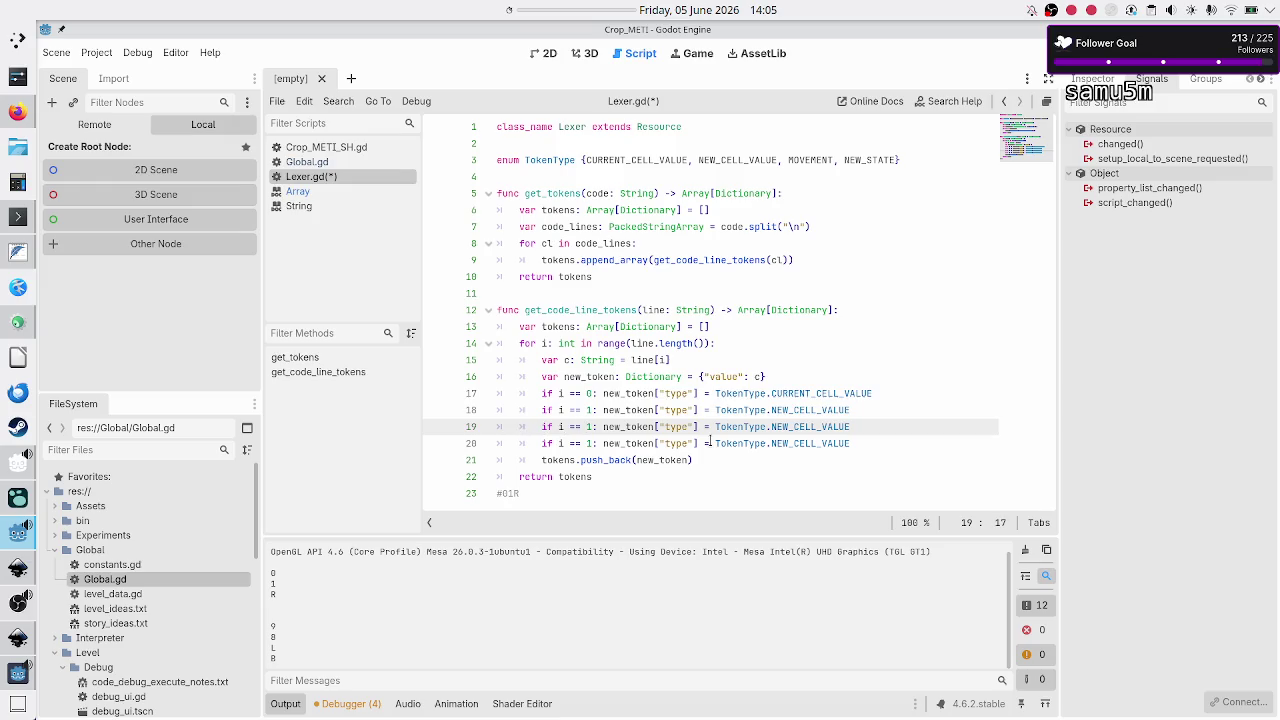
# Step: Set line 19's token type to TokenType.MOVEMENT
pyautogui.press('End')
pyautogui.press('BackSpace')
pyautogui.press('BackSpace')
pyautogui.press('BackSpace')
pyautogui.write('MOVE')
pyautogui.press('Return')
pyautogui.press('Down')
pyautogui.press('Down')
pyautogui.press('Up')
pyautogui.press('Home')
pyautogui.press('Right')
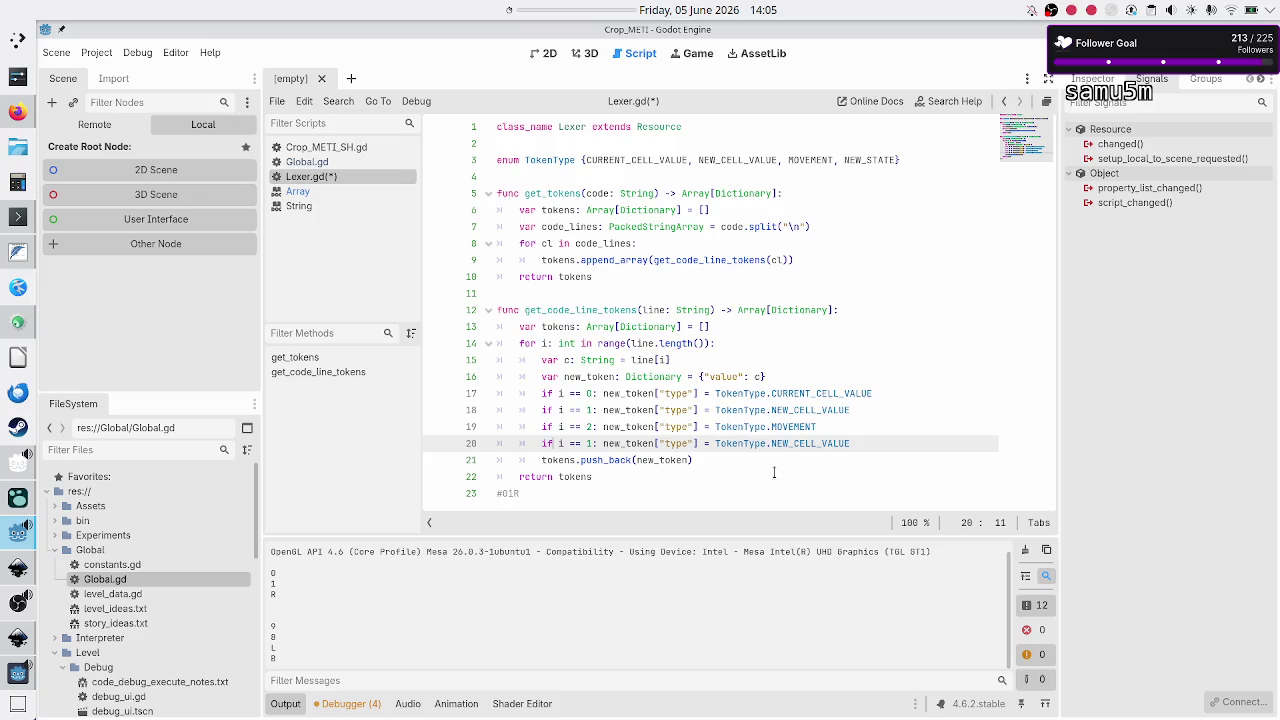
# Step: Change line 20's condition to i == 3
pyautogui.press('Up')
pyautogui.press('Up')
pyautogui.press('Up')
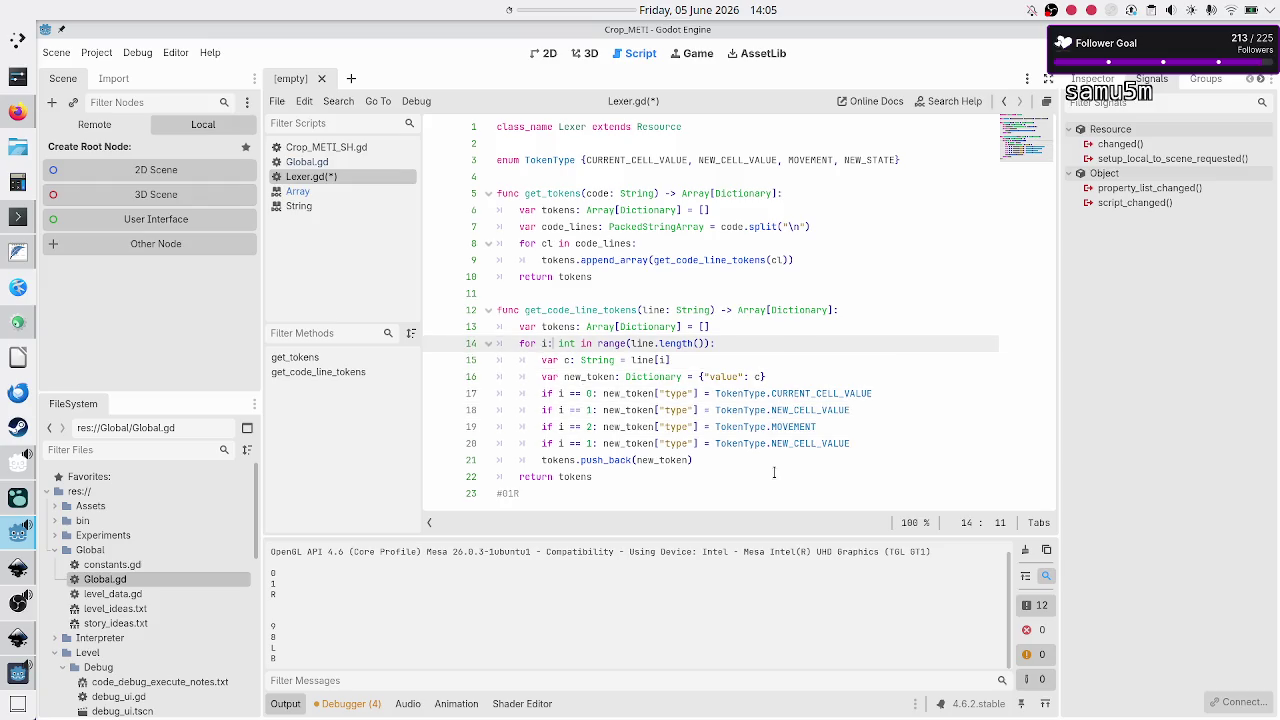
pyautogui.press('Left')
pyautogui.press('Left')
pyautogui.press('Left')
pyautogui.press('Down')
pyautogui.press('Down')
pyautogui.press('Down')
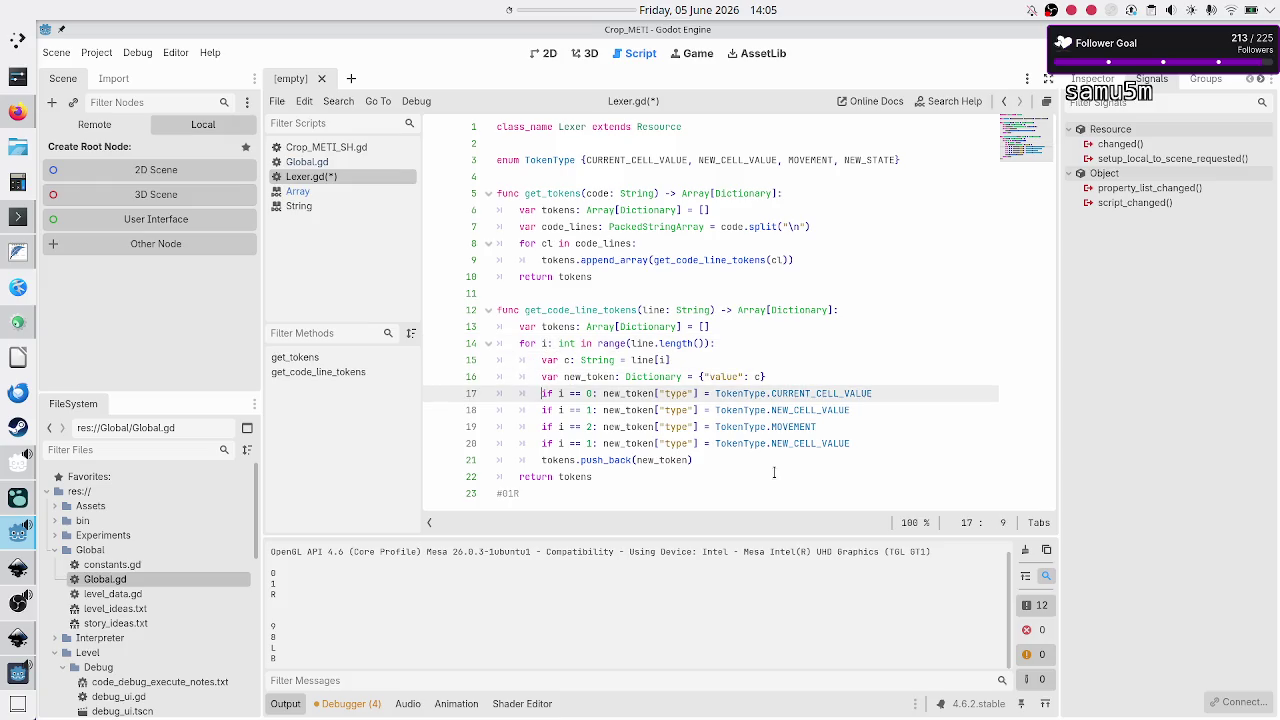
pyautogui.press('Up')
pyautogui.press('Down')
pyautogui.hotkey('shift', 'End')
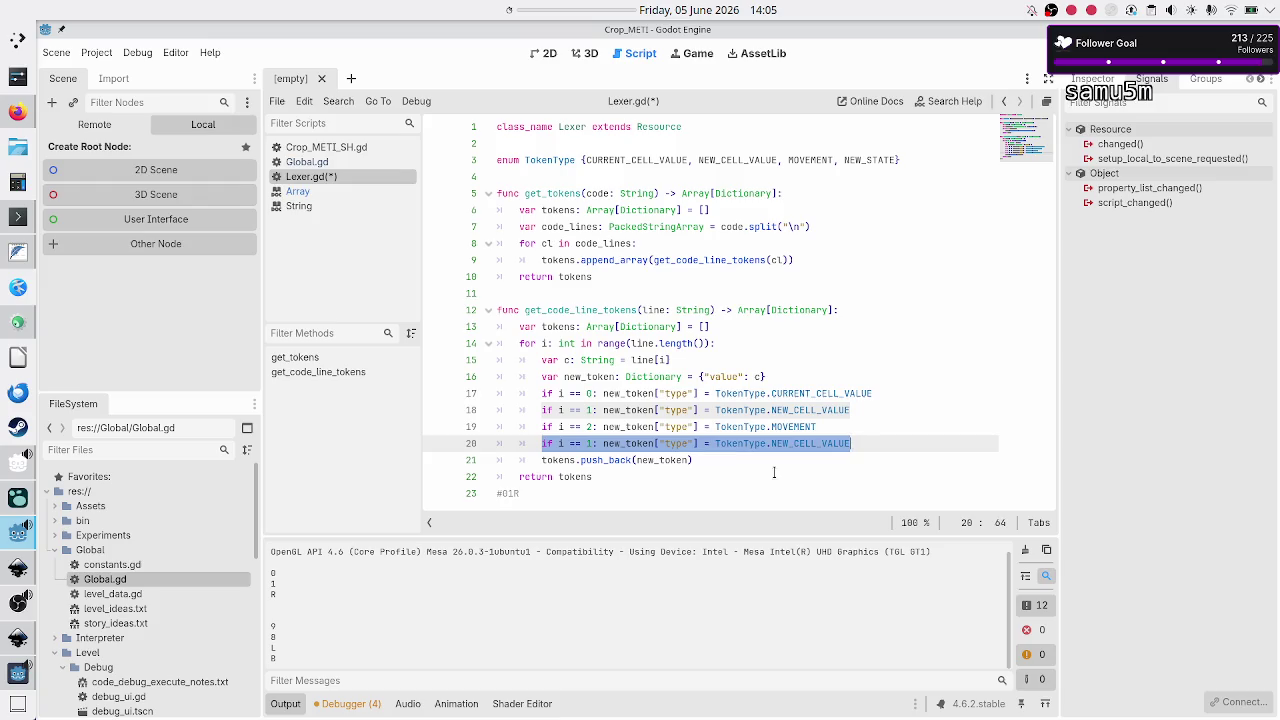
pyautogui.press('Home')
pyautogui.press('Home')
pyautogui.hotkey('ctrl', 'Right')
pyautogui.hotkey('ctrl', 'Right')
pyautogui.hotkey('ctrl', 'Right')
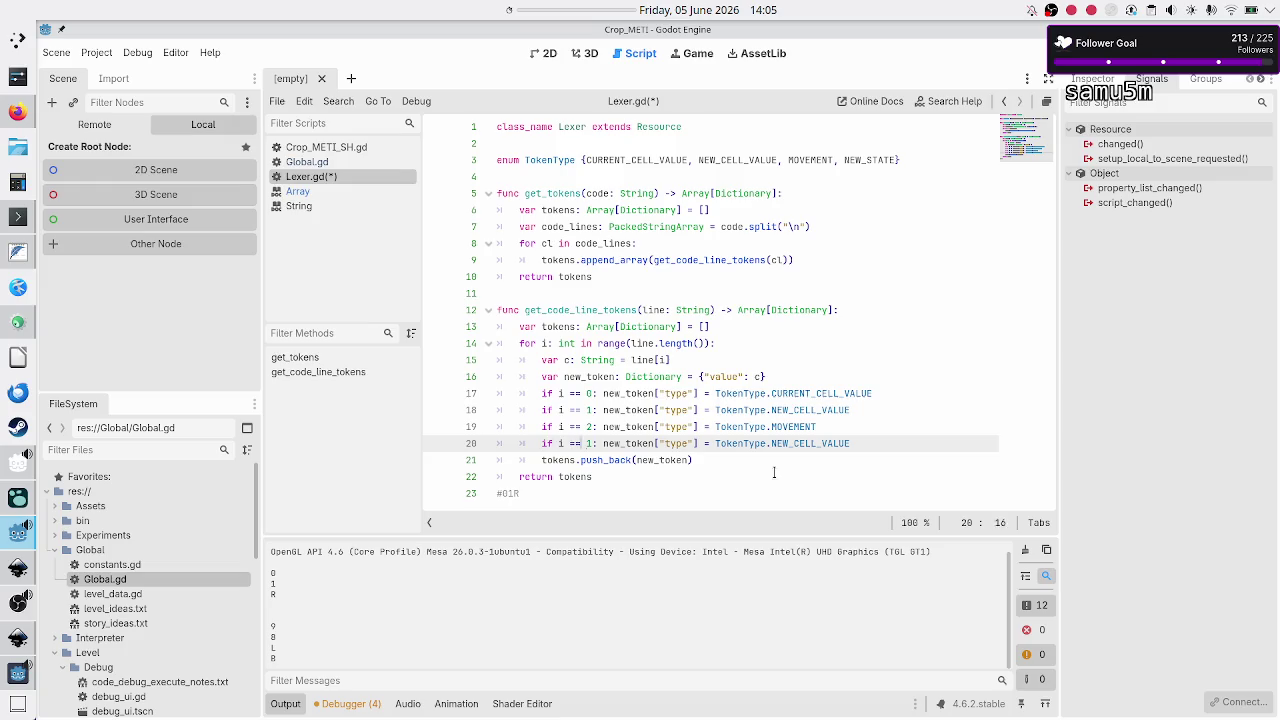
pyautogui.press('BackSpace')
pyautogui.write('3')
# Step: Set line 20's token type to TokenType.NEW_STATE
pyautogui.hotkey('ctrl', 'Right')
pyautogui.hotkey('ctrl', 'Right')
pyautogui.hotkey('ctrl', 'Right')
pyautogui.moveTo(543, 443); pyautogui.dragTo(663, 447)
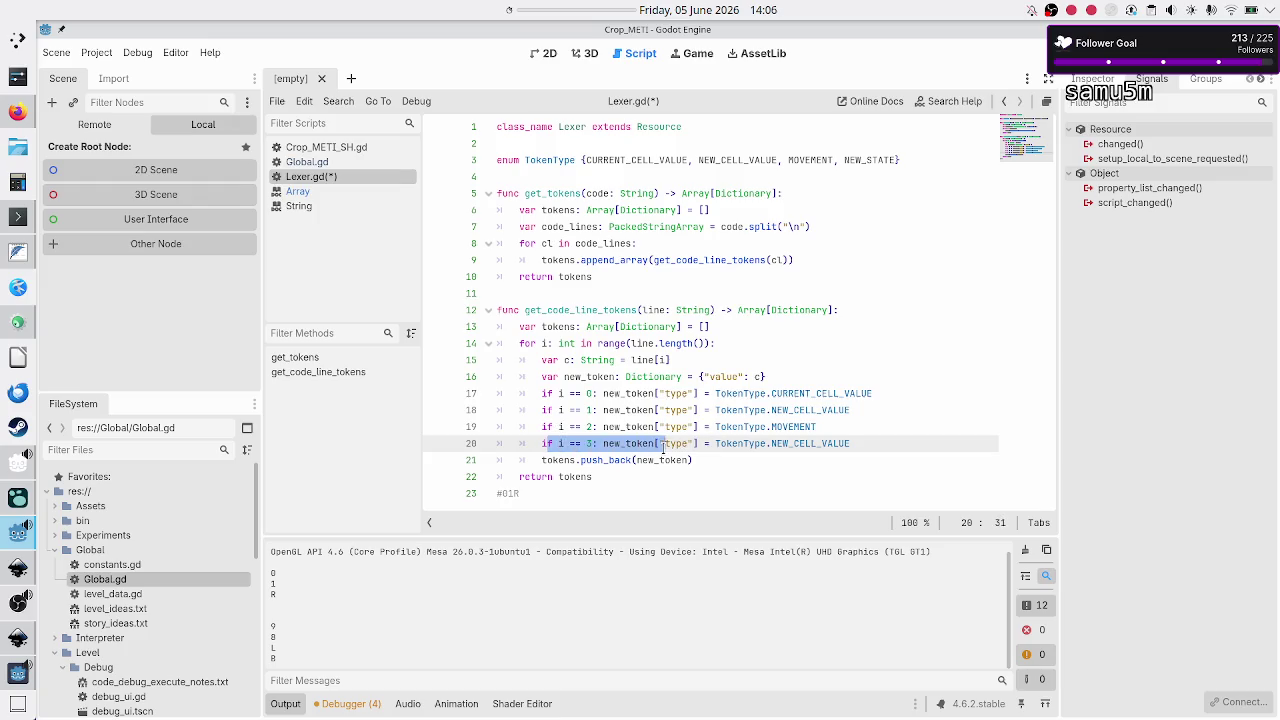
pyautogui.click(542, 443)
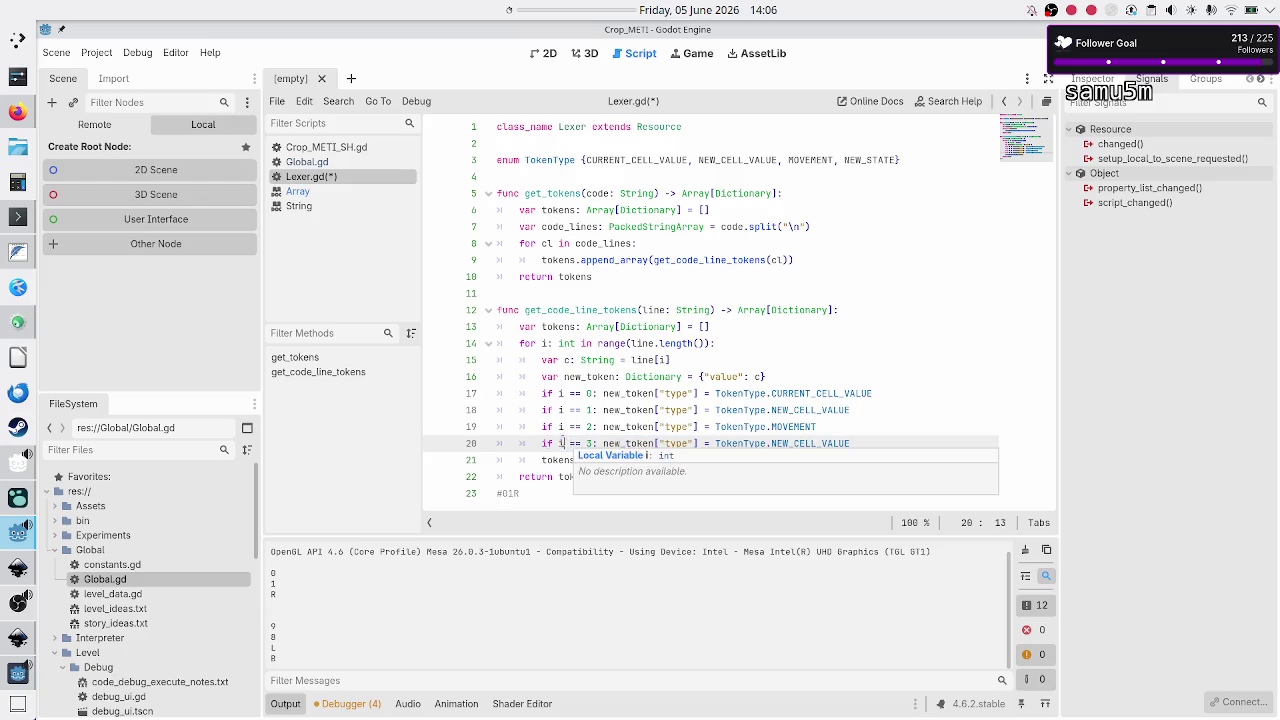
pyautogui.moveTo(542, 443); pyautogui.dragTo(621, 443)
pyautogui.click(621, 443)
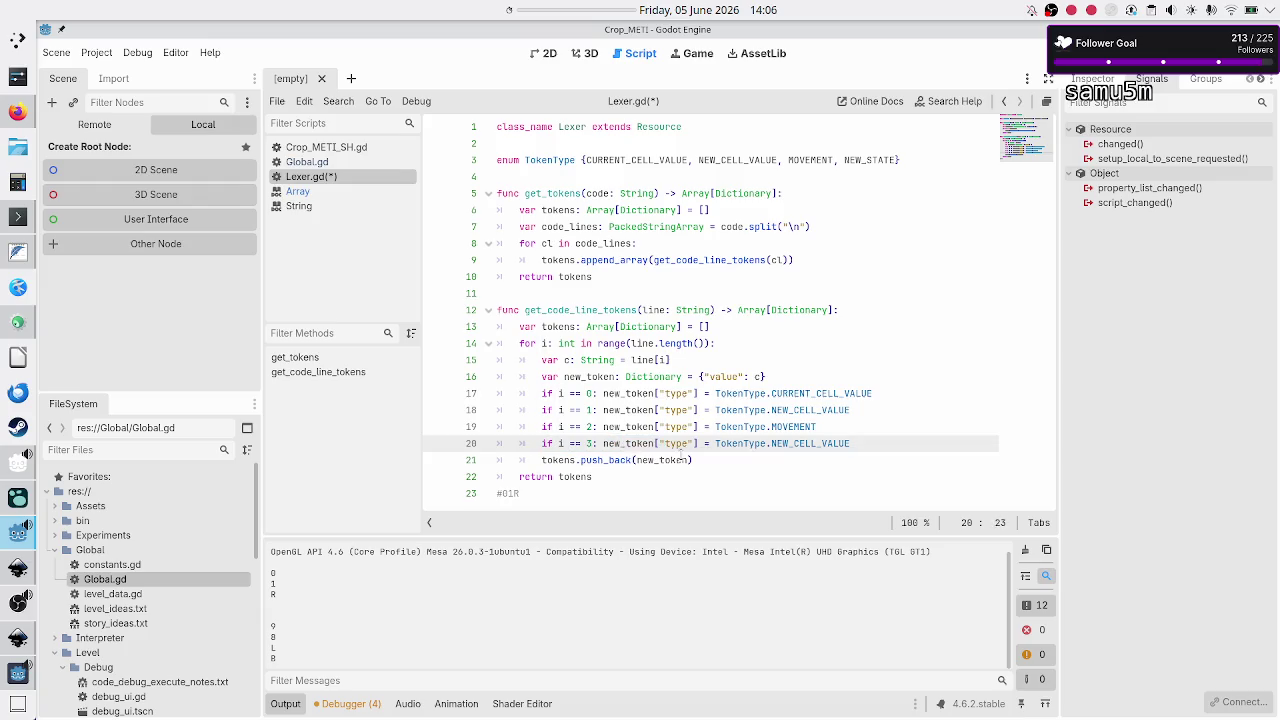
pyautogui.click(876, 443)
pyautogui.press('BackSpace')
pyautogui.press('BackSpace')
pyautogui.press('BackSpace')
pyautogui.write('W_')
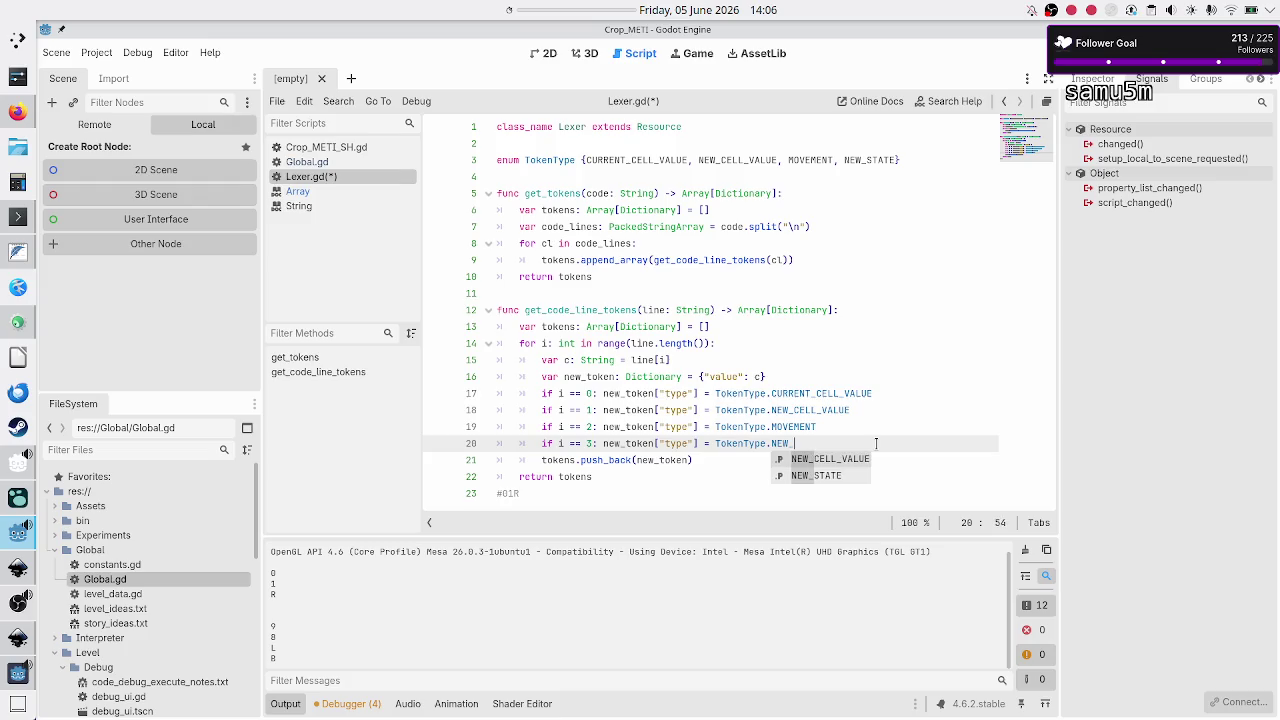
pyautogui.press('Down')
pyautogui.press('Return')
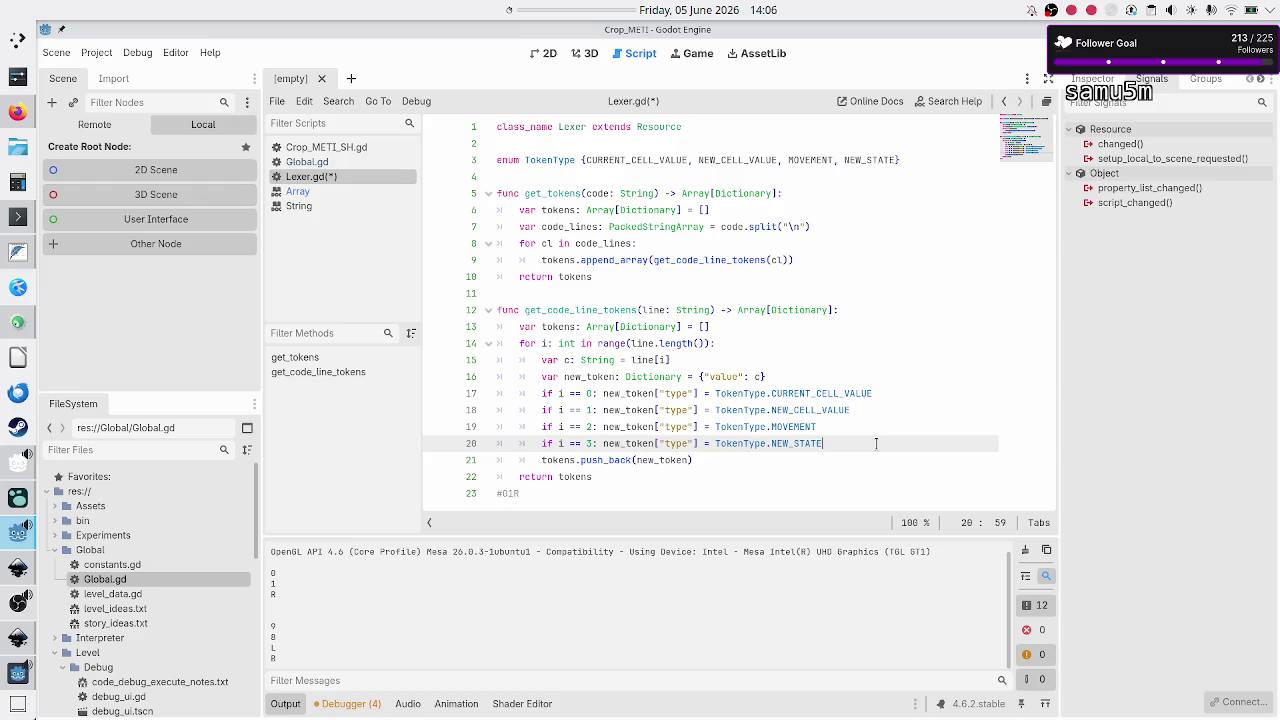
# Step: Delete the leftover #01R comment line below push_back
pyautogui.press('Down')
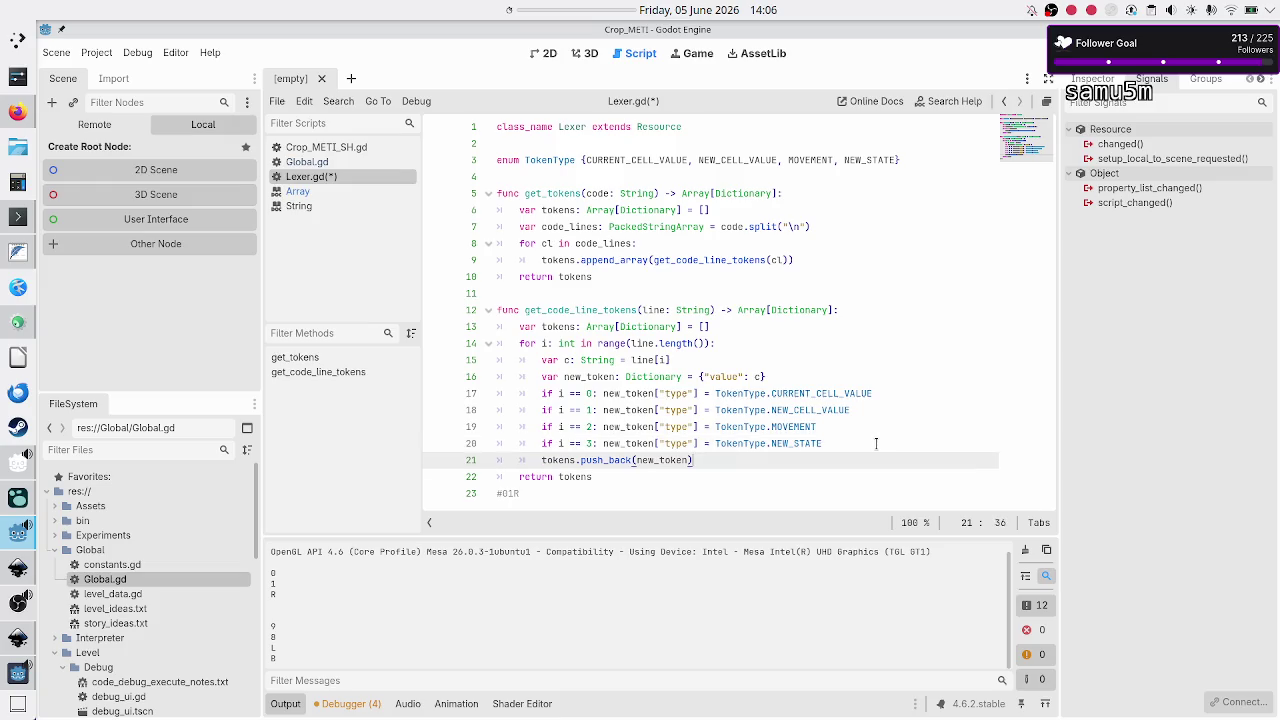
pyautogui.press('Down')
pyautogui.press('Down')
pyautogui.press('BackSpace')
pyautogui.press('BackSpace')
pyautogui.press('BackSpace')
pyautogui.press('BackSpace')
pyautogui.press('Up')
pyautogui.press('Up')
pyautogui.press('Up')
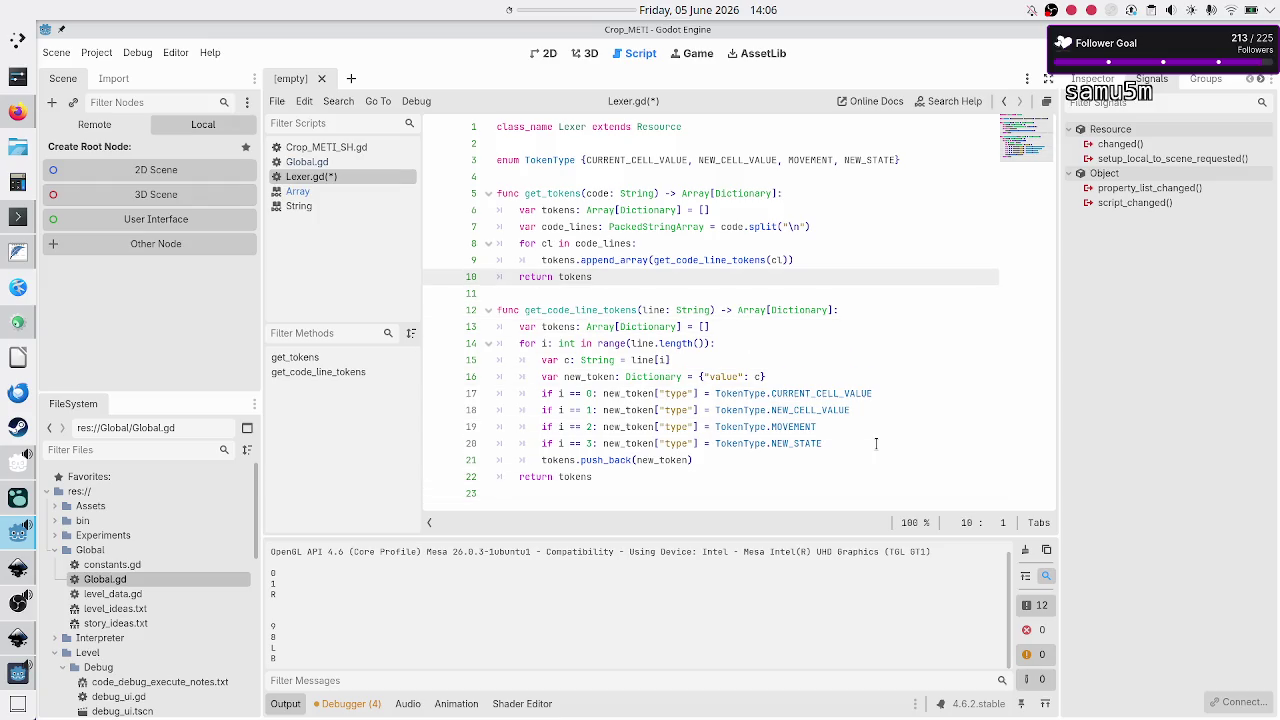
# Step: Save Lexer.gd and switch to the Global.gd script
pyautogui.press('Down')
pyautogui.hotkey('ctrl', 's')
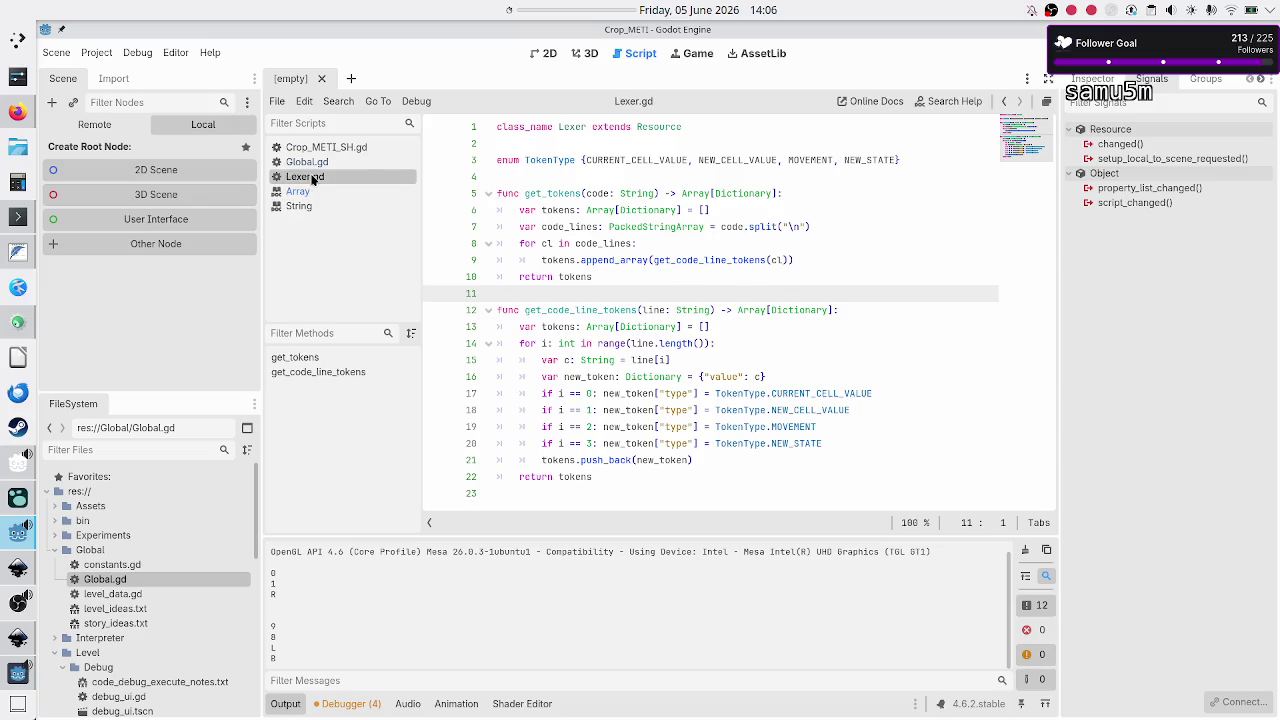
pyautogui.click(338, 162)
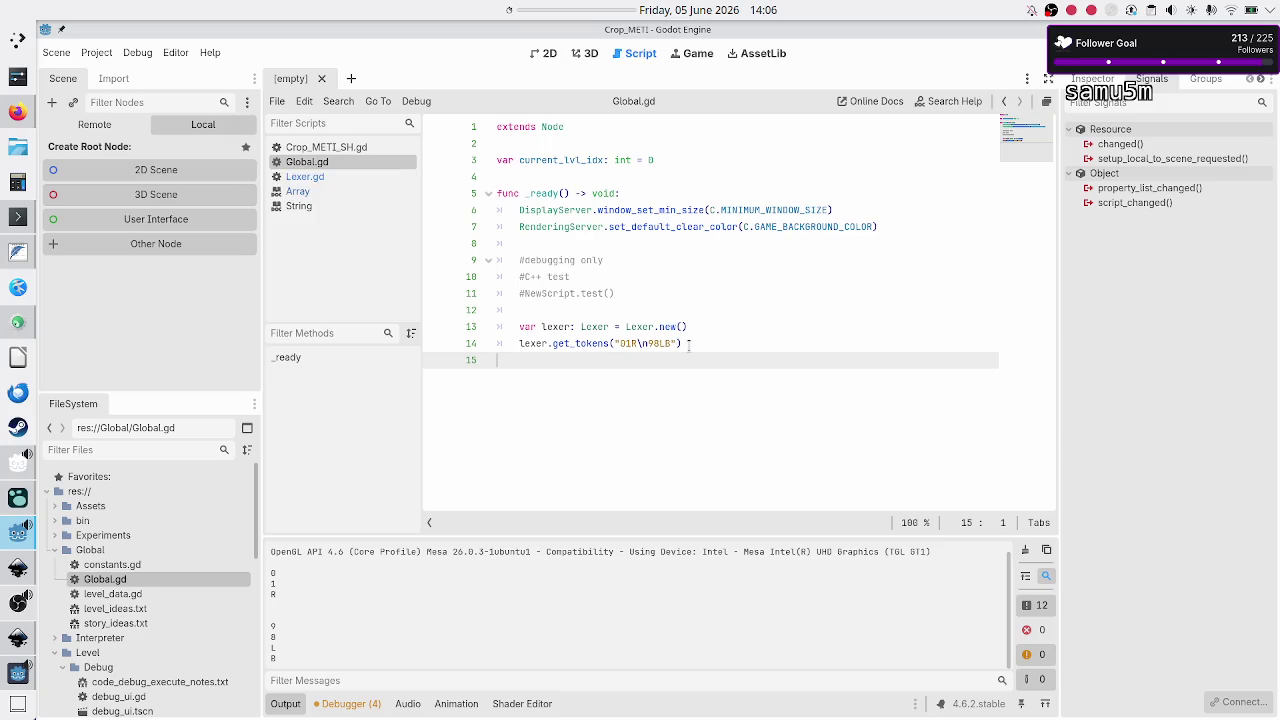
pyautogui.click(331, 172)
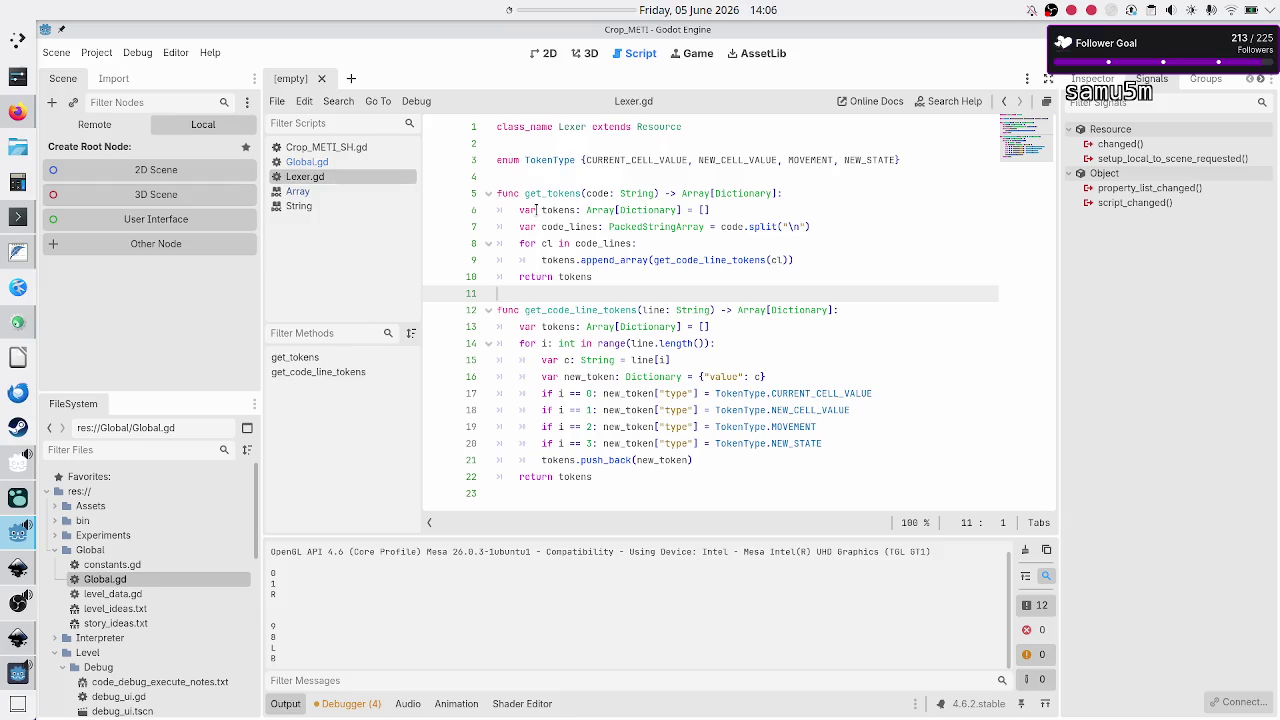
pyautogui.click(325, 164)
# Step: Change line 14 to 'var tokens: Array[Dictionary] = lexer.get_tokens(...)'
pyautogui.click(517, 342)
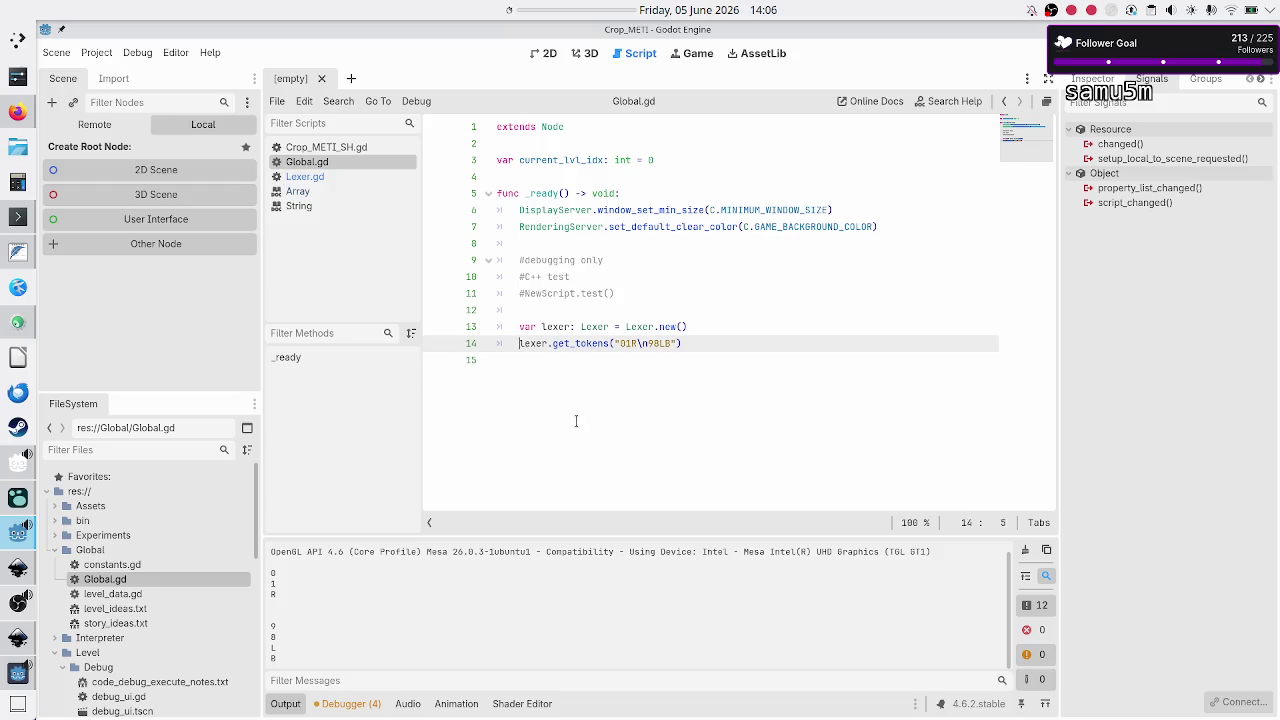
pyautogui.write('var ')
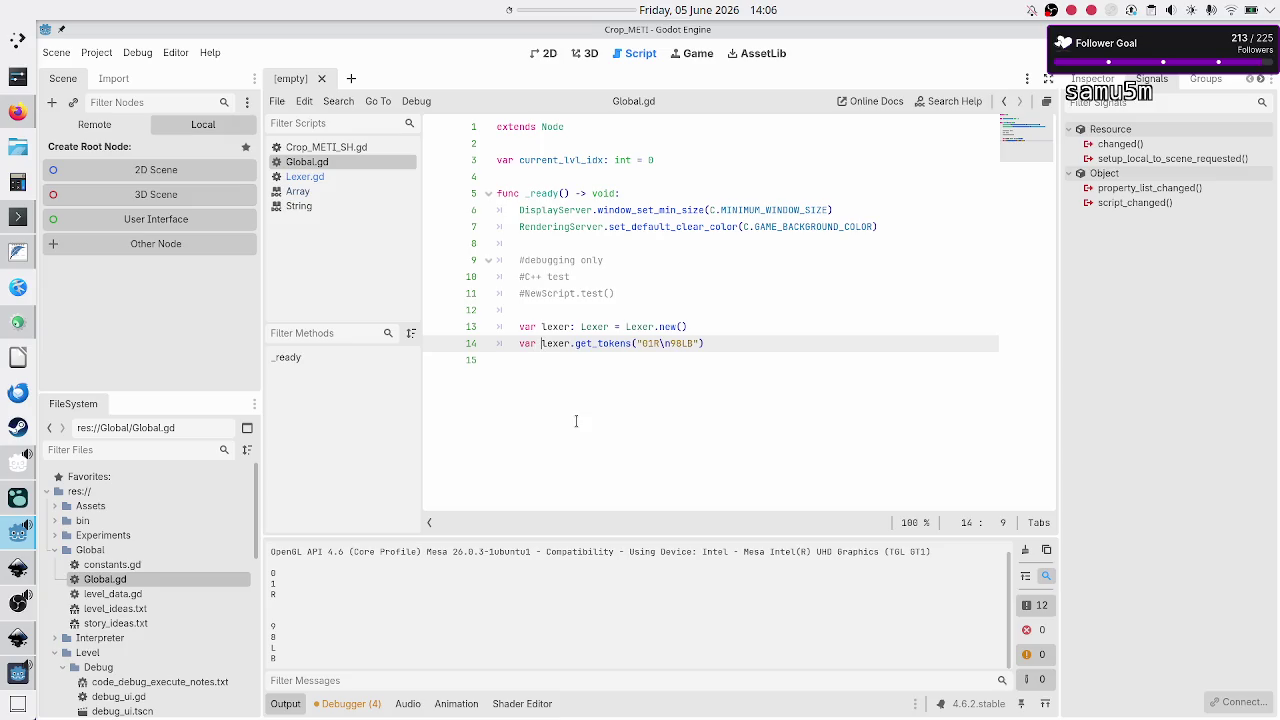
pyautogui.write('token')
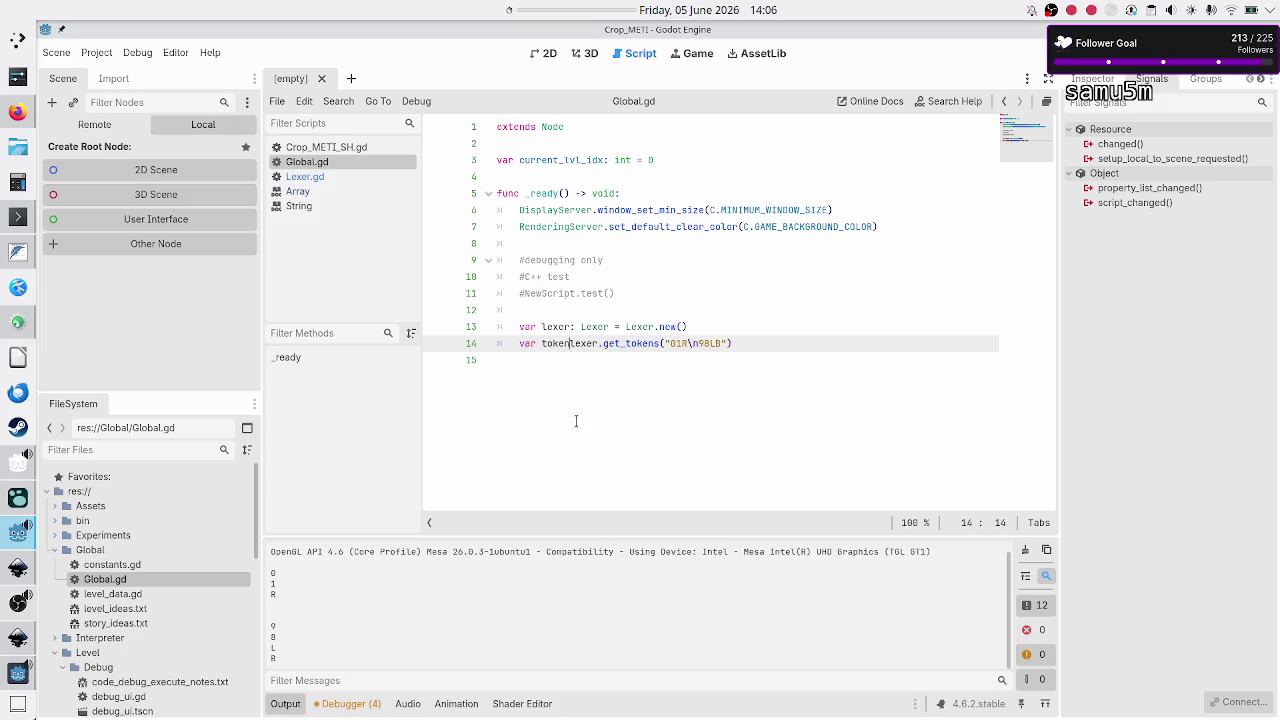
pyautogui.press('BackSpace')
pyautogui.write('all')
pyautogui.press('BackSpace')
pyautogui.press('BackSpace')
pyautogui.press('BackSpace')
pyautogui.write('tokens: ')
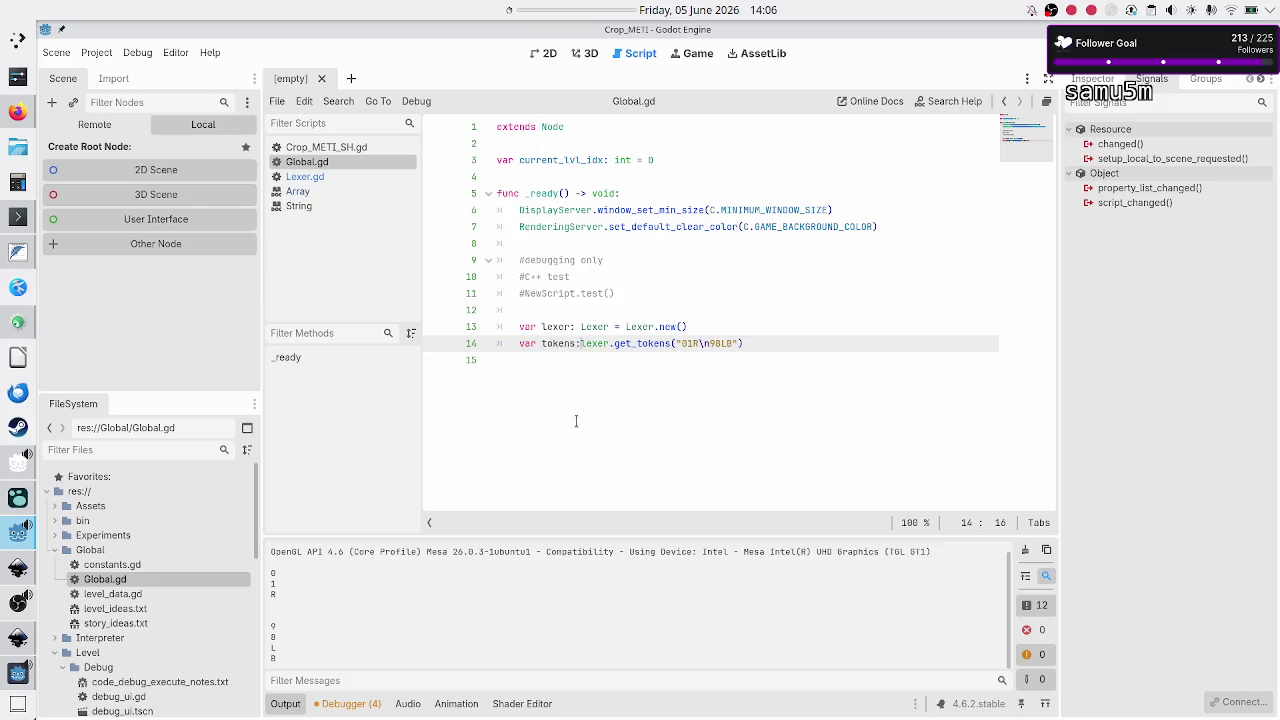
pyautogui.write('Arra')
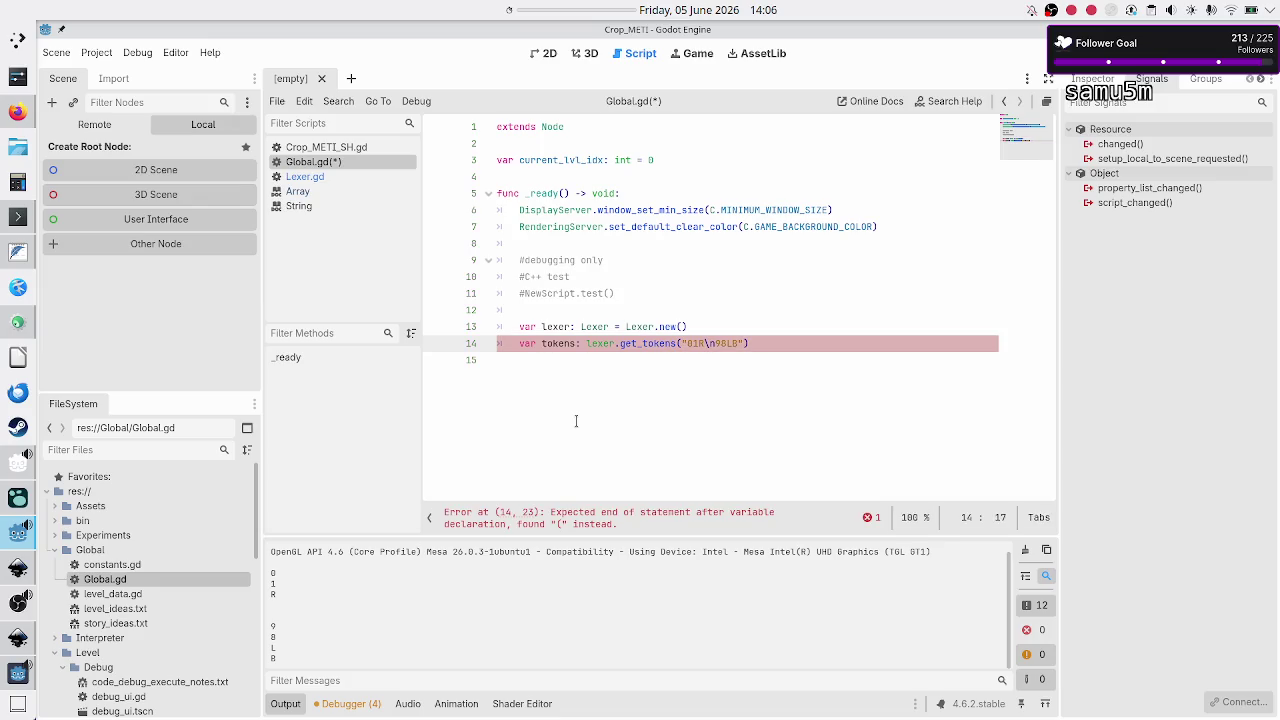
pyautogui.write('y[Dictio')
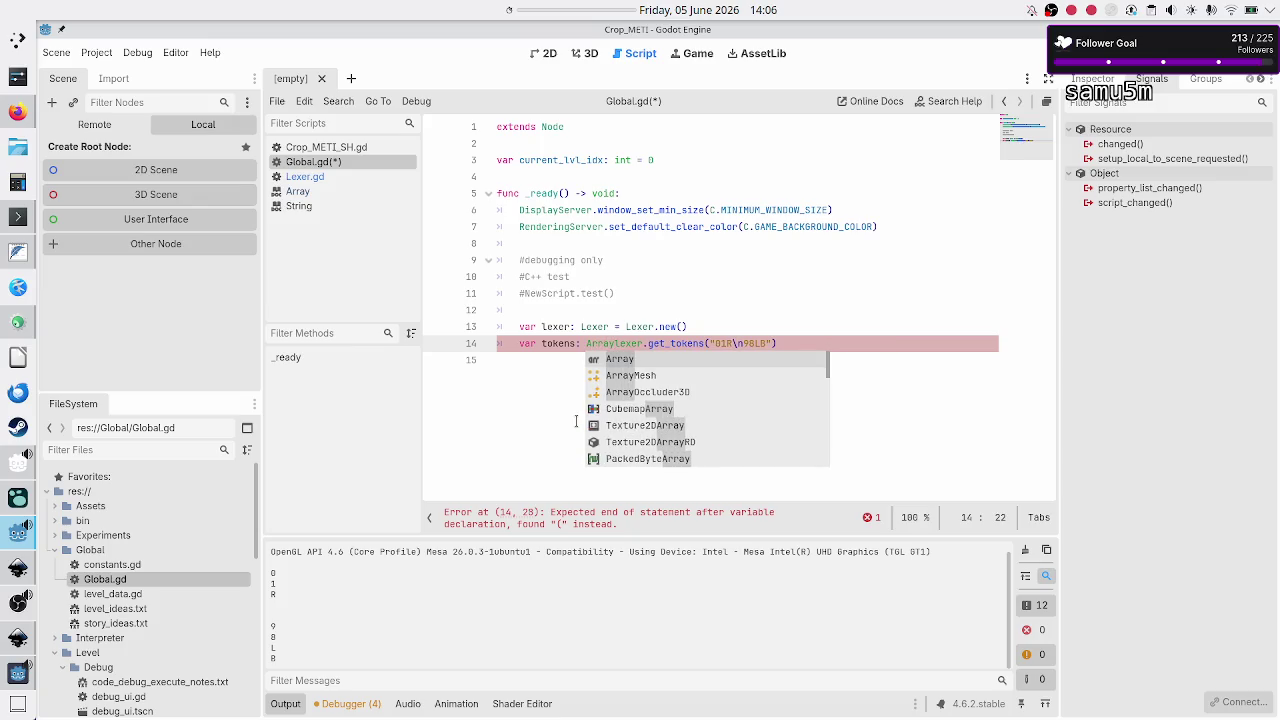
pyautogui.write('nary] ')
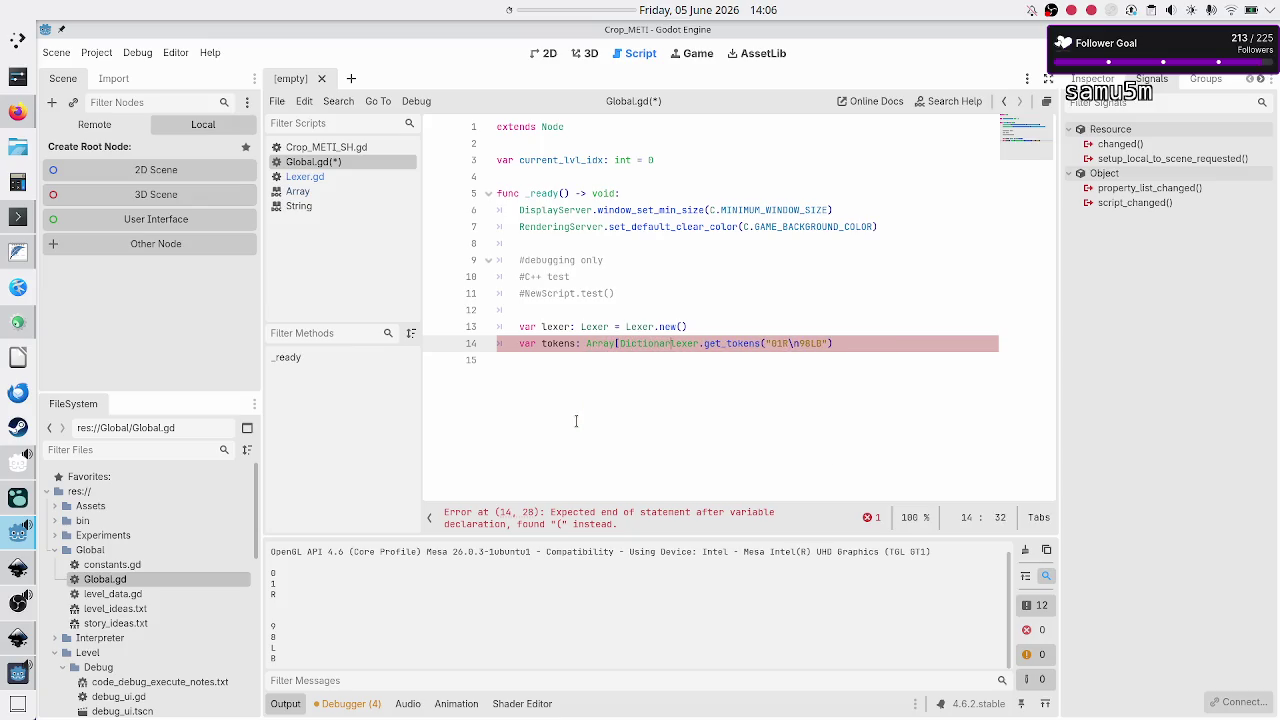
pyautogui.write('=')
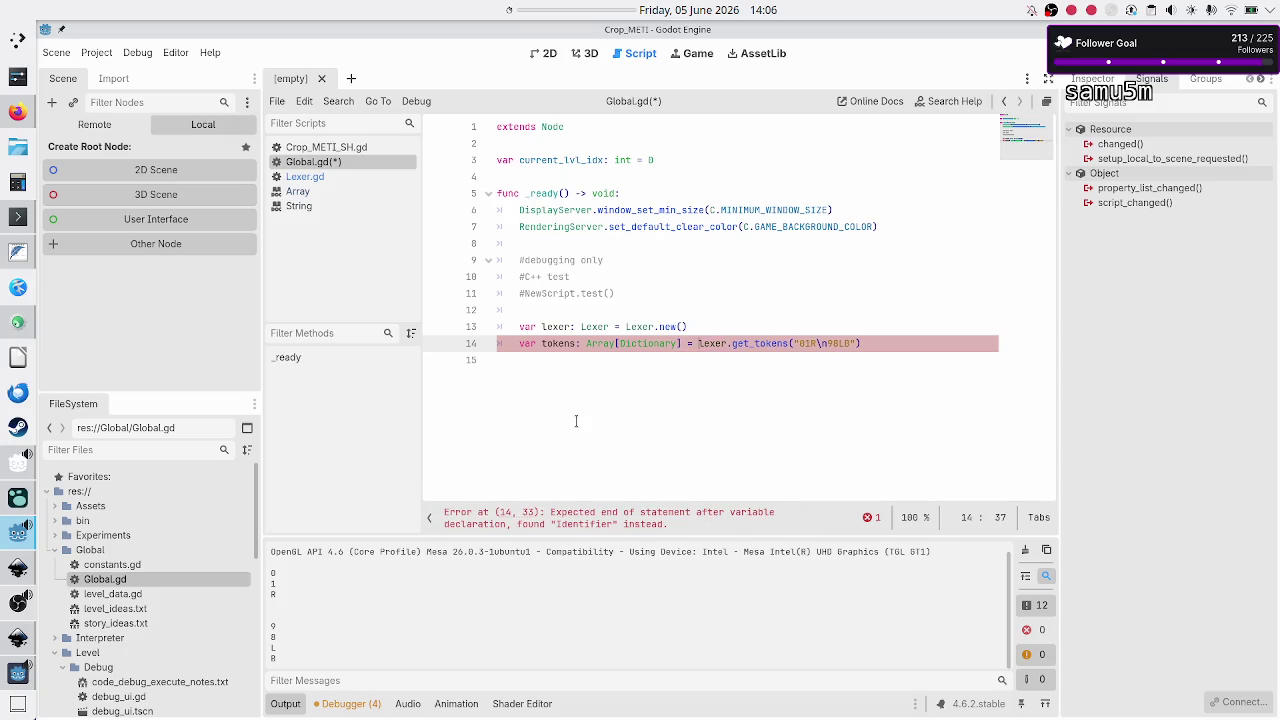
pyautogui.press('Escape')
# Step: Add print(tokens) below the assignment and save Global.gd
pyautogui.press('Up')
pyautogui.press('Down')
pyautogui.press('Down')
pyautogui.press('Up')
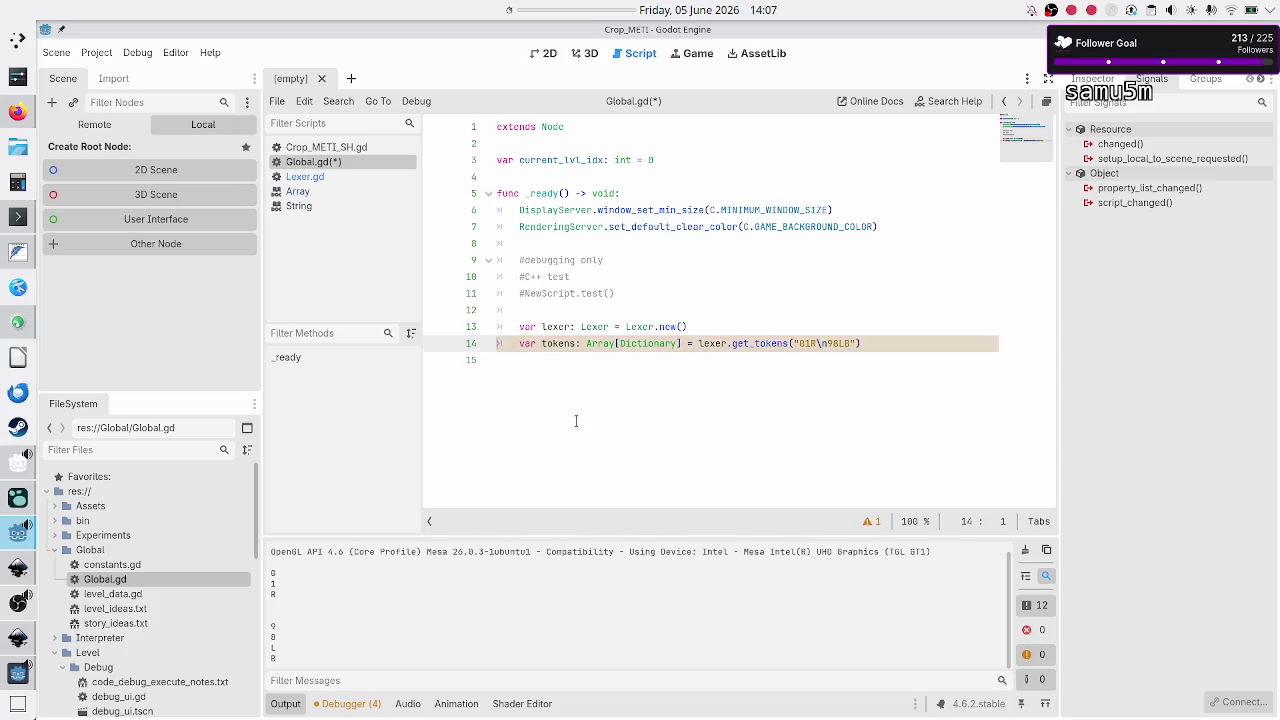
pyautogui.press('End')
pyautogui.press('Return')
pyautogui.write('prin')
pyautogui.write('t(tokens')
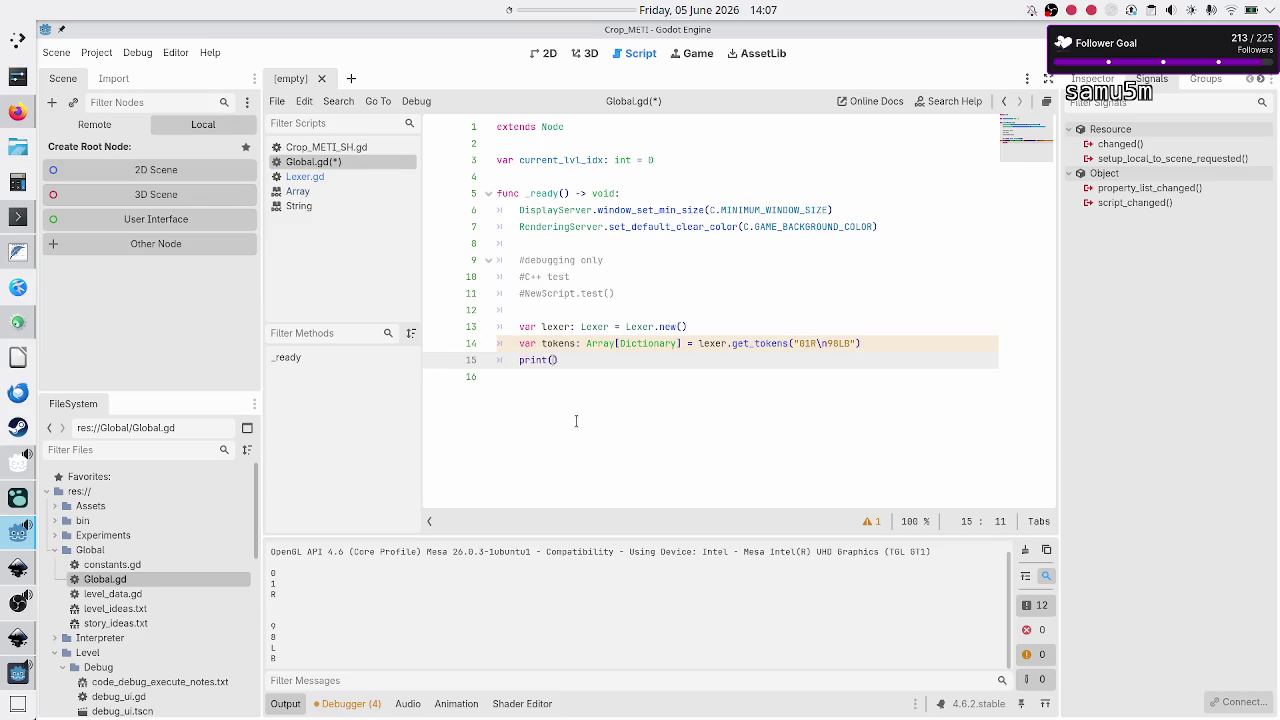
pyautogui.press('Down')
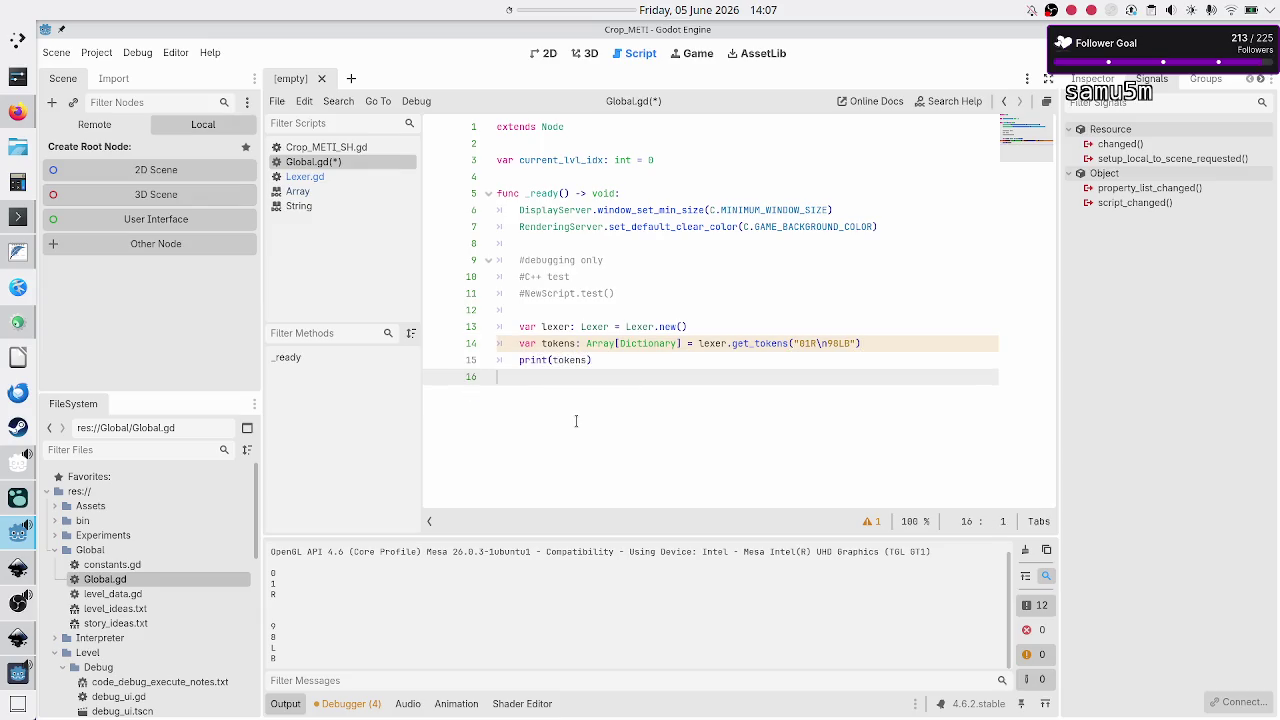
pyautogui.hotkey('ctrl', 's')
# Step: Run the project, stop it, and inspect the first printed token dictionary in Output
pyautogui.press('F5')
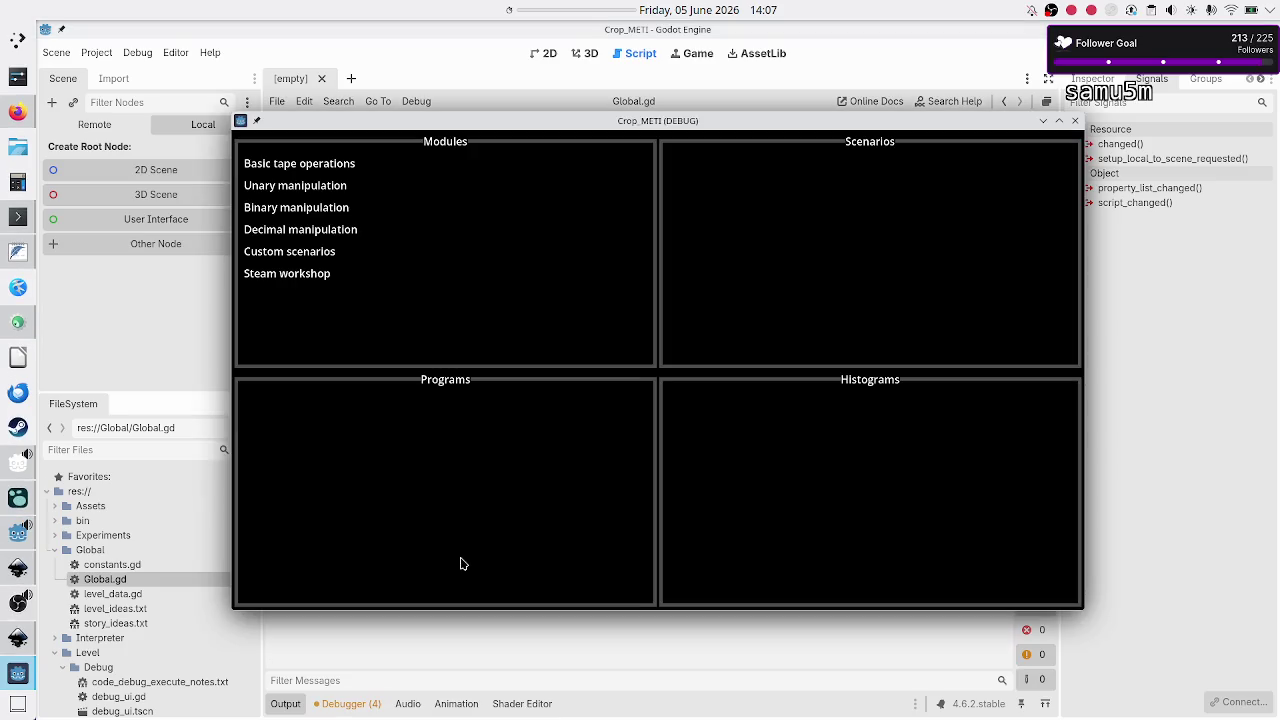
pyautogui.press('F8')
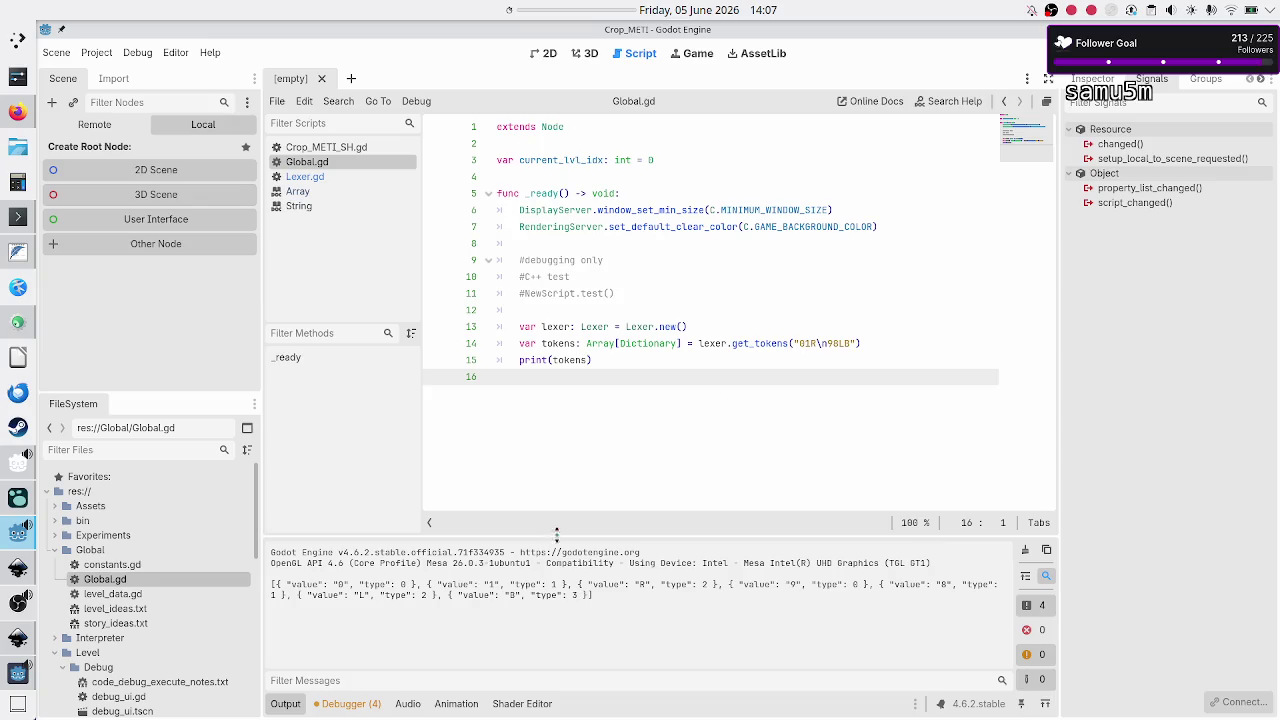
pyautogui.moveTo(306, 585); pyautogui.dragTo(404, 585)
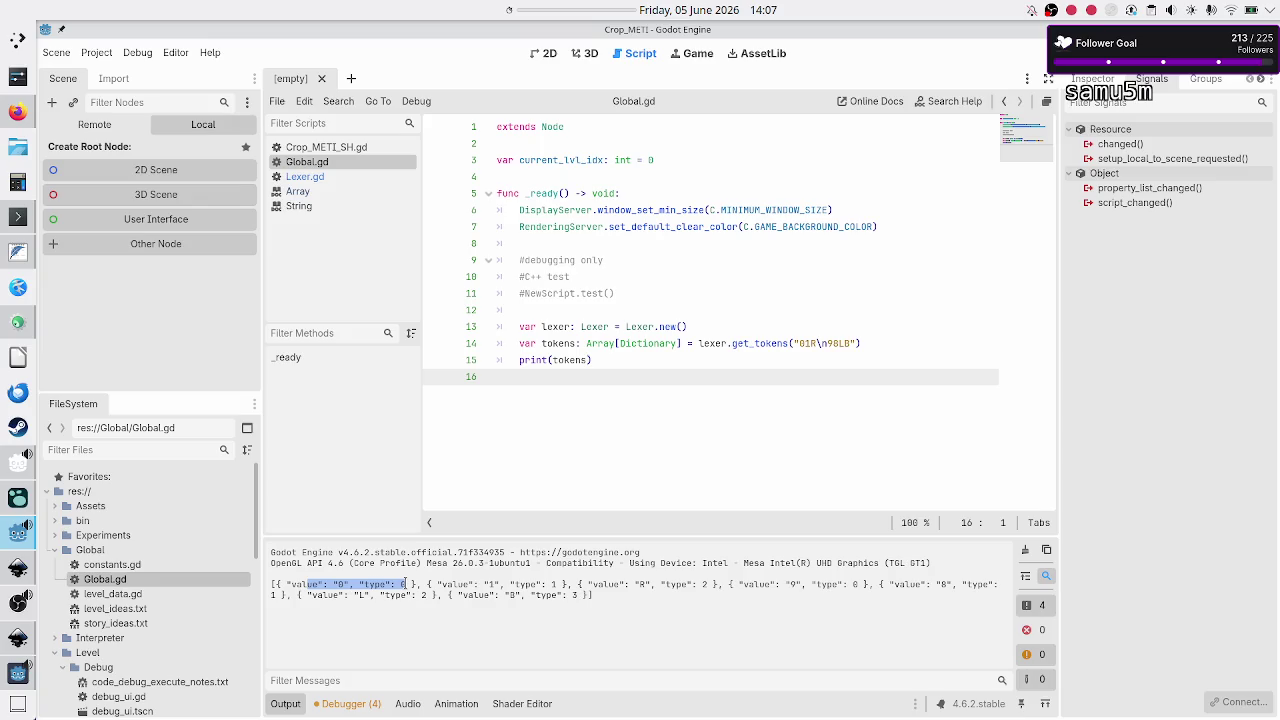
pyautogui.click(404, 585)
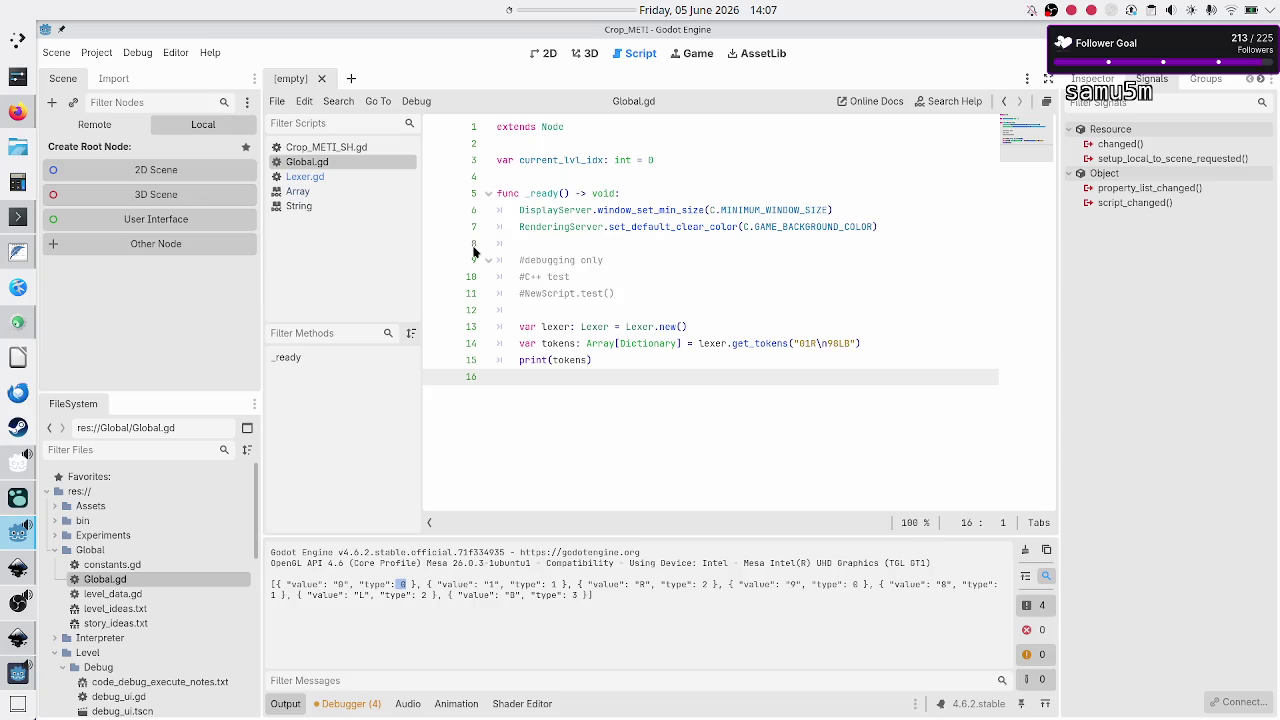
# Step: Switch to Lexer.gd and select CURRENT_CELL_VALUE in the TokenType enum
pyautogui.click(340, 176)
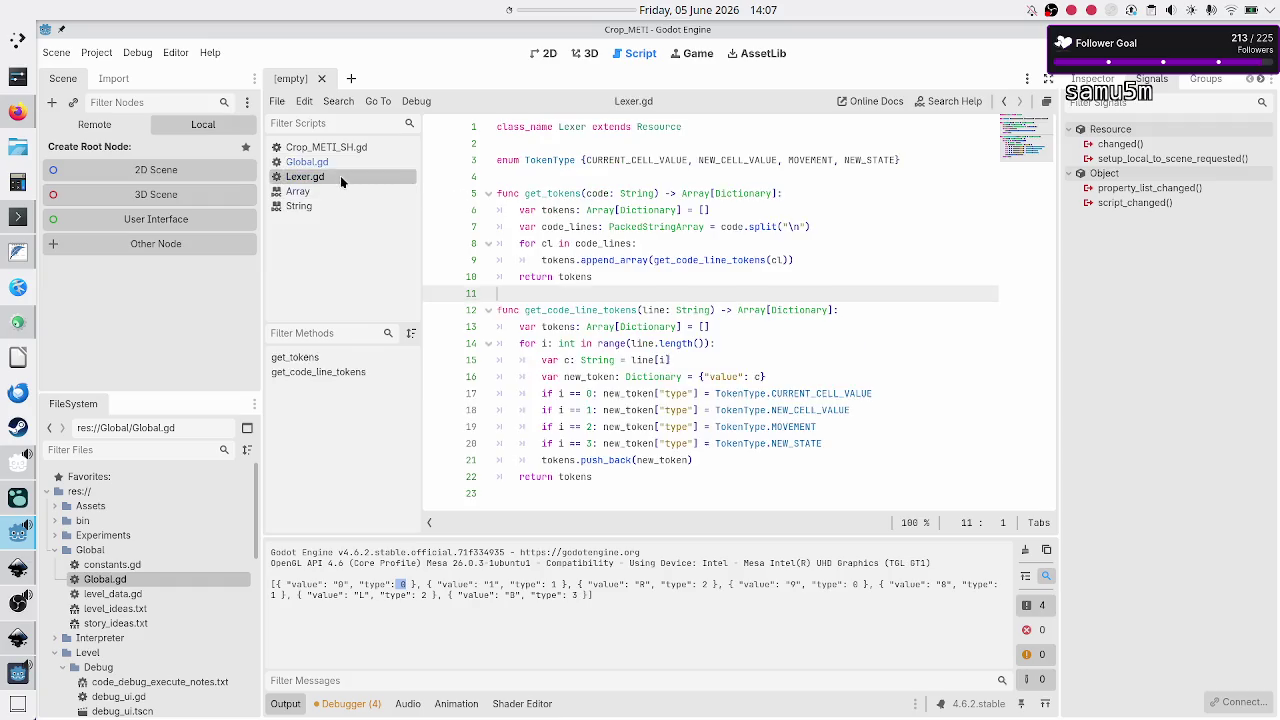
pyautogui.click(663, 160)
pyautogui.doubleClick(663, 160)
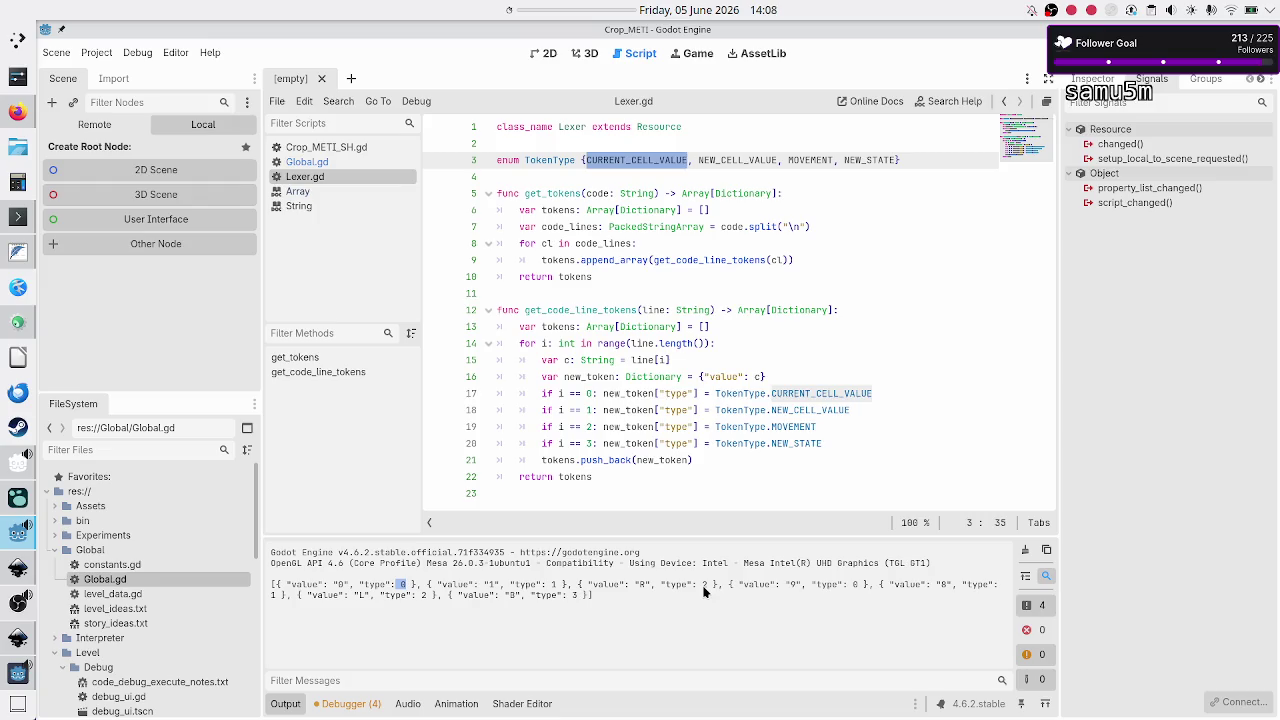
pyautogui.moveTo(716, 588); pyautogui.dragTo(272, 584)
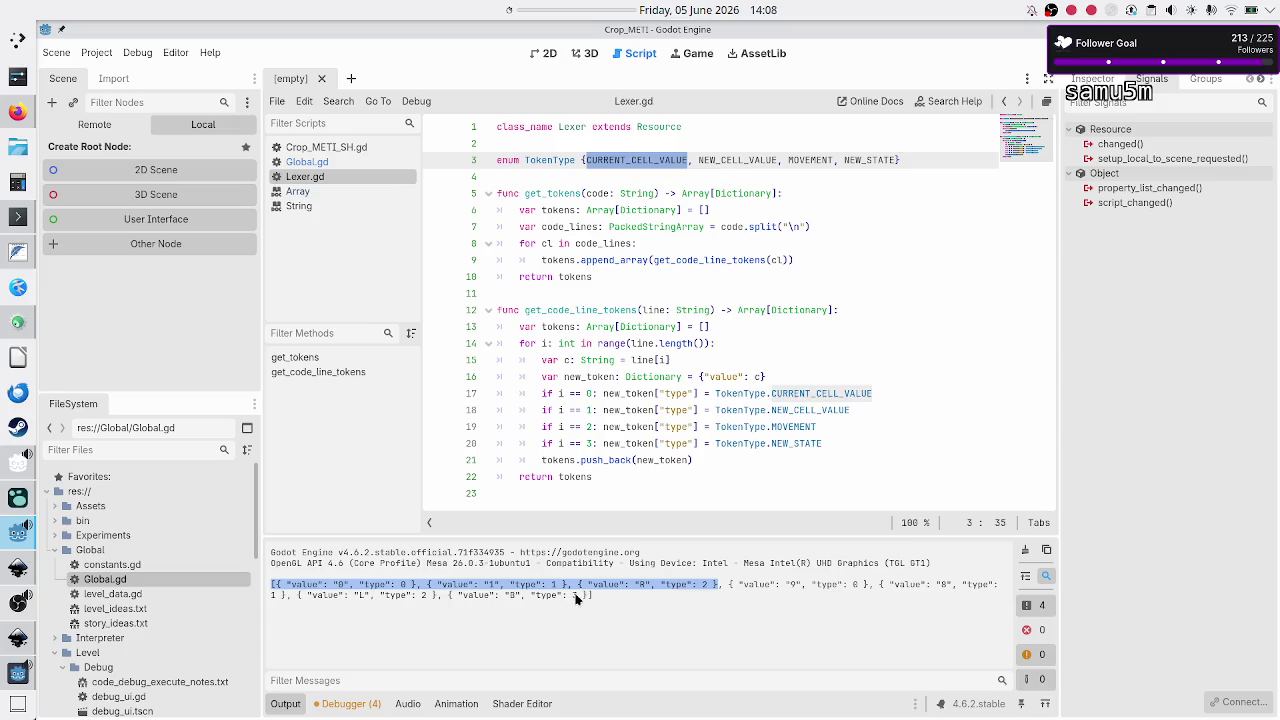
pyautogui.click(518, 603)
pyautogui.click(560, 492)
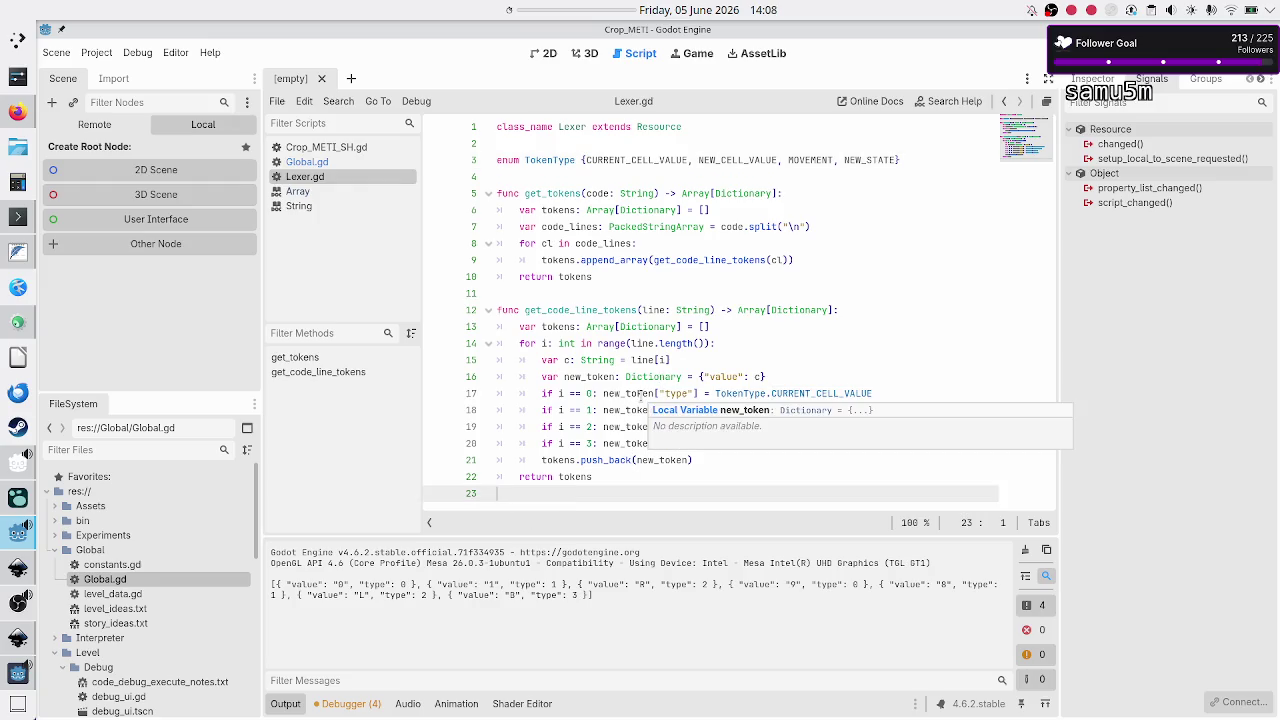
pyautogui.moveTo(623, 339)
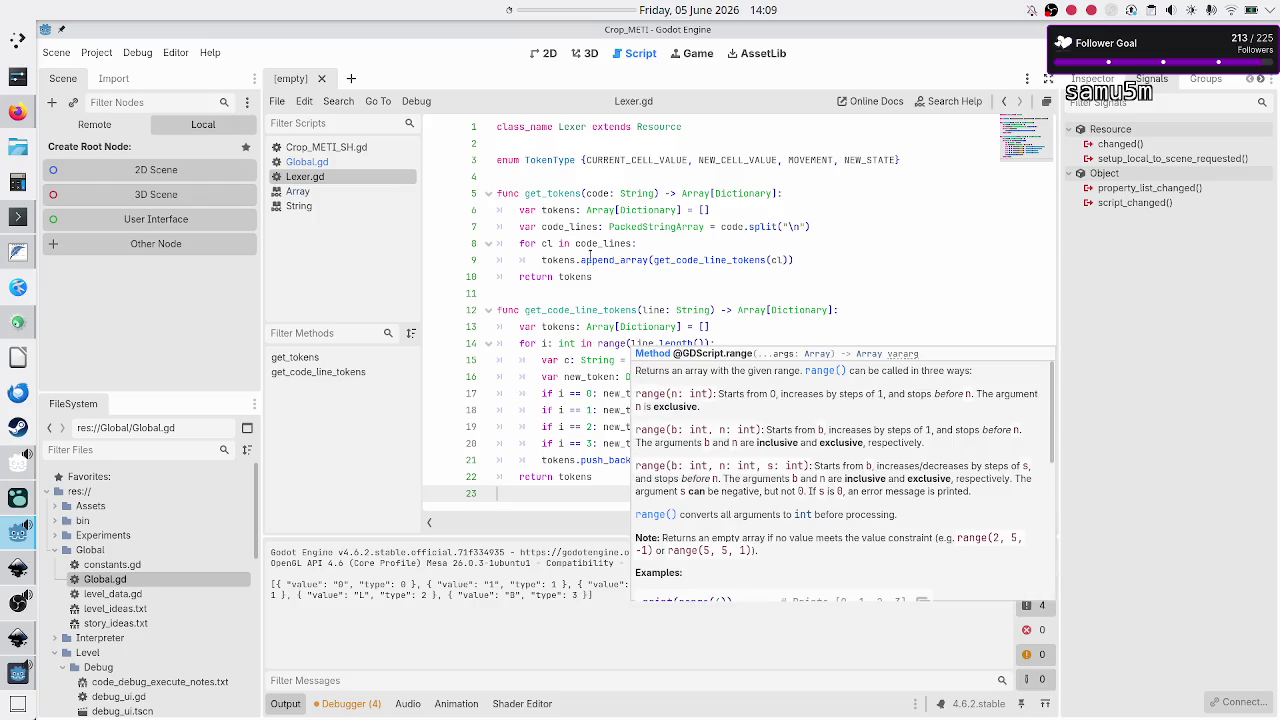
pyautogui.click(590, 292)
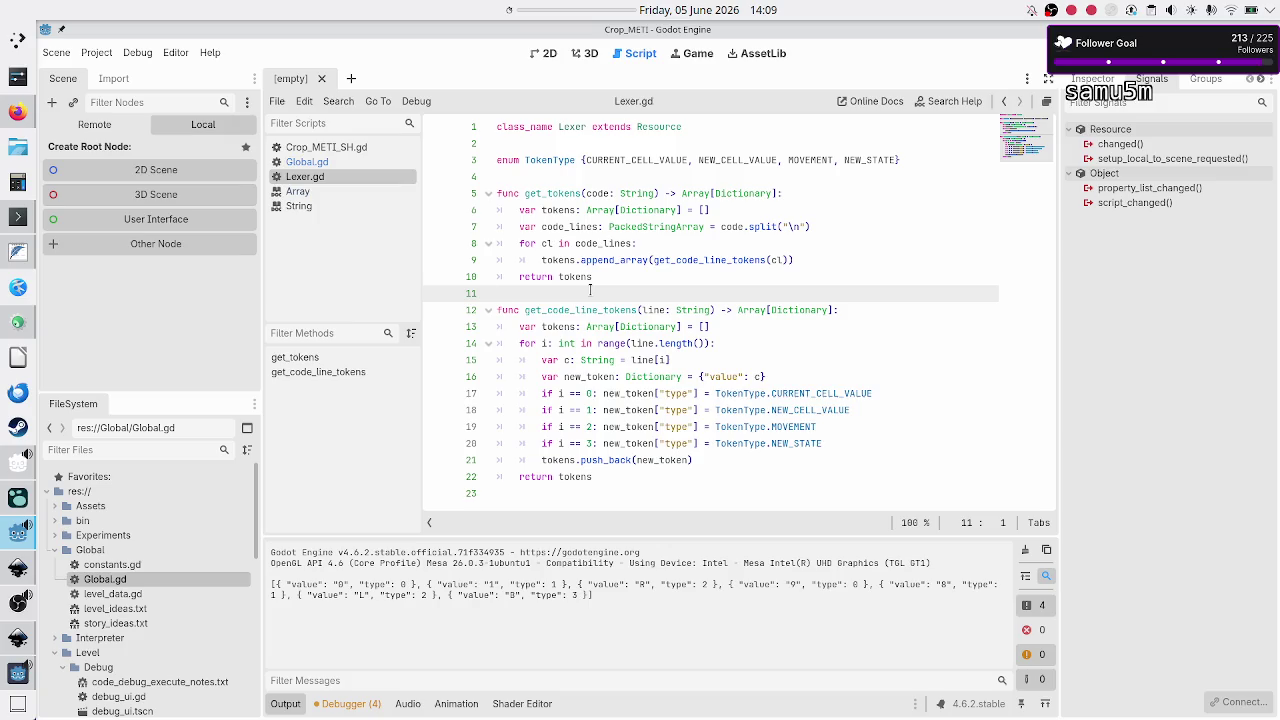
pyautogui.click(18, 251)
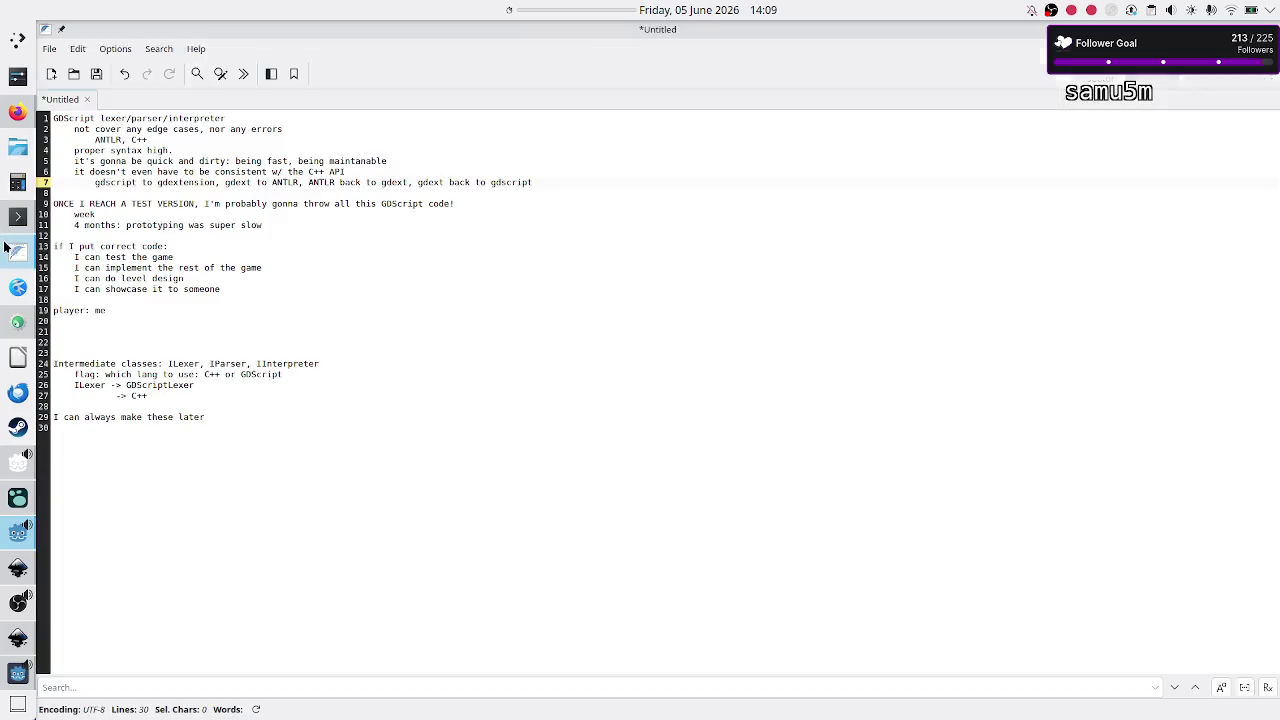
# Step: Add 'comments' and 'spaces' as new items after line 7 of the notes
pyautogui.click(262, 157)
pyautogui.press('Down')
pyautogui.press('Down')
pyautogui.press('End')
pyautogui.press('Return')
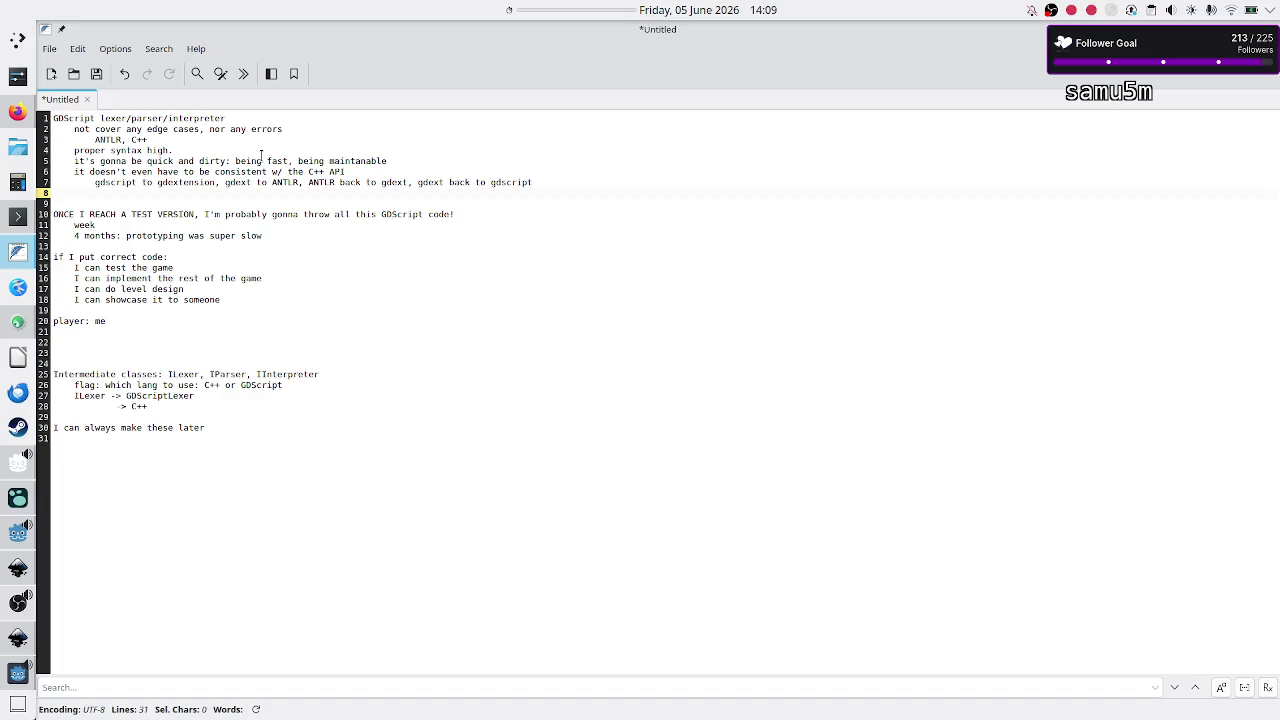
pyautogui.write('comments')
pyautogui.press('Return')
pyautogui.write('spaces')
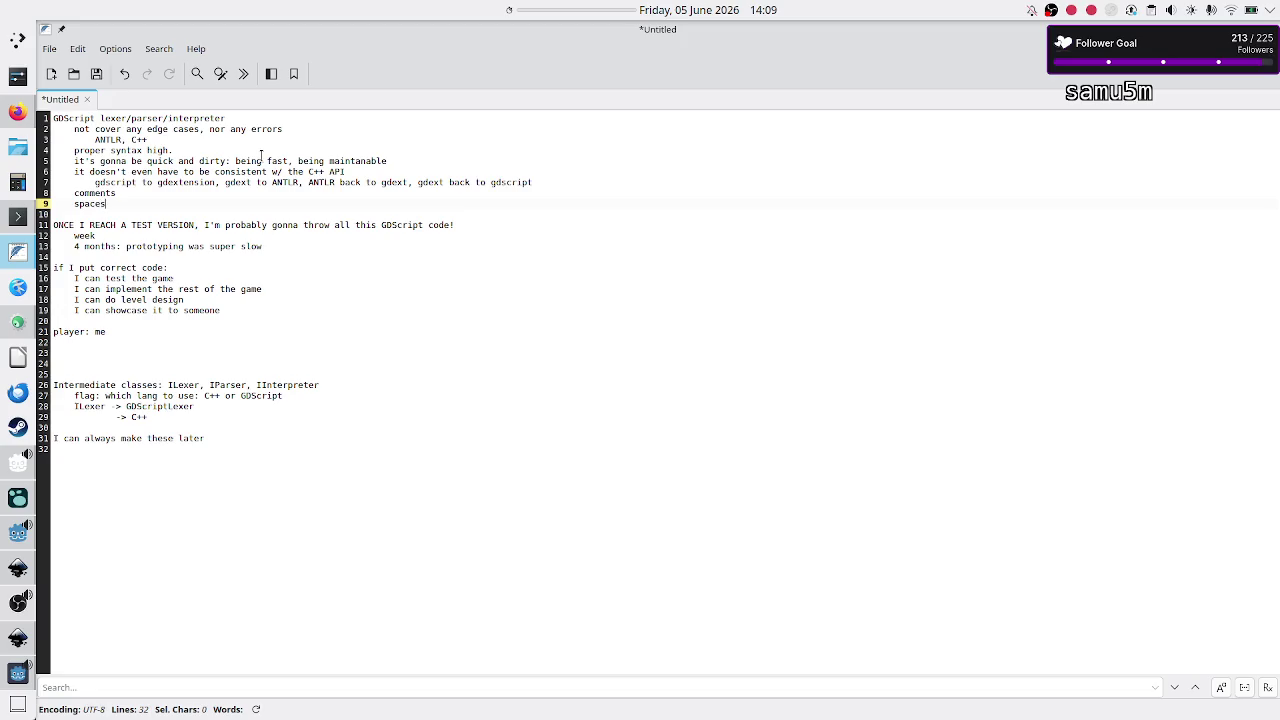
pyautogui.press('Up')
pyautogui.press('Up')
pyautogui.press('Up')
pyautogui.press('Down')
pyautogui.press('Down')
pyautogui.press('Down')
pyautogui.press('Down')
pyautogui.press('Down')
pyautogui.press('Down')
pyautogui.press('Down')
# Step: Cancel the save dialog, leaving the notes unsaved, and switch back to Godot
pyautogui.hotkey('ctrl', 's')
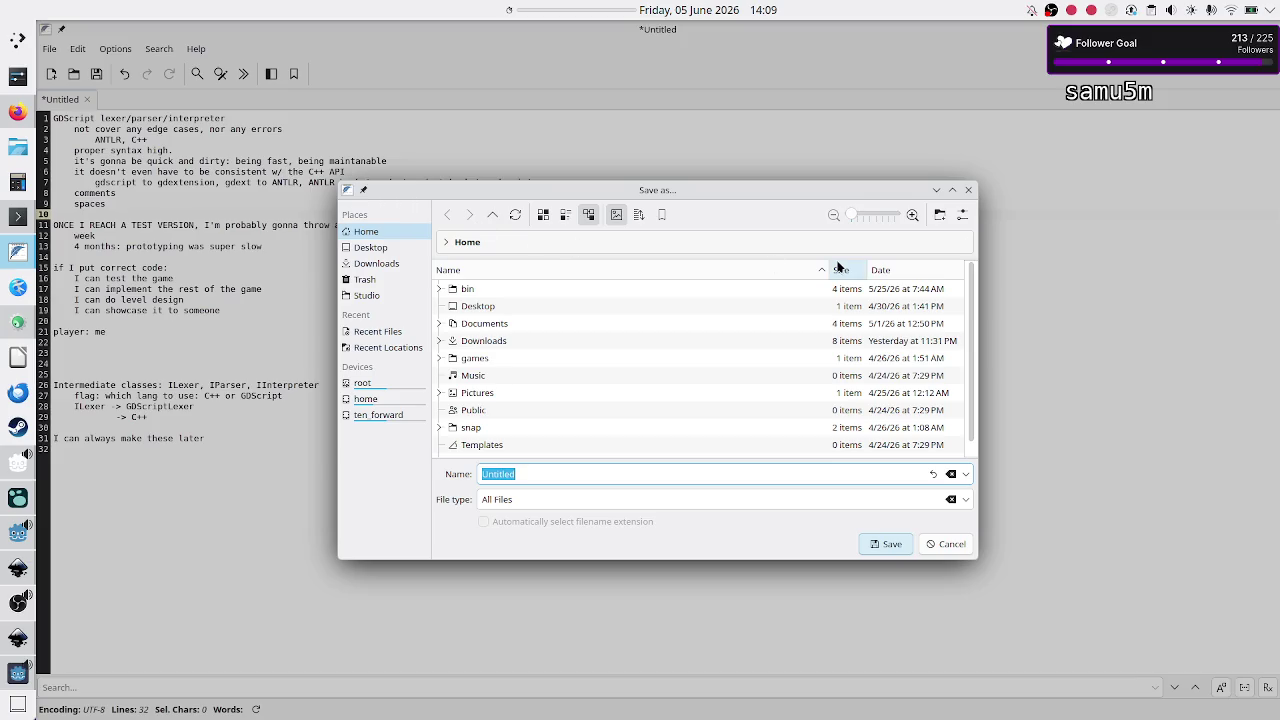
pyautogui.click(969, 192)
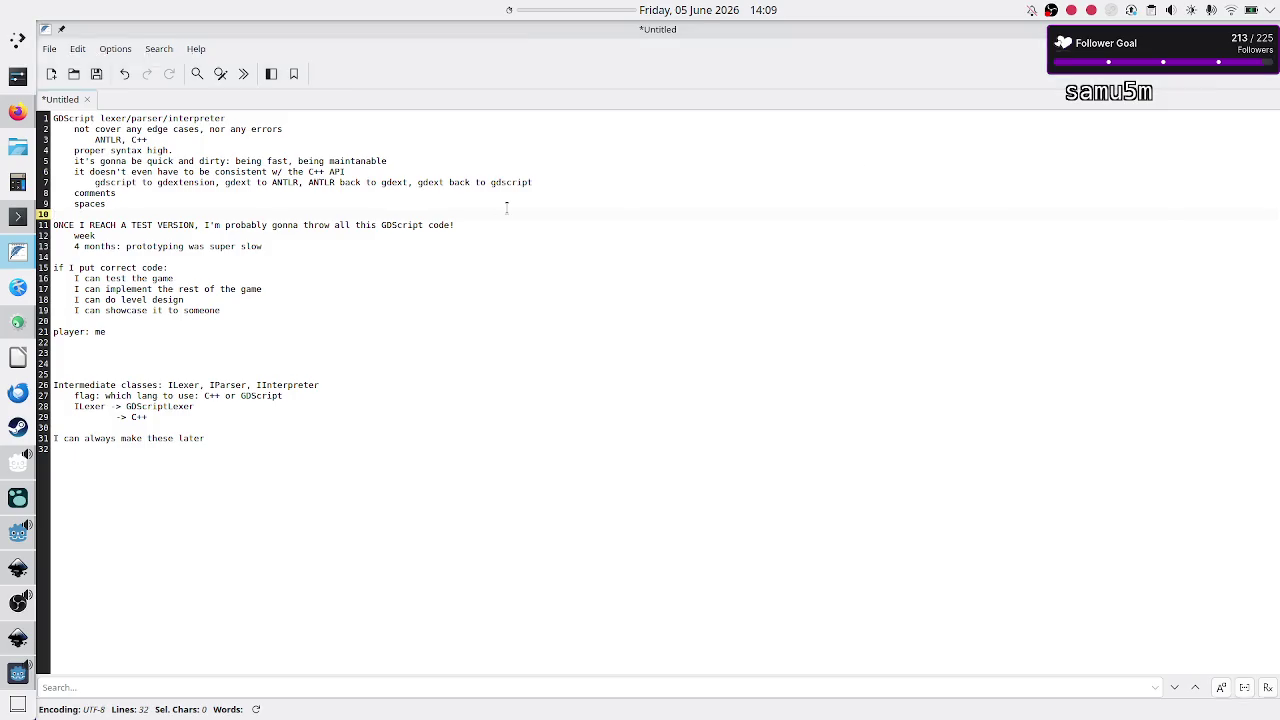
pyautogui.hotkey('alt', 'Tab')
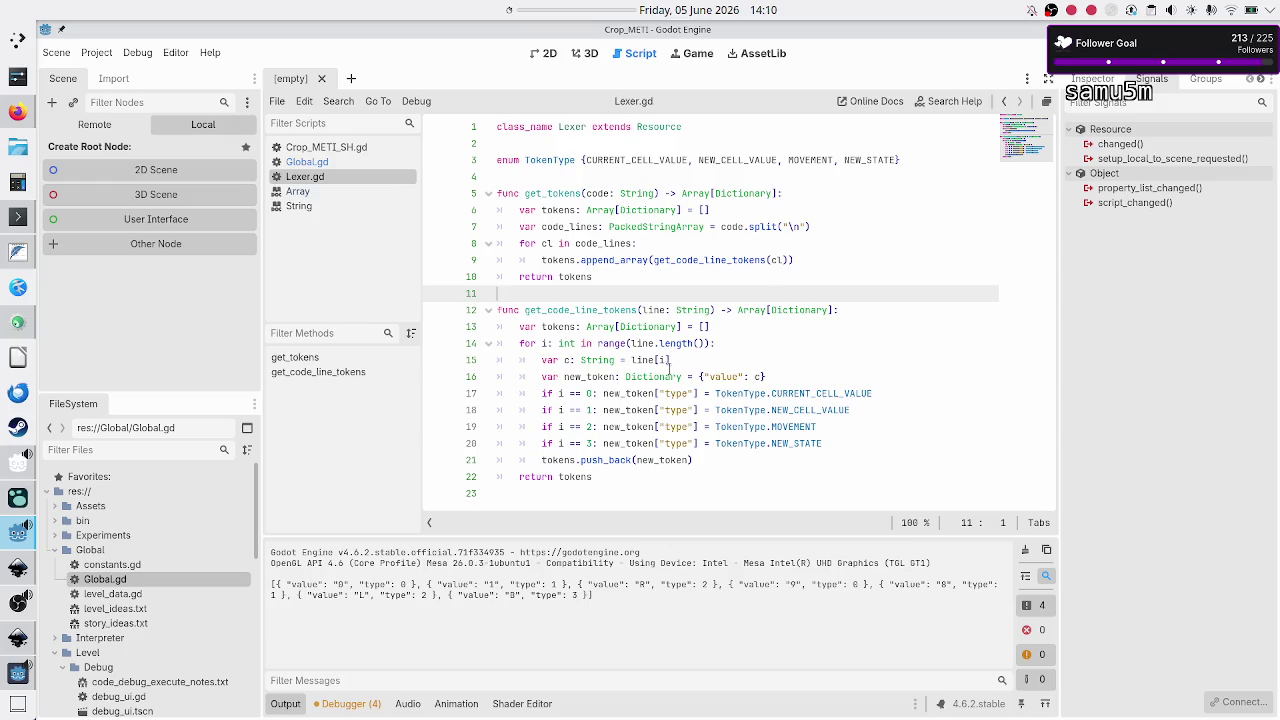
# Step: Add a ', line_nr: int' parameter to the get_code_line_tokens signature
pyautogui.click(815, 376)
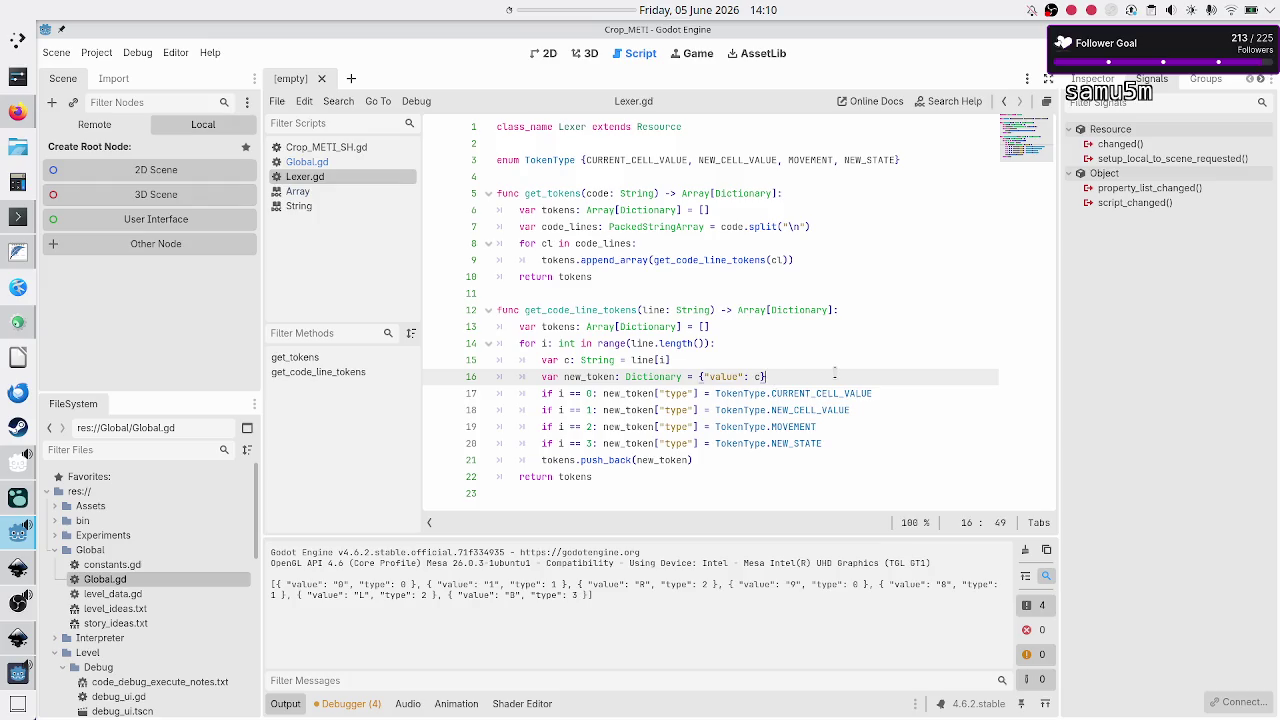
pyautogui.press('Up')
pyautogui.press('Up')
pyautogui.press('Up')
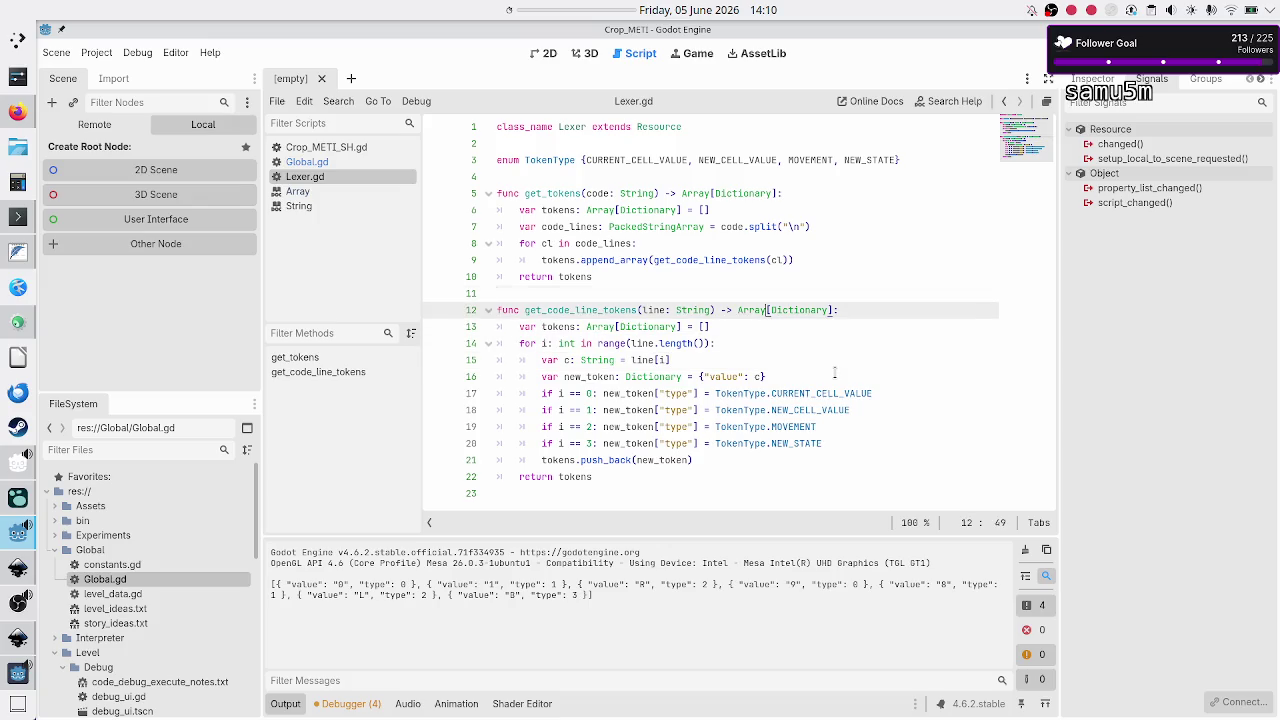
pyautogui.press('Left')
pyautogui.press('Left')
pyautogui.press('Left')
pyautogui.write(', line_nr: int')
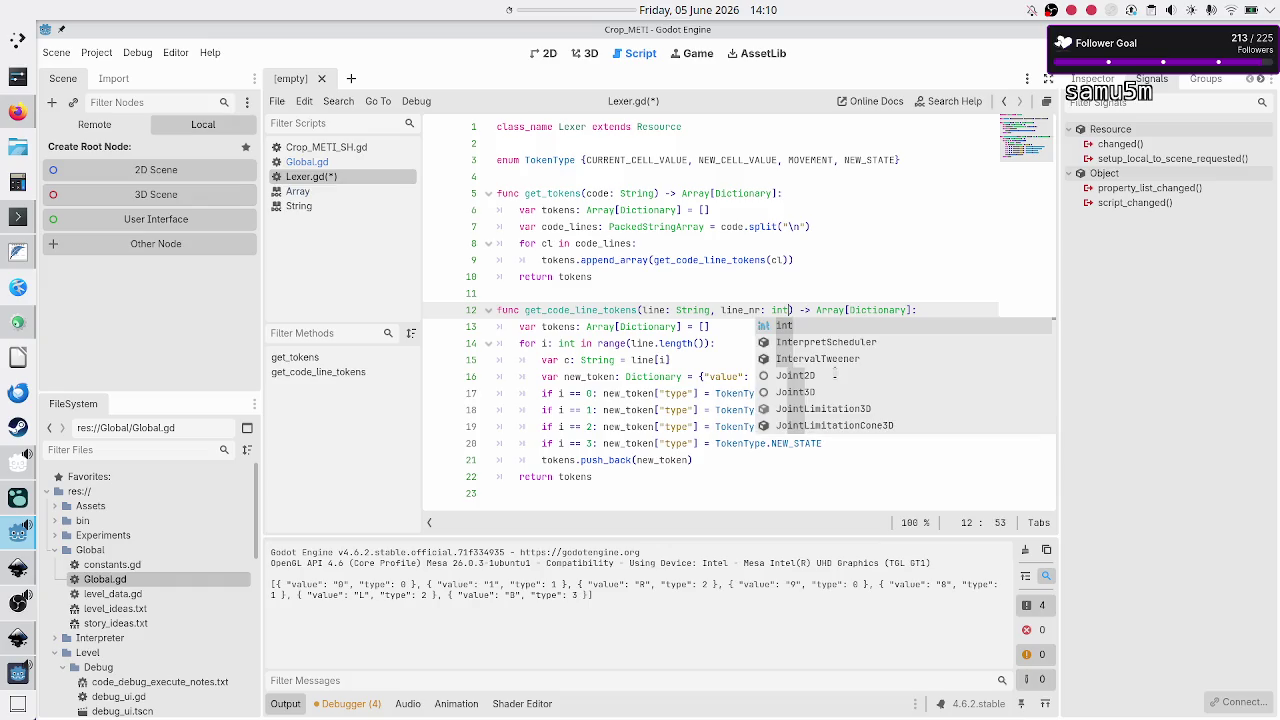
pyautogui.press('Escape')
pyautogui.press('Up')
pyautogui.press('Up')
pyautogui.press('Up')
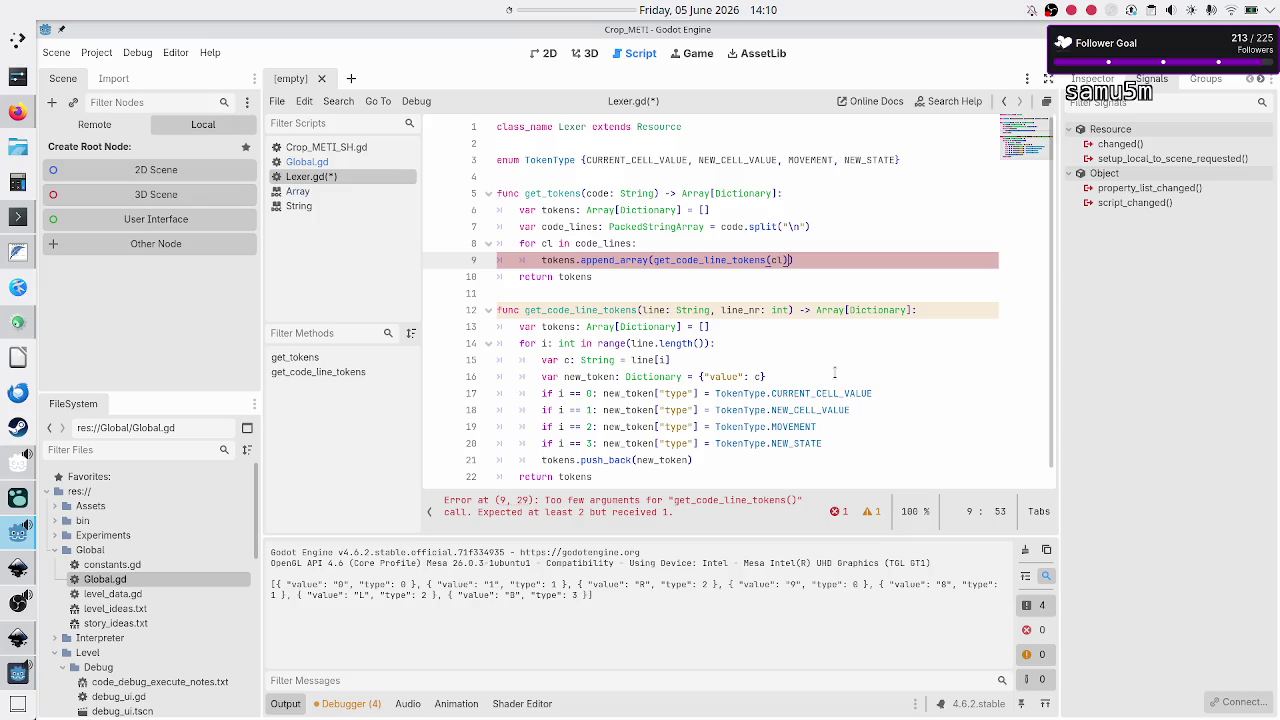
# Step: Declare a typed 'var line_nr: int' counter above the for loop in get_tokens
pyautogui.press('Up')
pyautogui.press('Home')
pyautogui.press('Home')
pyautogui.press('Up')
pyautogui.press('End')
pyautogui.press('Return')
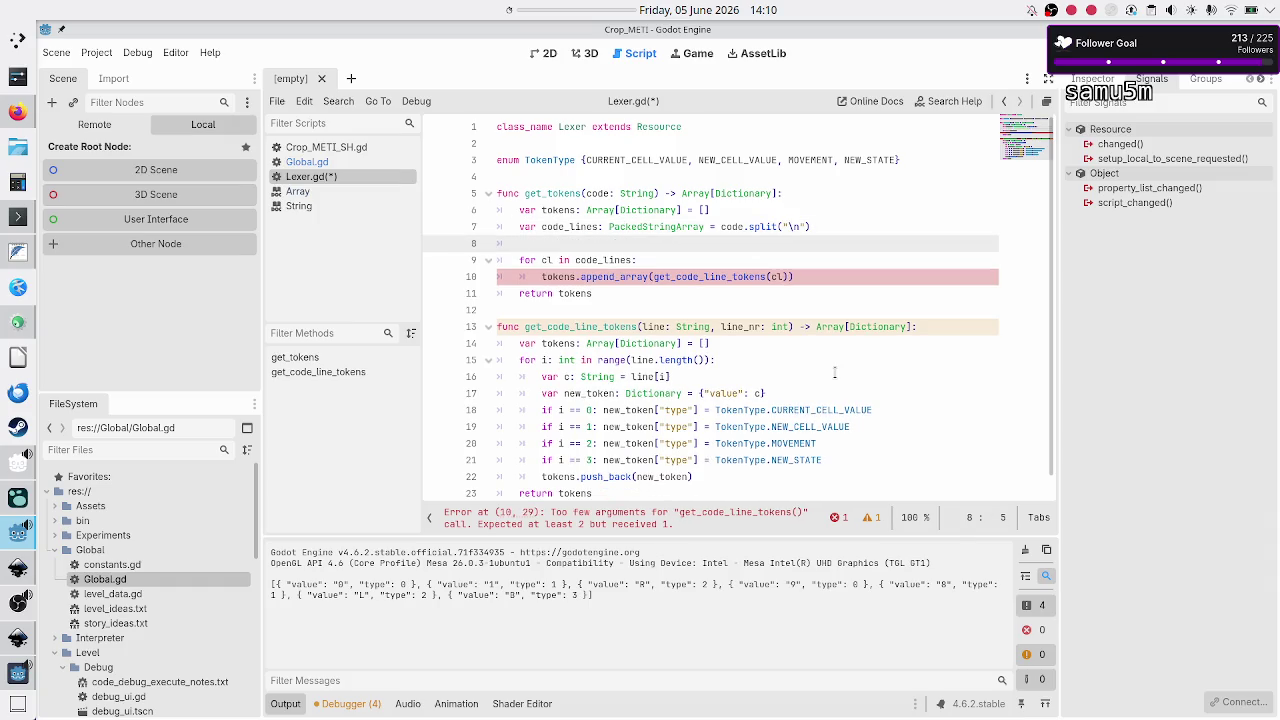
pyautogui.write('var ')
pyautogui.write('line_nr ')
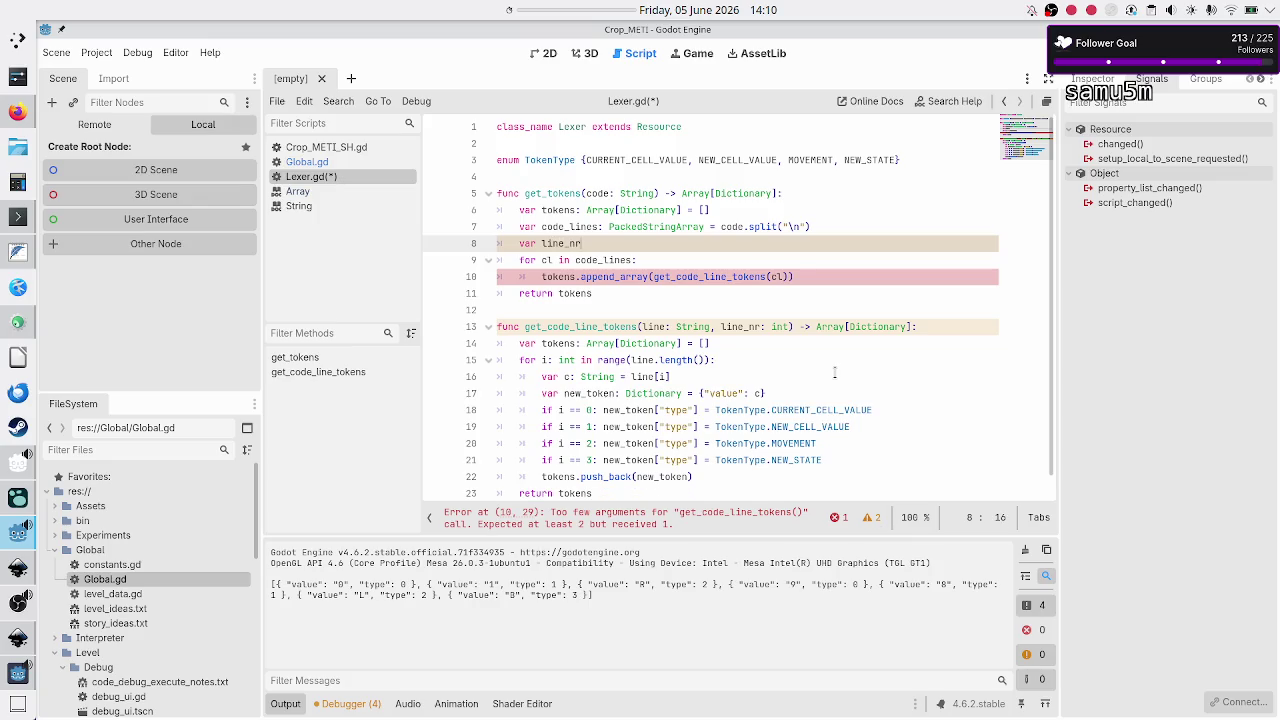
pyautogui.write('= 0')
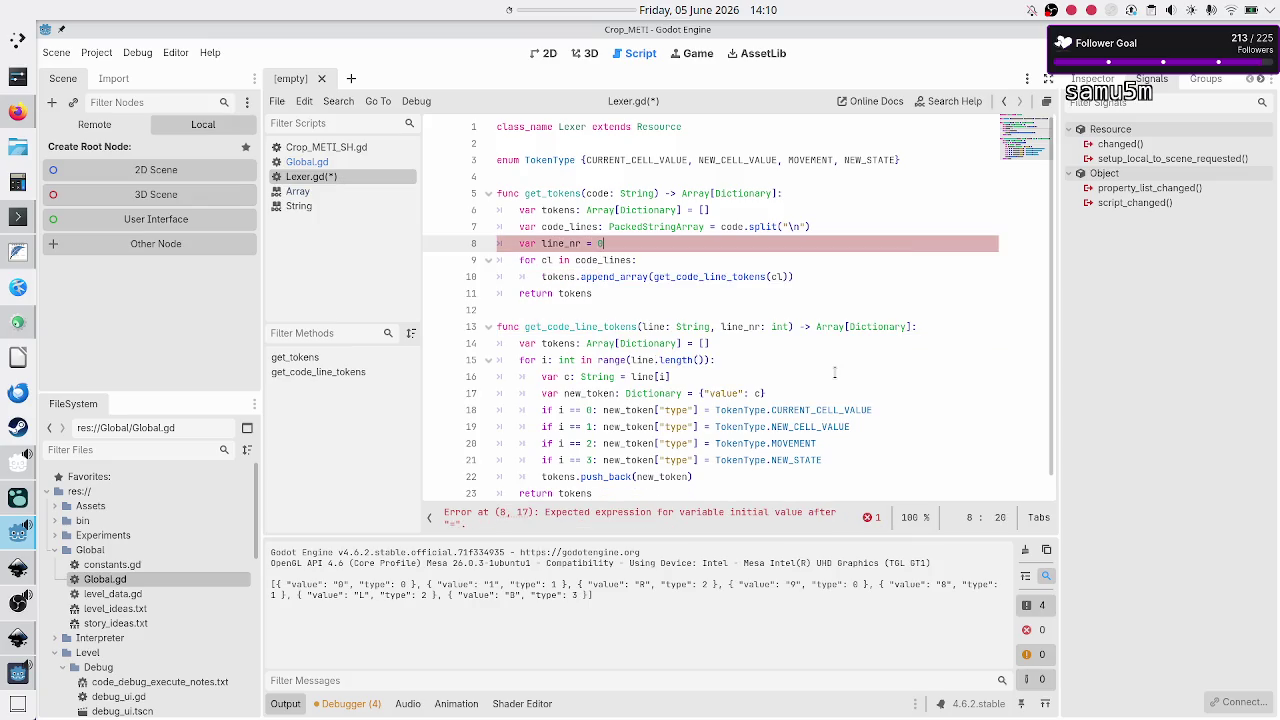
pyautogui.press('BackSpace')
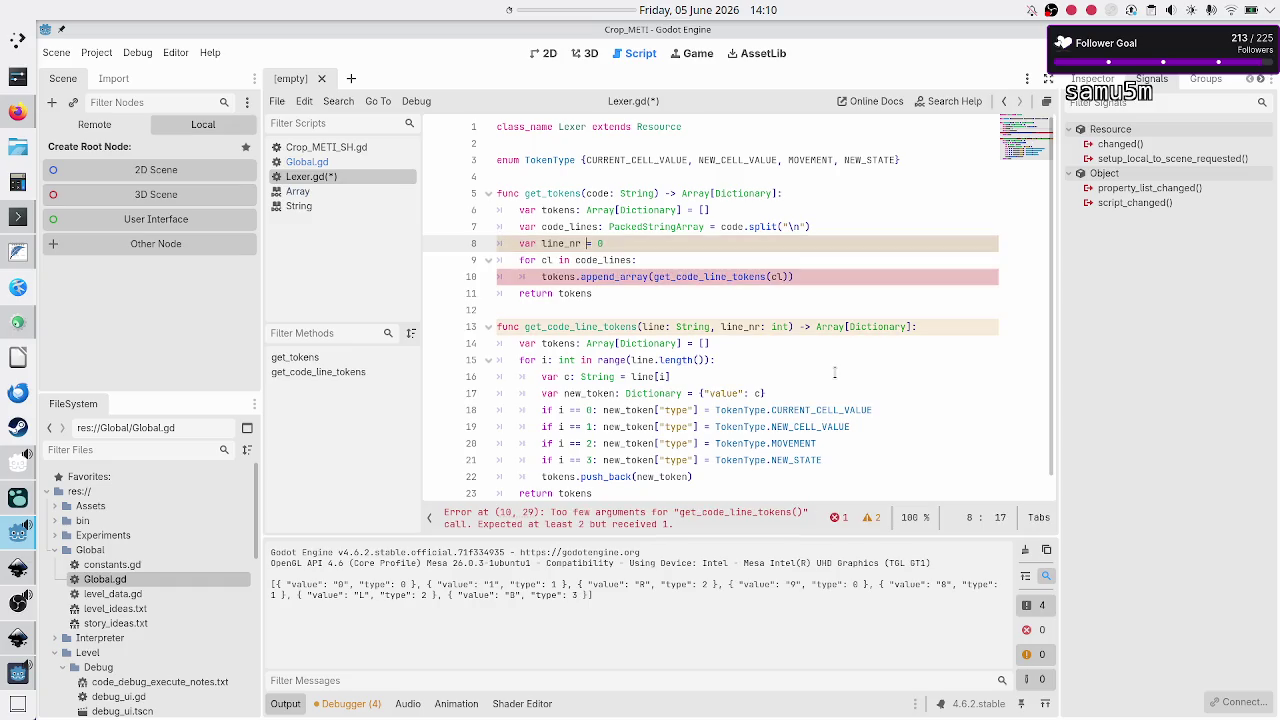
pyautogui.write(': int')
pyautogui.press('Escape')
pyautogui.press('Down')
pyautogui.press('Home')
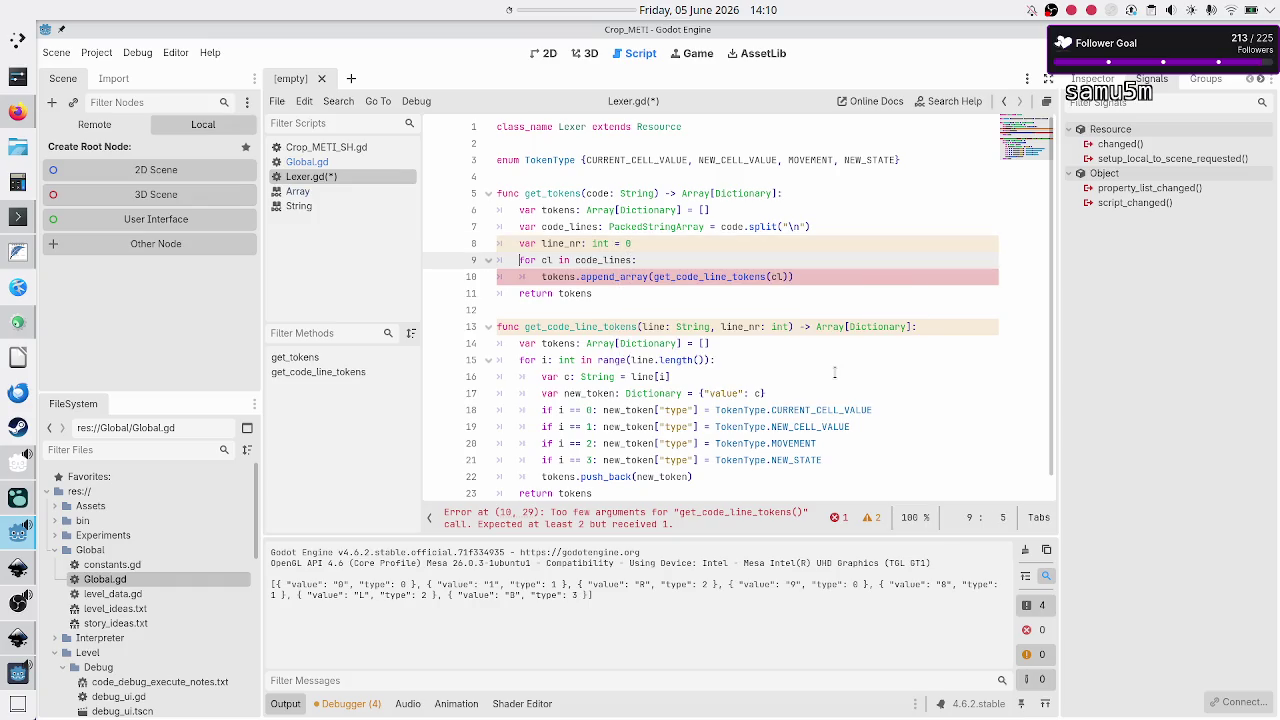
pyautogui.press('Up')
pyautogui.press('End')
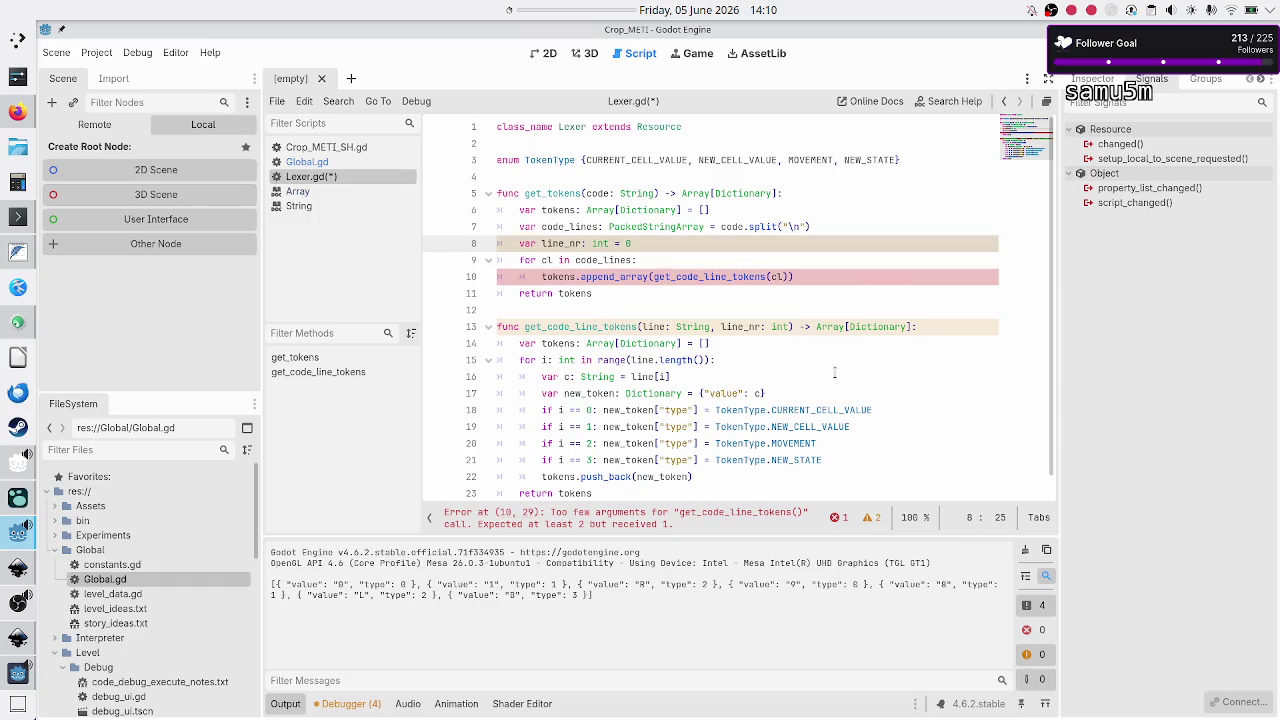
pyautogui.press('BackSpace')
pyautogui.write('-1')
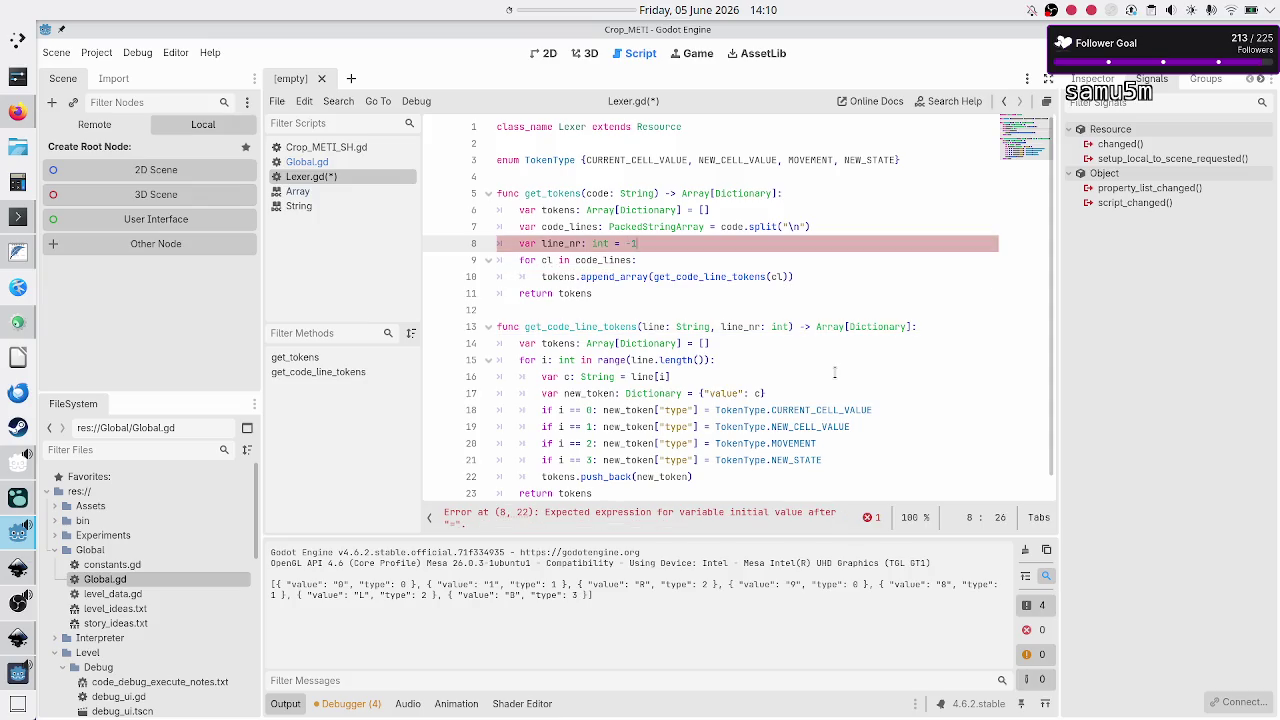
pyautogui.press('Down')
pyautogui.press('Home')
pyautogui.press('Home')
# Step: Increment 'line_nr += 1' inside the loop and set its starting value to 0
pyautogui.press('End')
pyautogui.press('Return')
pyautogui.write('line_nr')
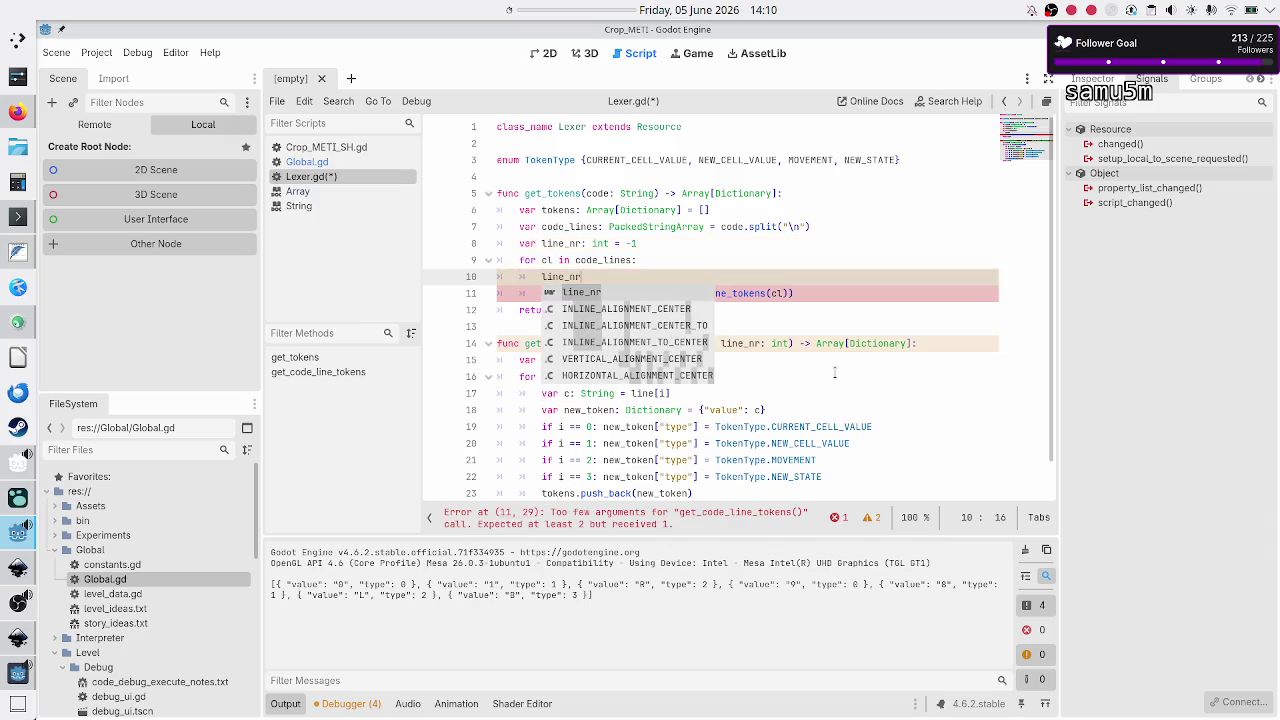
pyautogui.write('++')
pyautogui.press('BackSpace')
pyautogui.write('+= 1')
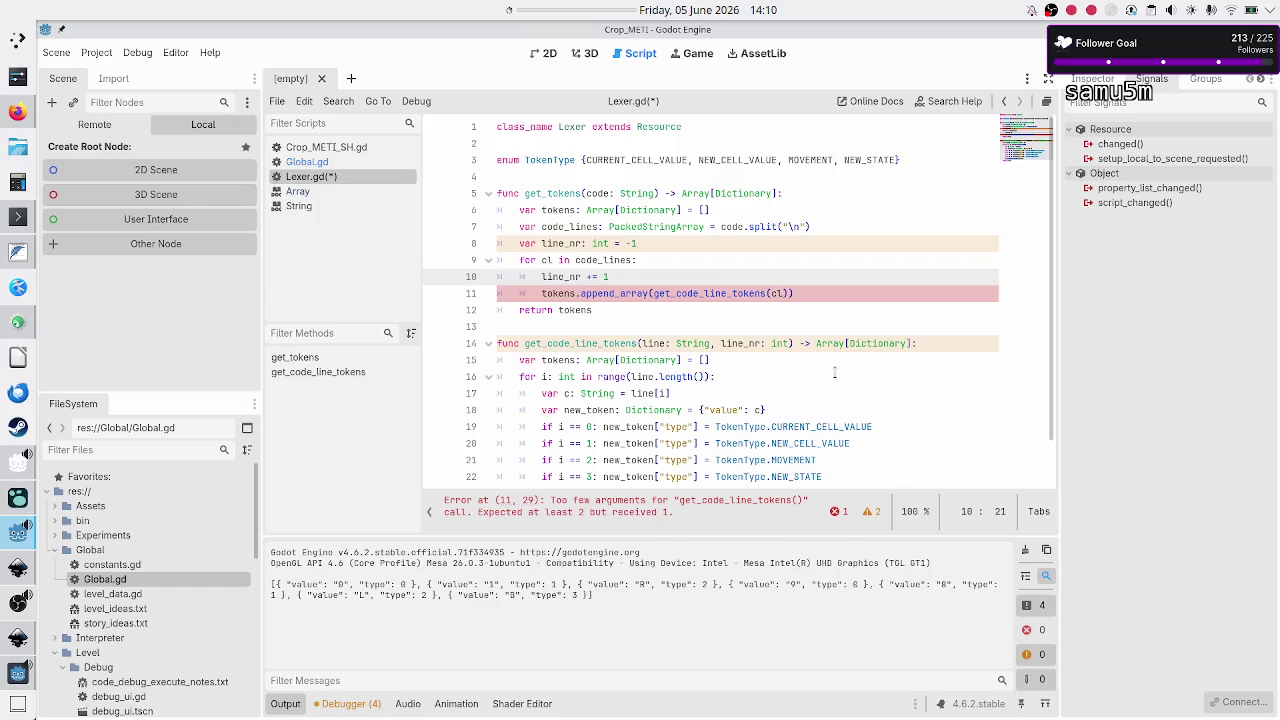
pyautogui.press('Up')
pyautogui.press('Up')
pyautogui.press('Right')
pyautogui.press('Right')
pyautogui.press('BackSpace')
pyautogui.press('BackSpace')
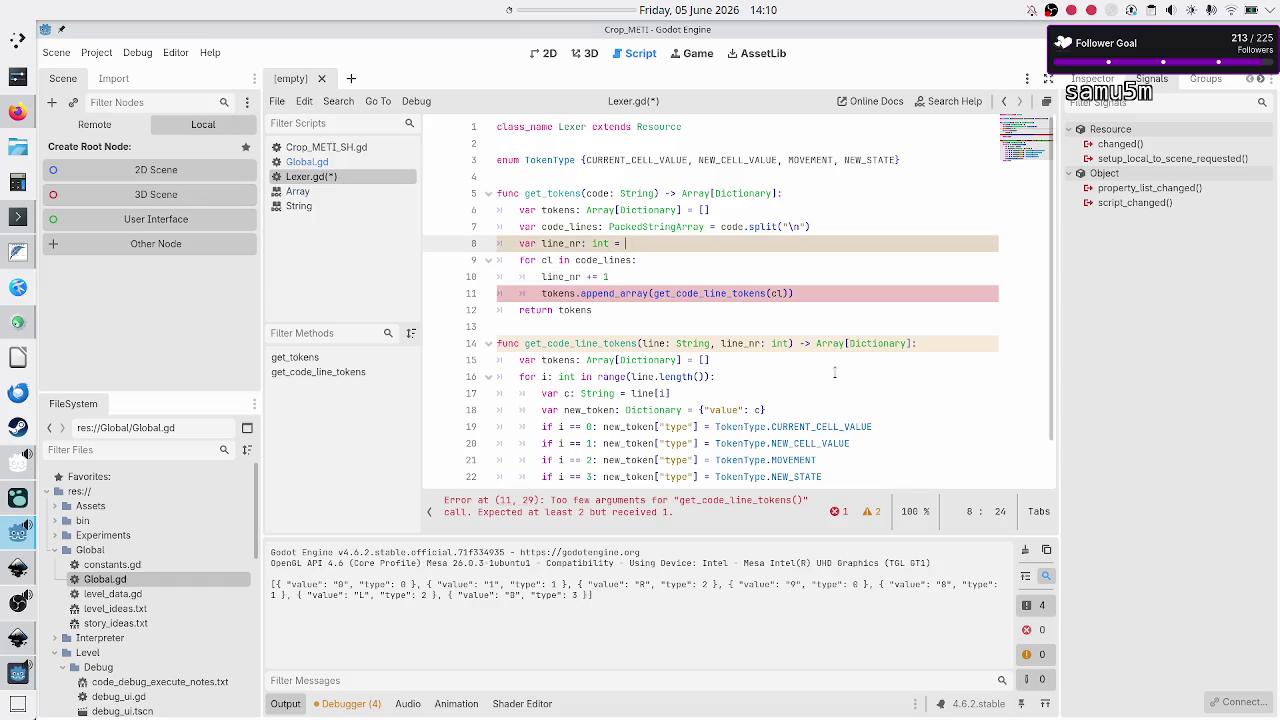
pyautogui.write('0')
# Step: Pass line_nr as the second argument to the get_code_line_tokens call
pyautogui.press('Down')
pyautogui.press('Home')
pyautogui.press('Down')
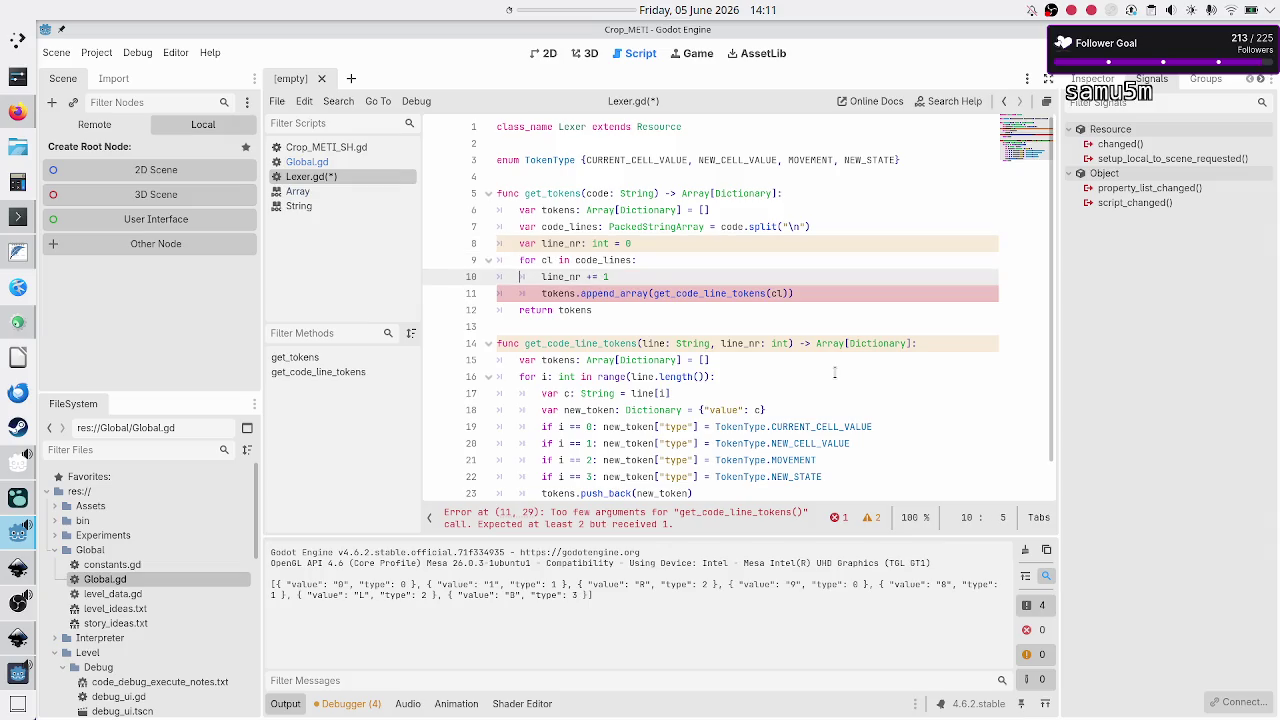
pyautogui.hotkey('shift', 'Down')
pyautogui.hotkey('shift', 'Left')
pyautogui.press('End')
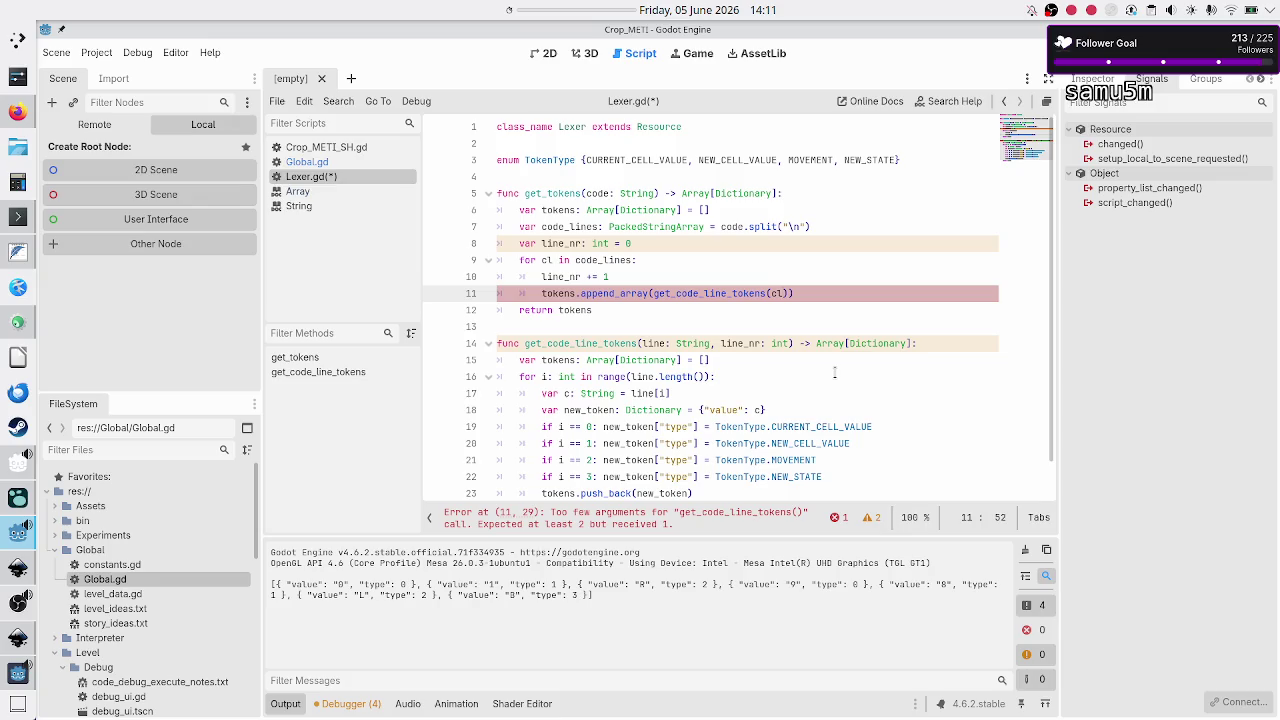
pyautogui.write(', line')
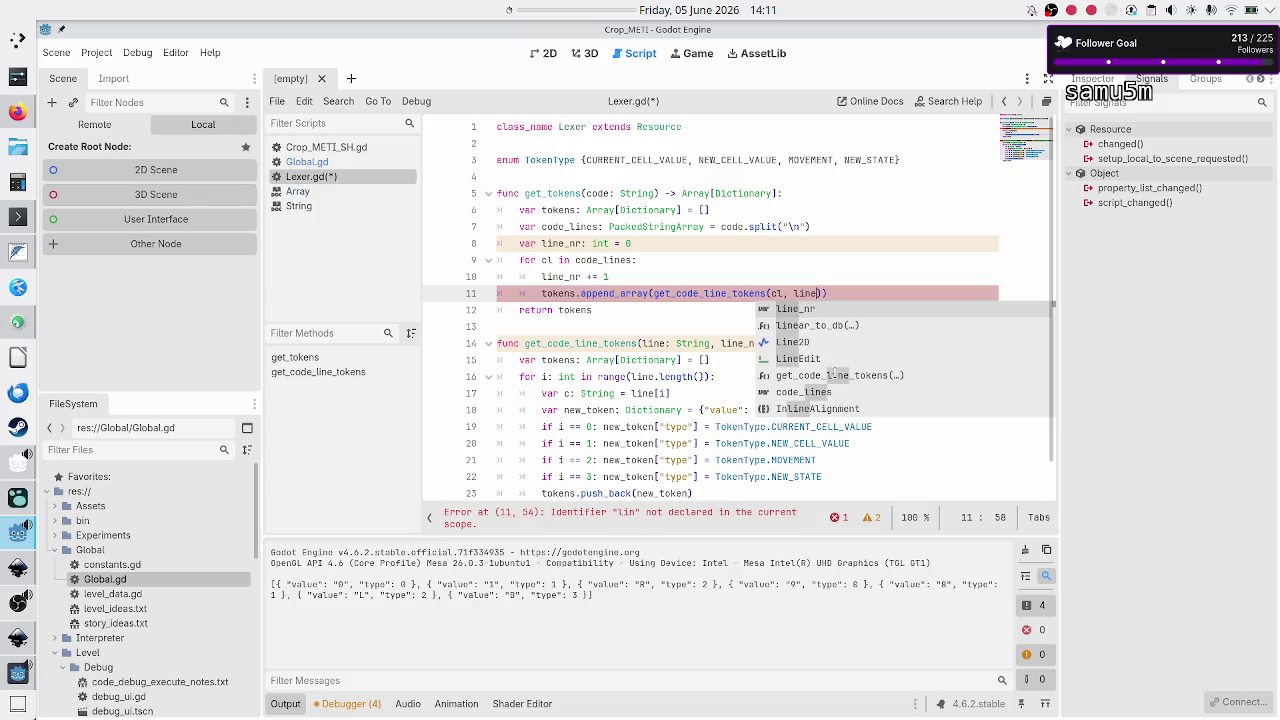
pyautogui.press('Return')
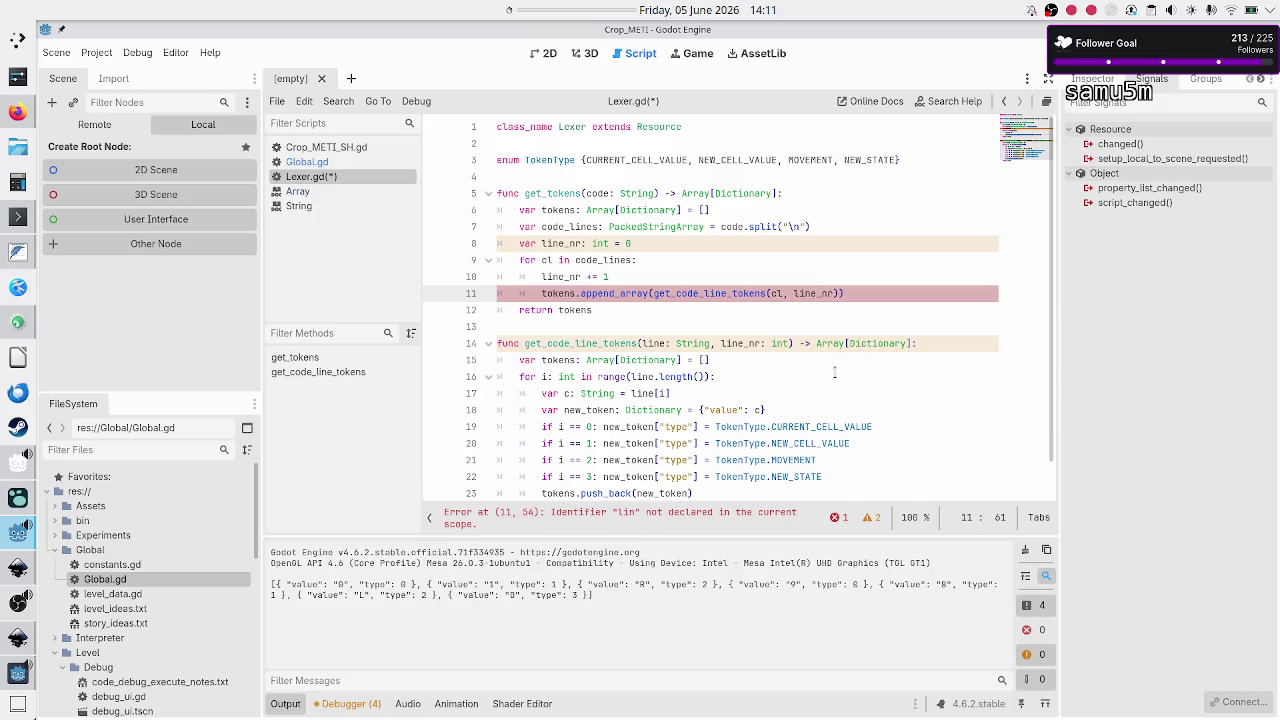
pyautogui.press('Down')
pyautogui.press('Home')
pyautogui.press('Down')
pyautogui.press('Down')
pyautogui.press('Down')
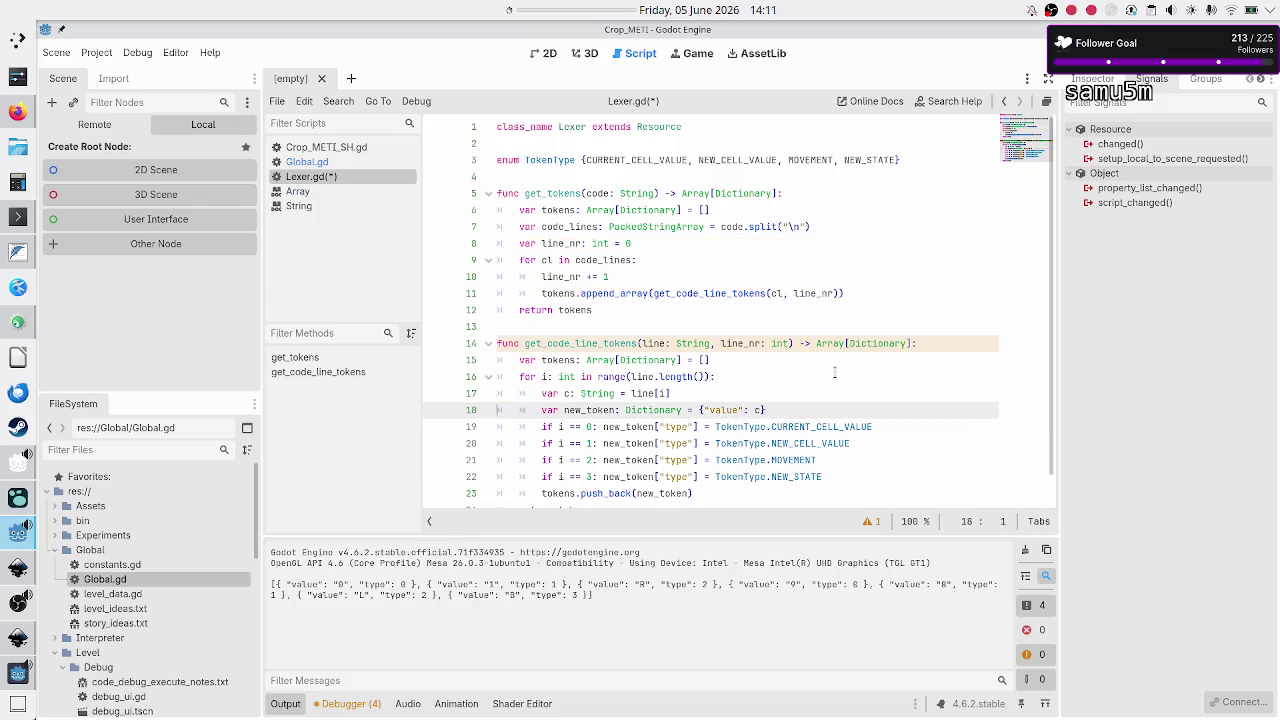
pyautogui.press('Down')
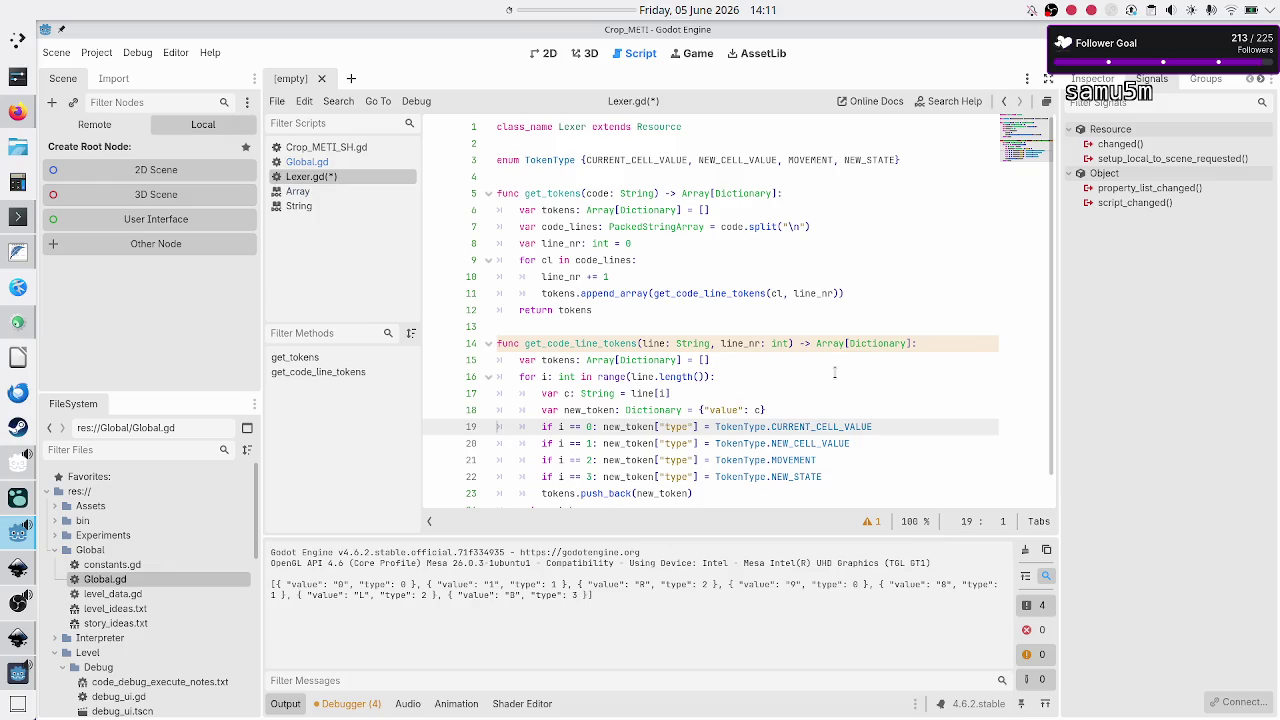
pyautogui.press('Left')
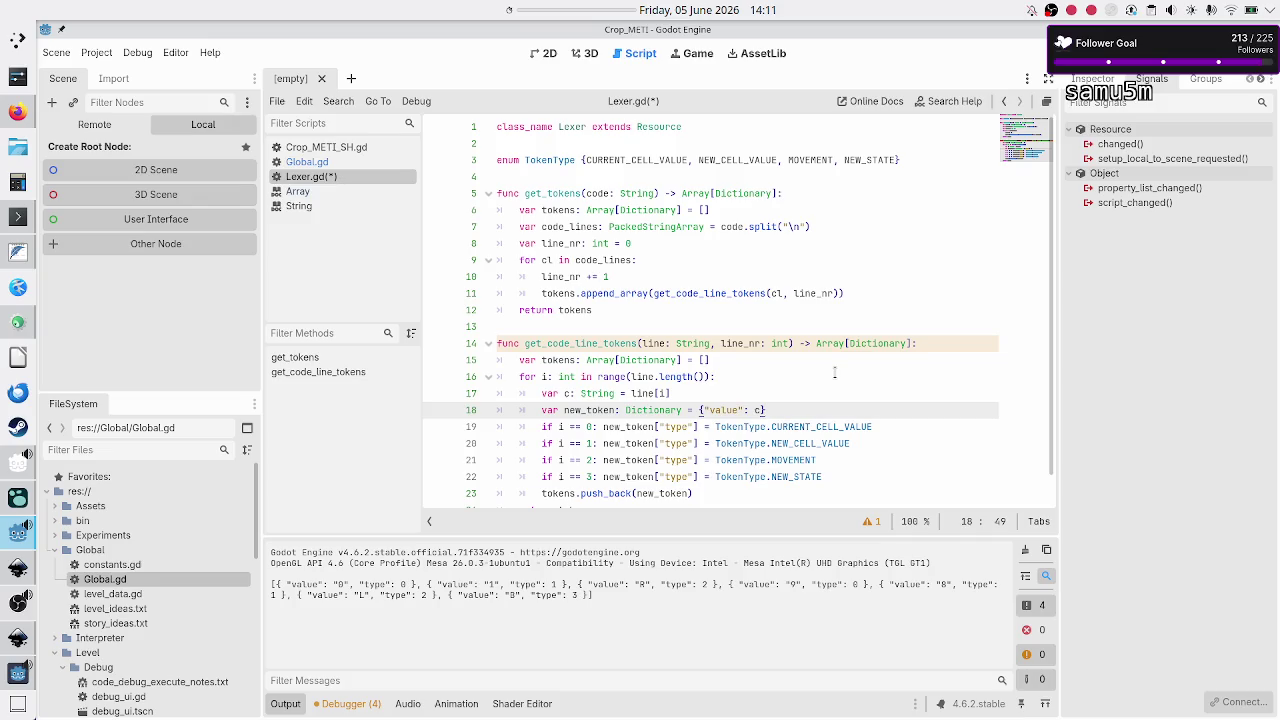
pyautogui.write(', "')
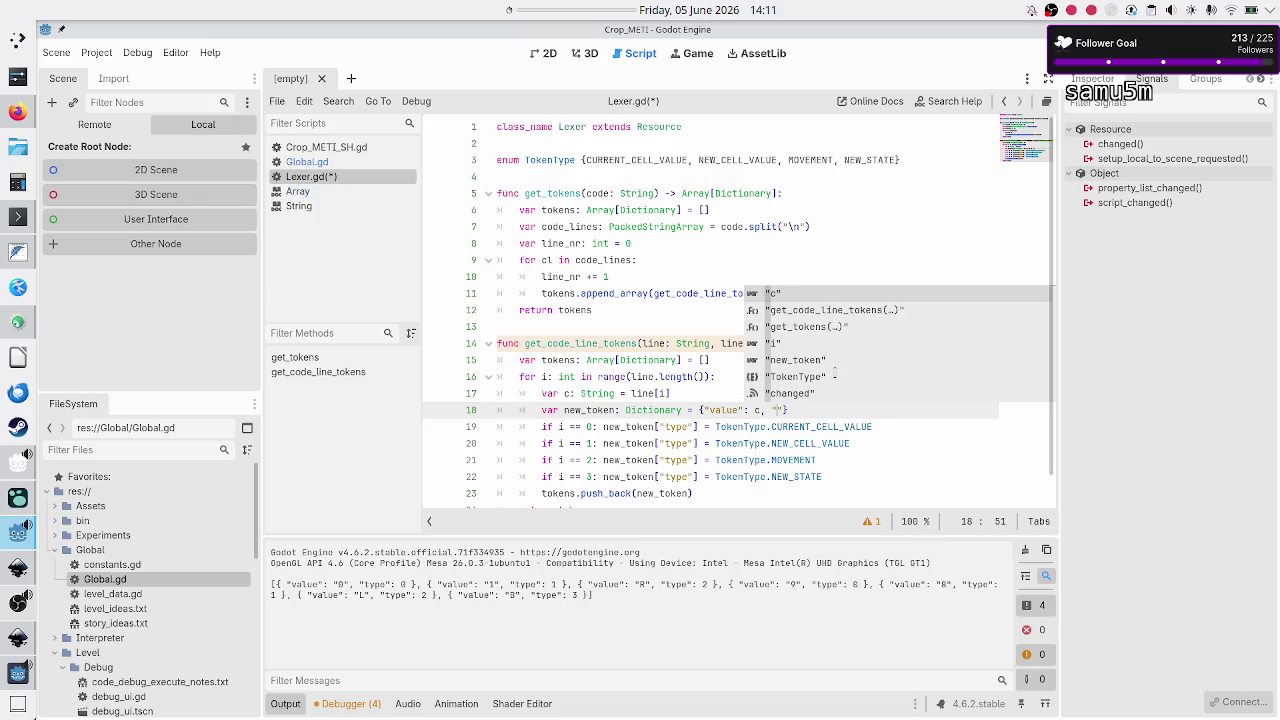
pyautogui.write('line_nr"')
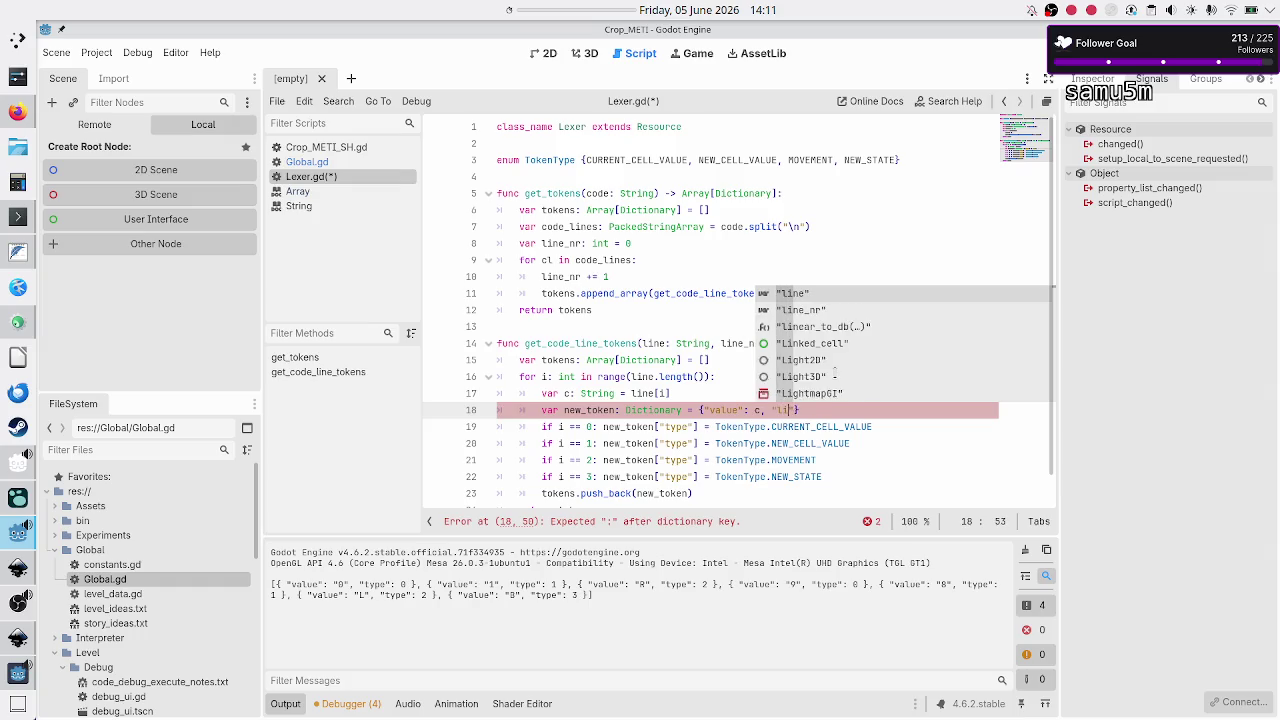
pyautogui.write(': l')
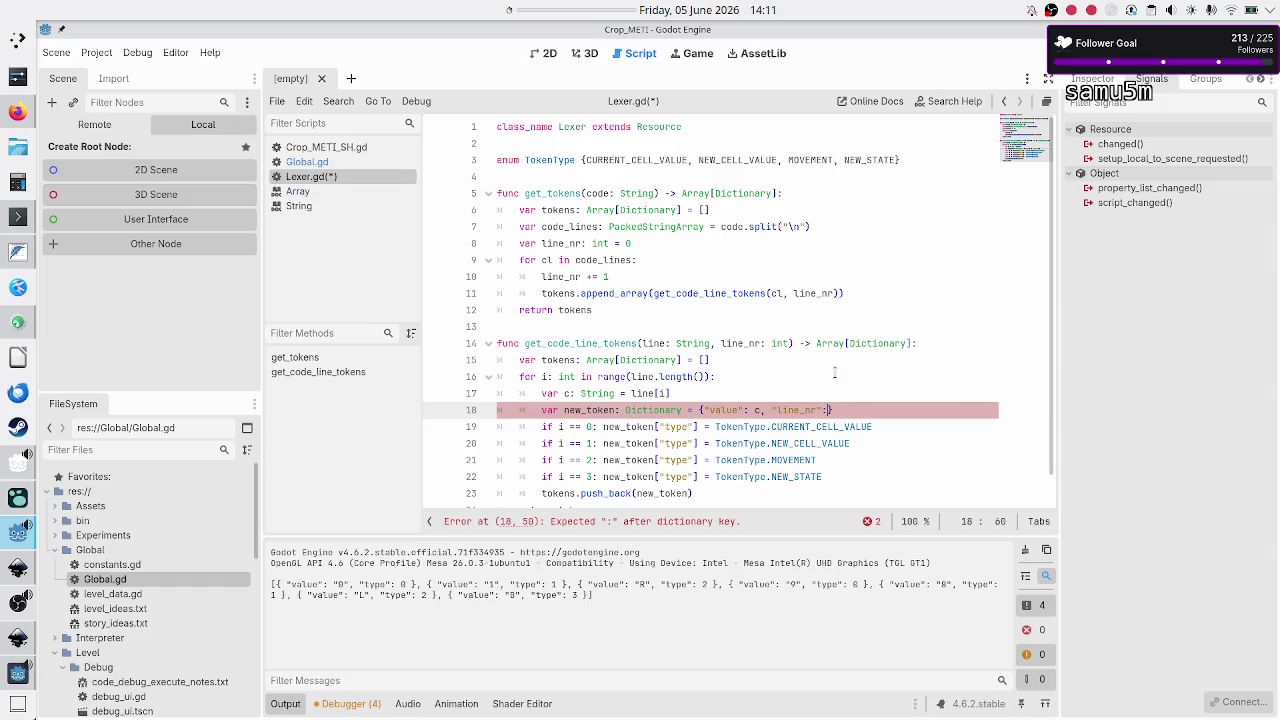
pyautogui.write('ine_nr')
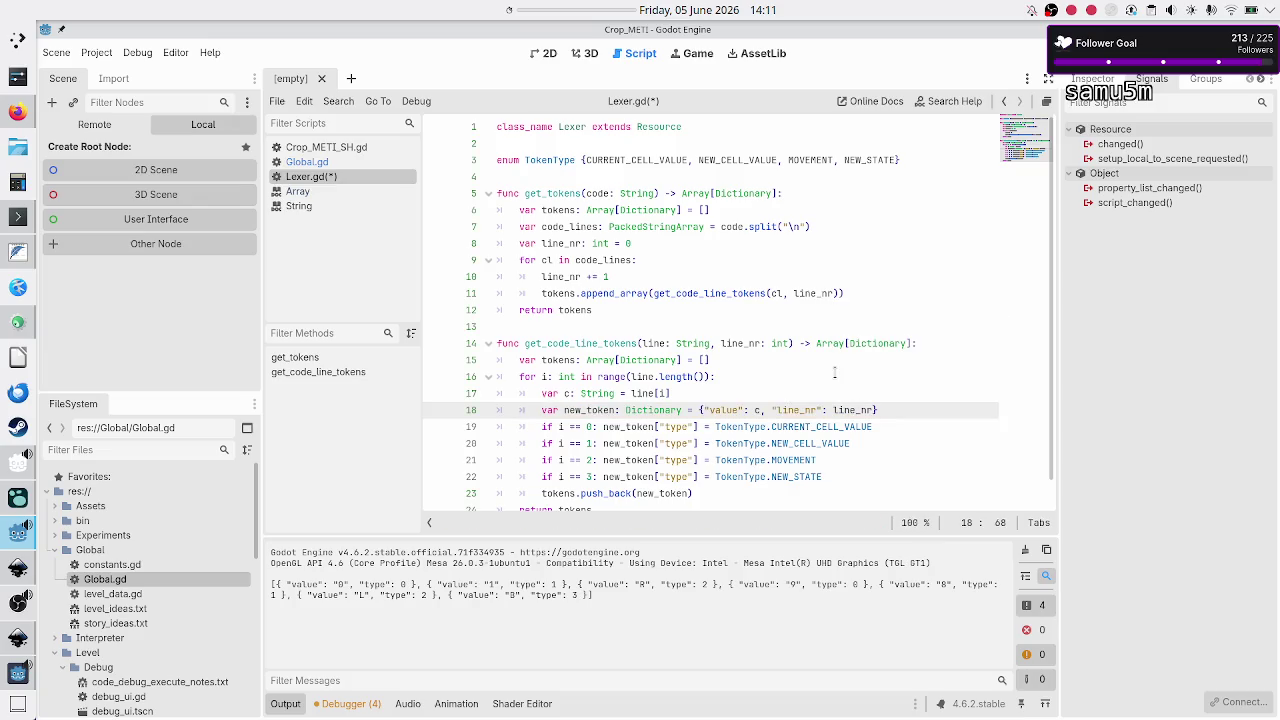
pyautogui.press('Up')
pyautogui.press('Up')
pyautogui.press('Up')
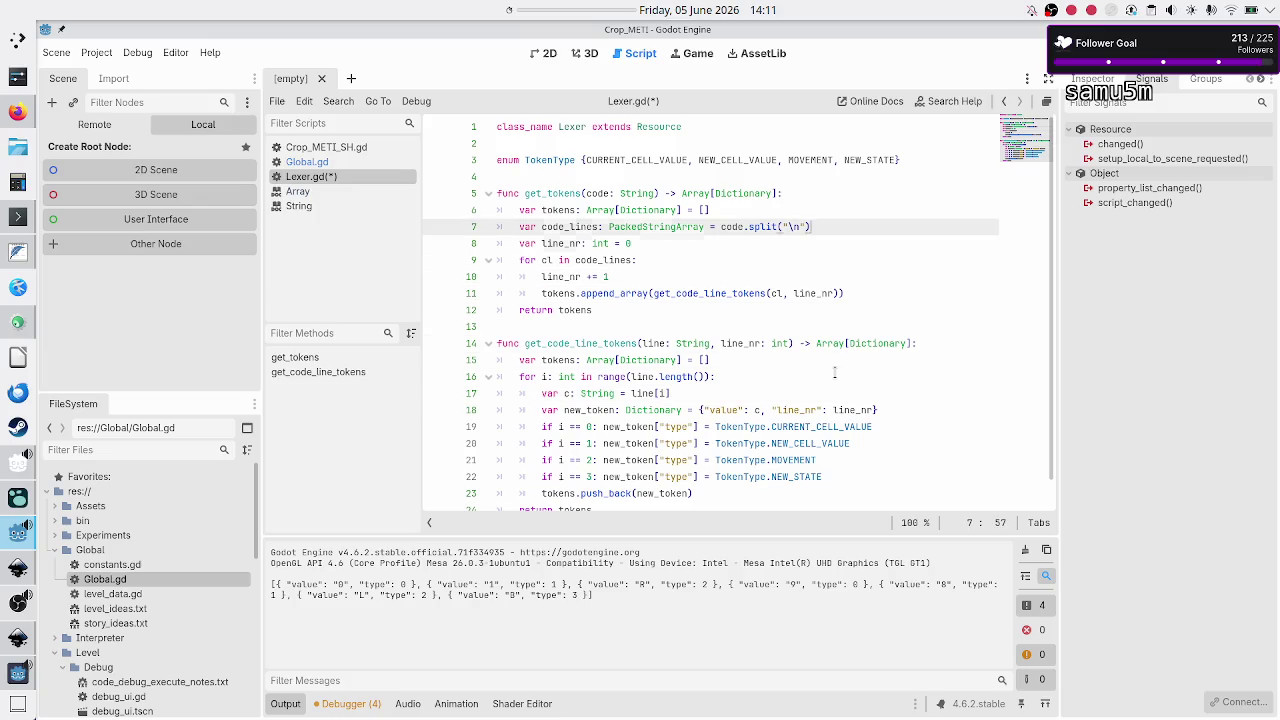
pyautogui.press('Down')
pyautogui.press('Right')
pyautogui.press('Right')
pyautogui.press('Right')
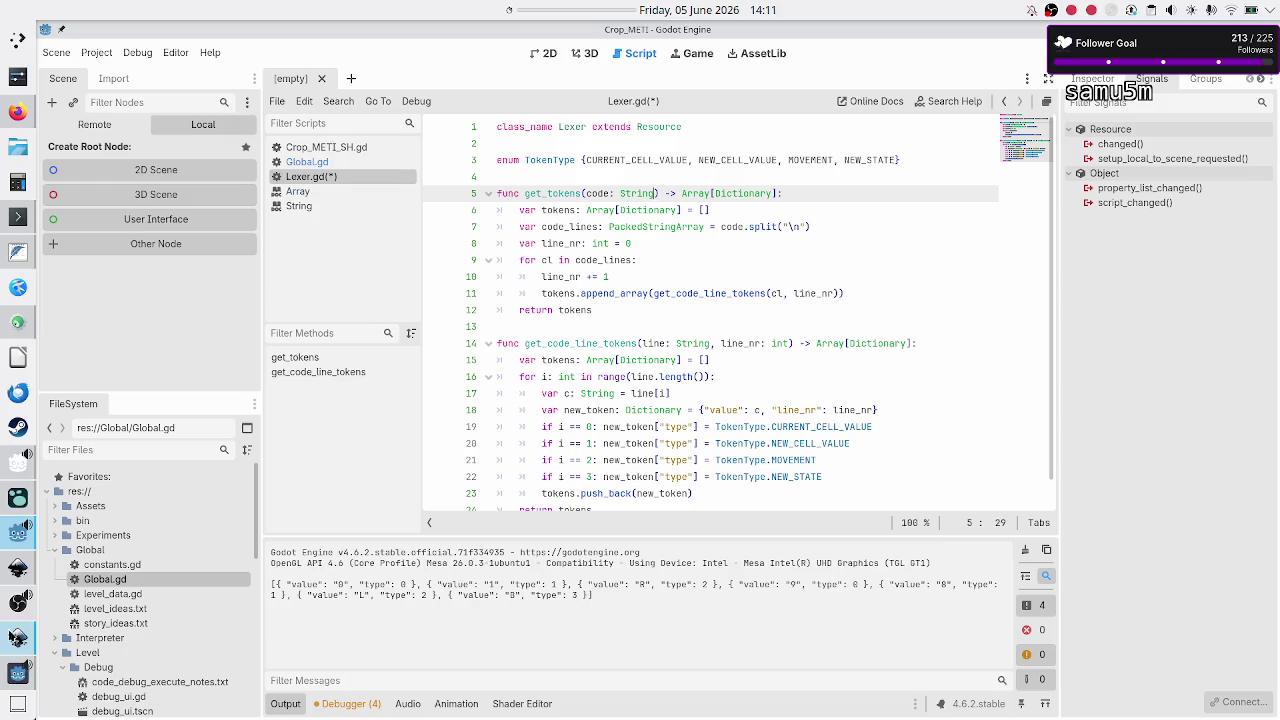
pyautogui.click(17, 637)
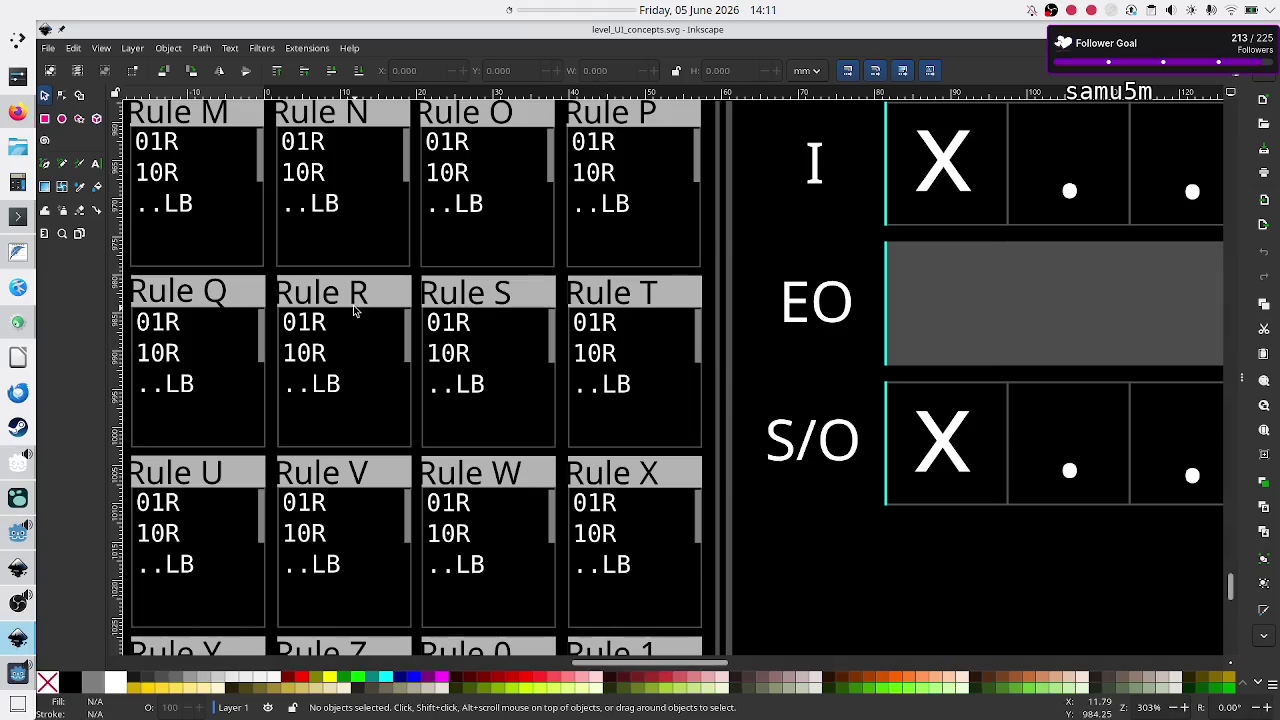
pyautogui.scroll(-6, 351, 307)
pyautogui.scroll(-5, 351, 307)
pyautogui.scroll(20, 351, 307)
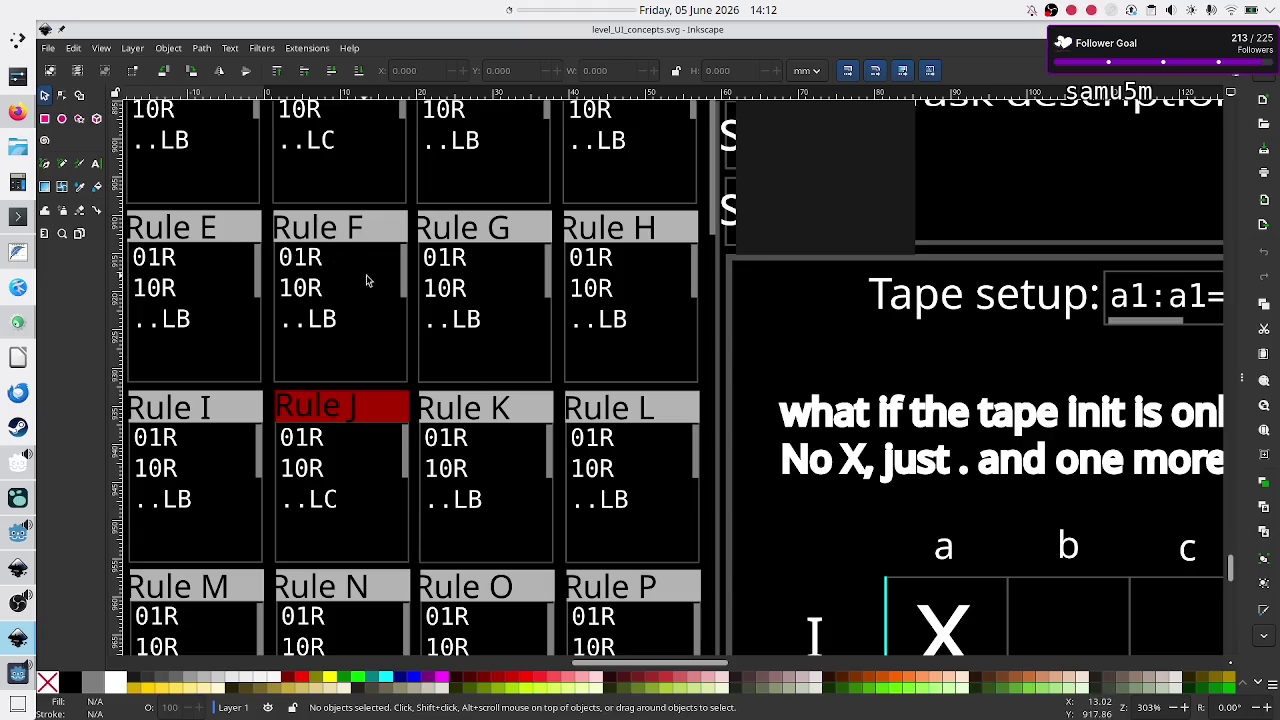
pyautogui.hotkey('alt', 'Tab')
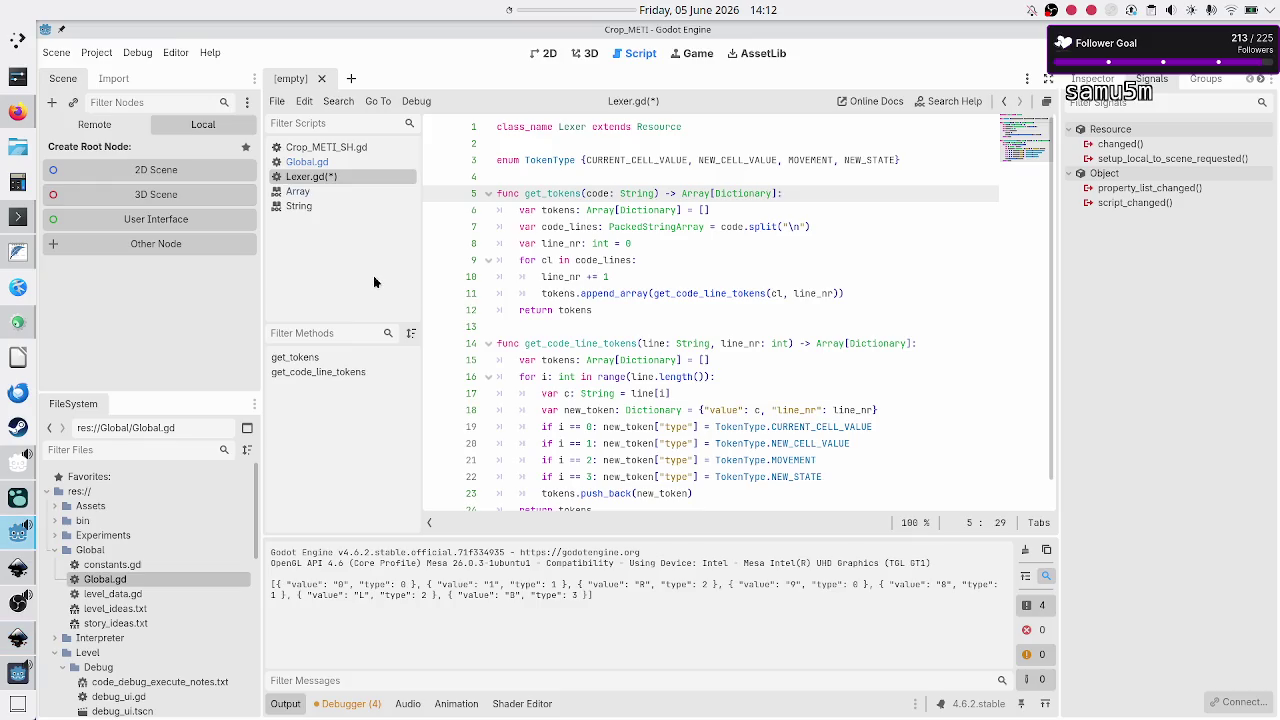
# Step: Review the line_nr usages and token typing in Lexer.gd, then save it
pyautogui.doubleClick(812, 293)
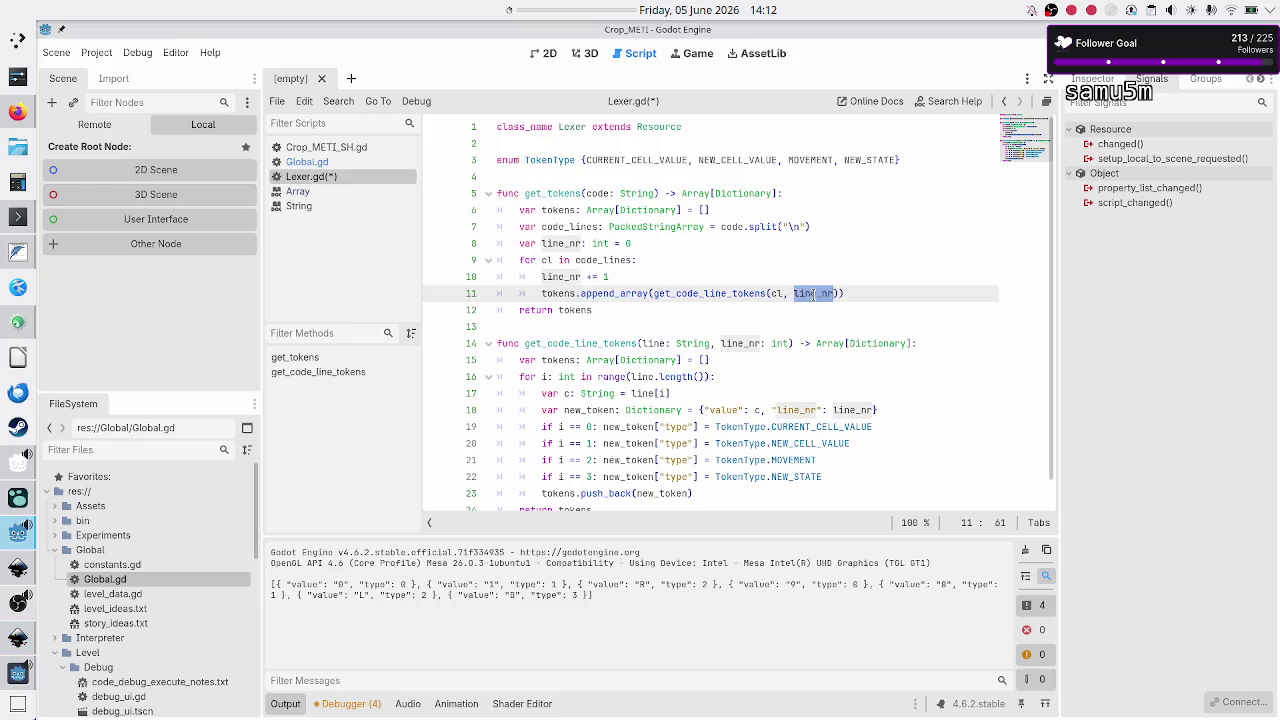
pyautogui.click(908, 409)
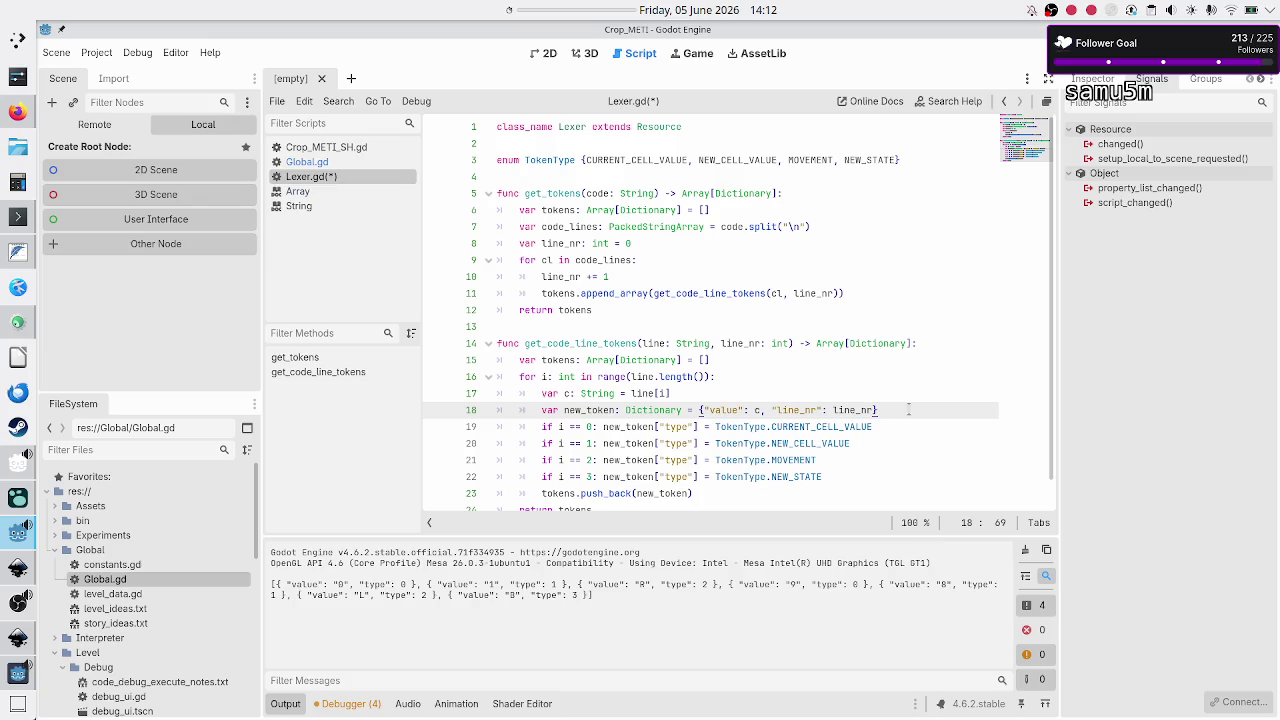
pyautogui.press('Down')
pyautogui.press('Down')
pyautogui.press('Down')
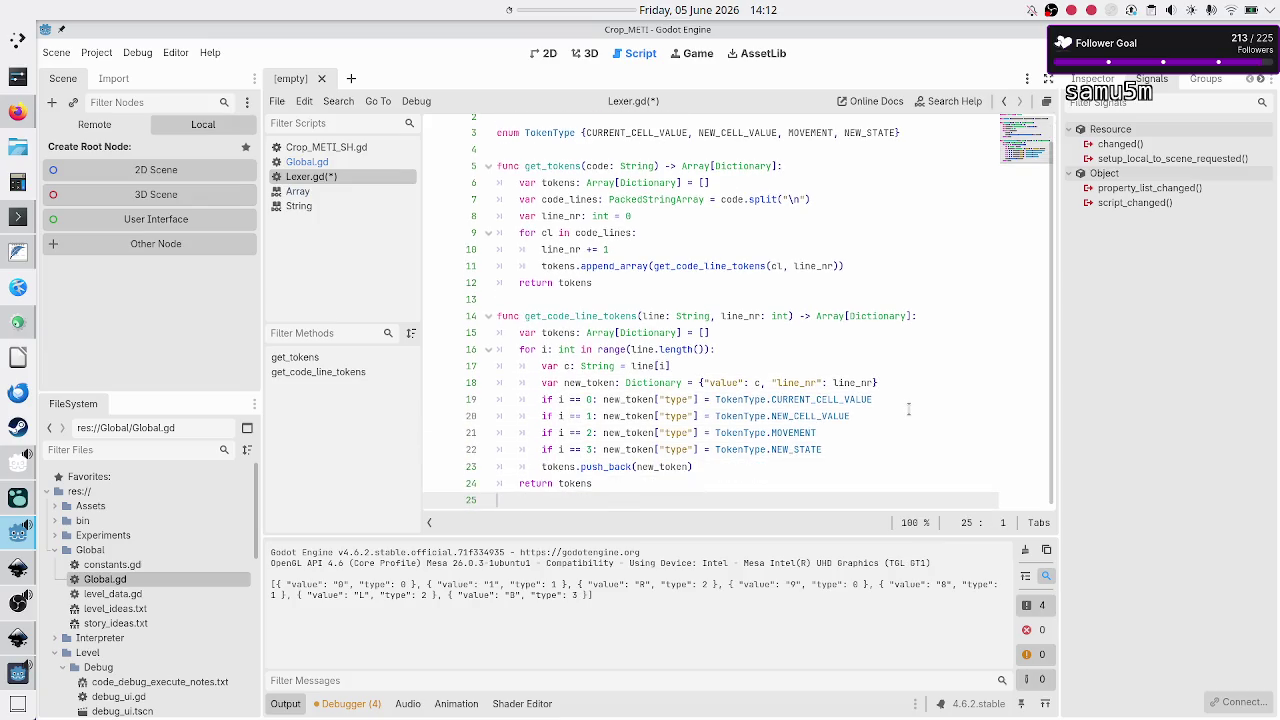
pyautogui.press('Up')
pyautogui.press('Up')
pyautogui.press('Up')
pyautogui.press('Up')
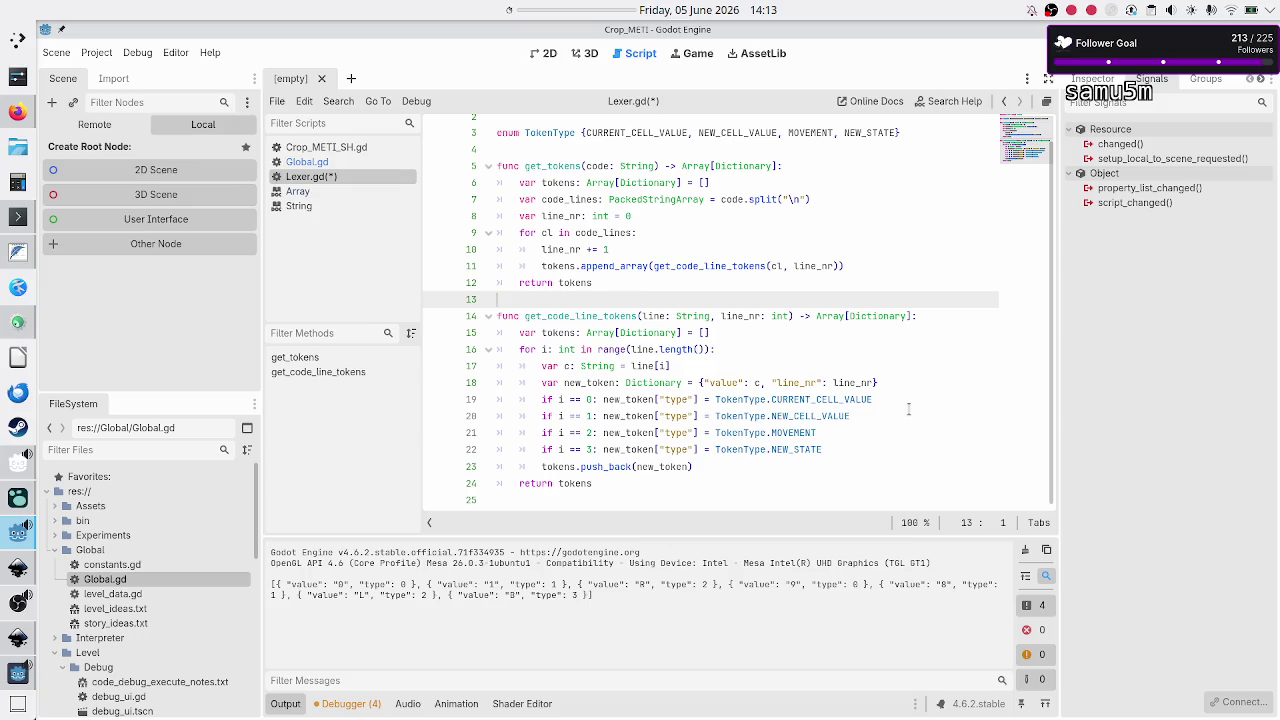
pyautogui.press('Up')
pyautogui.press('Up')
pyautogui.press('Up')
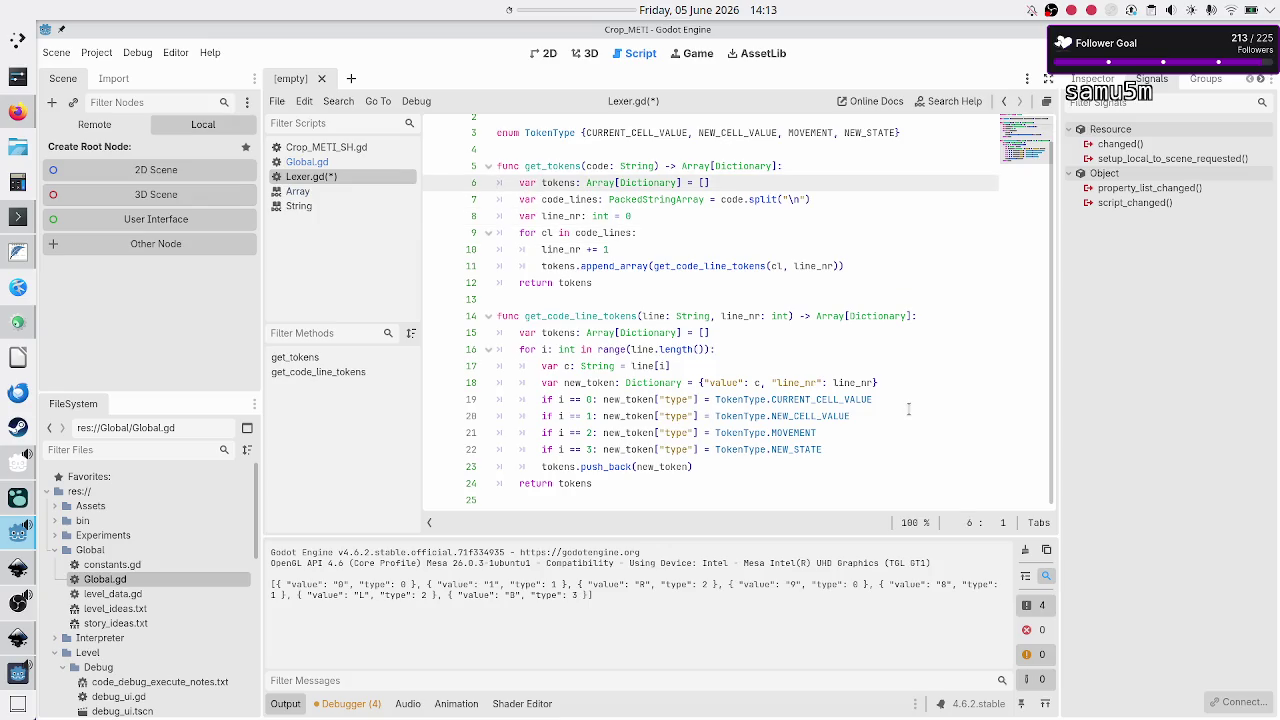
pyautogui.hotkey('shift', 'Down')
pyautogui.hotkey('shift', 'Down')
pyautogui.hotkey('shift', 'Down')
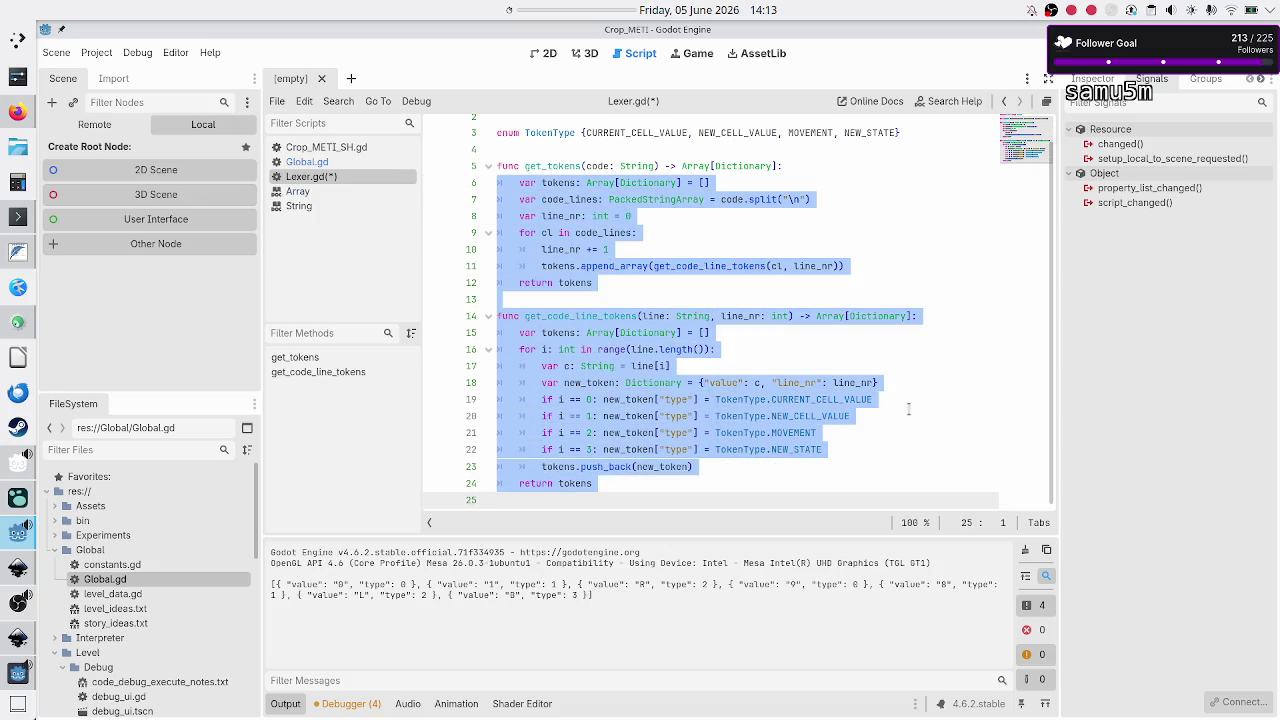
pyautogui.press('Up')
pyautogui.press('Up')
pyautogui.press('Up')
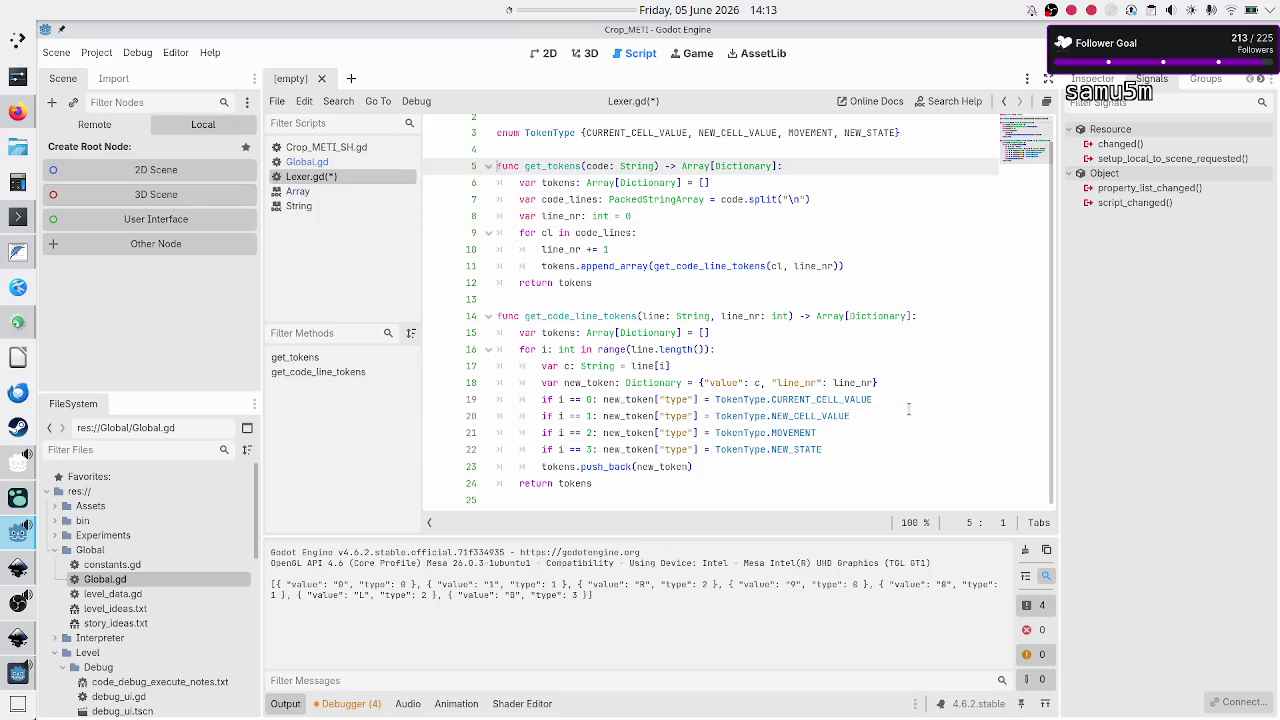
pyautogui.press('Down')
pyautogui.press('Down')
pyautogui.press('Down')
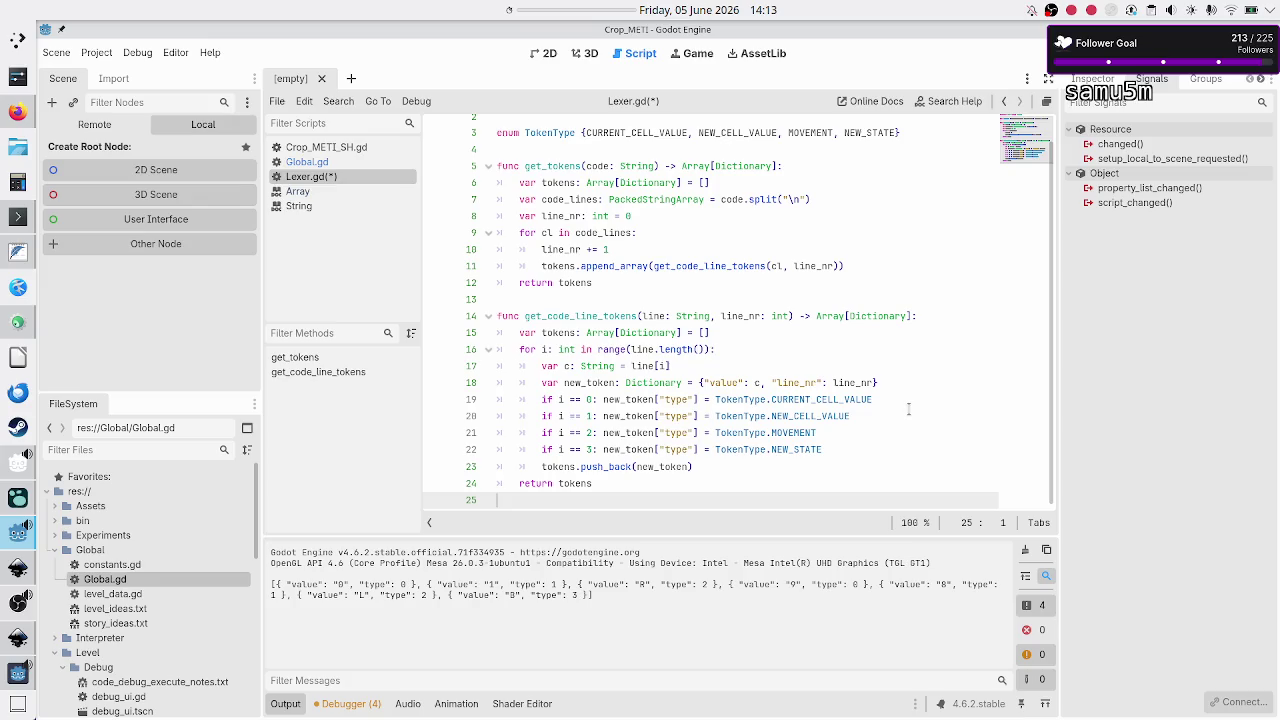
pyautogui.press('Up')
pyautogui.press('Up')
pyautogui.press('Up')
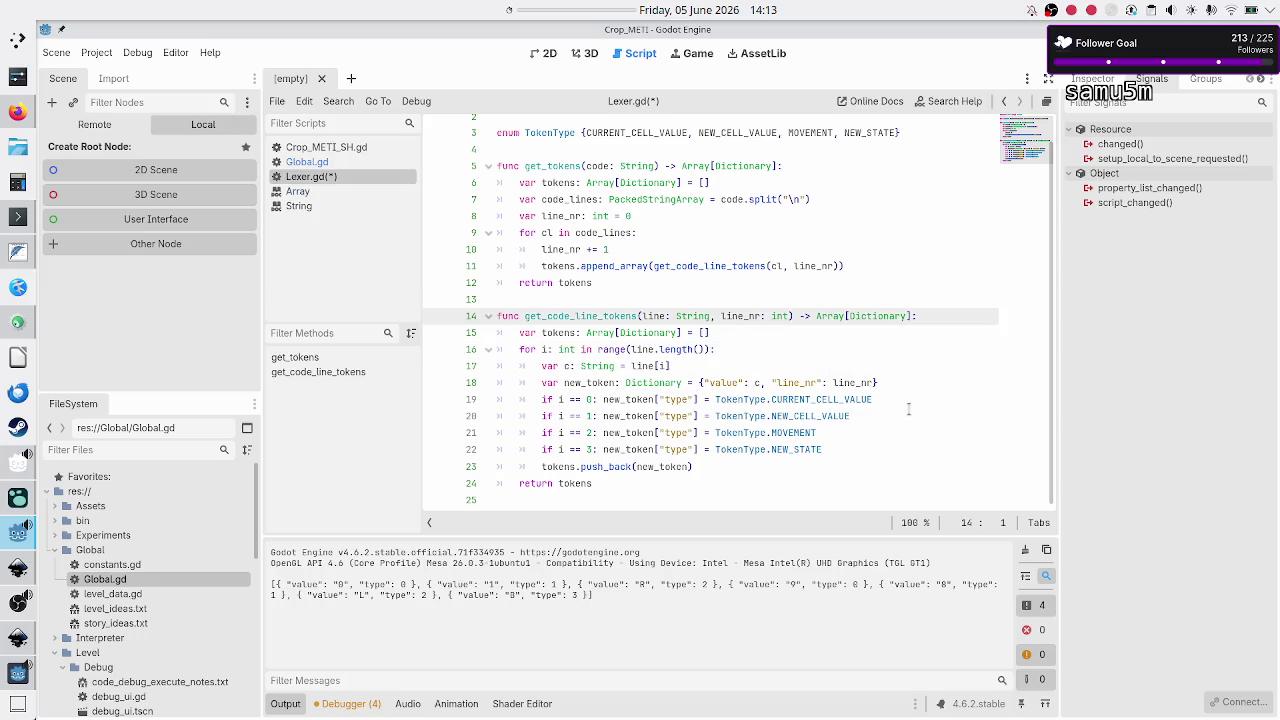
pyautogui.press('Down')
pyautogui.press('Down')
pyautogui.press('Down')
pyautogui.hotkey('ctrl', 's')
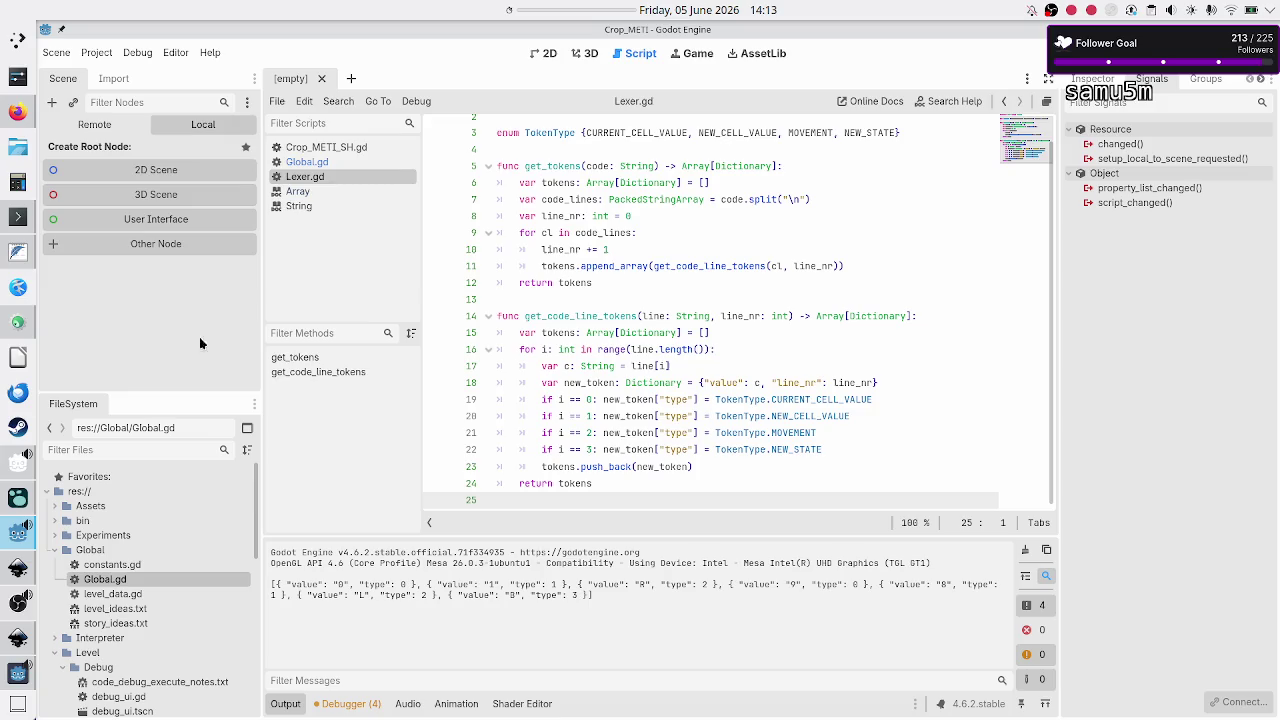
pyautogui.click(55, 653)
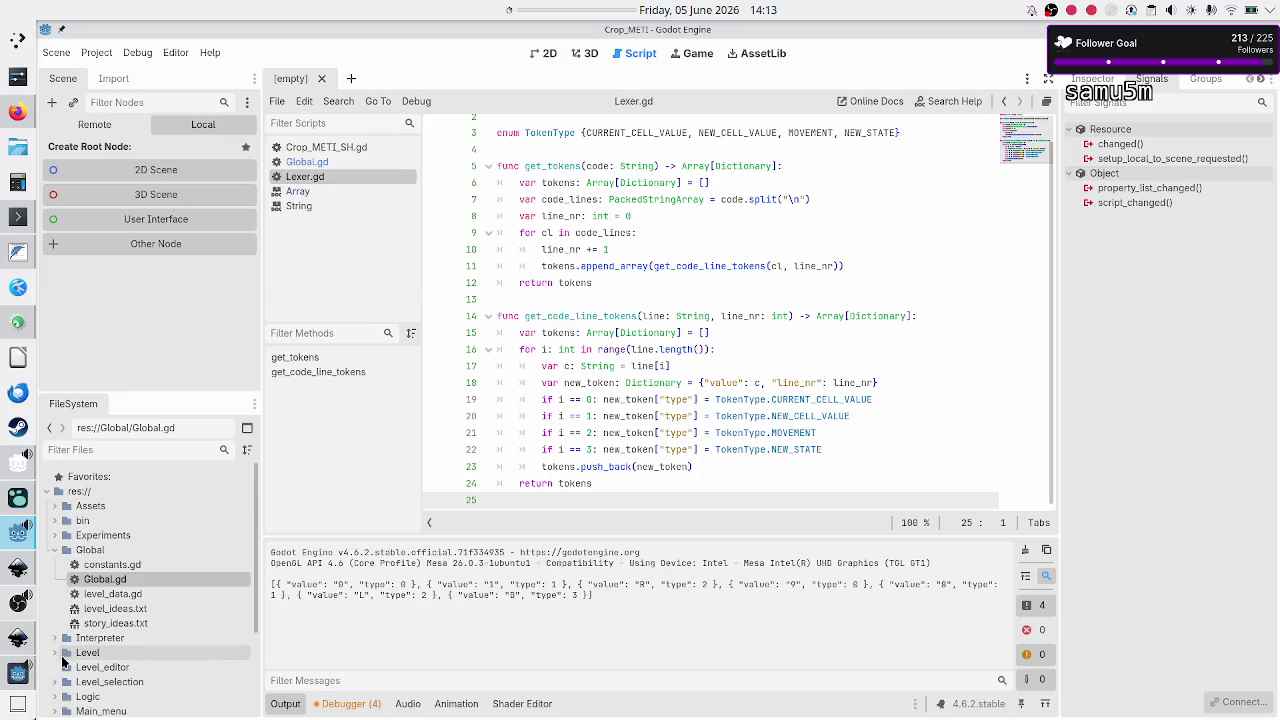
# Step: Open Level/Level.tscn from the FileSystem dock and view it in the 2D workspace
pyautogui.click(55, 653)
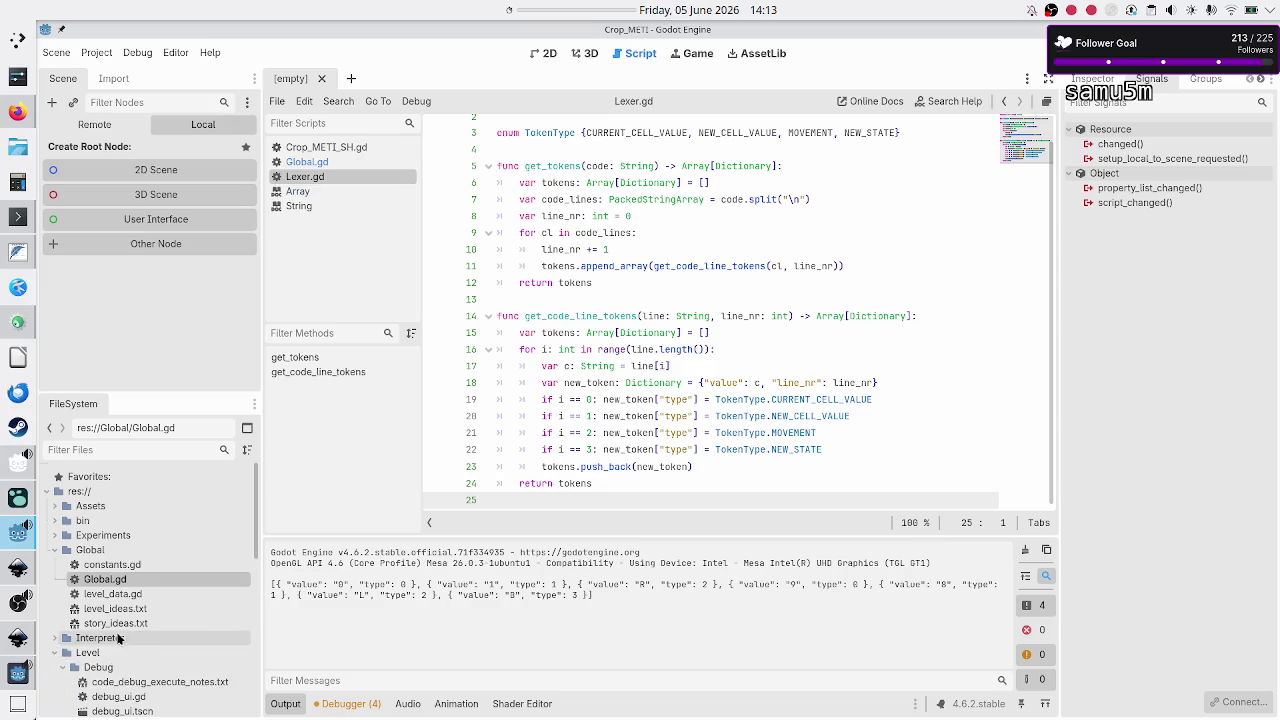
pyautogui.scroll(-3, 121, 638)
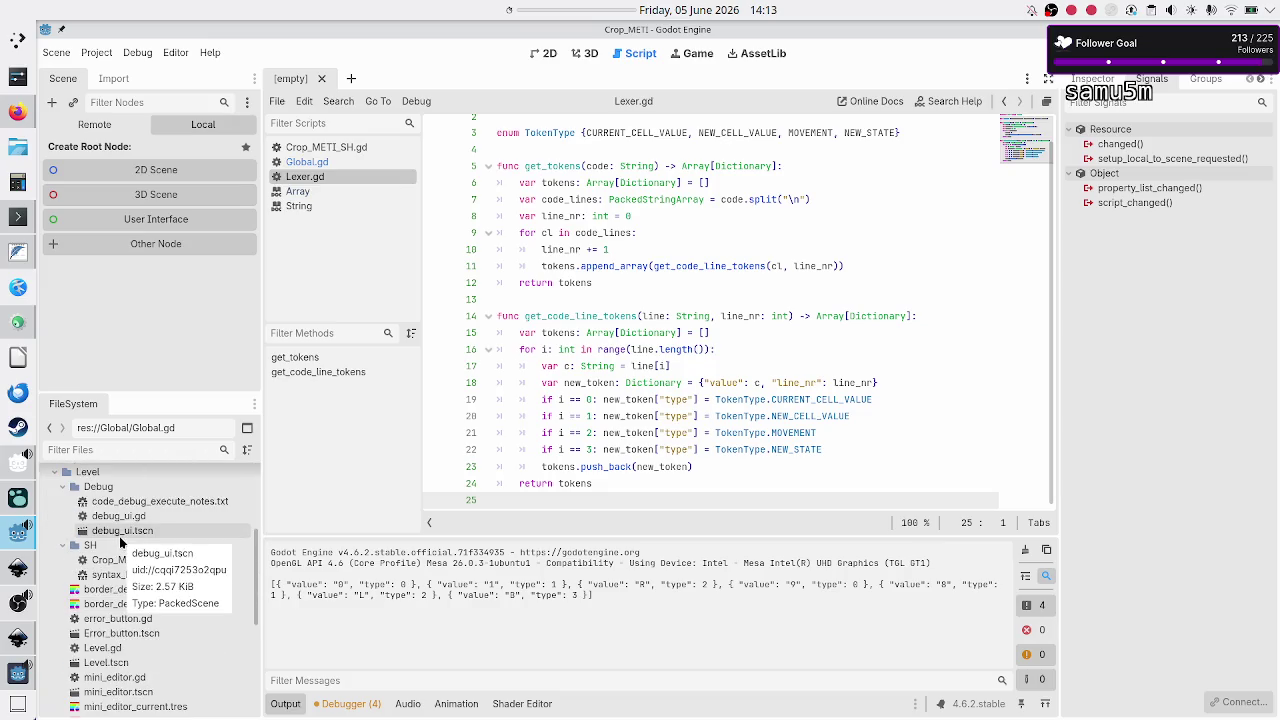
pyautogui.doubleClick(110, 663)
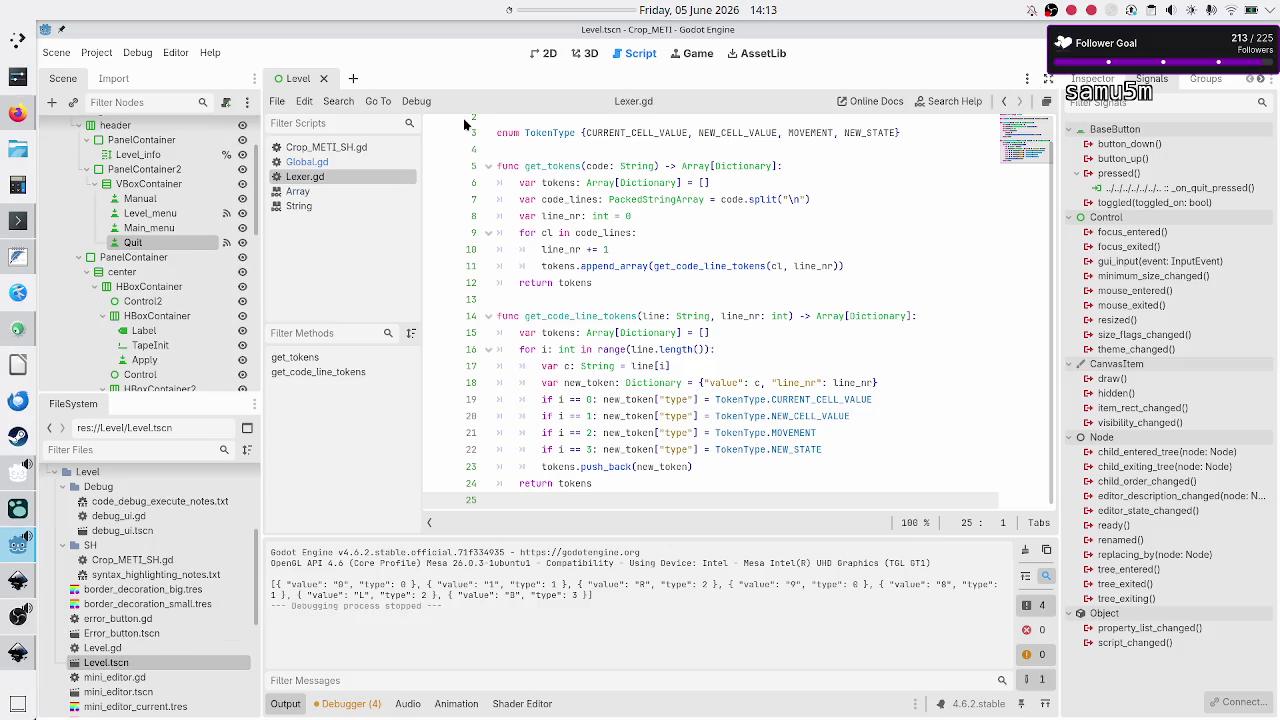
pyautogui.click(547, 53)
pyautogui.click(96, 53)
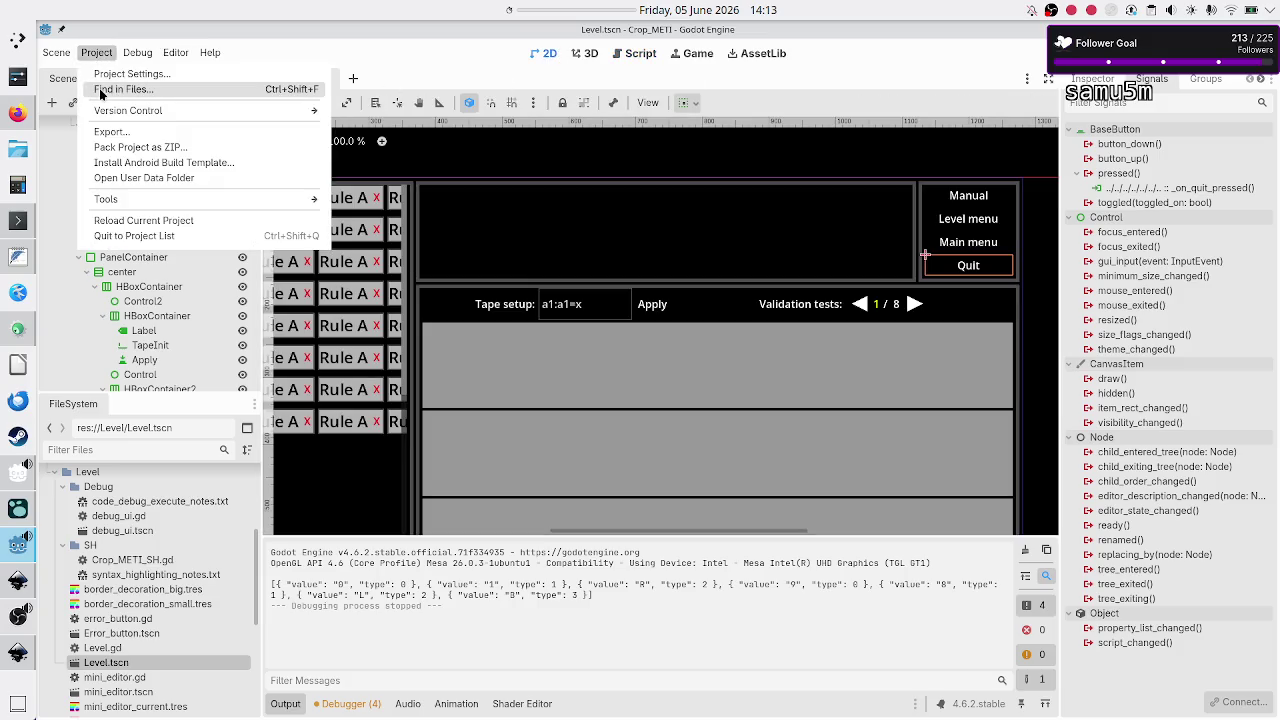
# Step: Set Application > Run > Main Scene in Project Settings to res://Level/Level.tscn
pyautogui.click(104, 80)
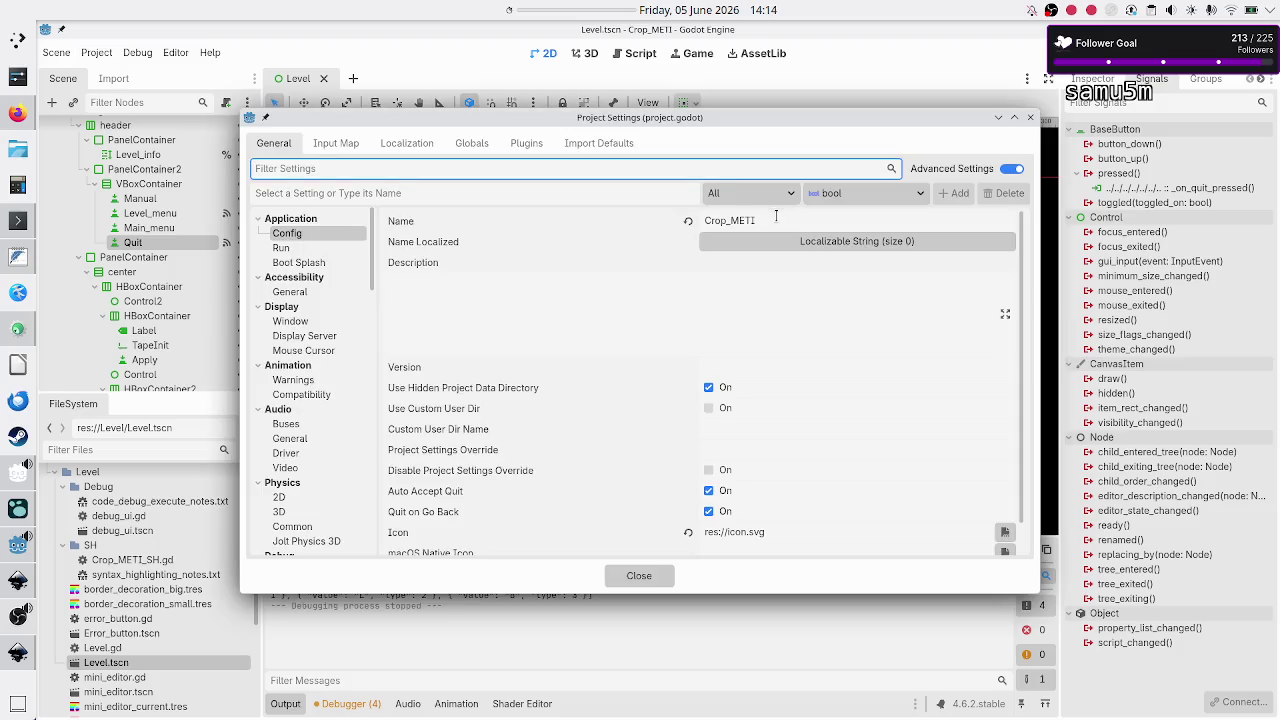
pyautogui.click(317, 245)
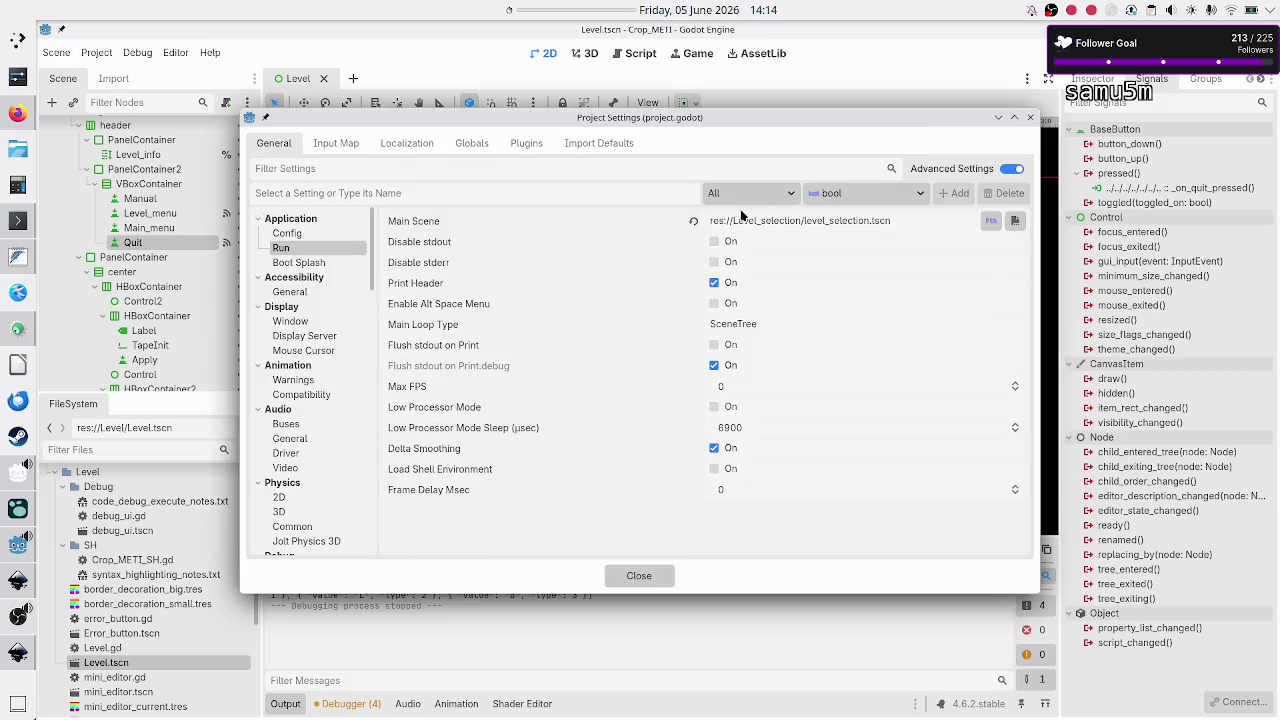
pyautogui.click(1015, 221)
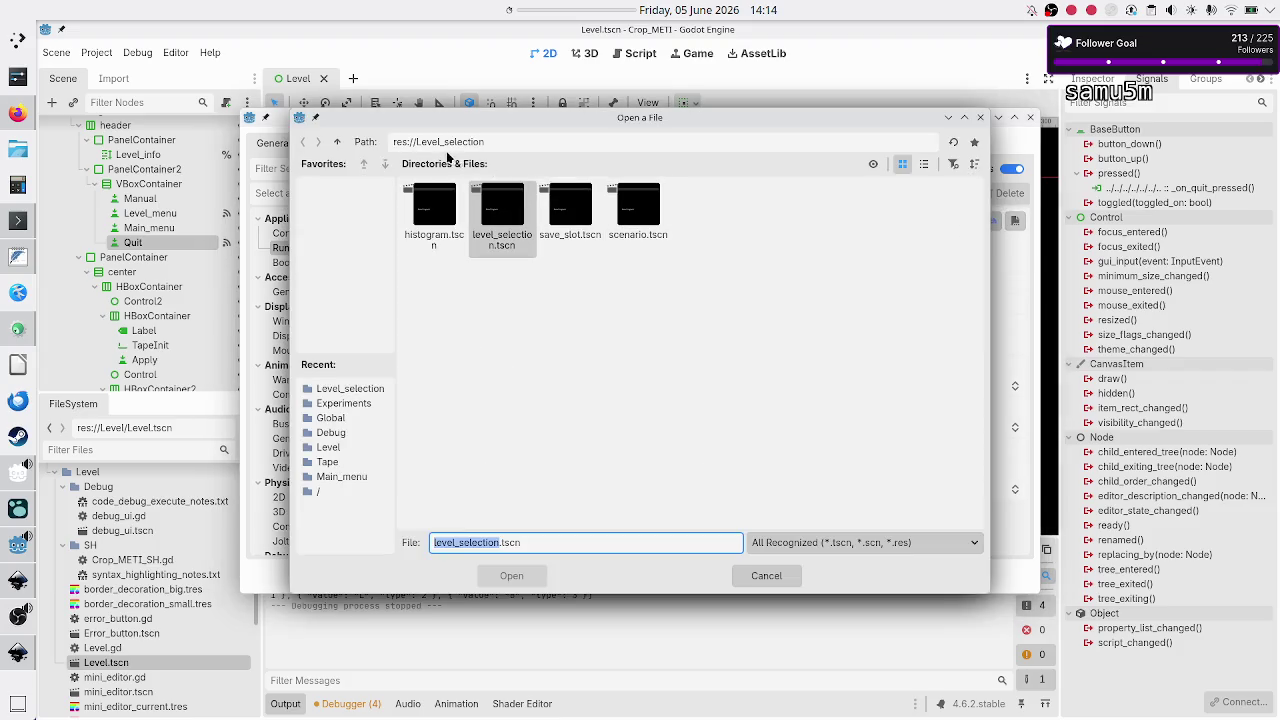
pyautogui.click(337, 142)
pyautogui.doubleClick(752, 238)
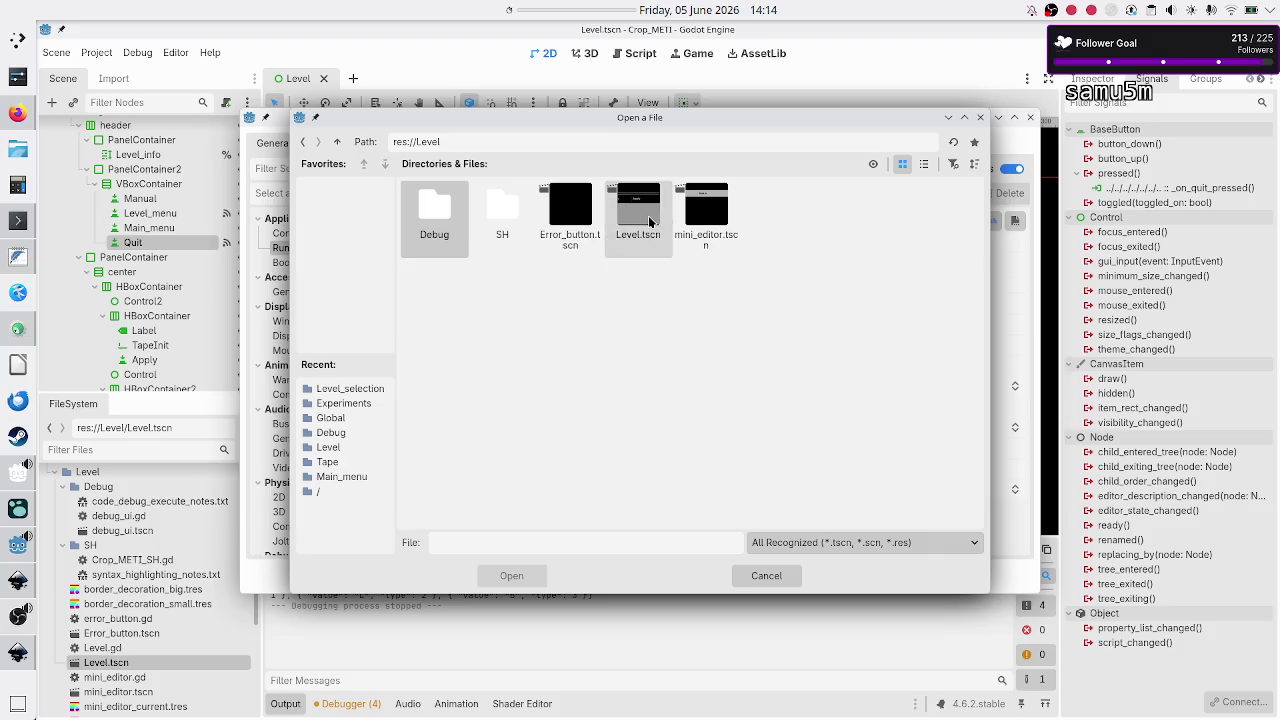
pyautogui.click(650, 220)
pyautogui.click(514, 575)
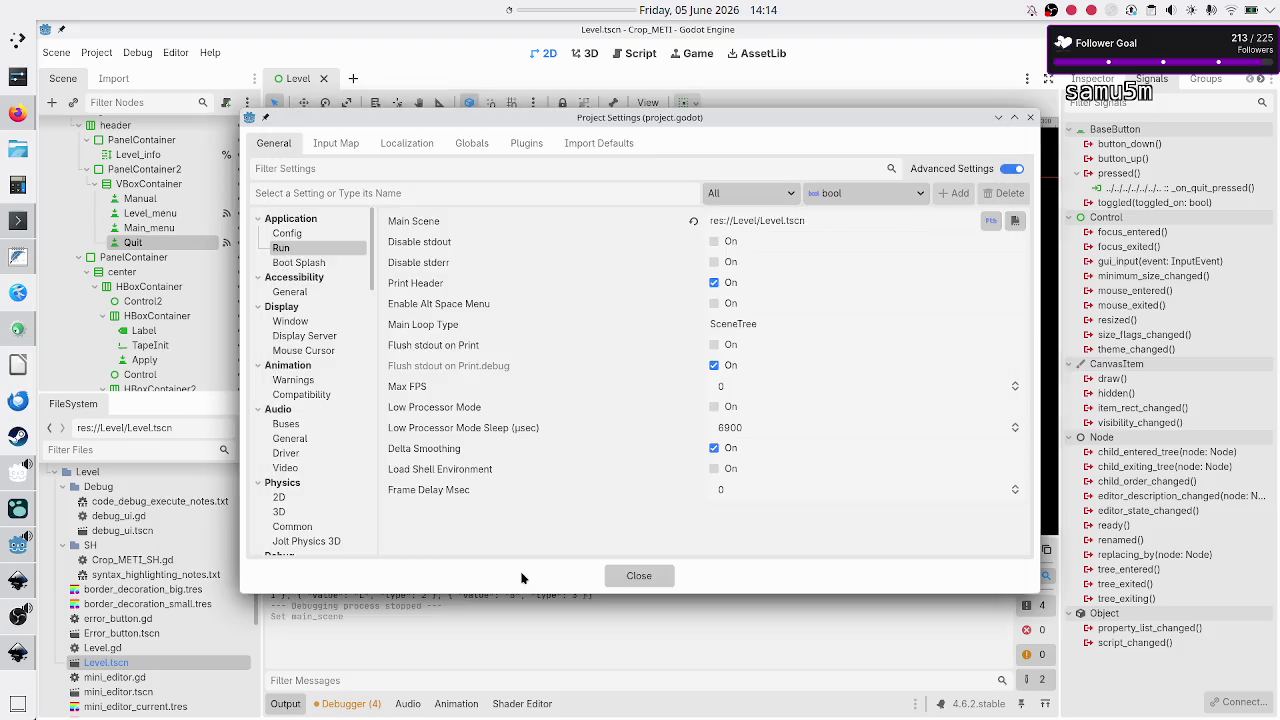
pyautogui.click(638, 577)
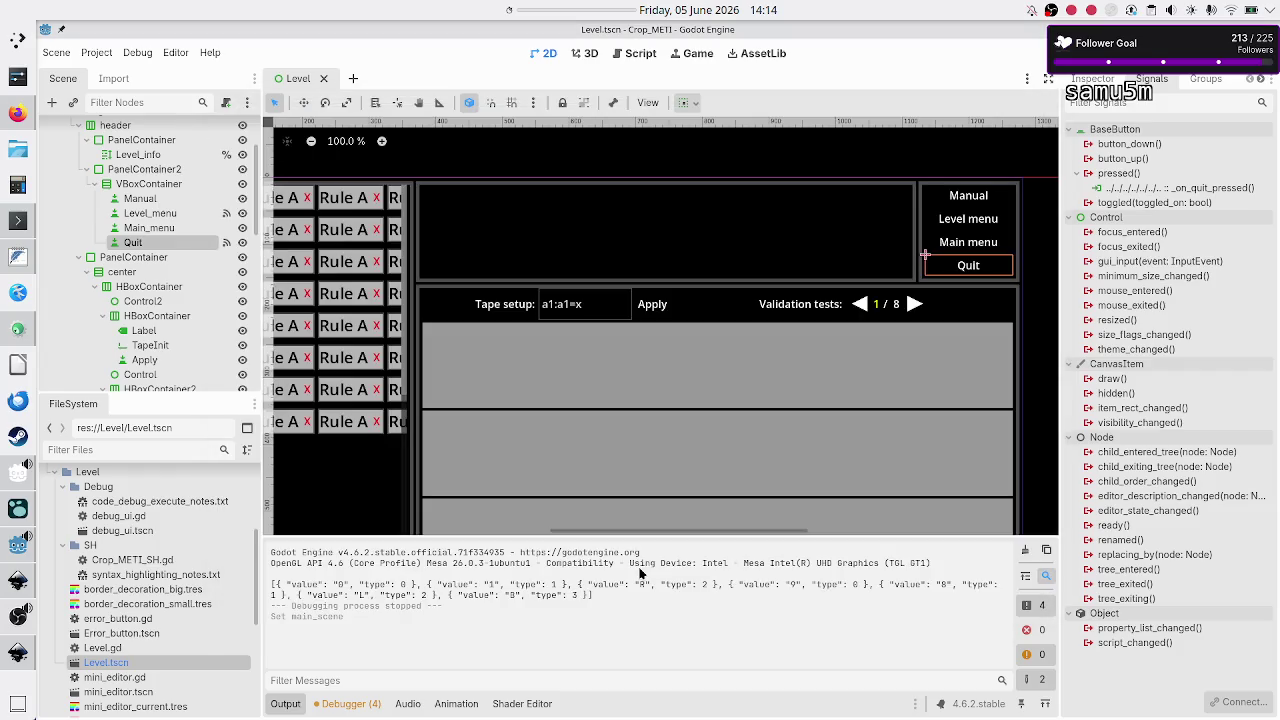
# Step: Hide the Output panel and open mini_editor.tscn showing the Rule A code panel
pyautogui.click(286, 704)
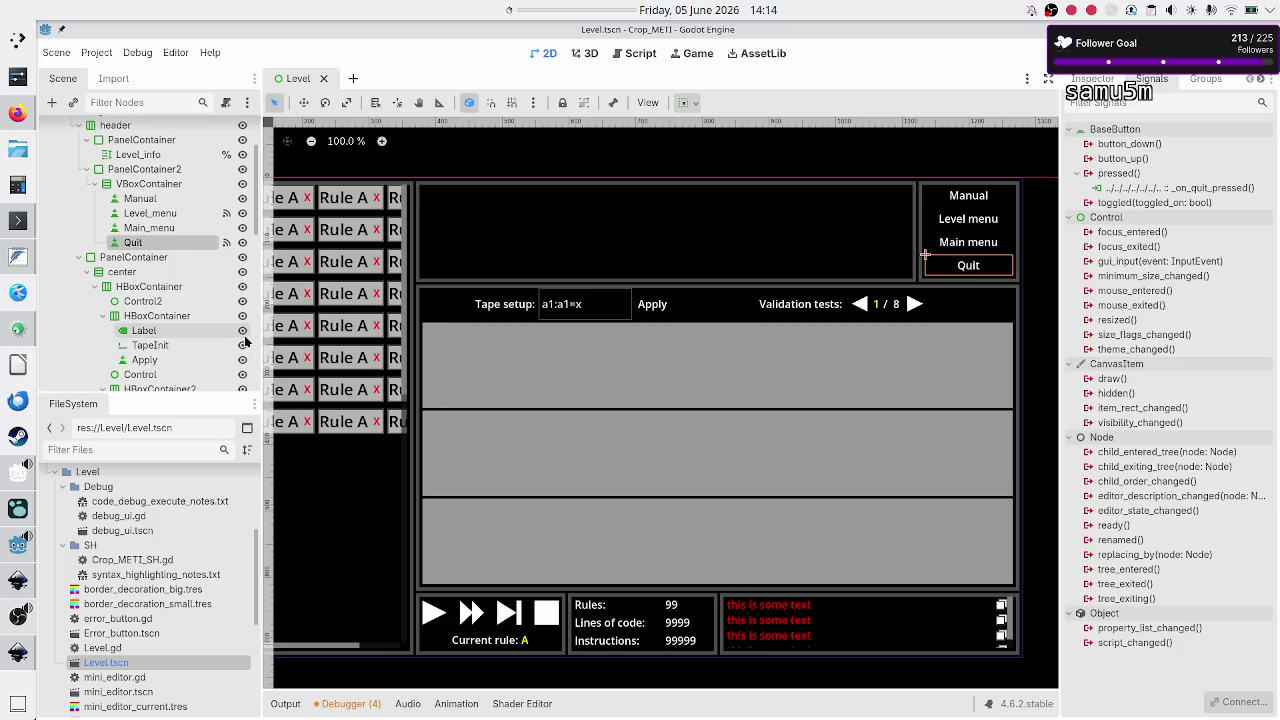
pyautogui.scroll(-3, 131, 659)
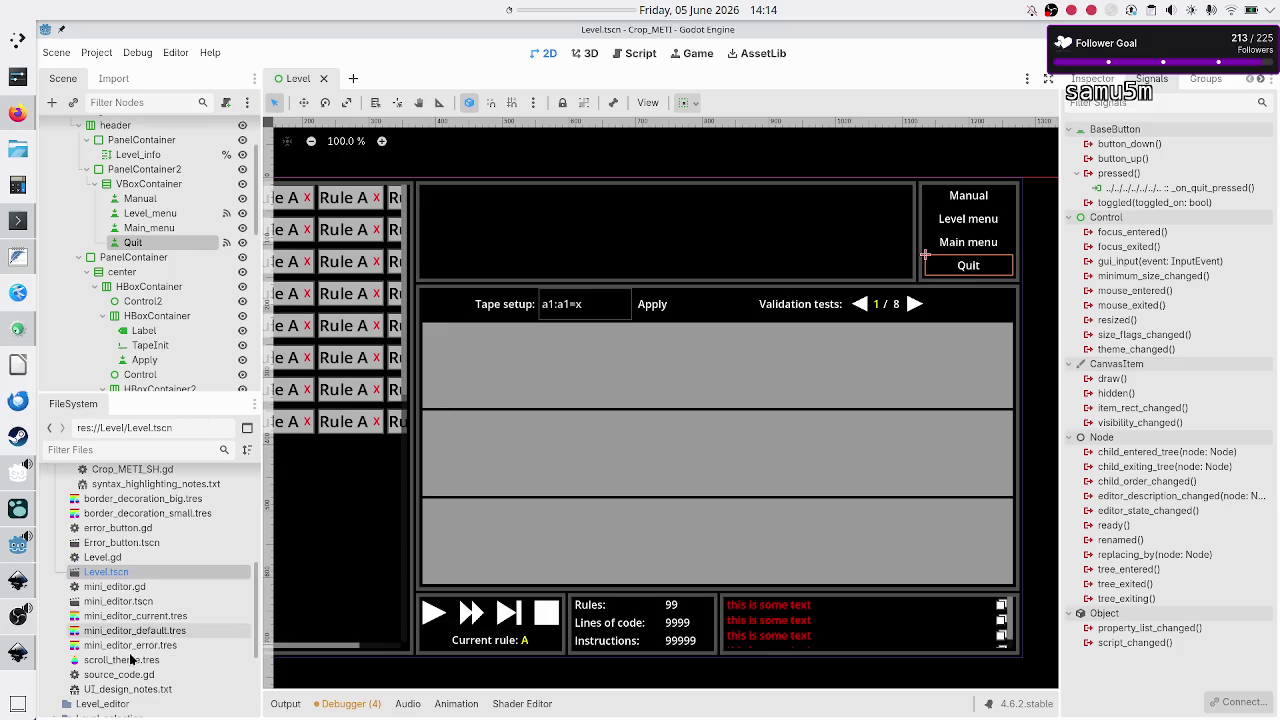
pyautogui.doubleClick(154, 602)
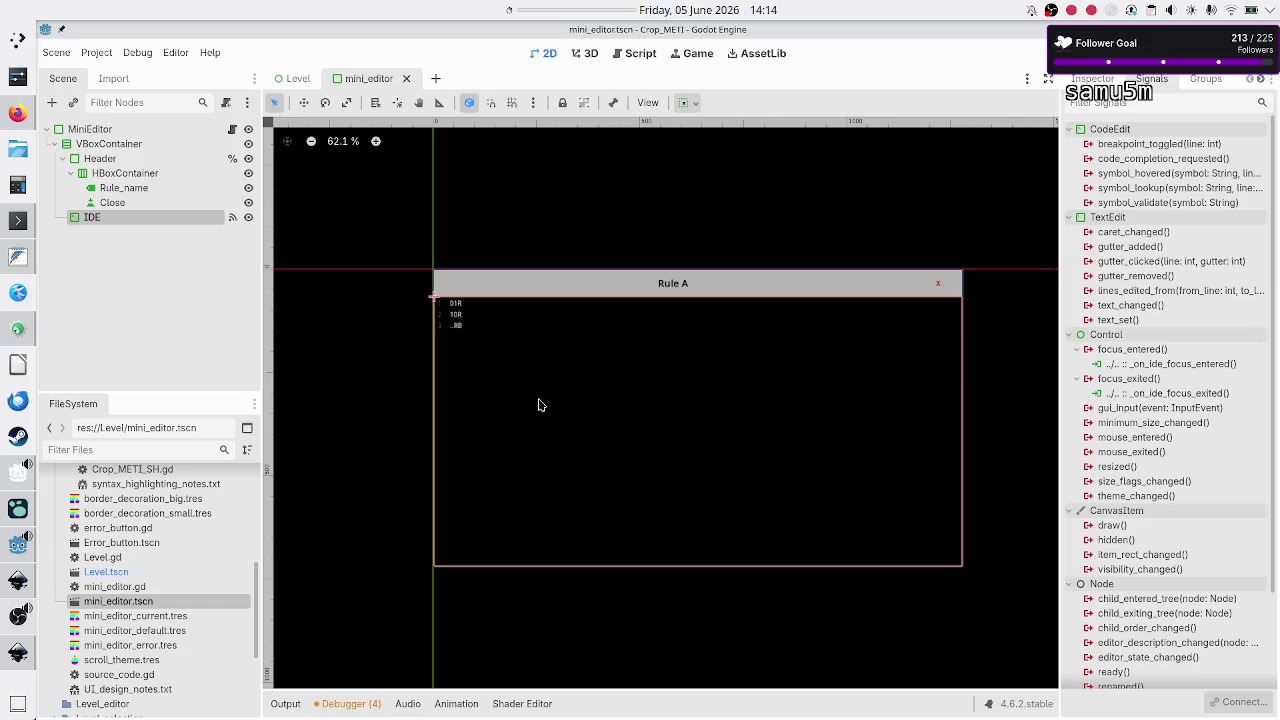
pyautogui.scroll(-2, 188, 568)
pyautogui.scroll(2, 188, 568)
pyautogui.click(4, 117)
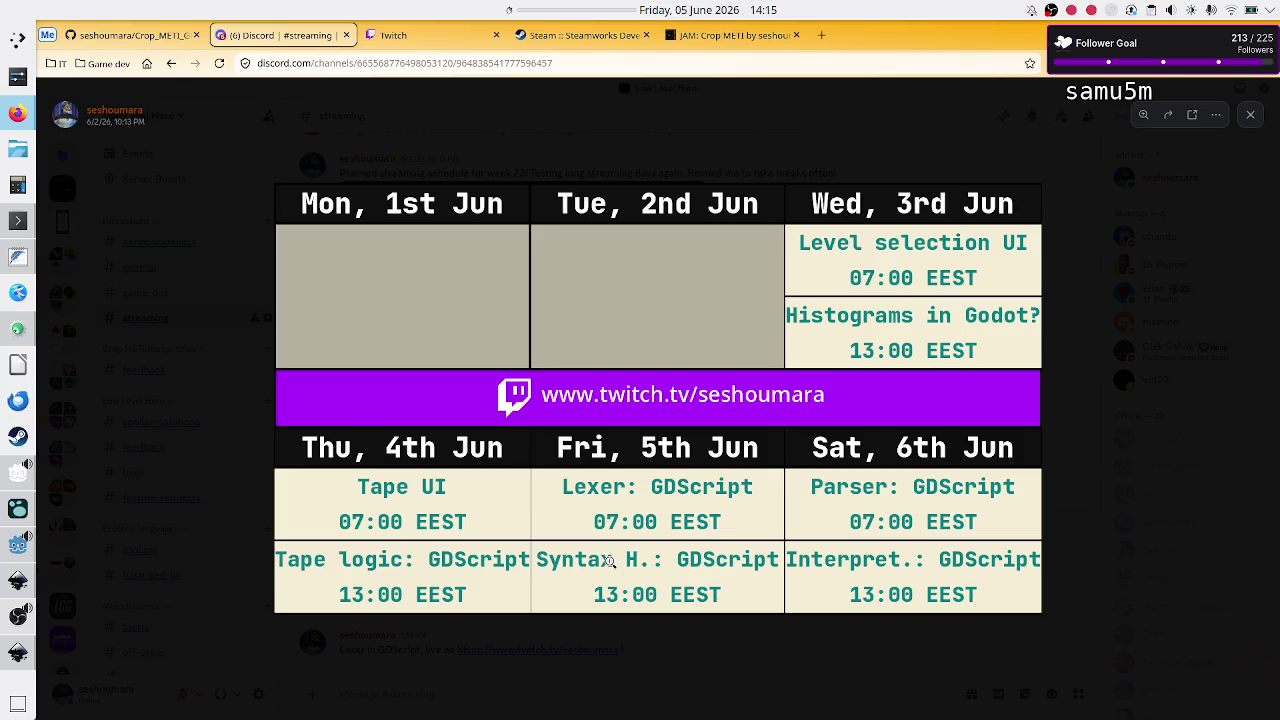
pyautogui.hotkey('alt', 'Tab')
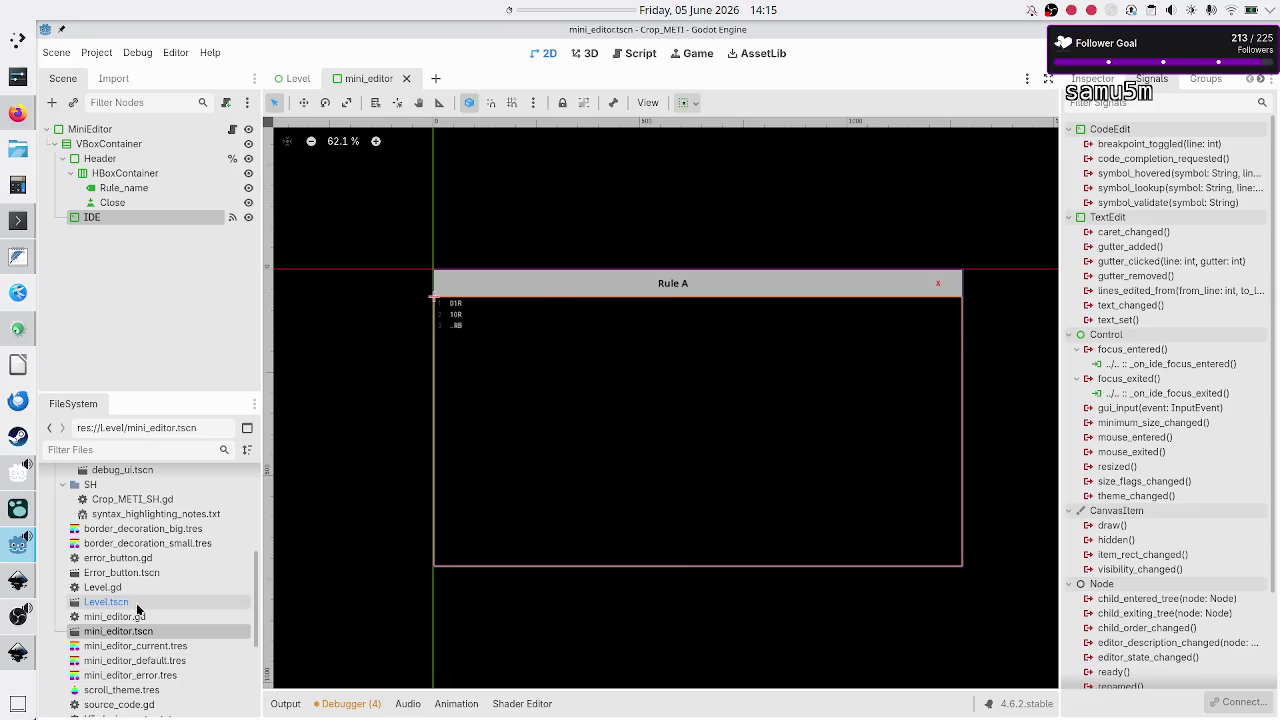
# Step: Open Crop_METI_SH.gd and inspect token_type_color_map with its PREFIX and PREFIX_COLOR entries
pyautogui.scroll(3, 138, 611)
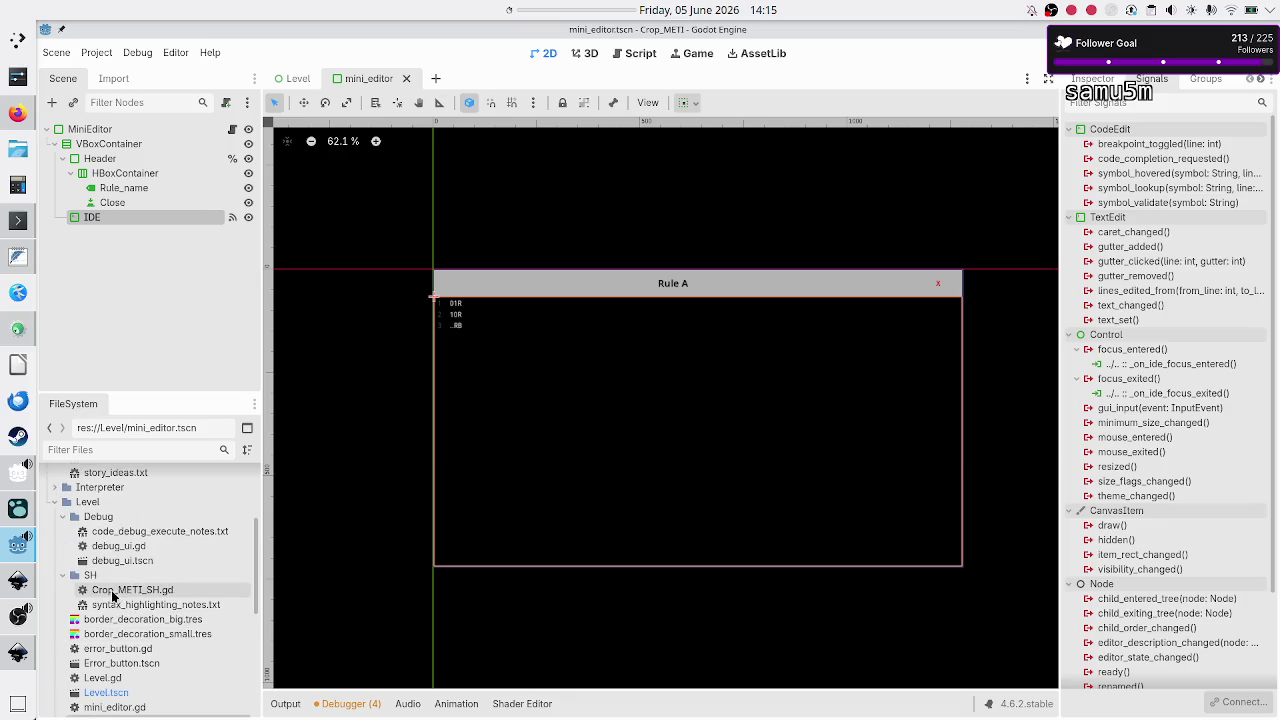
pyautogui.doubleClick(113, 596)
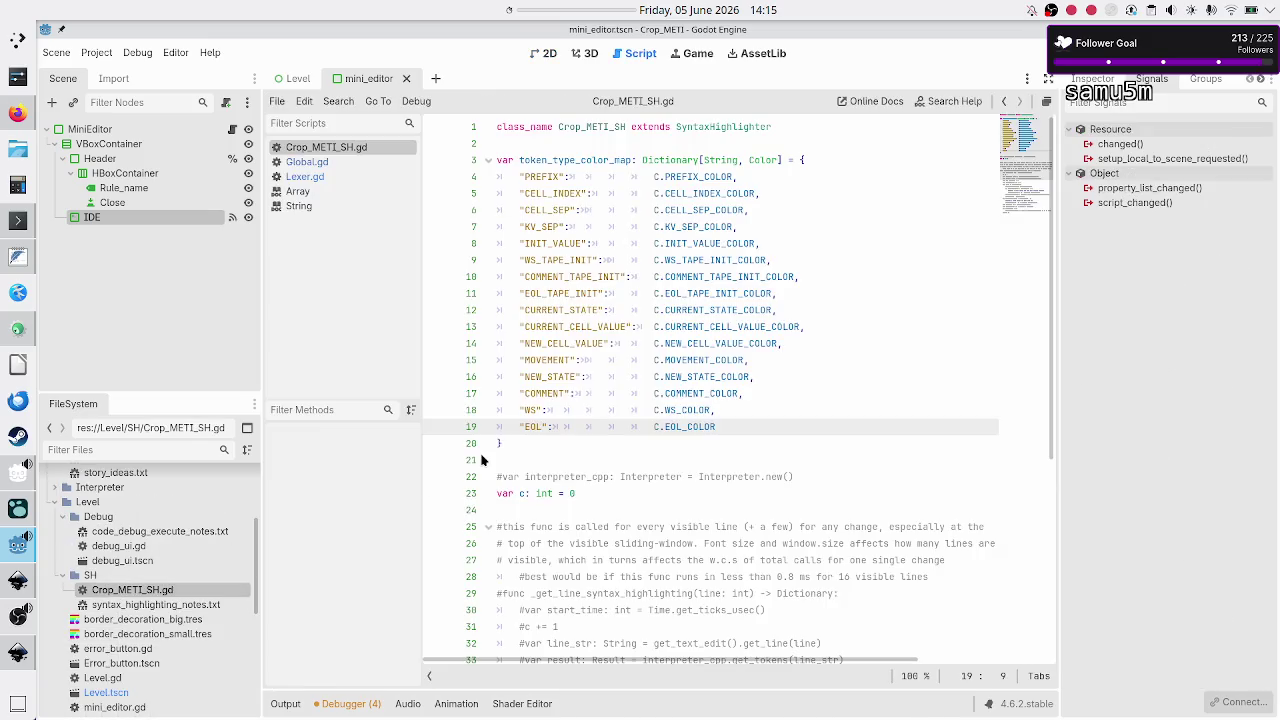
pyautogui.doubleClick(577, 160)
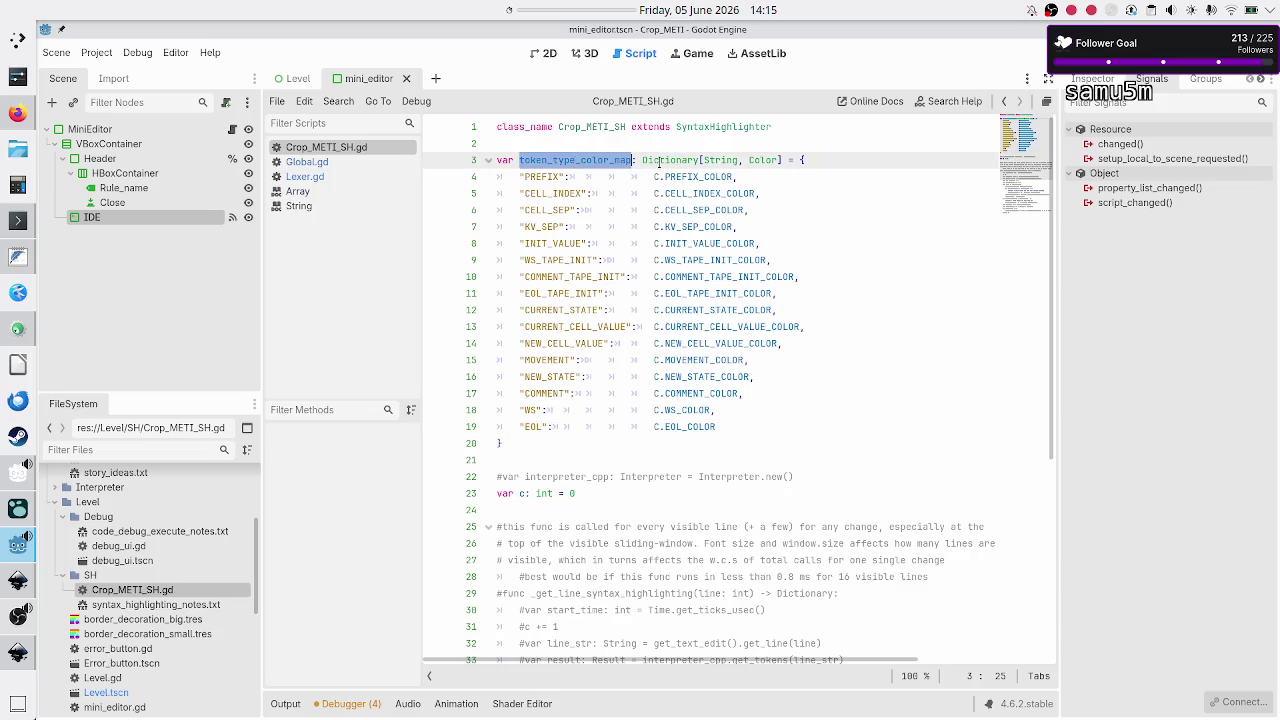
pyautogui.moveTo(660, 162)
pyautogui.doubleClick(528, 176)
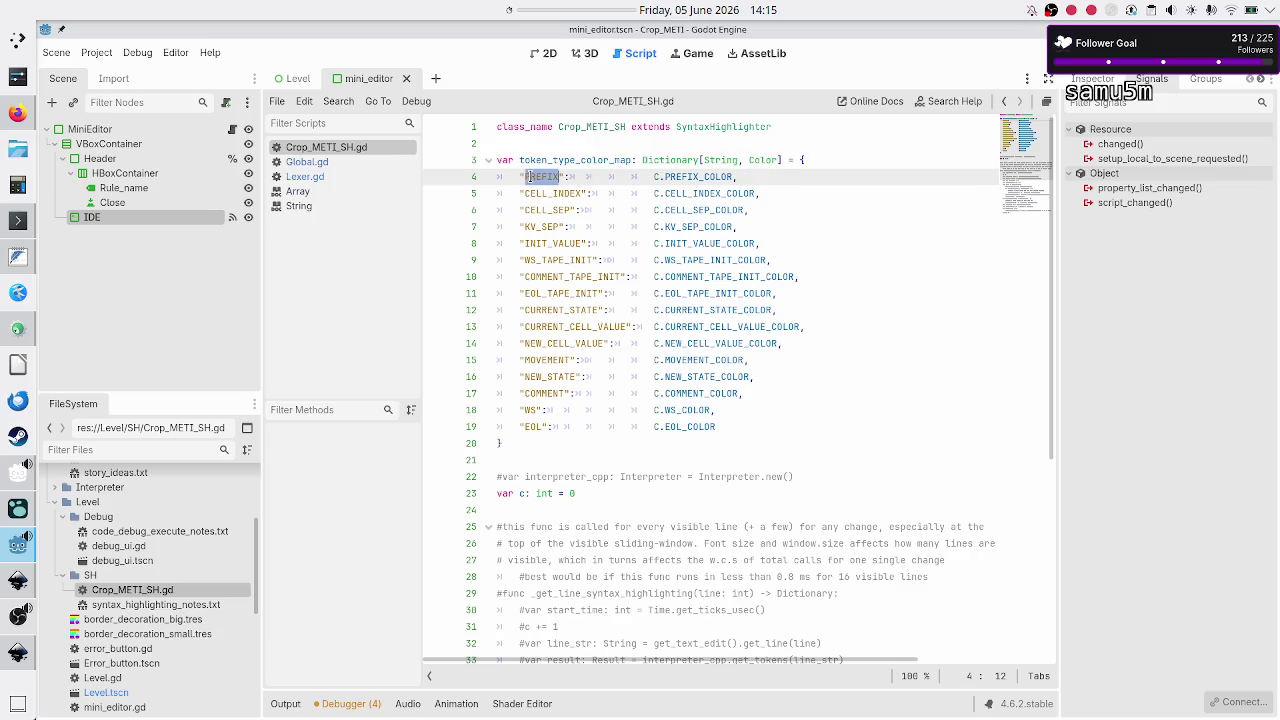
pyautogui.click(706, 176)
pyautogui.scroll(-5, 655, 412)
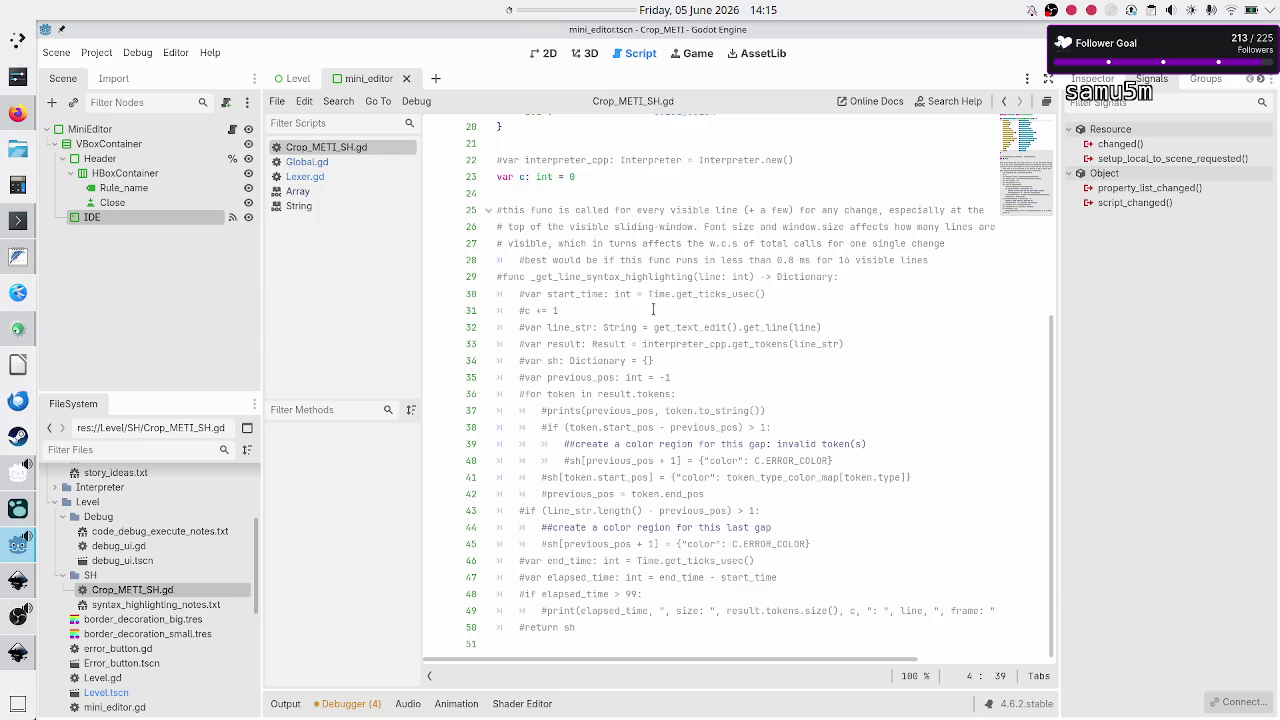
pyautogui.scroll(2, 593, 268)
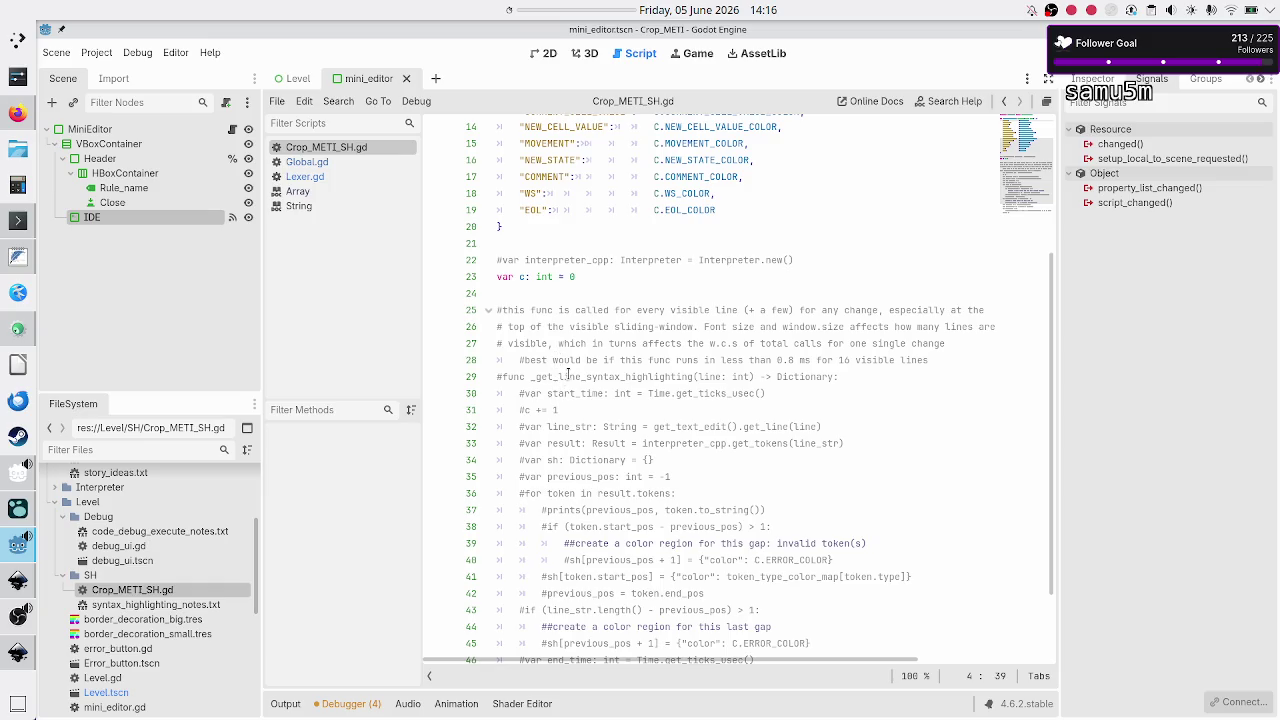
# Step: Inspect the _get_line_syntax_highlighting function and the SyntaxHighlighter base class
pyautogui.doubleClick(568, 376)
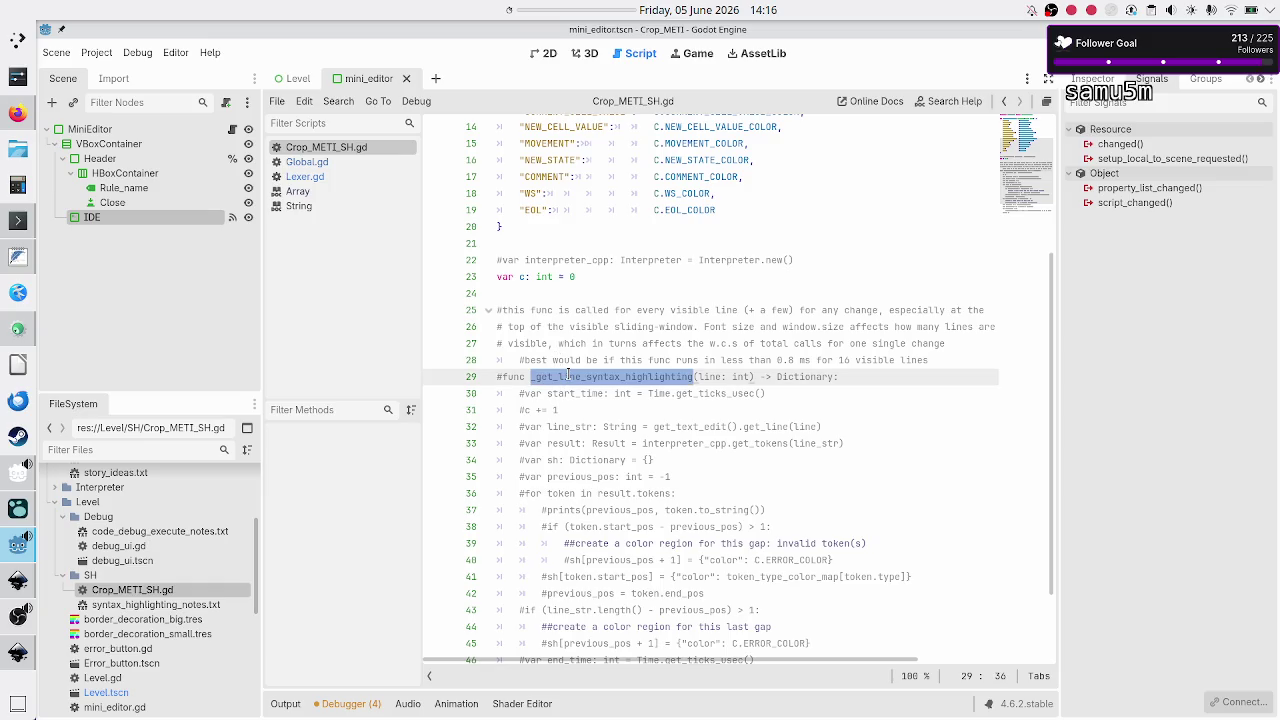
pyautogui.scroll(5, 568, 376)
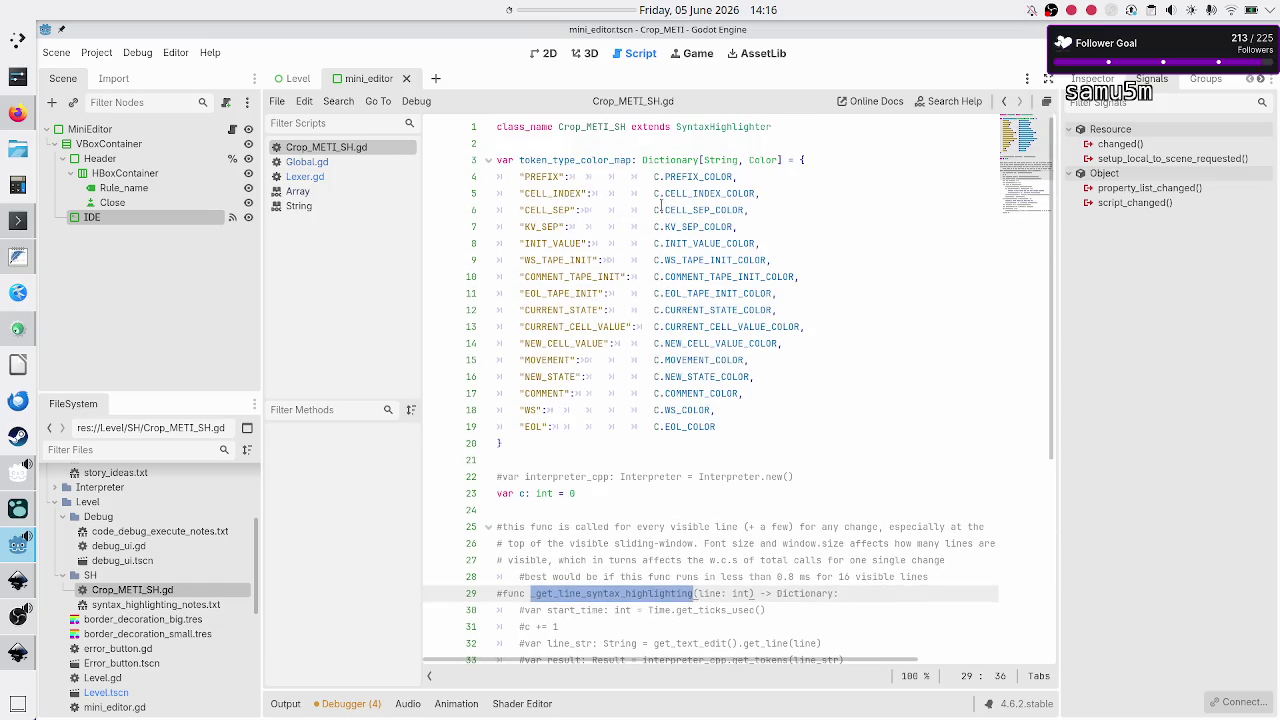
pyautogui.doubleClick(717, 127)
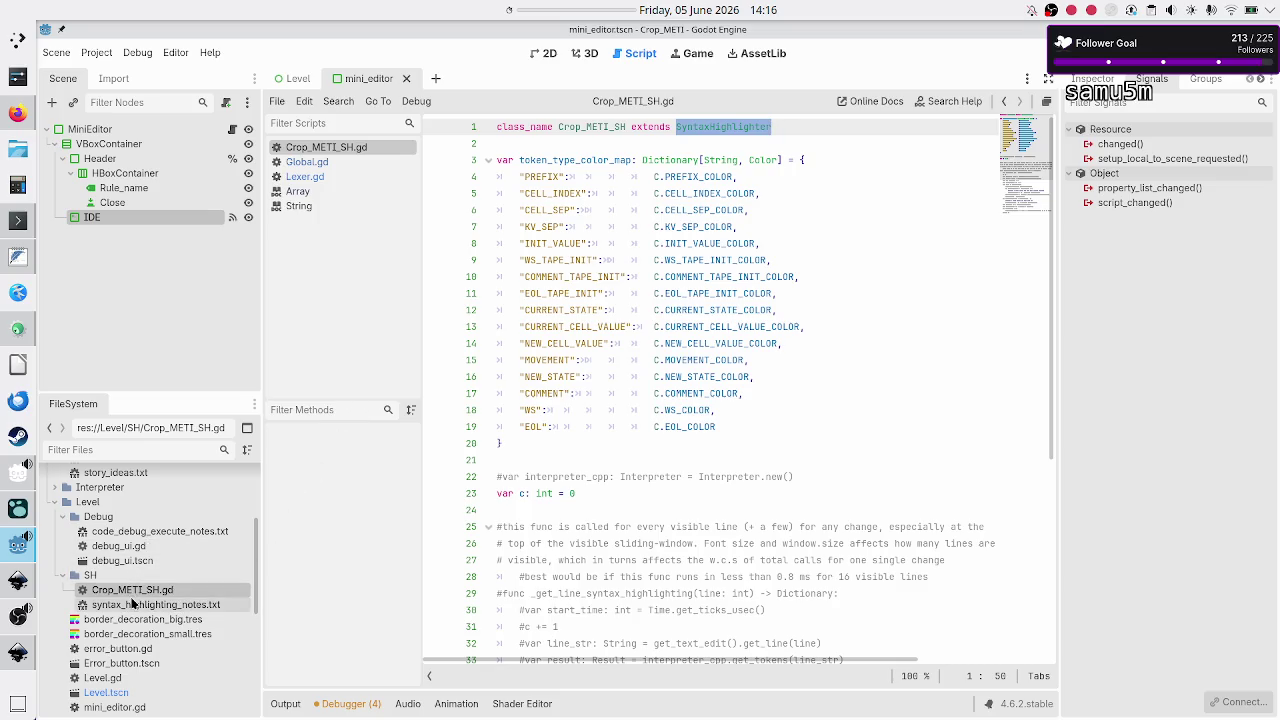
pyautogui.moveTo(137, 592)
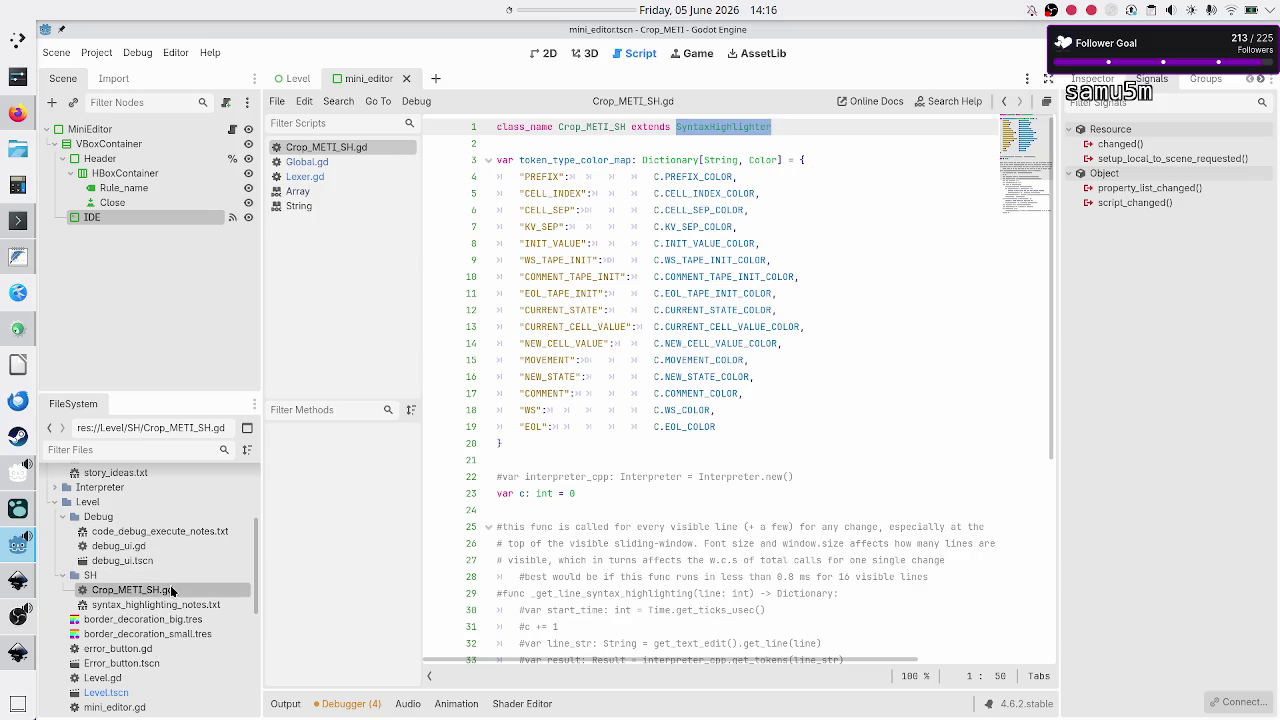
pyautogui.scroll(-2, 170, 610)
pyautogui.scroll(-3, 170, 616)
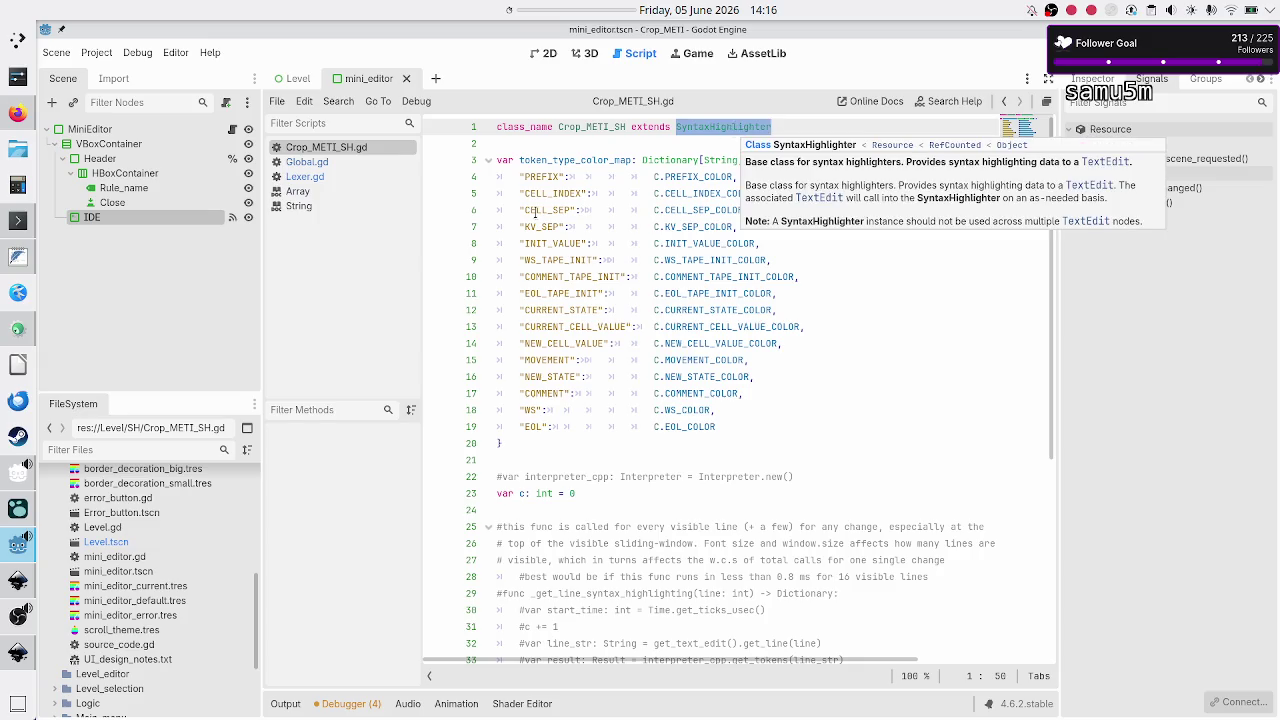
pyautogui.rightClick(725, 128)
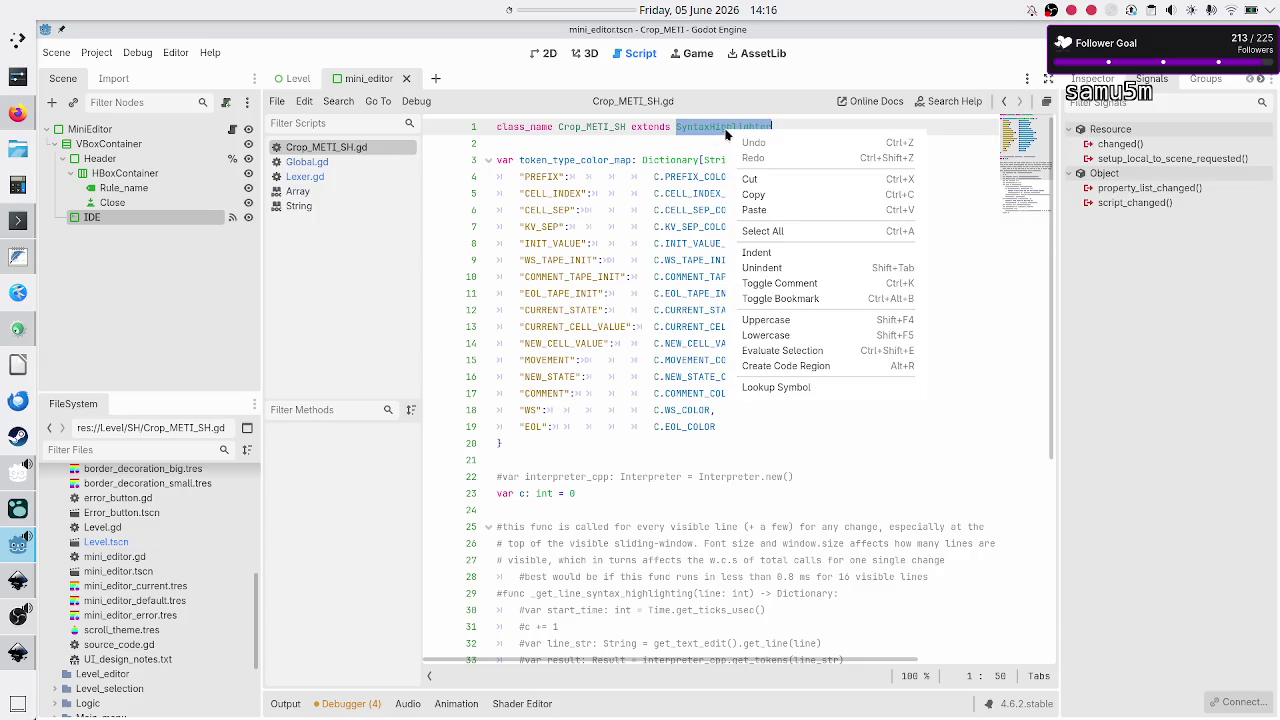
# Step: Look up the SyntaxHighlighter class reference, then return to the Crop_METI_SH.gd script
pyautogui.click(790, 387)
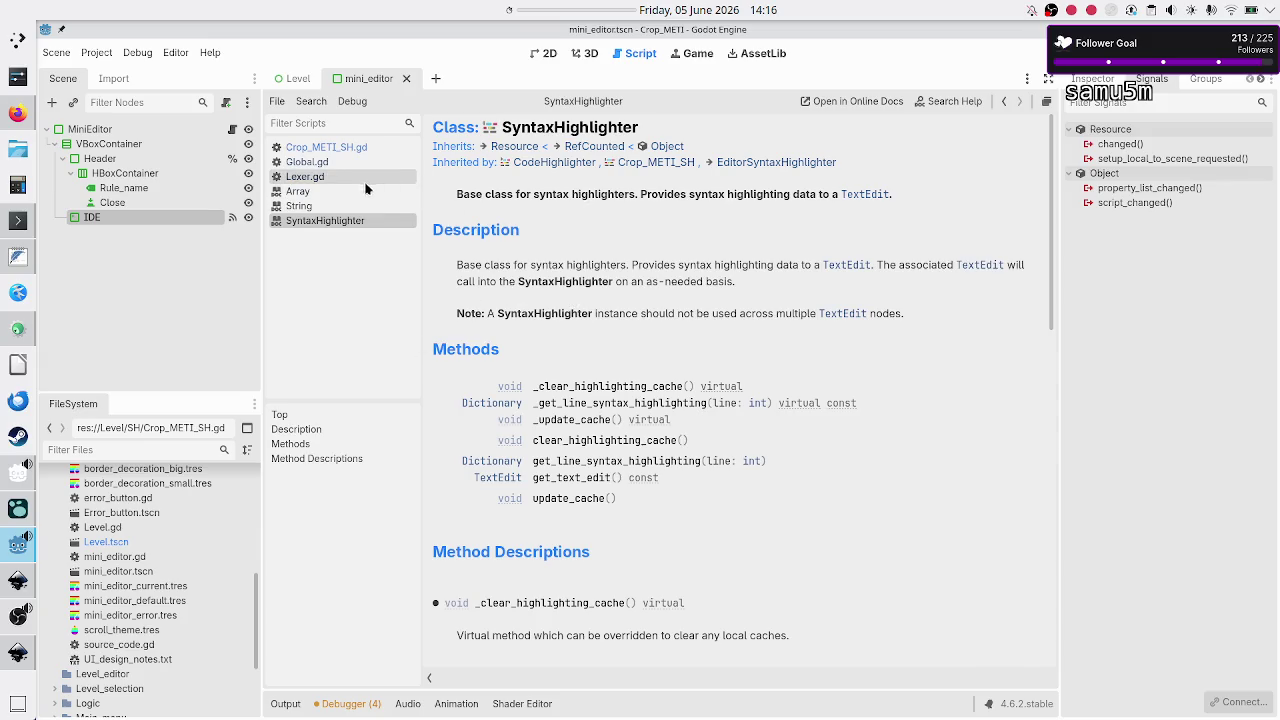
pyautogui.click(358, 156)
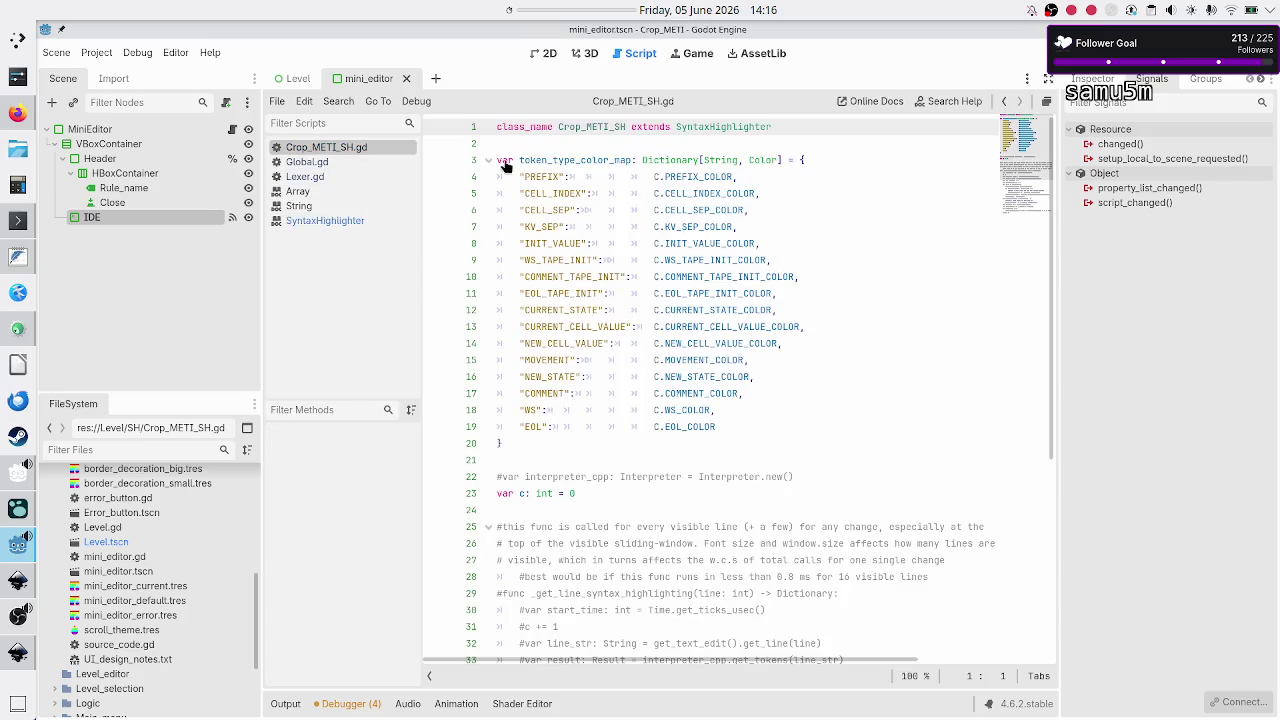
# Step: Select the class name Crop_METI_SH and start a Replace in Files search for it
pyautogui.click(604, 127)
pyautogui.doubleClick(604, 127)
pyautogui.hotkey('ctrl', 'c')
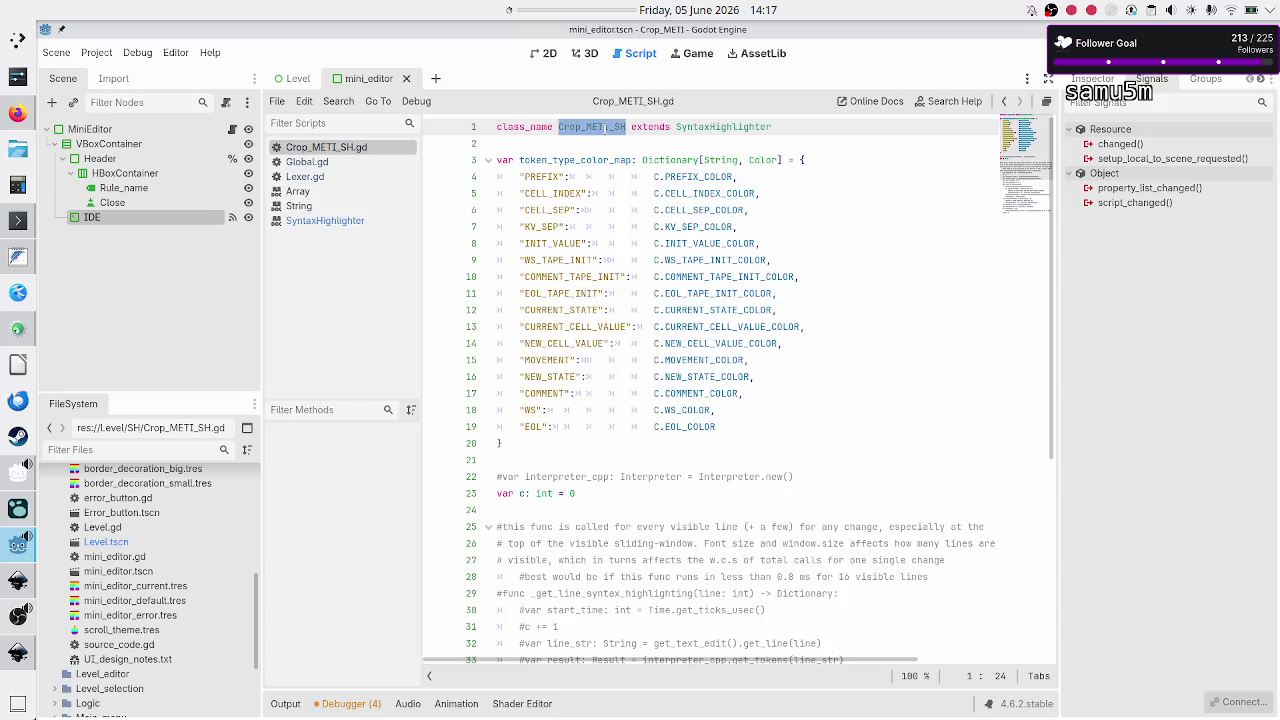
pyautogui.click(327, 103)
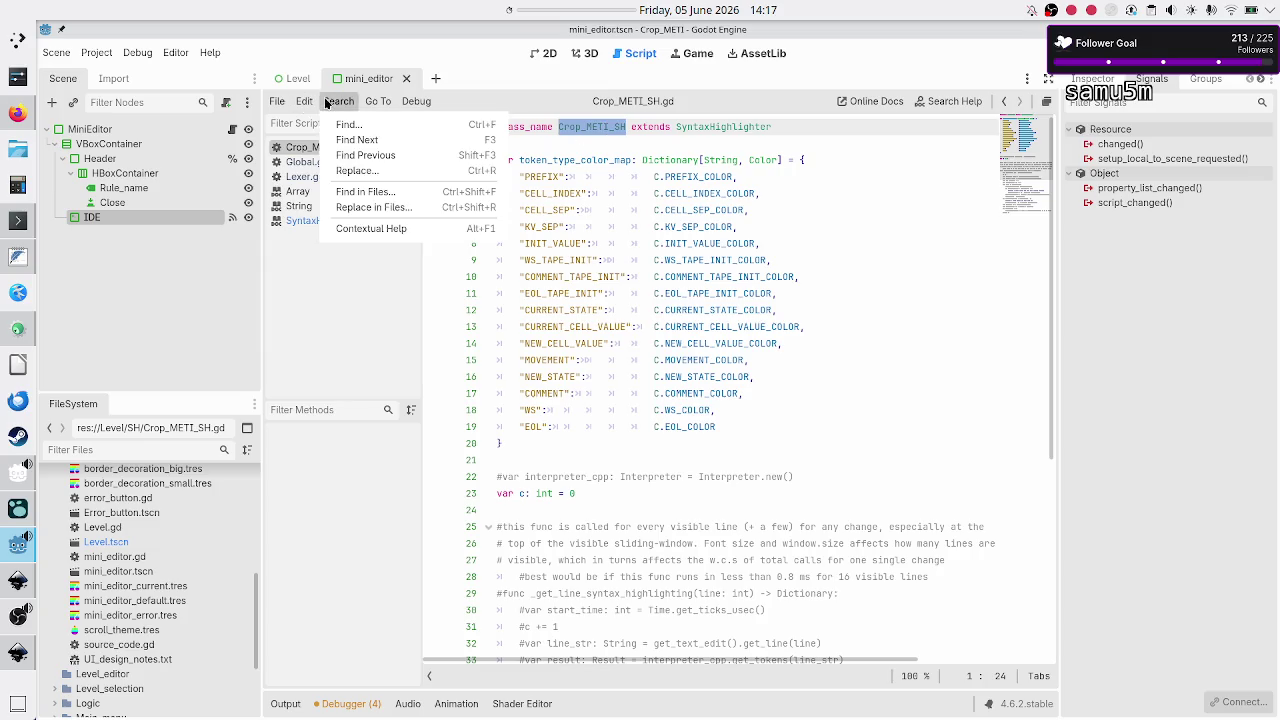
pyautogui.click(389, 207)
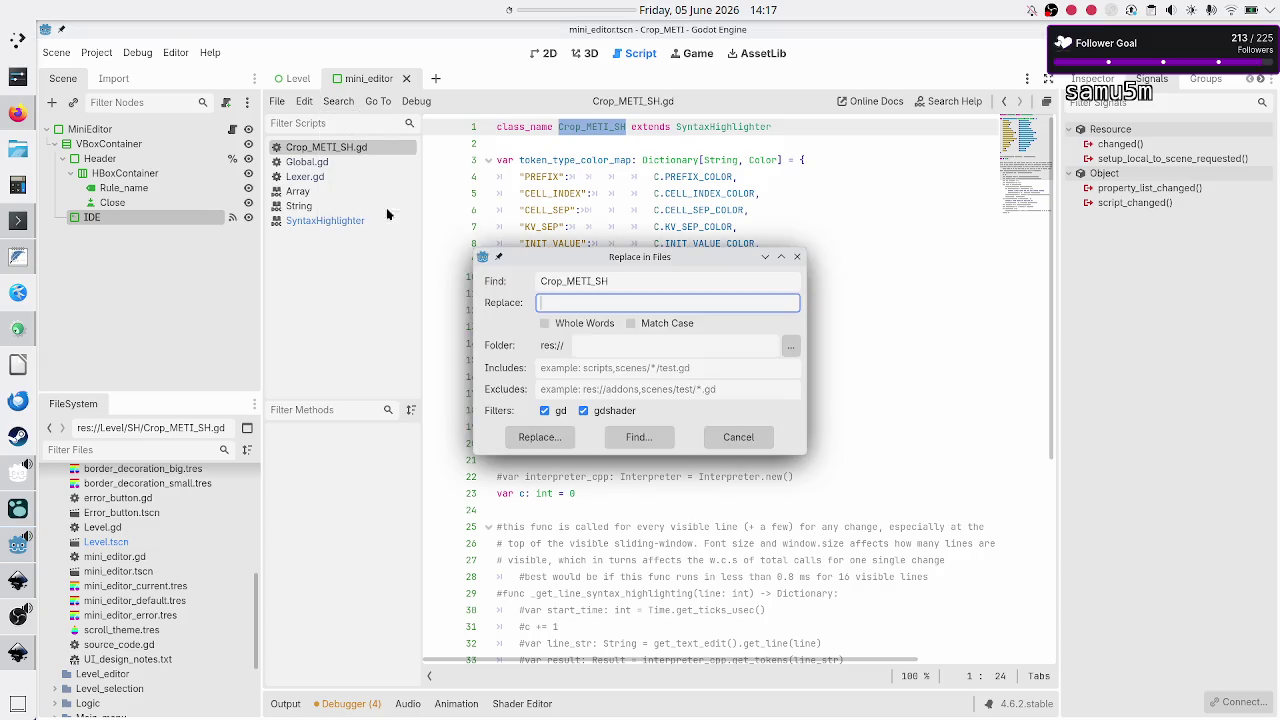
# Step: With an empty replacement and gdshader excluded, list Crop_METI_SH matches: 3 in 2 files
pyautogui.click(565, 302)
pyautogui.hotkey('ctrl', 'v')
pyautogui.hotkey('ctrl', 'a')
pyautogui.press('BackSpace')
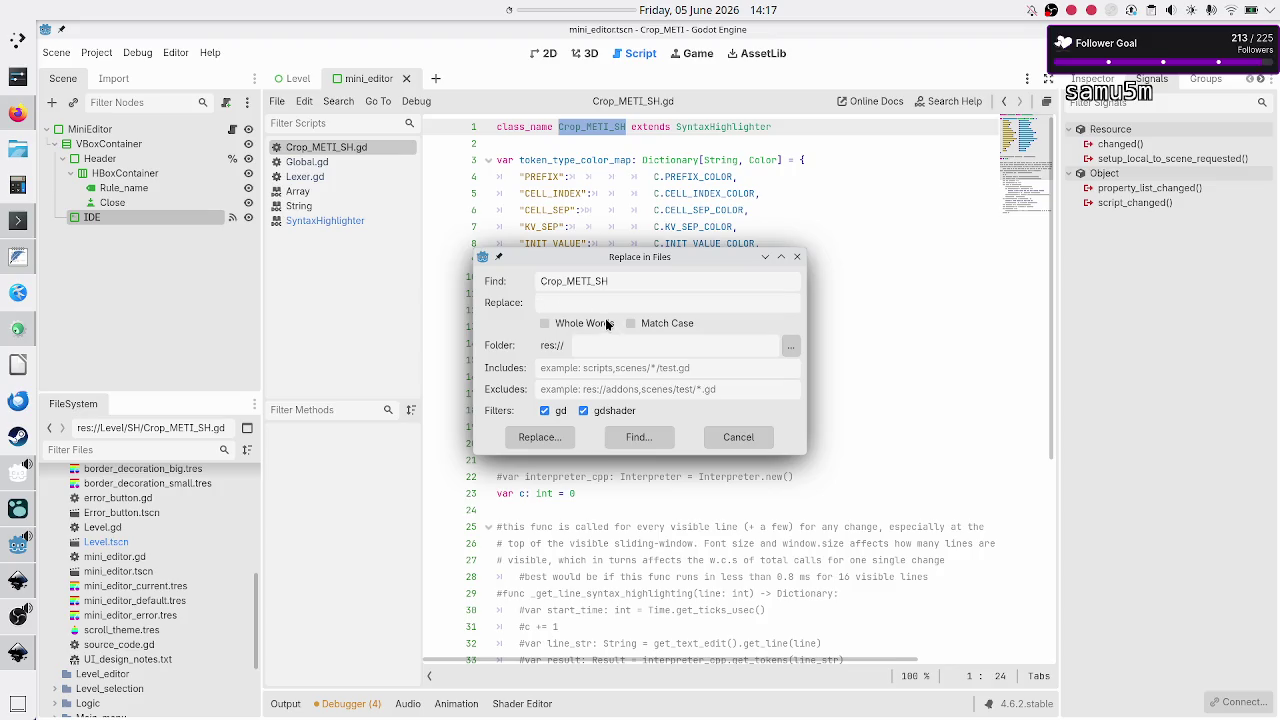
pyautogui.click(597, 413)
pyautogui.click(650, 437)
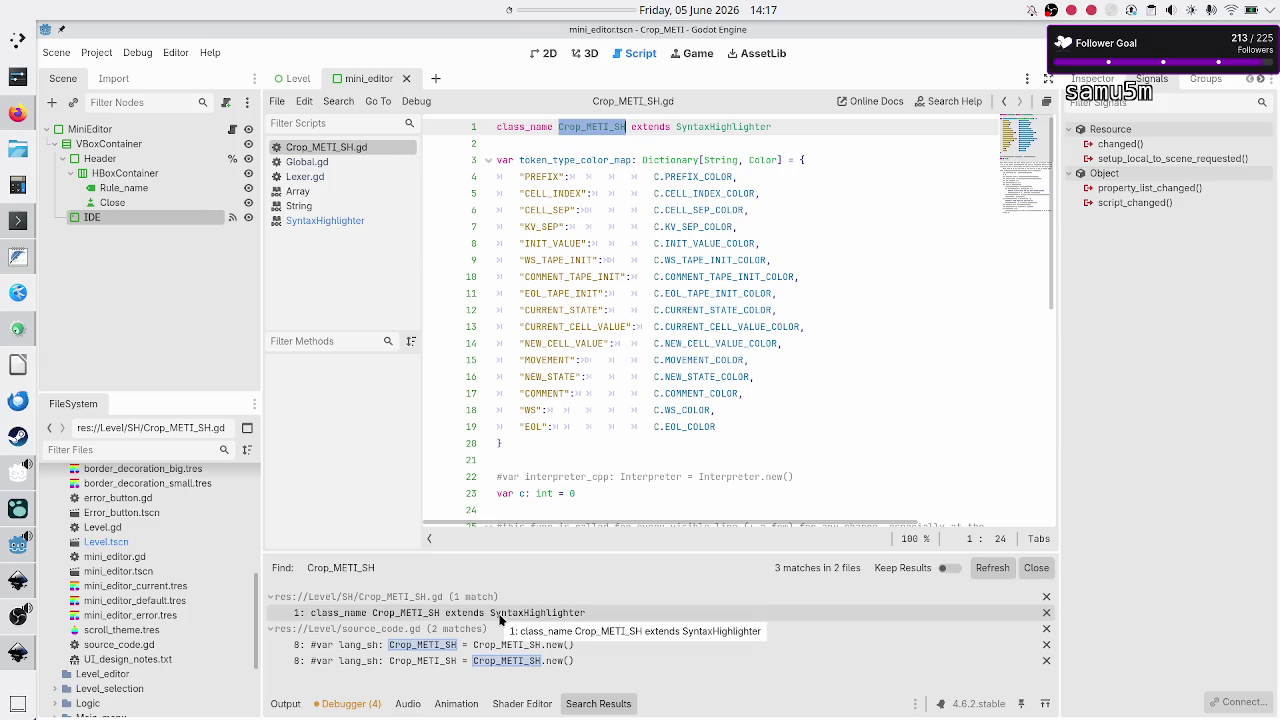
# Step: Open source_code.gd at its first Crop_METI_SH match from the results
pyautogui.doubleClick(440, 633)
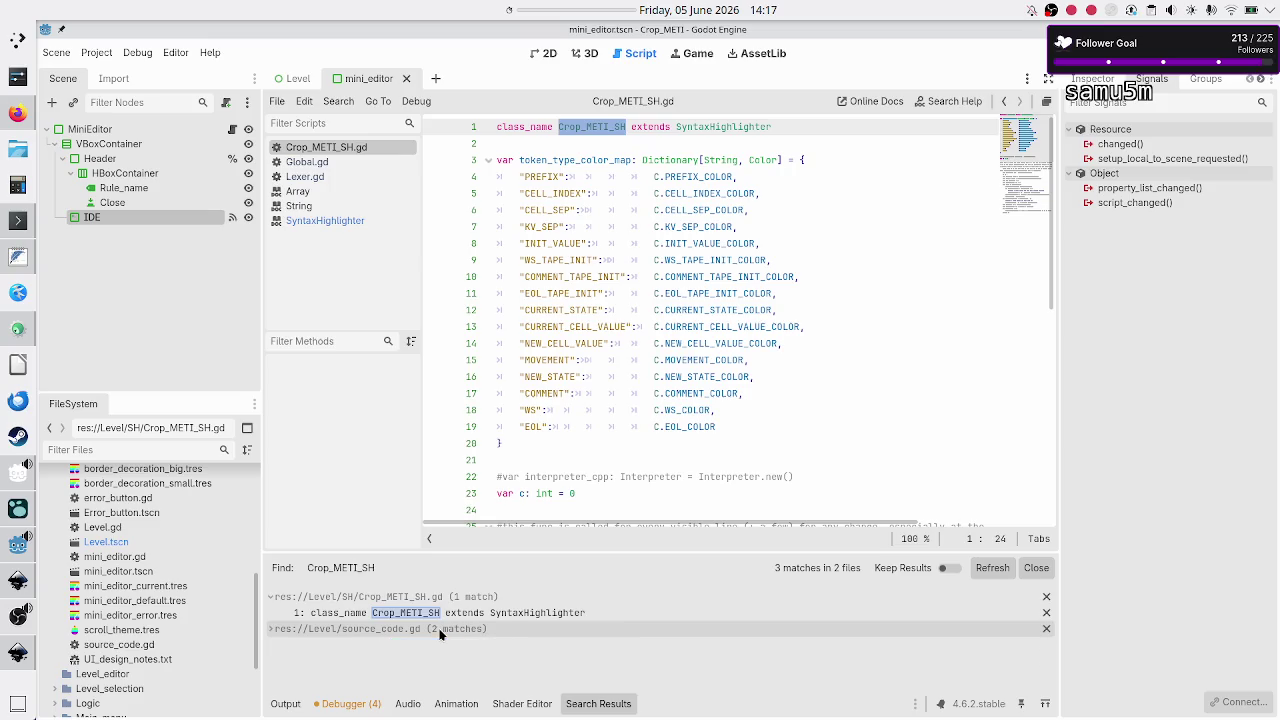
pyautogui.doubleClick(440, 633)
pyautogui.click(430, 645)
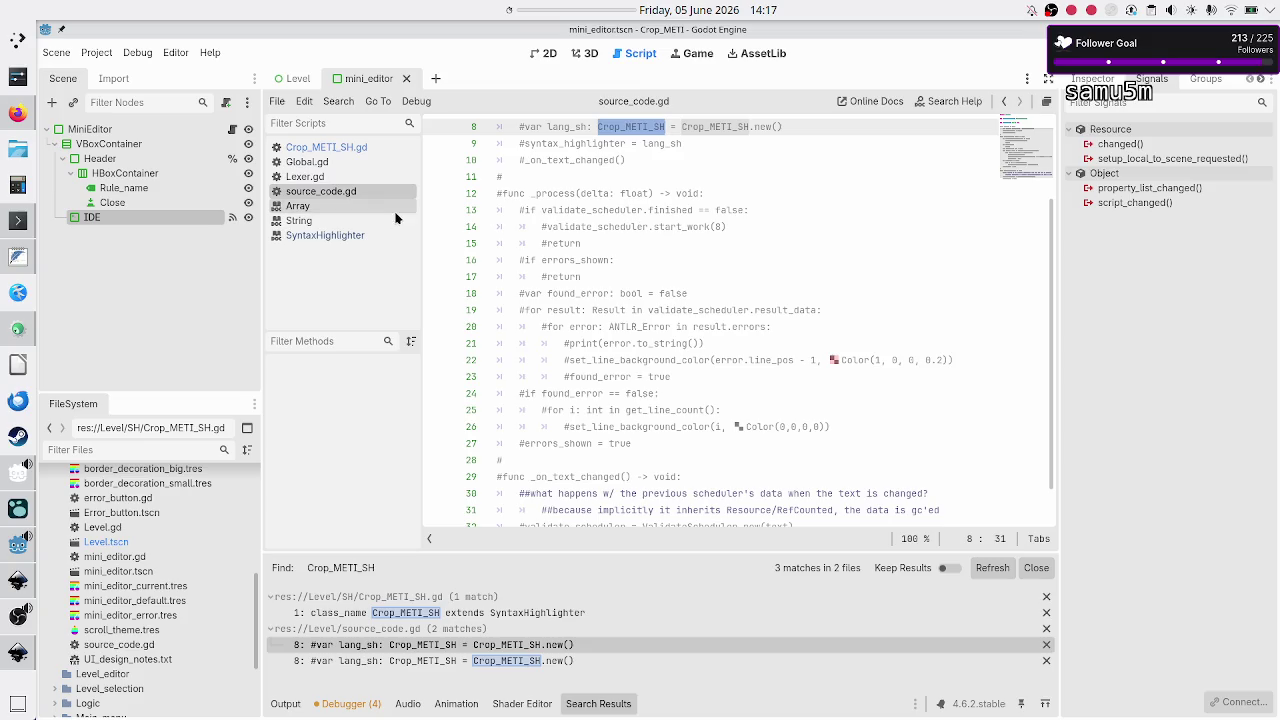
# Step: Show source_code.gd in the FileSystem and confirm View Owners reports no owners for it
pyautogui.scroll(3, 625, 247)
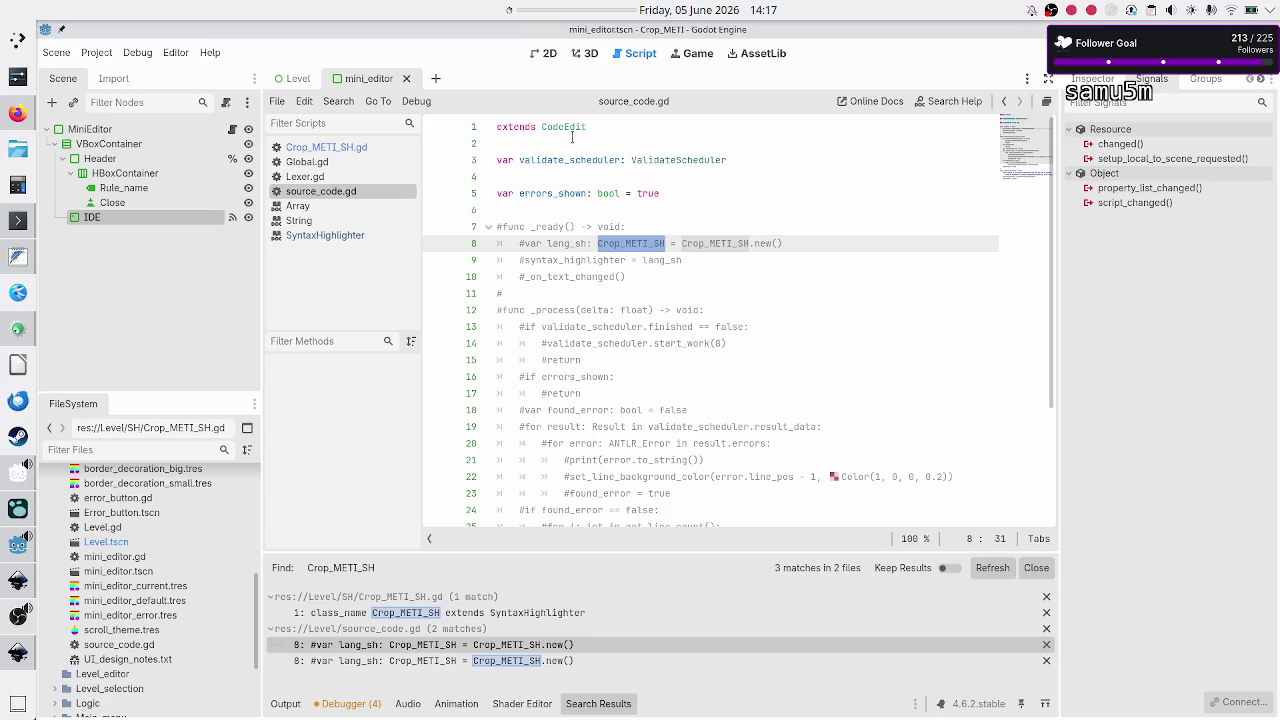
pyautogui.rightClick(344, 191)
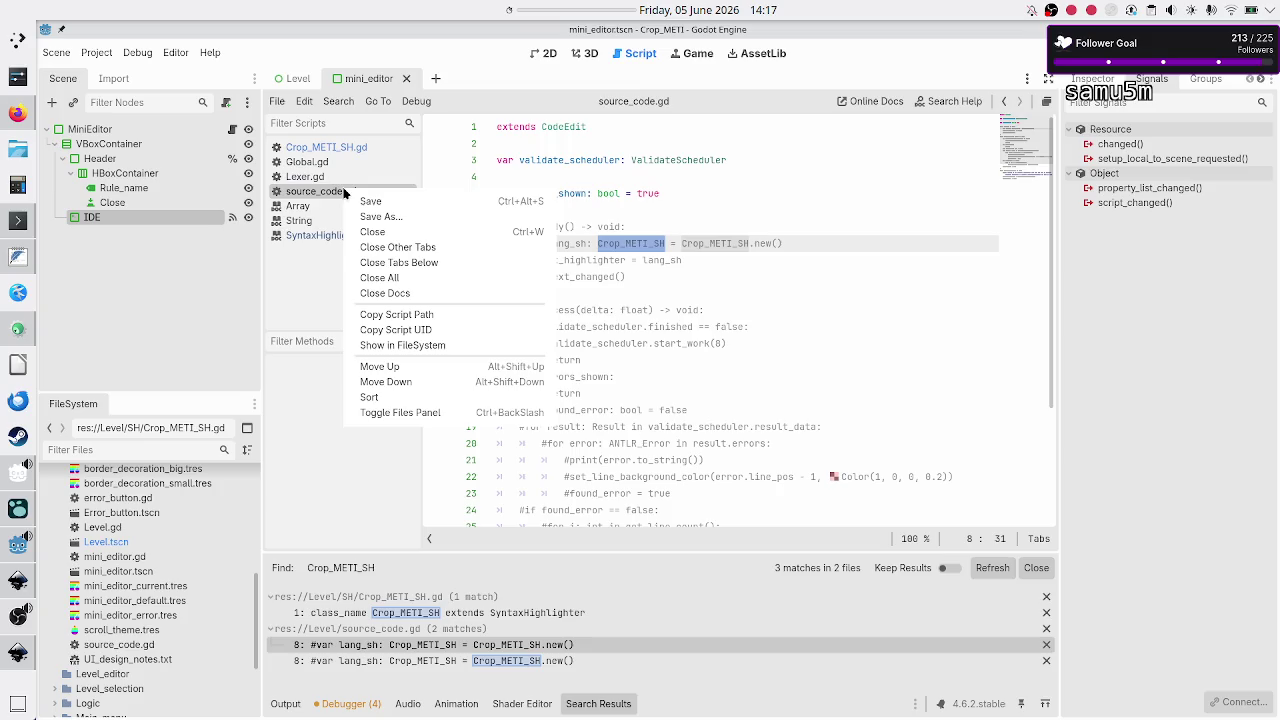
pyautogui.click(433, 346)
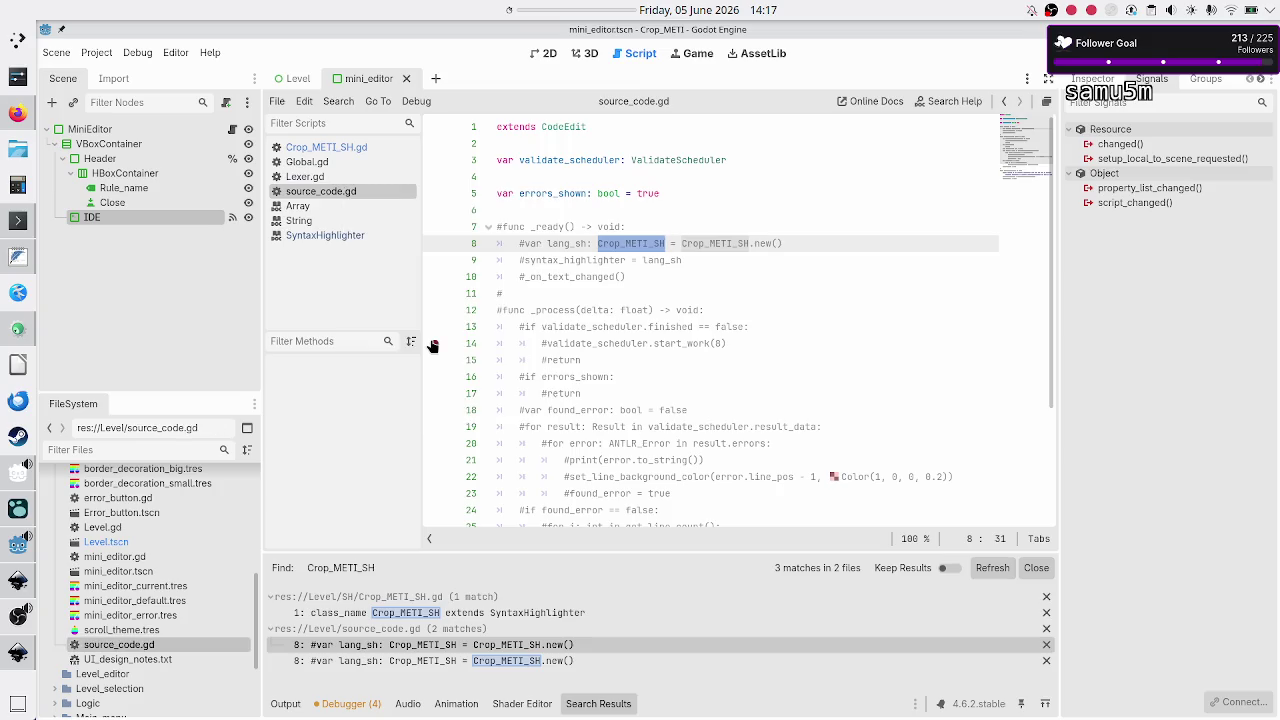
pyautogui.rightClick(133, 651)
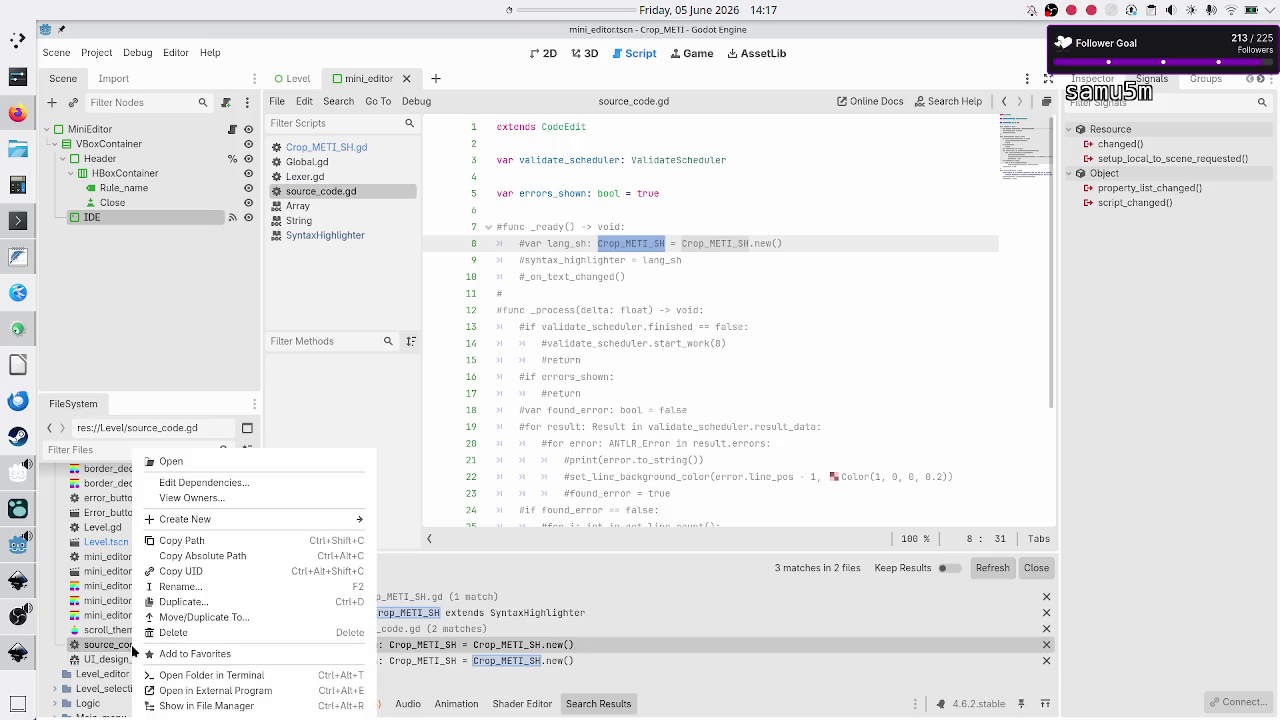
pyautogui.click(219, 499)
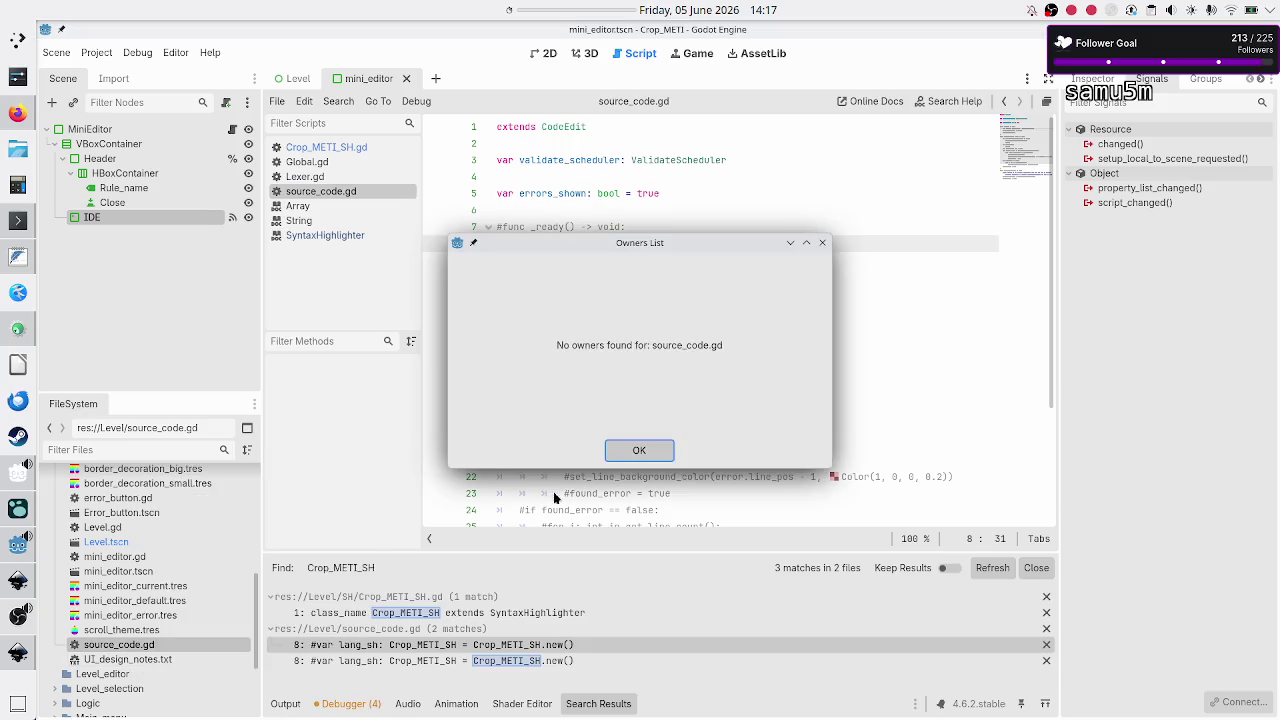
pyautogui.click(639, 450)
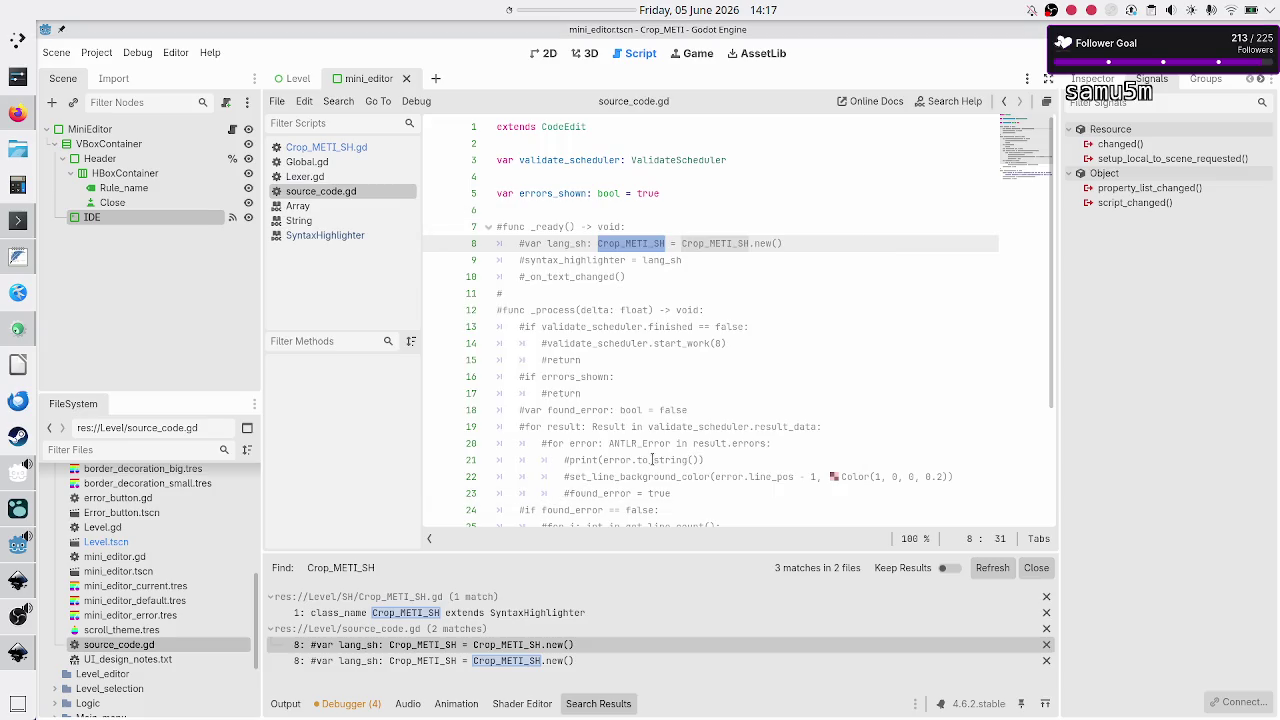
pyautogui.doubleClick(563, 126)
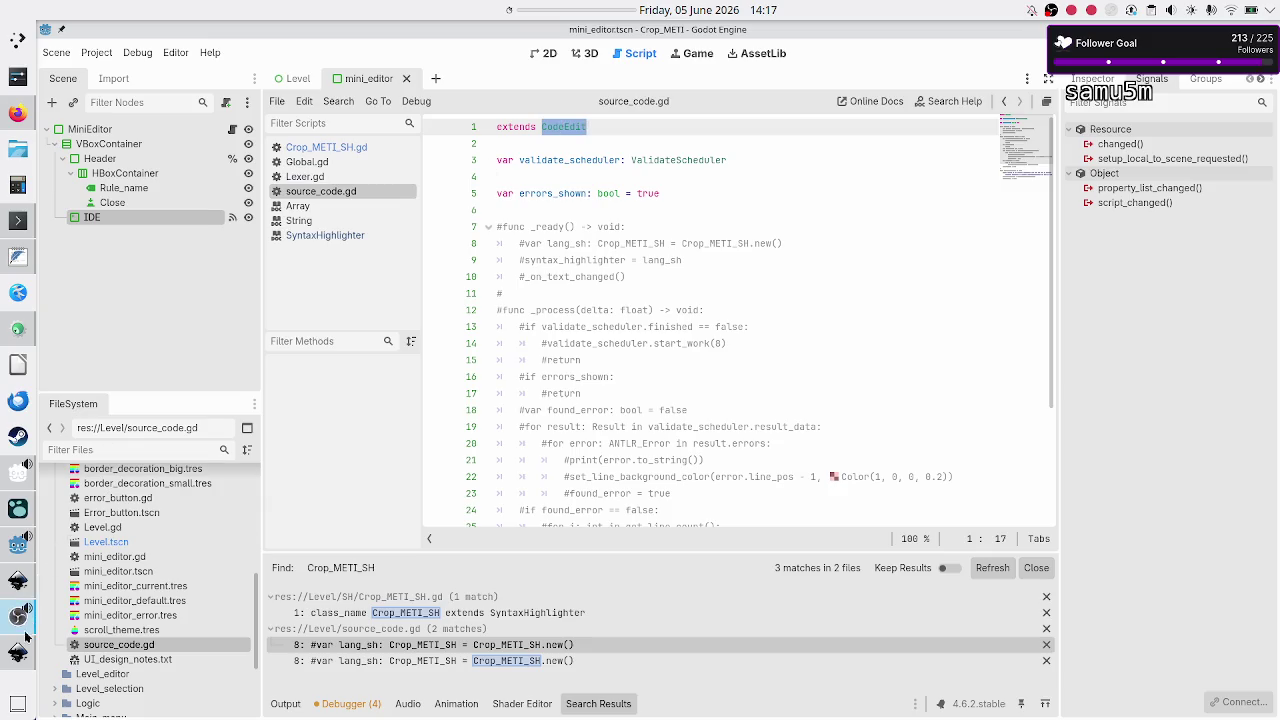
pyautogui.click(18, 652)
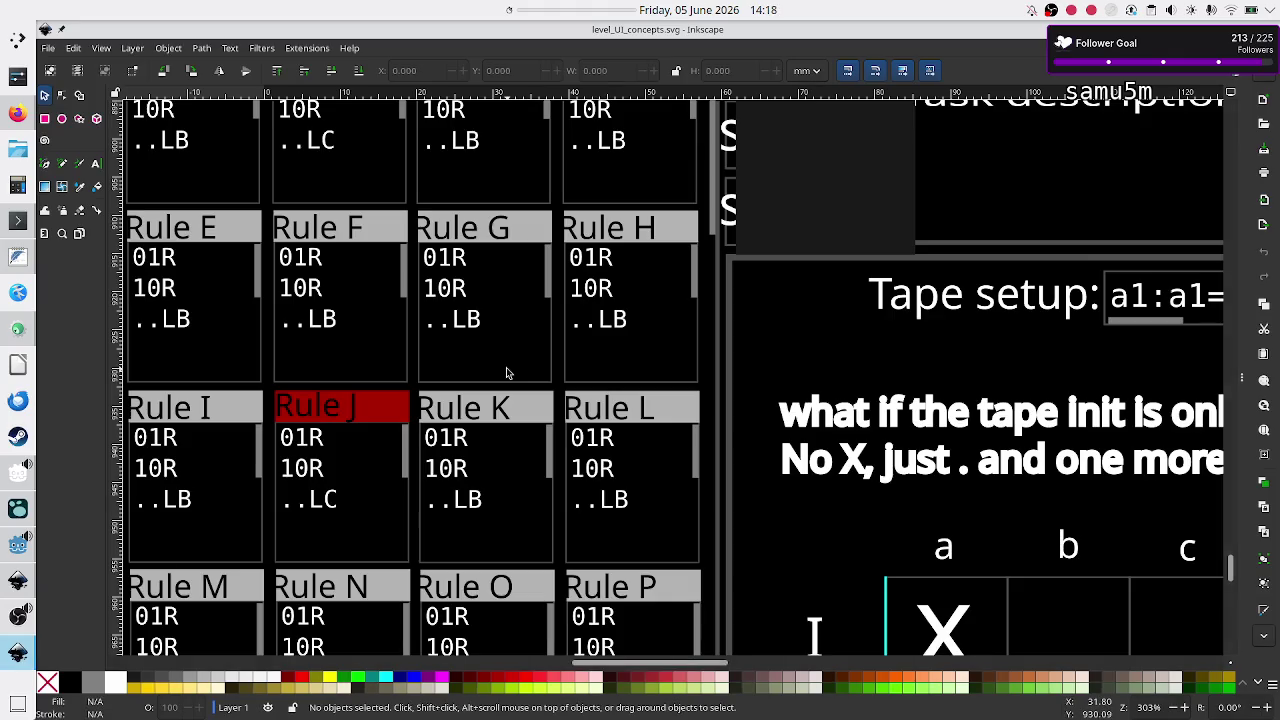
# Step: Zoom out and scroll through Inkscape's level UI mockups, then return to source_code.gd's errors_shown line
pyautogui.press('4')
pyautogui.scroll(3, 506, 373)
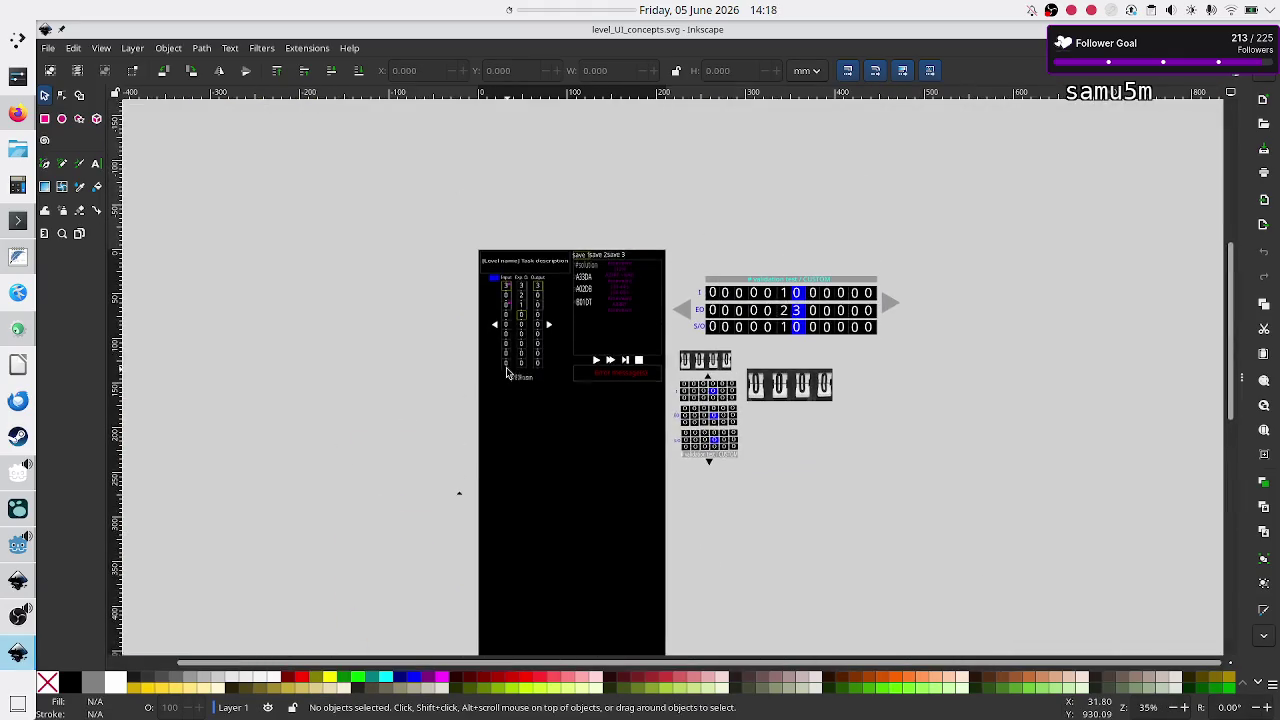
pyautogui.scroll(3, 506, 373)
pyautogui.scroll(4, 606, 344)
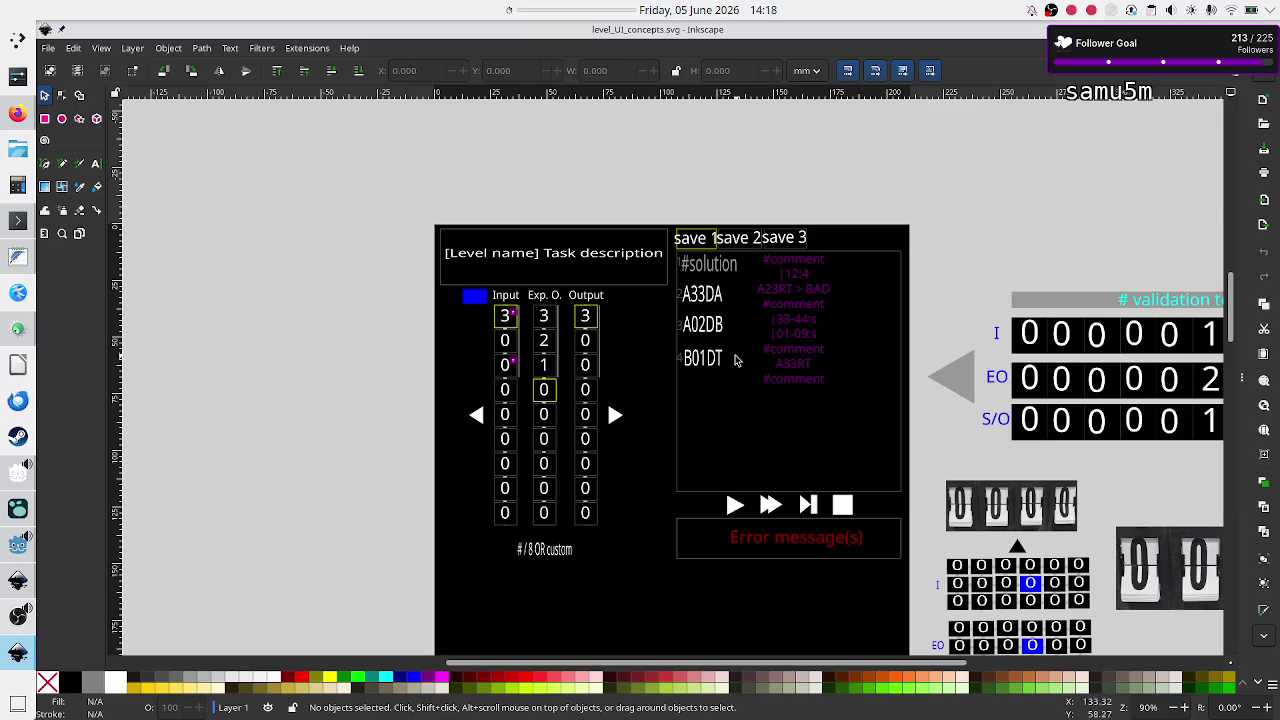
pyautogui.scroll(-20, 580, 415)
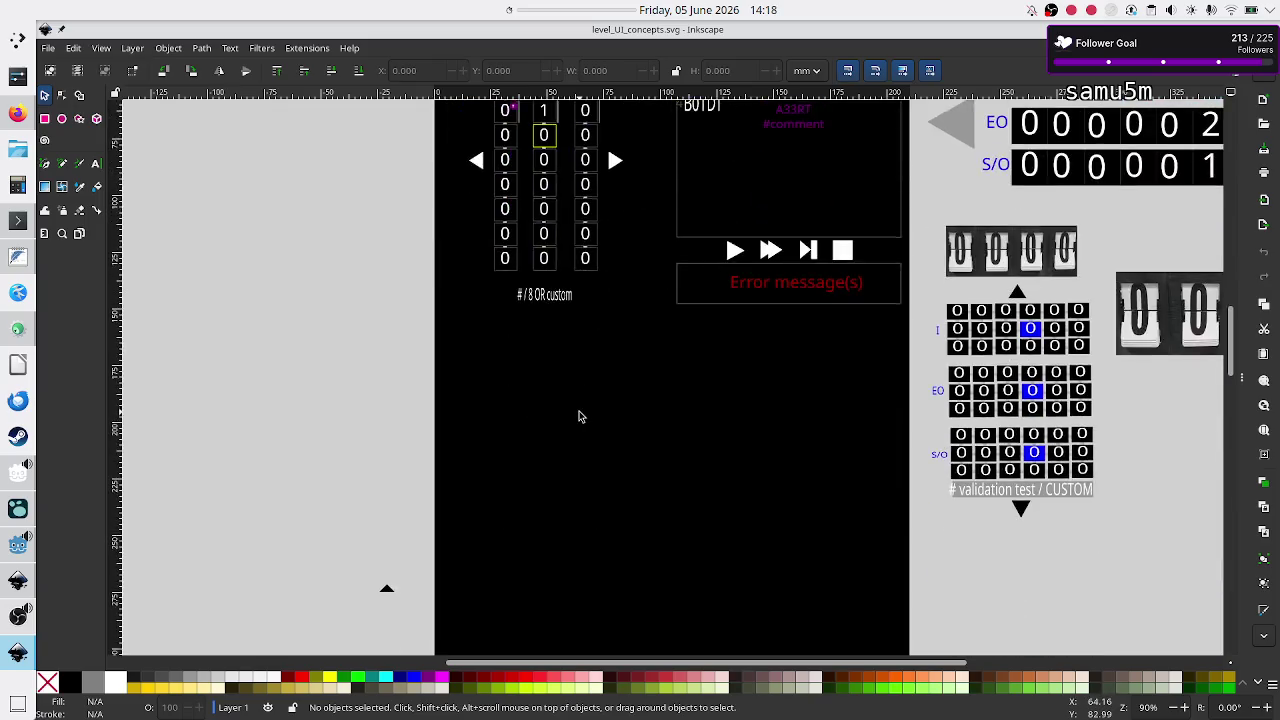
pyautogui.scroll(-6, 580, 415)
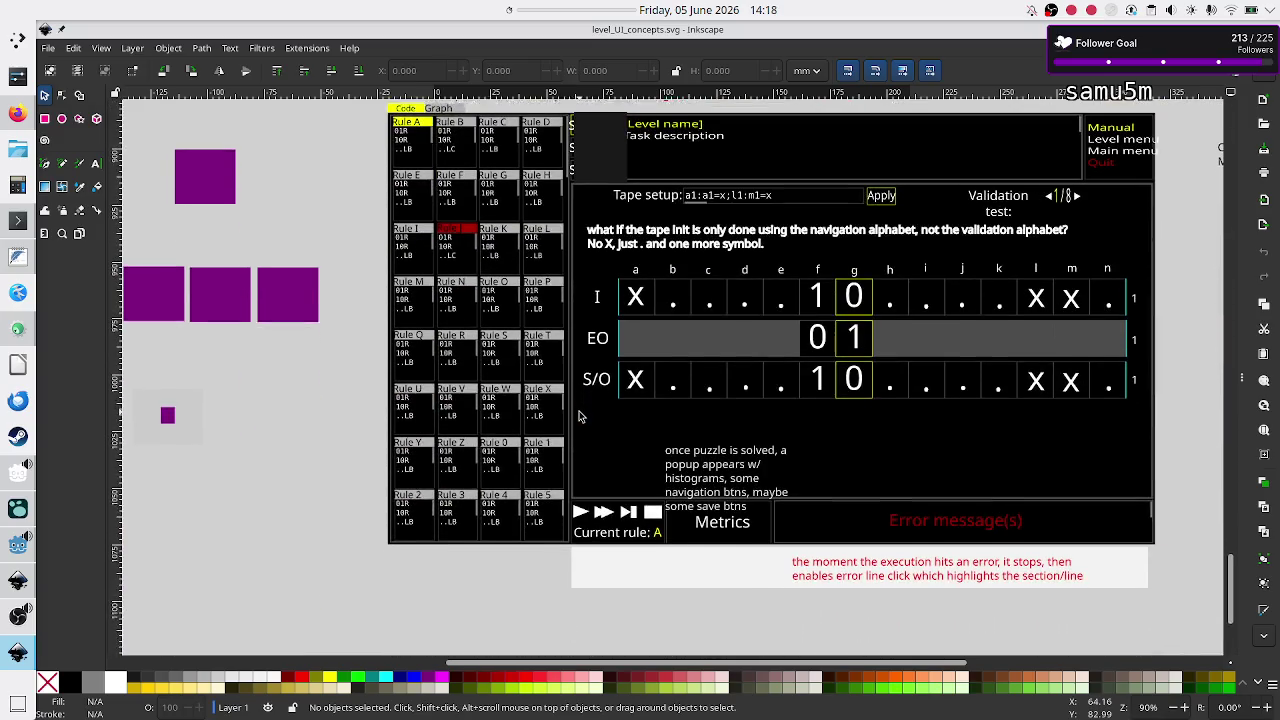
pyautogui.scroll(1, 580, 415)
pyautogui.hotkey('alt', 'Tab')
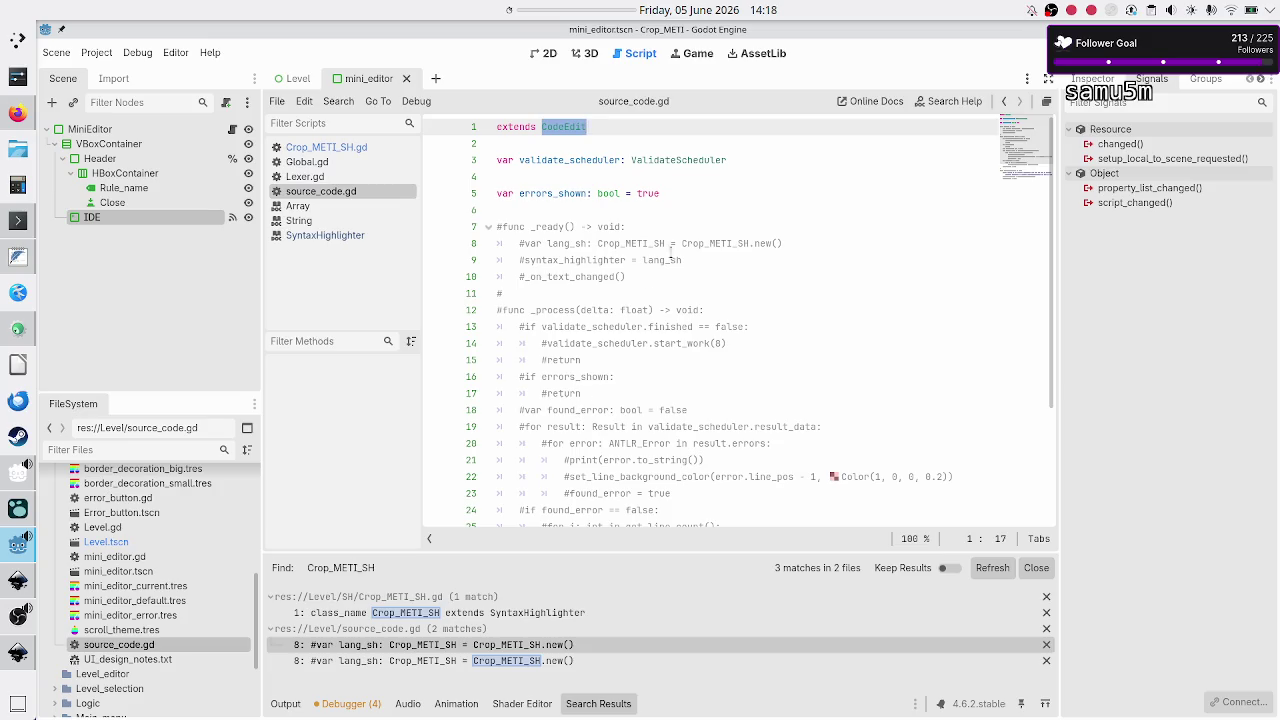
pyautogui.click(557, 193)
pyautogui.scroll(-3, 571, 291)
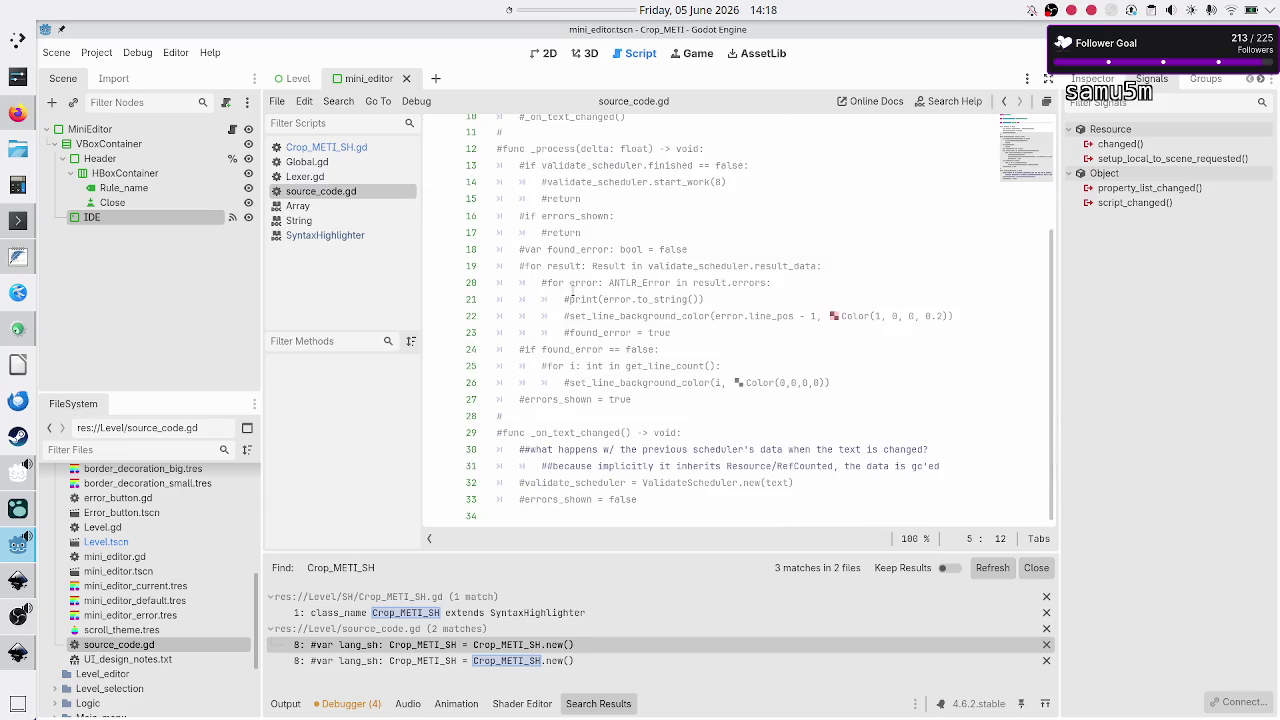
pyautogui.scroll(3, 571, 291)
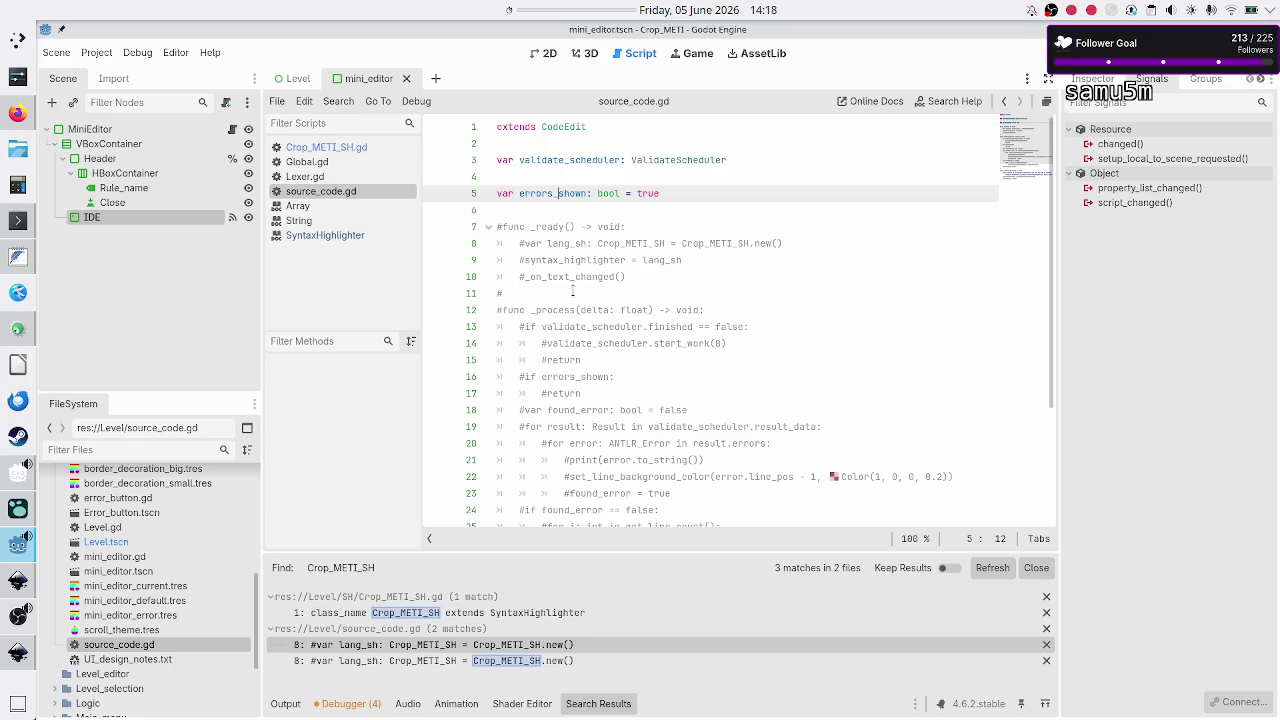
pyautogui.press('Down')
pyautogui.press('Down')
pyautogui.press('Down')
pyautogui.press('Home')
pyautogui.hotkey('shift', 'End')
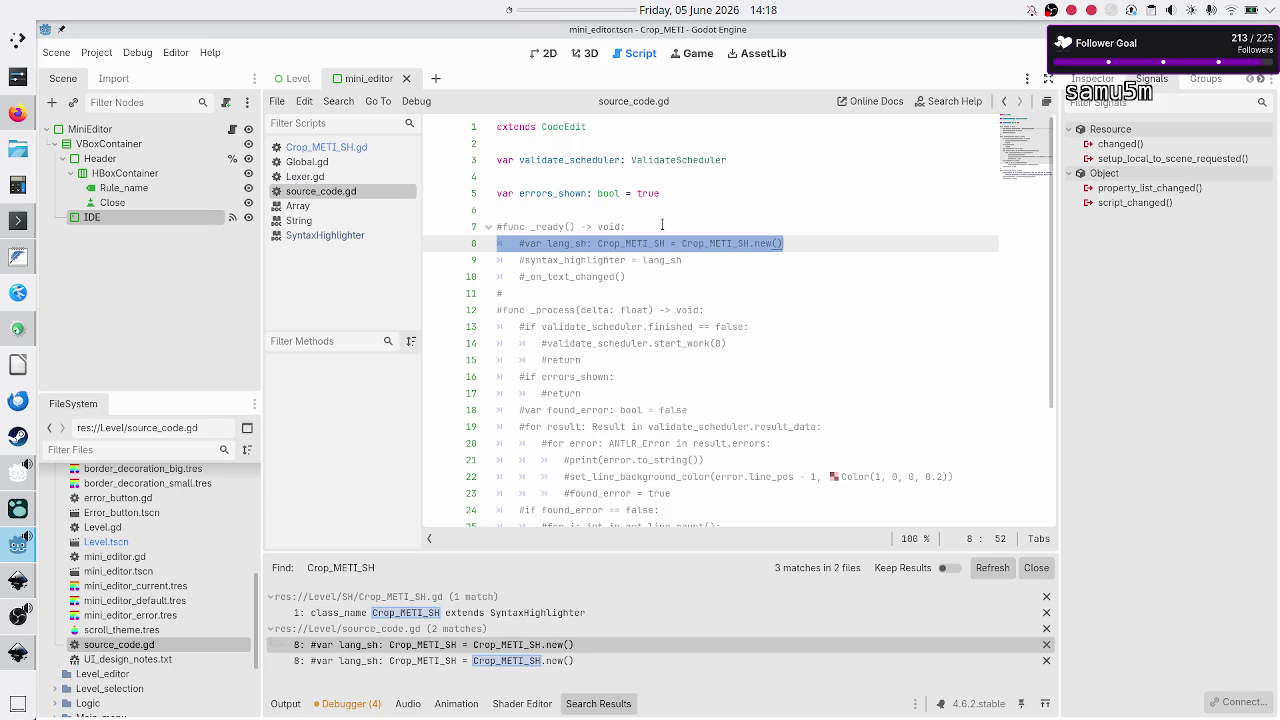
pyautogui.press('Down')
pyautogui.press('Home')
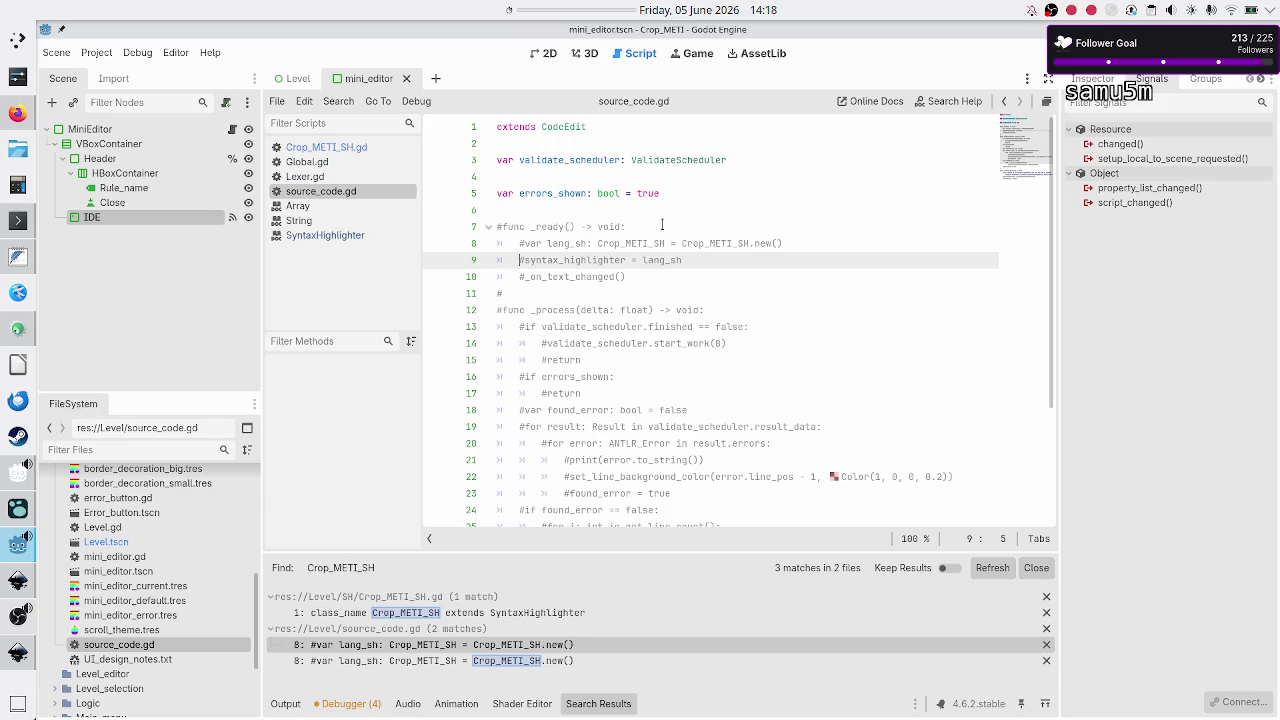
pyautogui.hotkey('shift', 'Down')
pyautogui.hotkey('shift', 'Left')
pyautogui.hotkey('shift', 'Left')
pyautogui.hotkey('shift', 'Left')
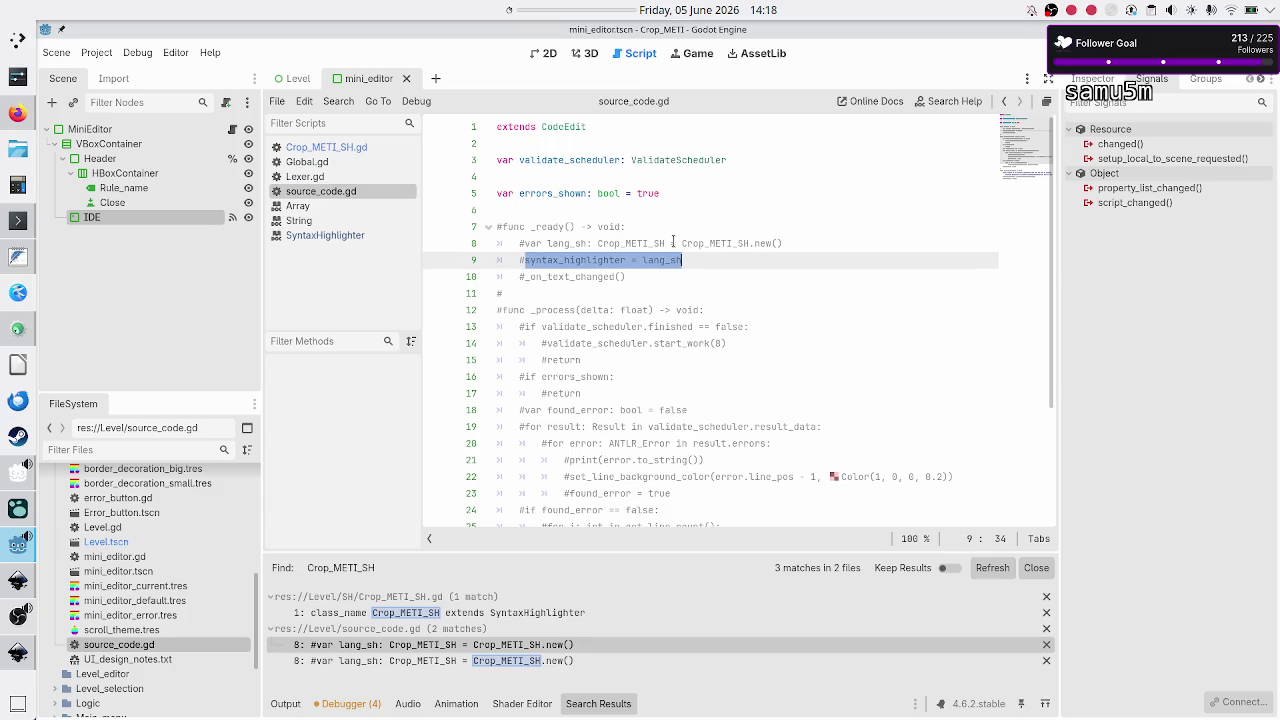
# Step: Open the TextEdit class reference via Search Help and scroll through its documentation
pyautogui.click(936, 101)
pyautogui.write('text')
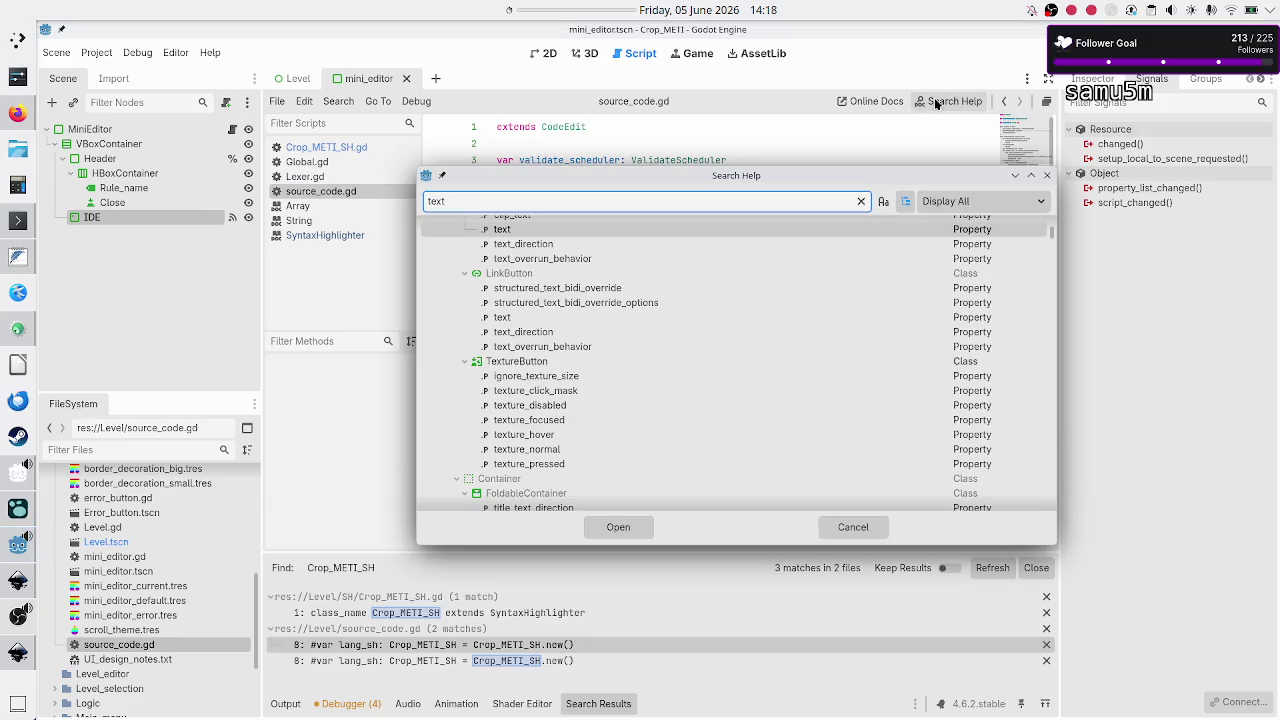
pyautogui.write('edit')
pyautogui.press('Return')
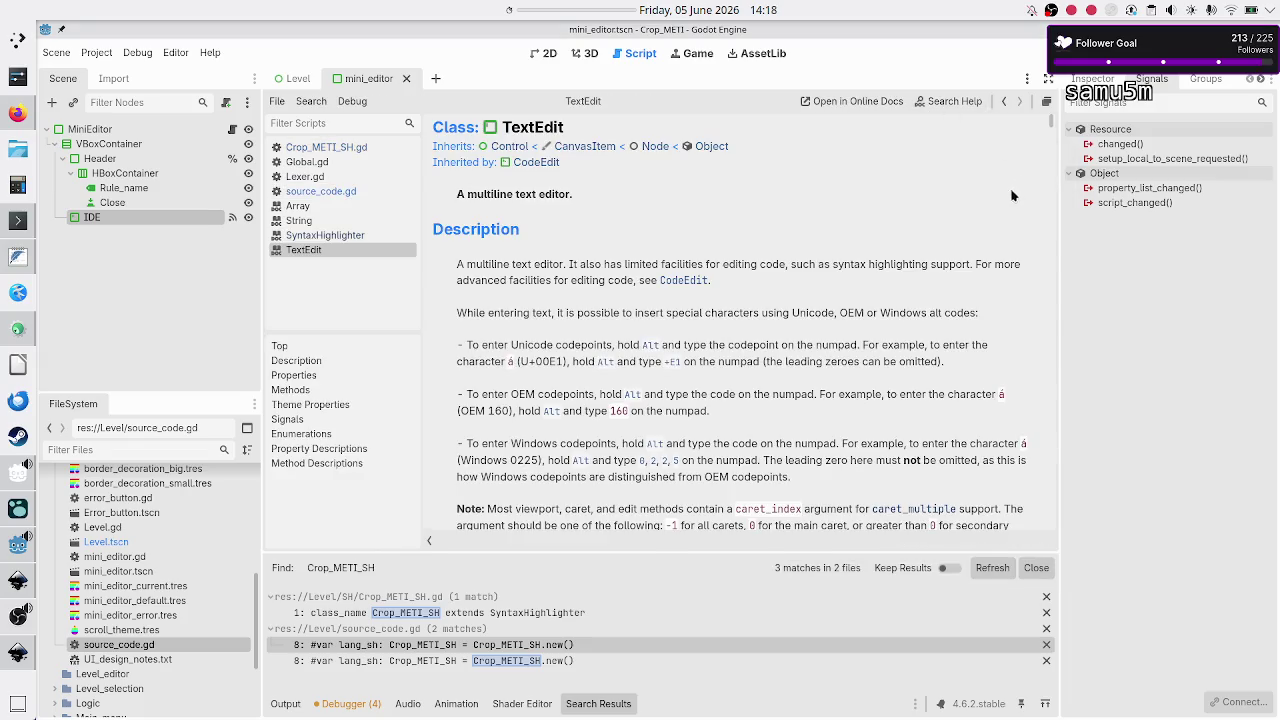
pyautogui.scroll(-10, 805, 248)
pyautogui.scroll(-10, 805, 248)
pyautogui.scroll(-15, 807, 248)
pyautogui.scroll(-5, 807, 248)
pyautogui.scroll(3, 807, 248)
pyautogui.scroll(-10, 807, 248)
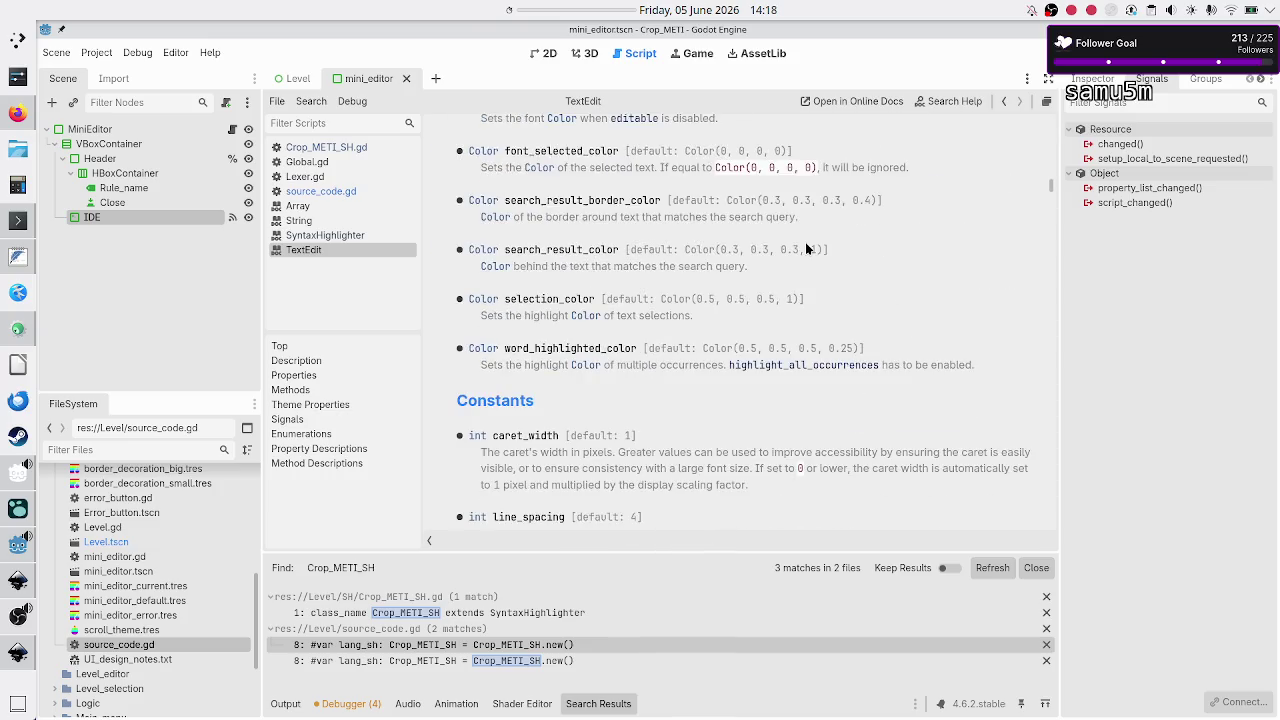
pyautogui.scroll(-5, 805, 242)
pyautogui.scroll(-6, 805, 242)
pyautogui.scroll(20, 805, 242)
pyautogui.scroll(10, 807, 248)
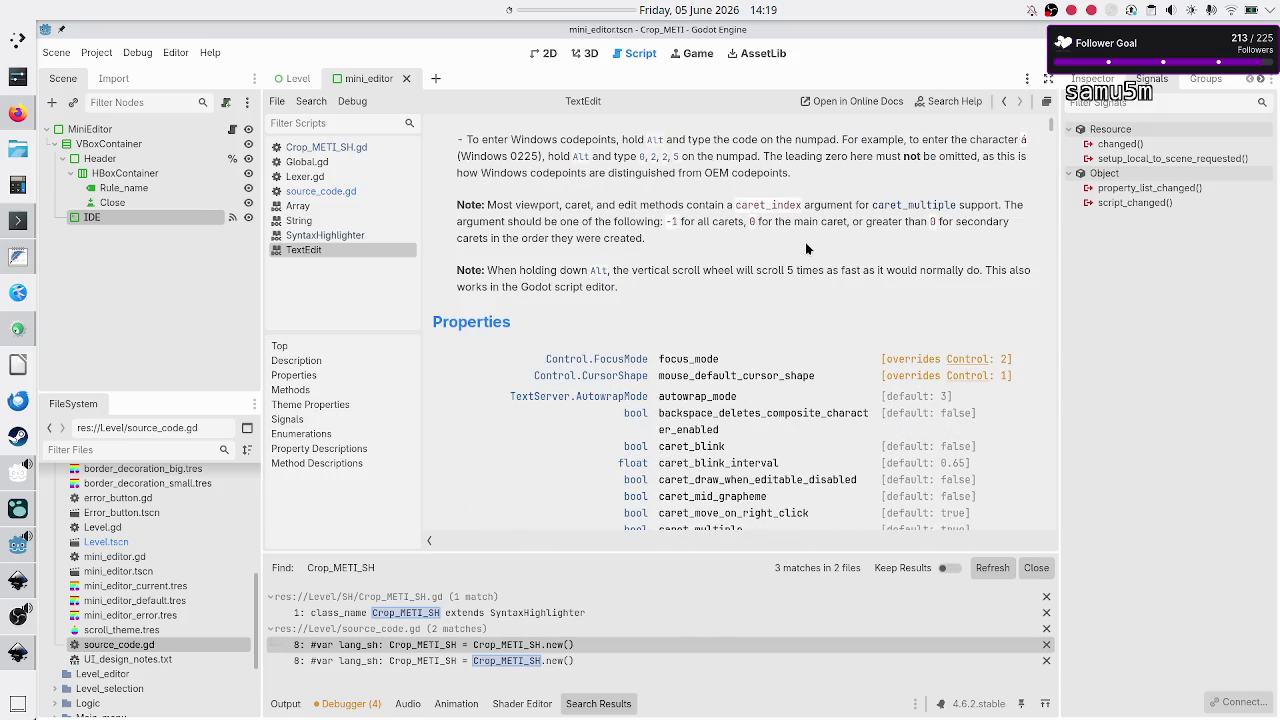
# Step: Search the TextEdit page for 'syntax_' to find the syntax_highlighter property
pyautogui.hotkey('ctrl', 'f')
pyautogui.write('s')
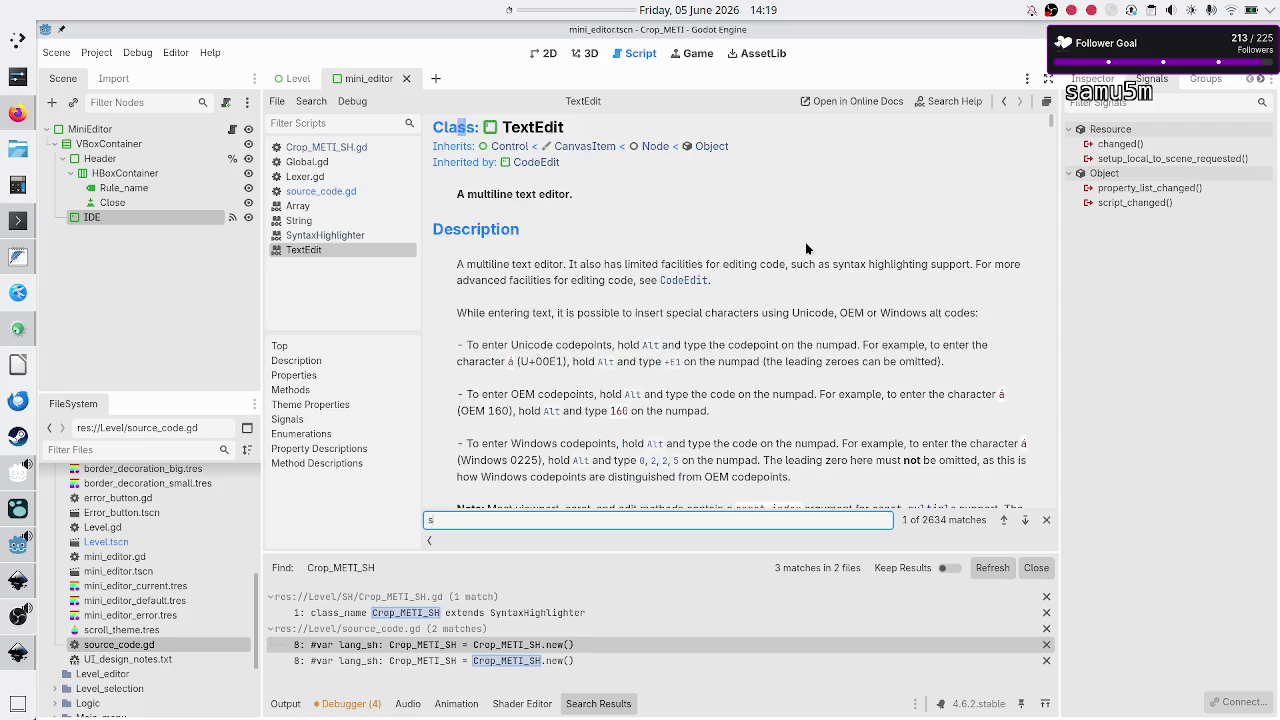
pyautogui.write('yntax_')
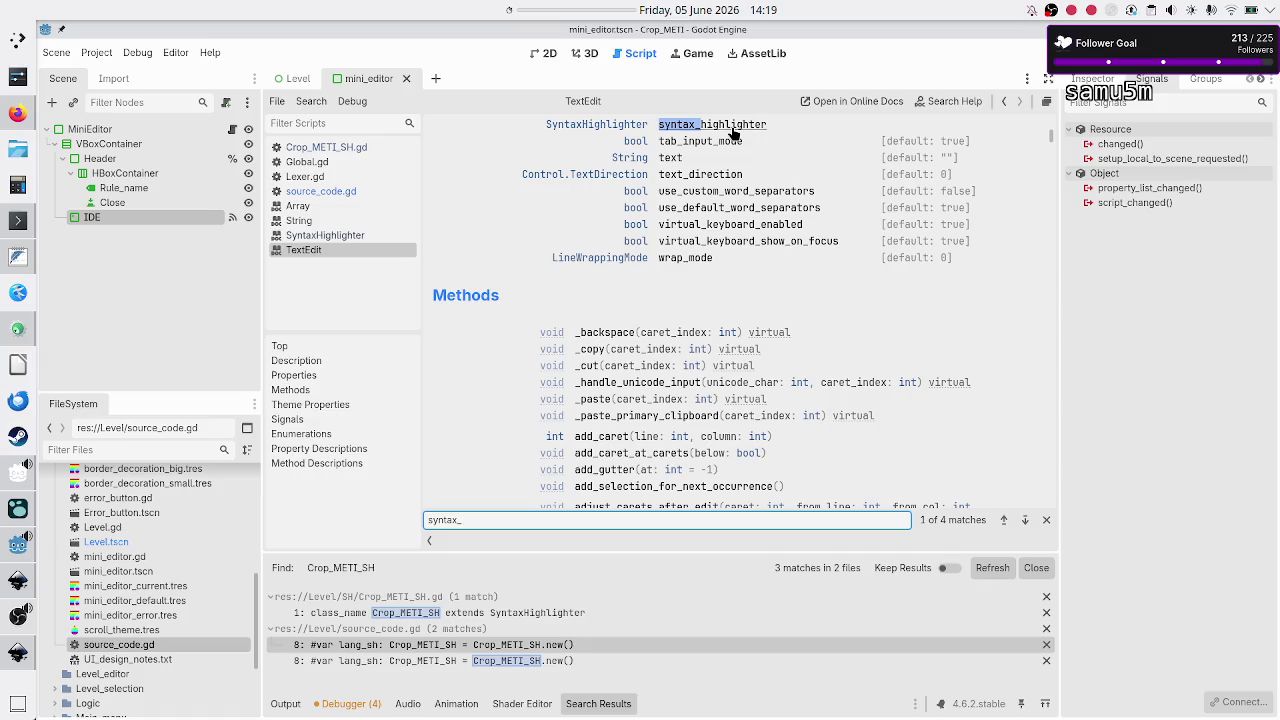
pyautogui.scroll(3, 628, 240)
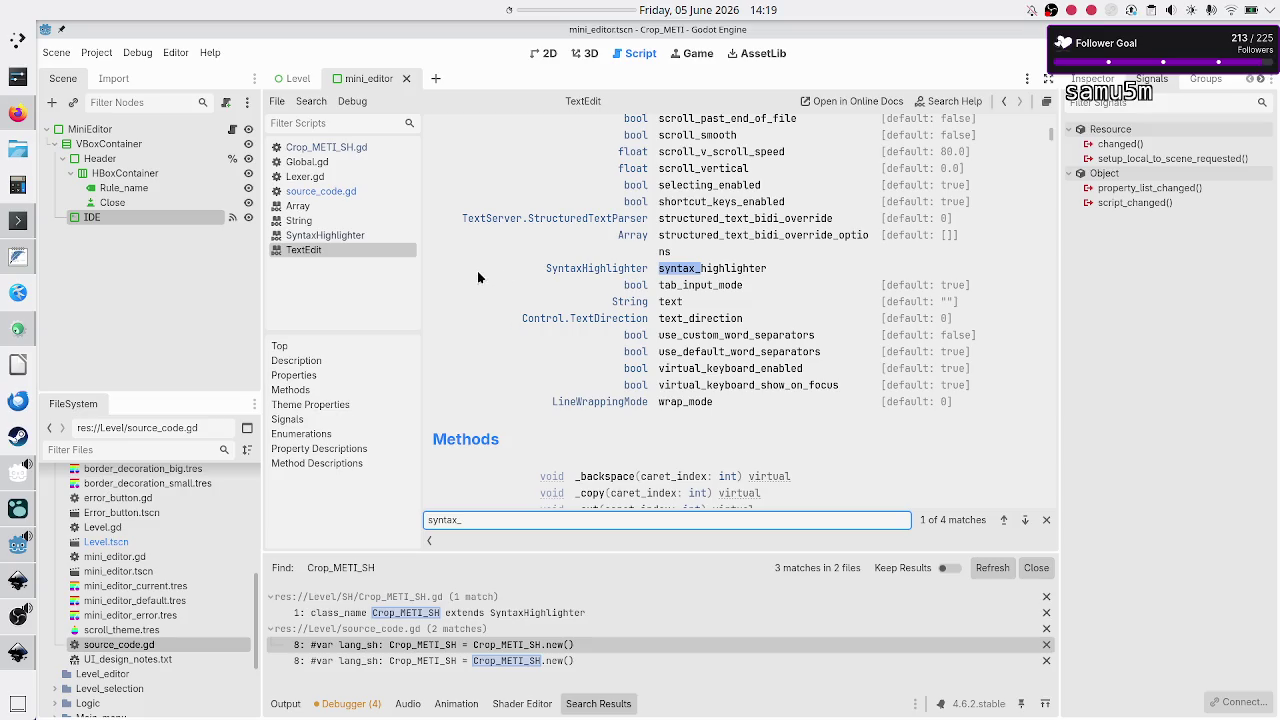
pyautogui.click(350, 147)
# Step: In source_code.gd, inspect syntax_highlighter, the CodeEdit base class and the Crop_METI_SH class name
pyautogui.click(353, 187)
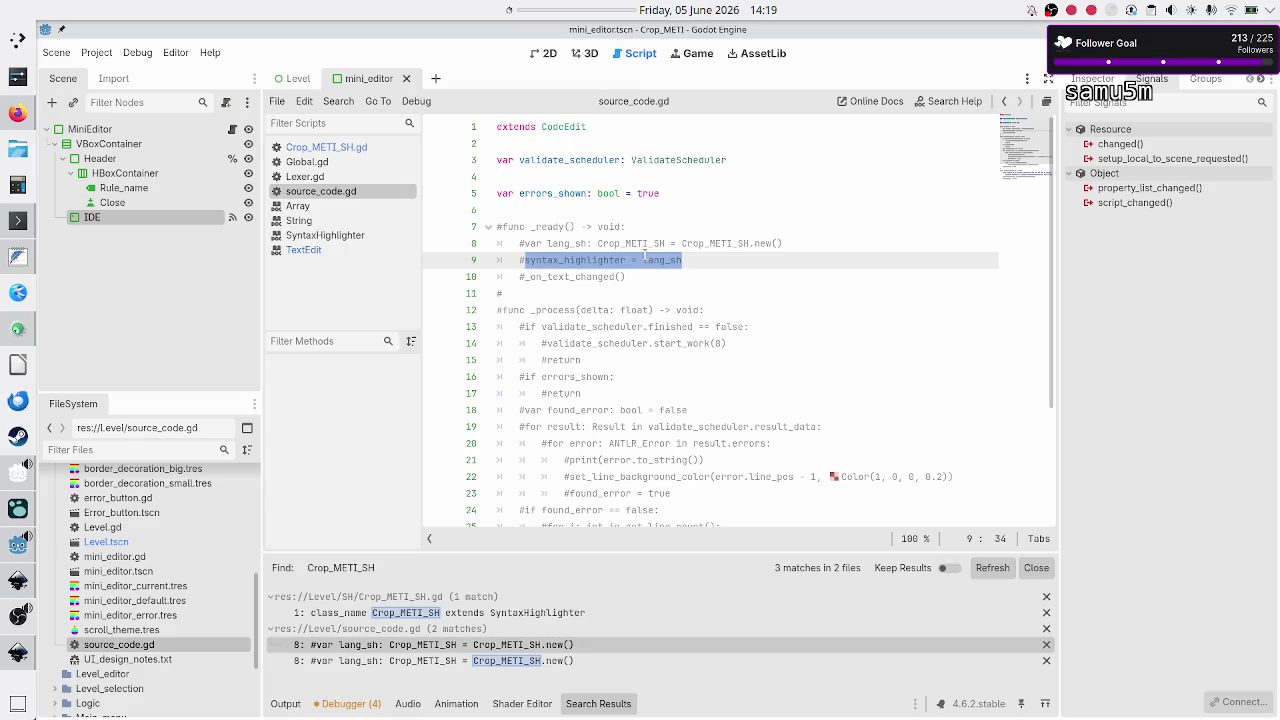
pyautogui.click(567, 276)
pyautogui.doubleClick(574, 260)
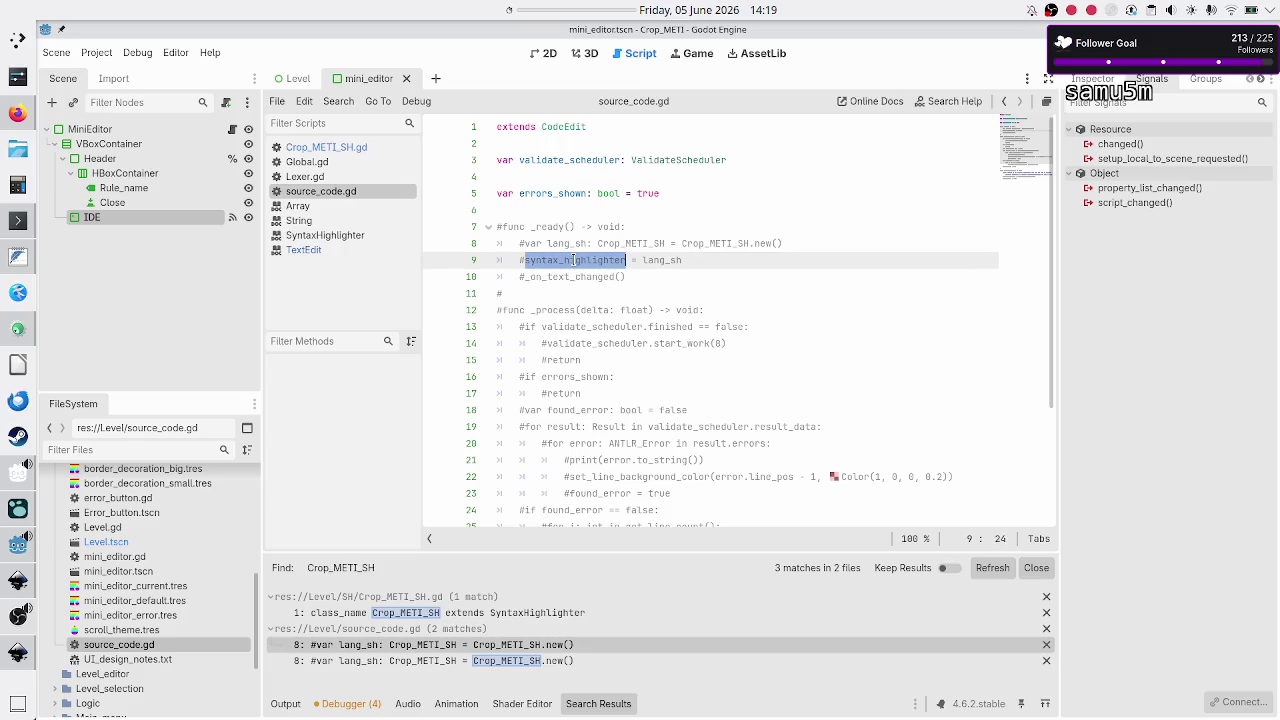
pyautogui.doubleClick(566, 128)
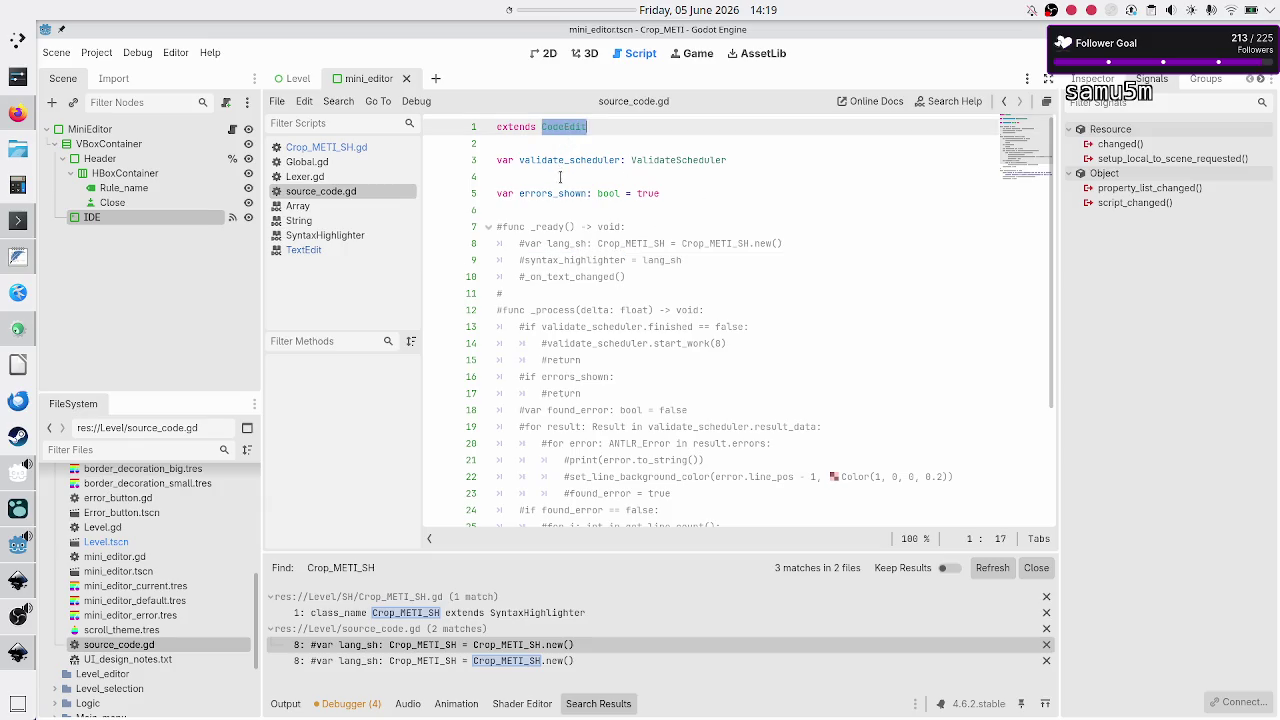
pyautogui.doubleClick(558, 258)
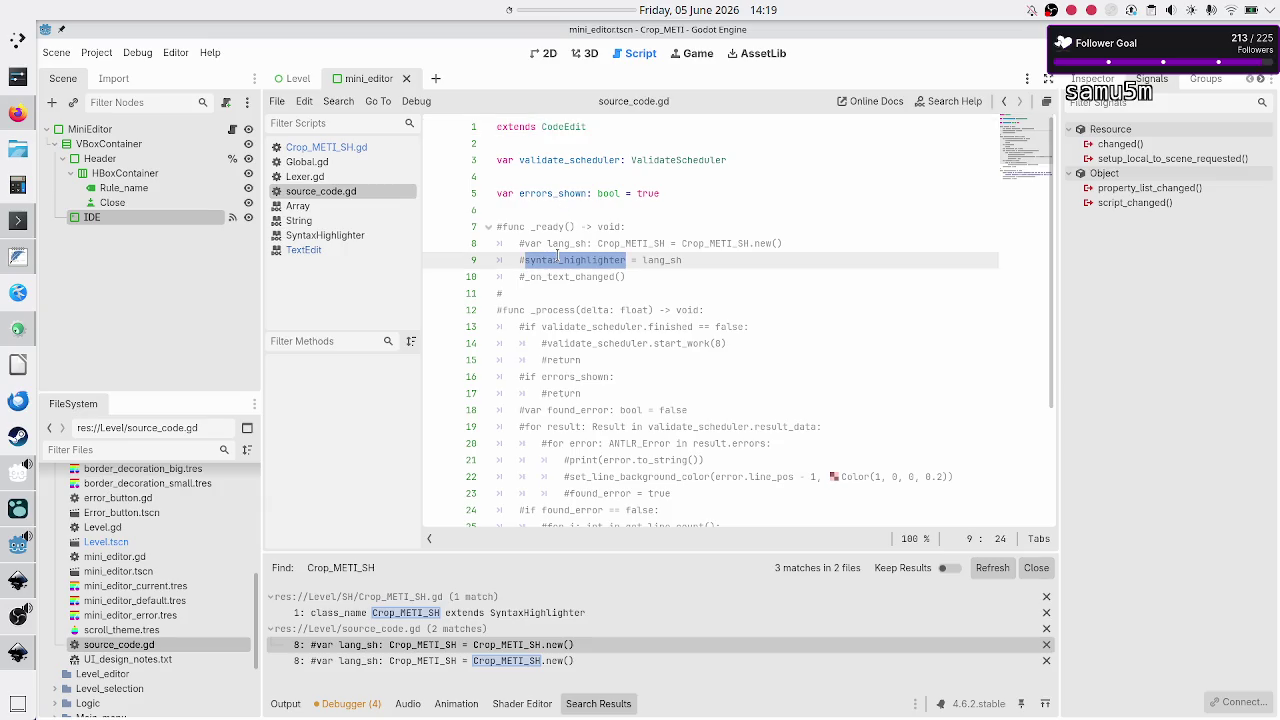
pyautogui.doubleClick(717, 243)
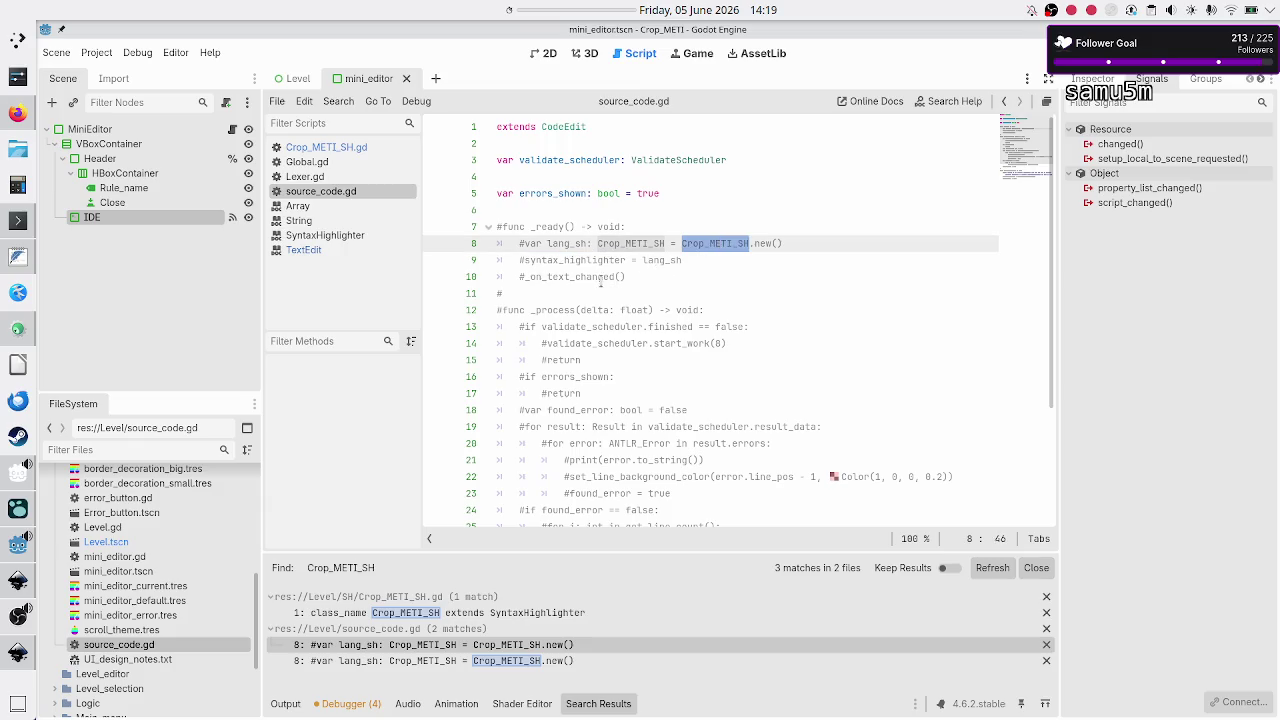
# Step: Inspect the commented-out _process function and every validate_scheduler use on line 14
pyautogui.scroll(-1, 601, 288)
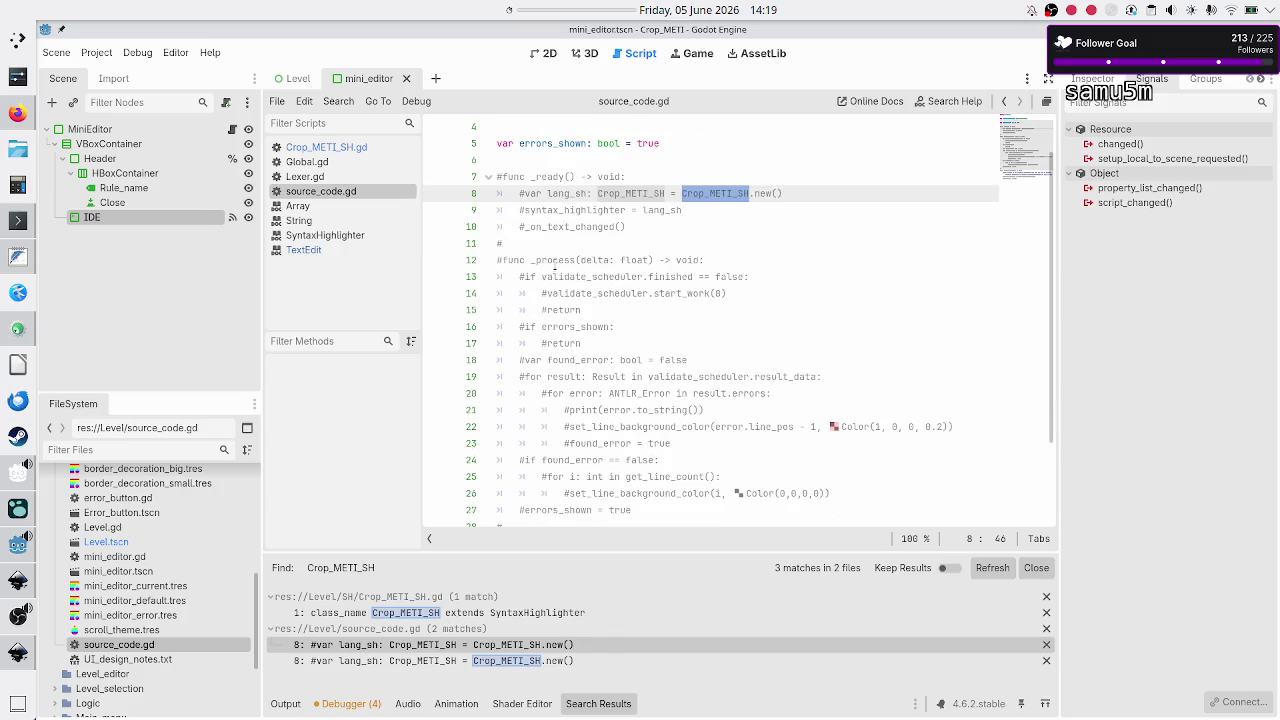
pyautogui.click(554, 264)
pyautogui.doubleClick(554, 264)
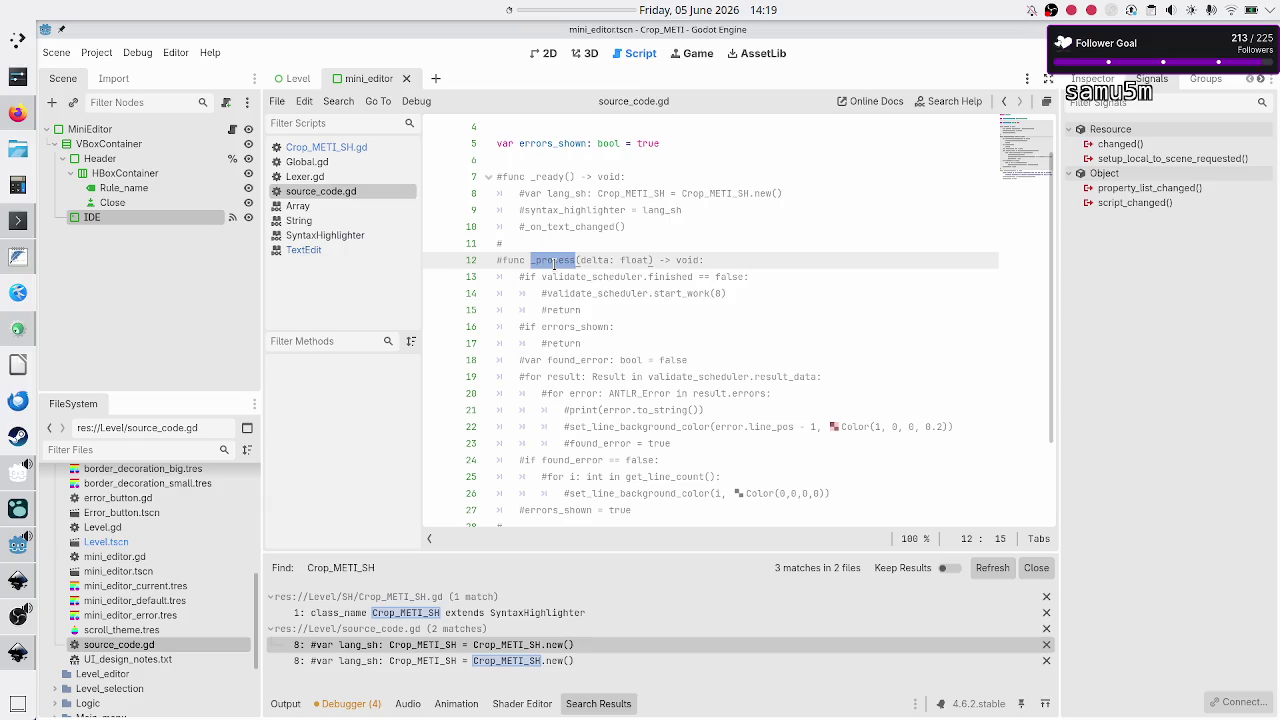
pyautogui.click(764, 276)
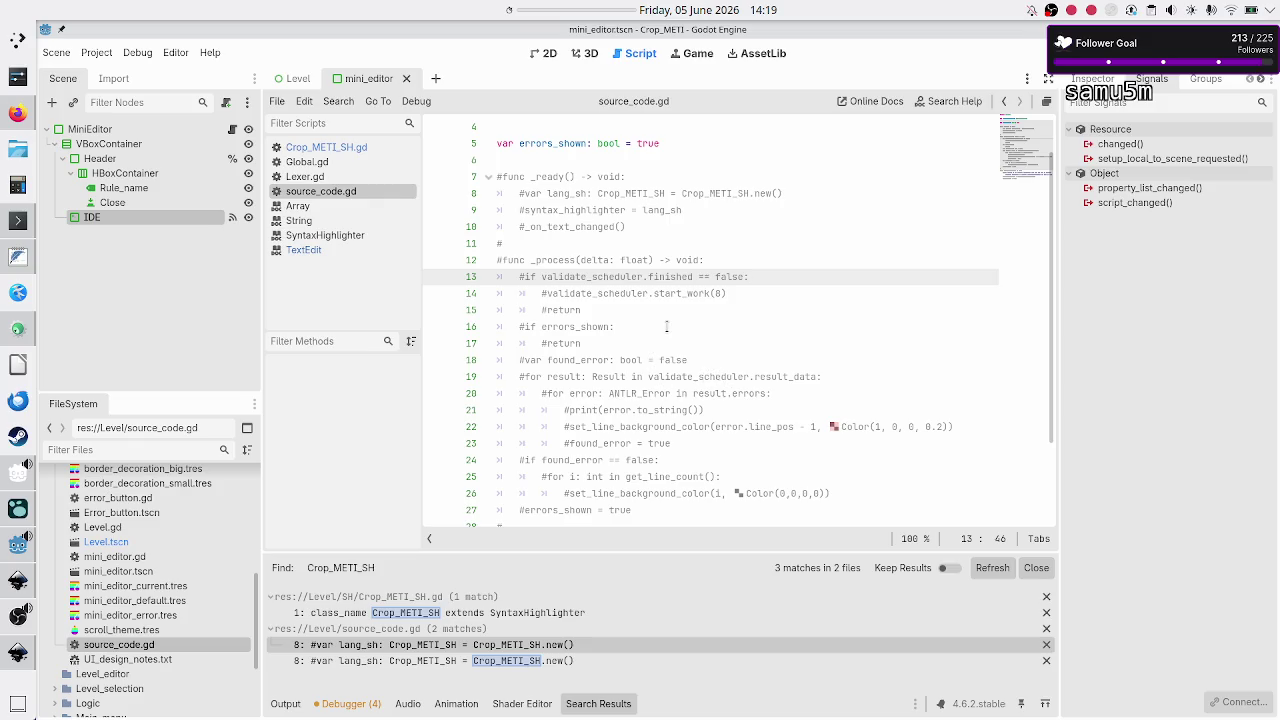
pyautogui.moveTo(683, 293); pyautogui.dragTo(726, 294)
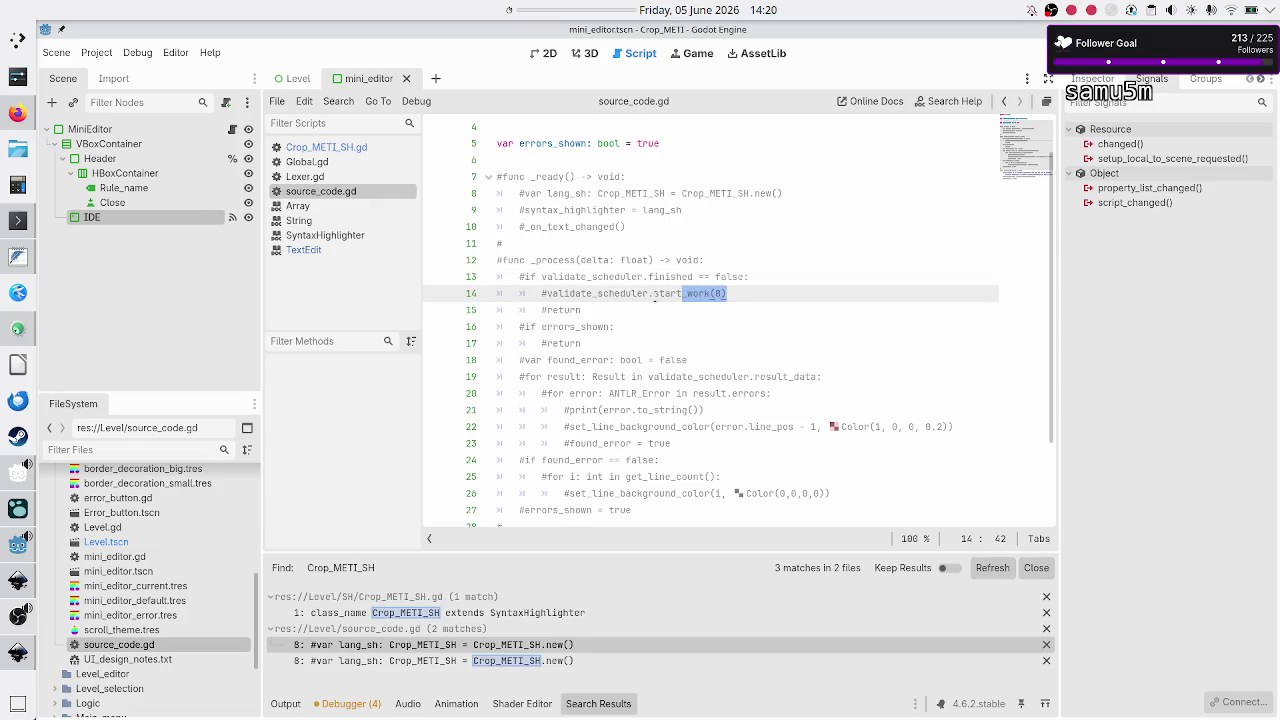
pyautogui.click(653, 294)
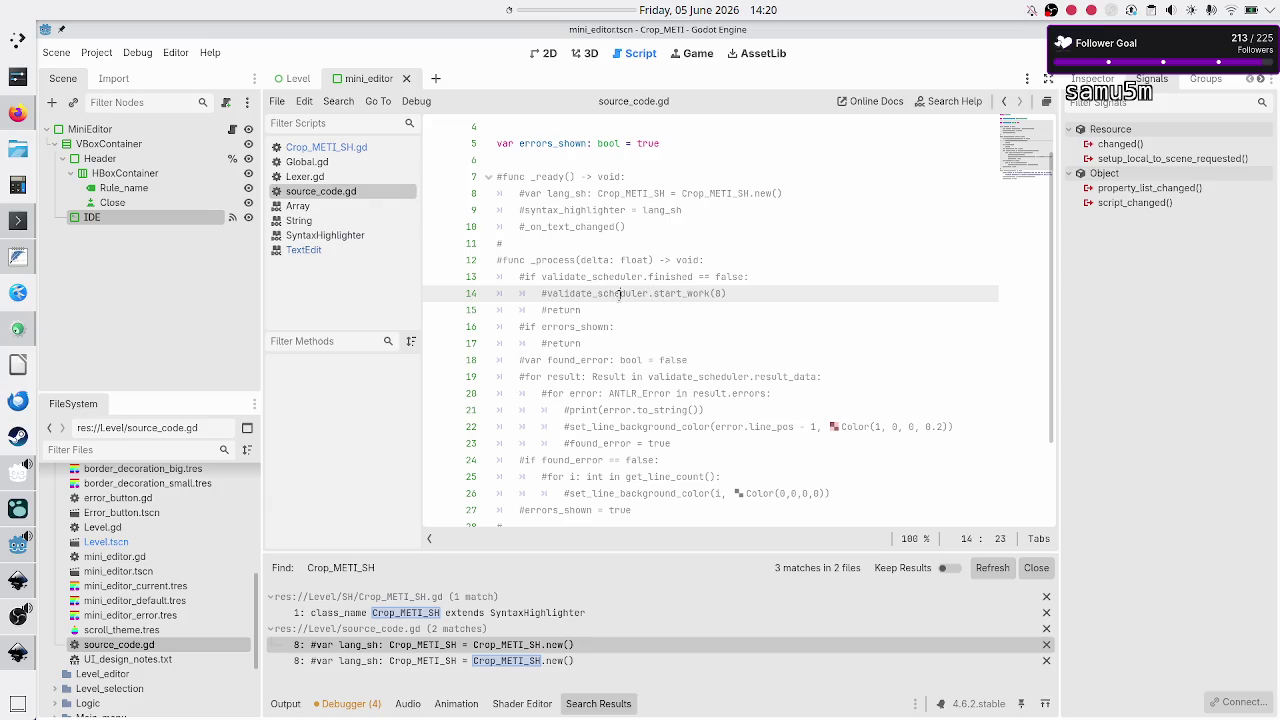
pyautogui.doubleClick(619, 294)
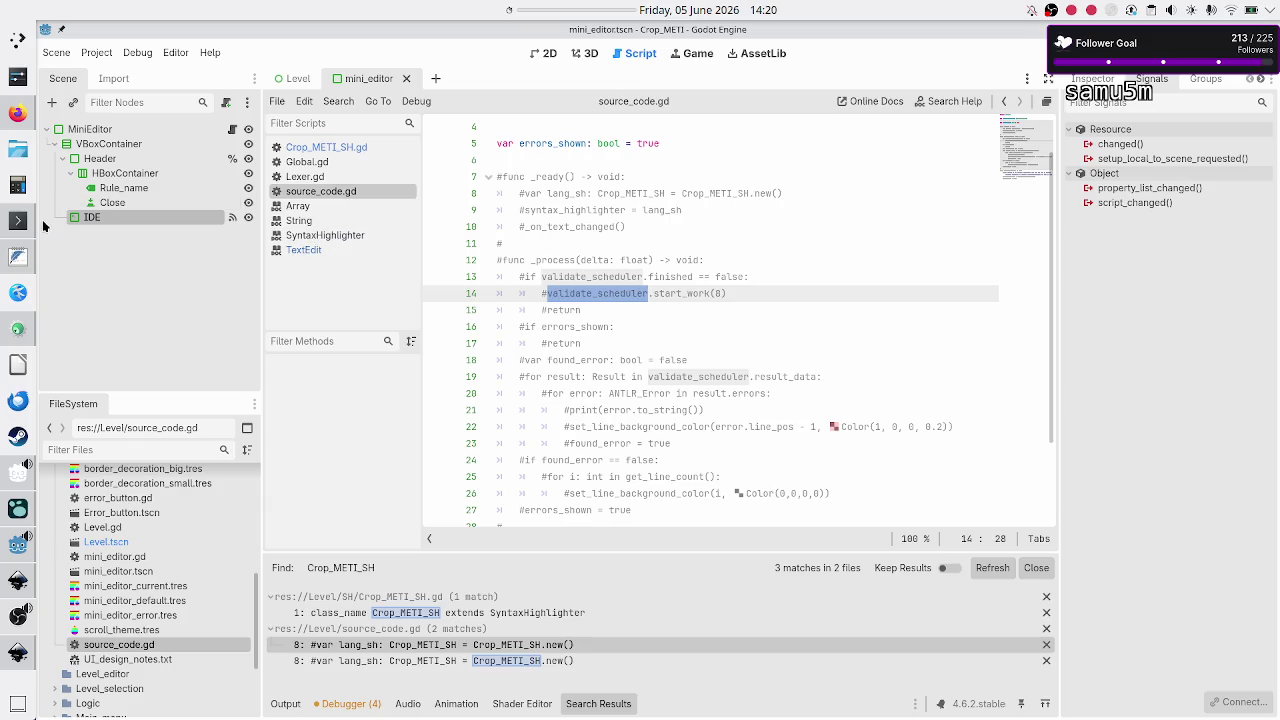
pyautogui.click(18, 256)
# Step: After line 9, add 'no schedulers: everything is done in a frame, not across frame' with 'be slow' beneath
pyautogui.click(155, 198)
pyautogui.press('Return')
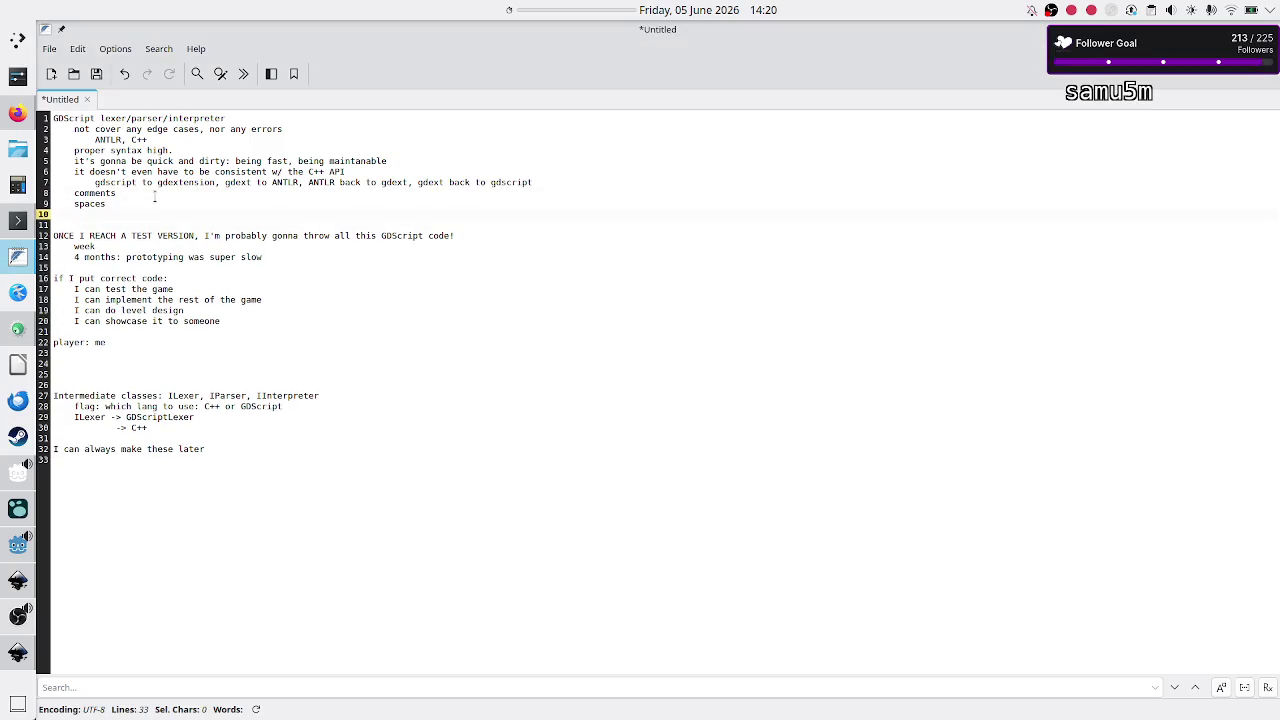
pyautogui.write('no schedulers: e')
pyautogui.write('verything')
pyautogui.write(' is done in a frame, not across frame')
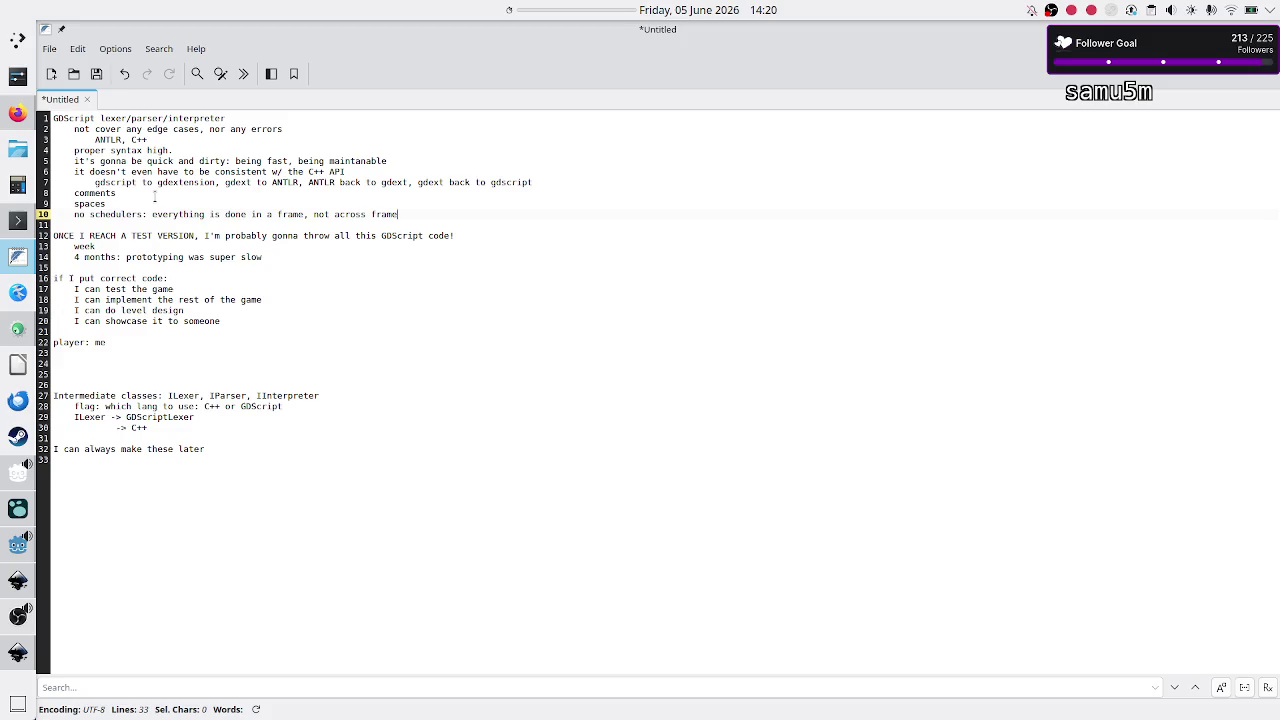
pyautogui.press('Return')
pyautogui.write('be slow')
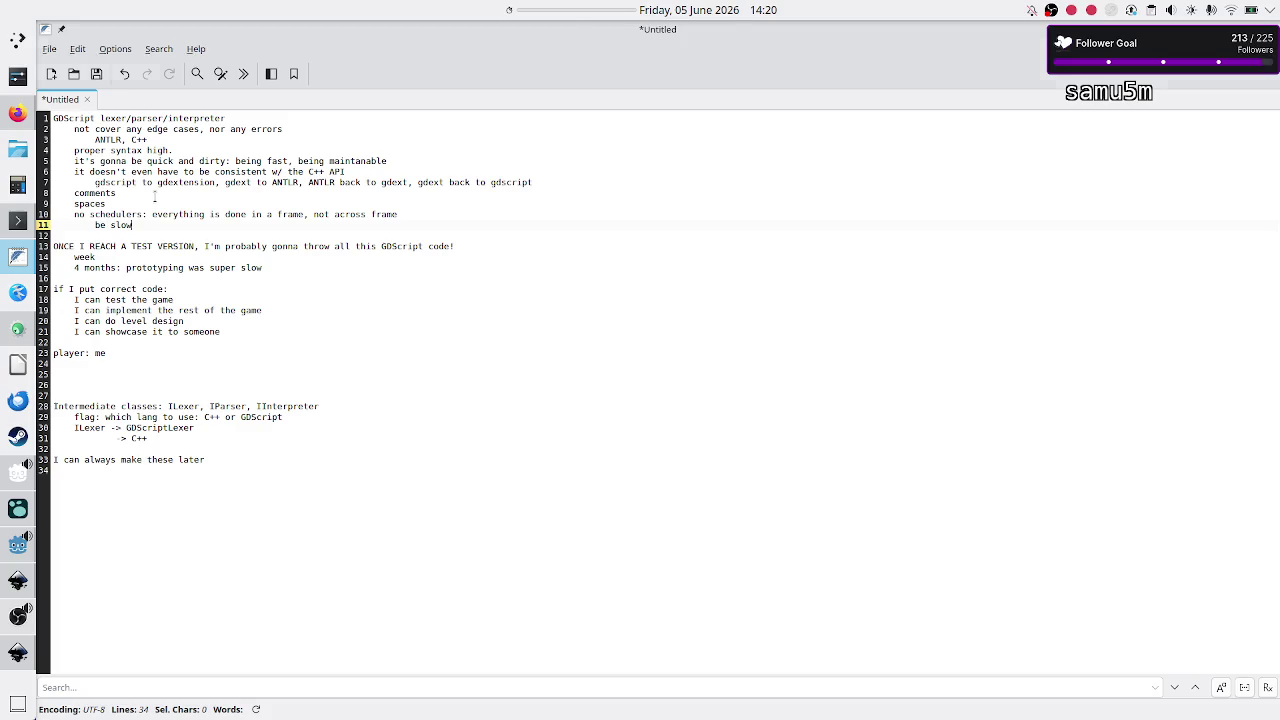
# Step: Switch from the FeatherPad notes back to the Godot script editor
pyautogui.hotkey('alt', 'Tab')
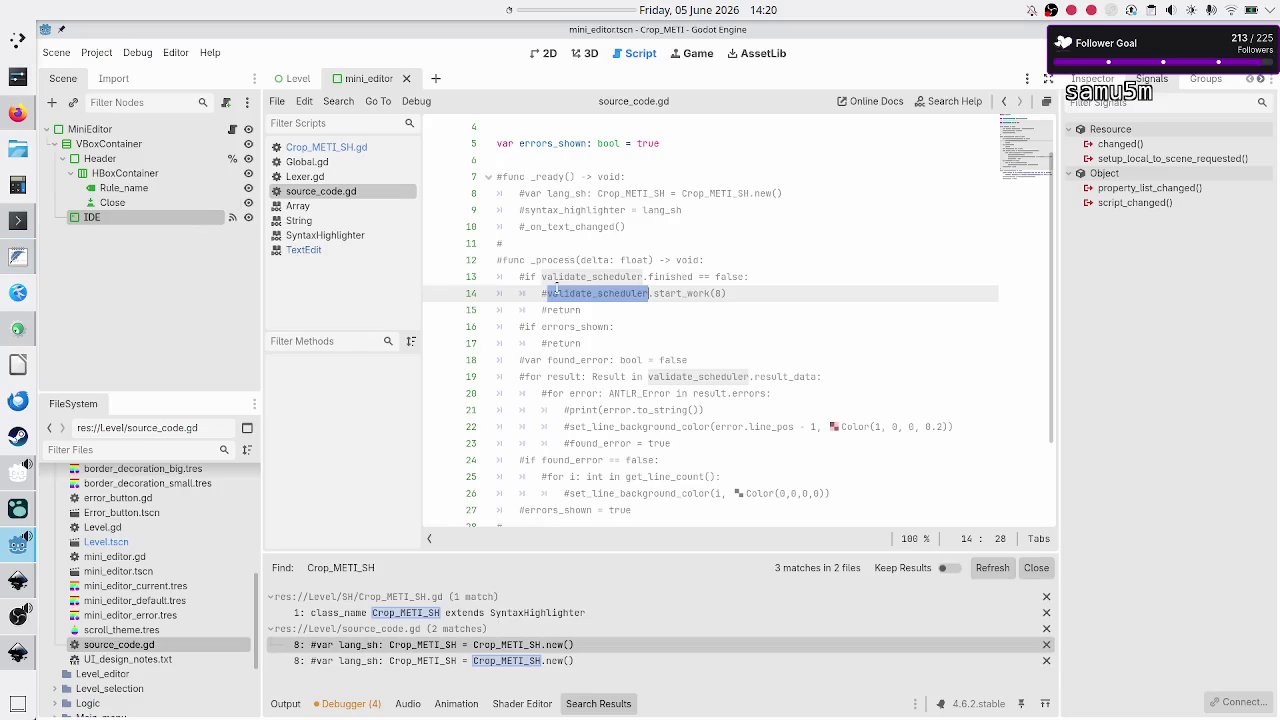
pyautogui.click(602, 311)
pyautogui.moveTo(582, 277); pyautogui.dragTo(625, 360)
pyautogui.click(625, 360)
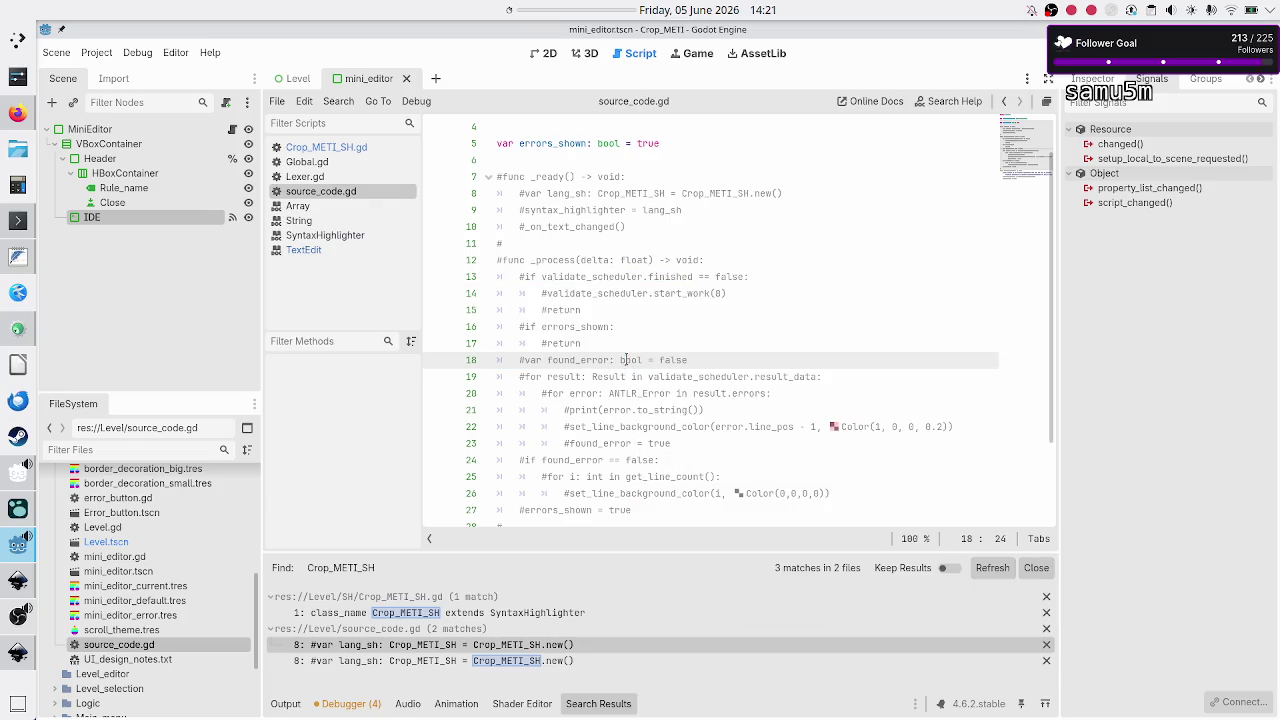
pyautogui.moveTo(591, 261); pyautogui.dragTo(597, 358)
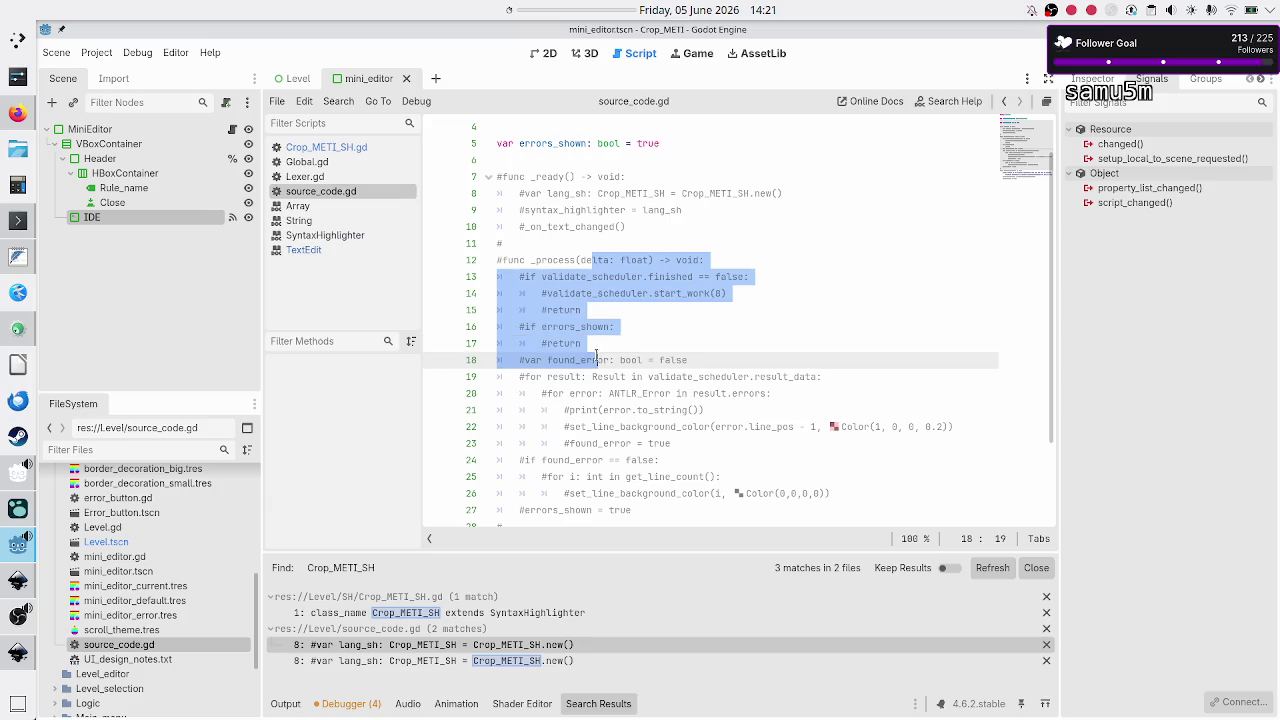
pyautogui.click(597, 359)
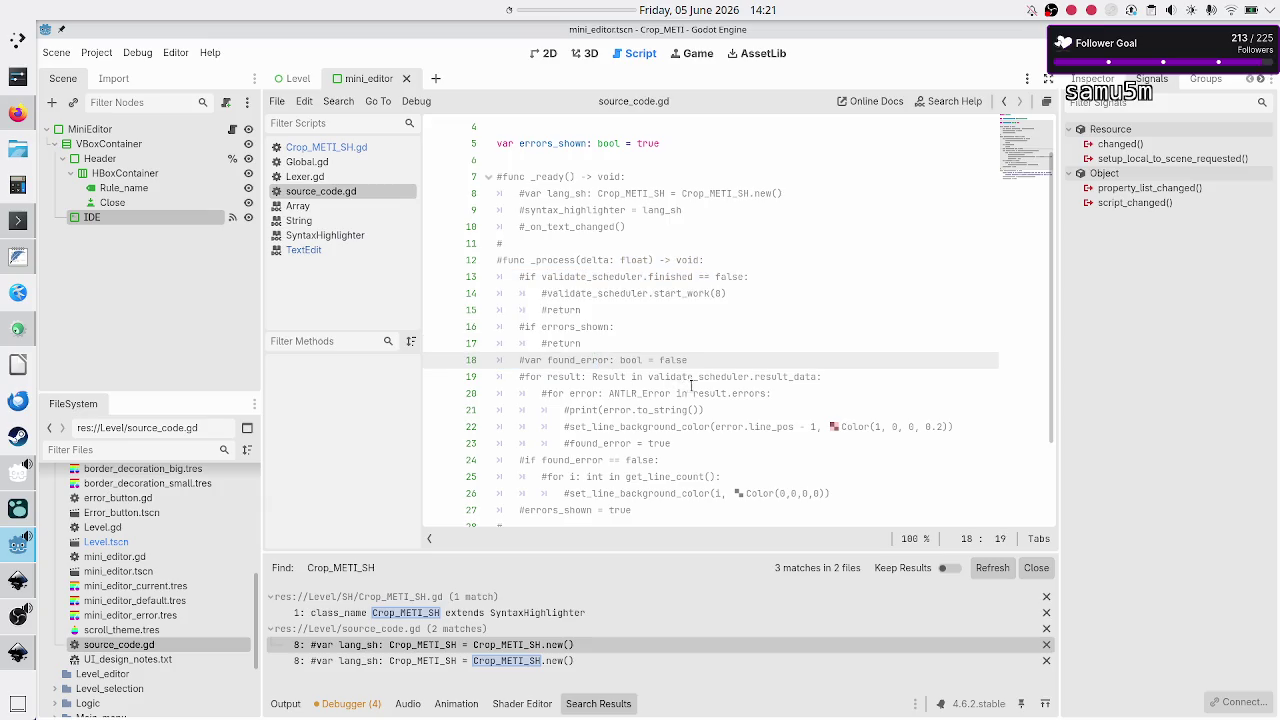
pyautogui.moveTo(559, 274); pyautogui.dragTo(586, 342)
pyautogui.click(719, 292)
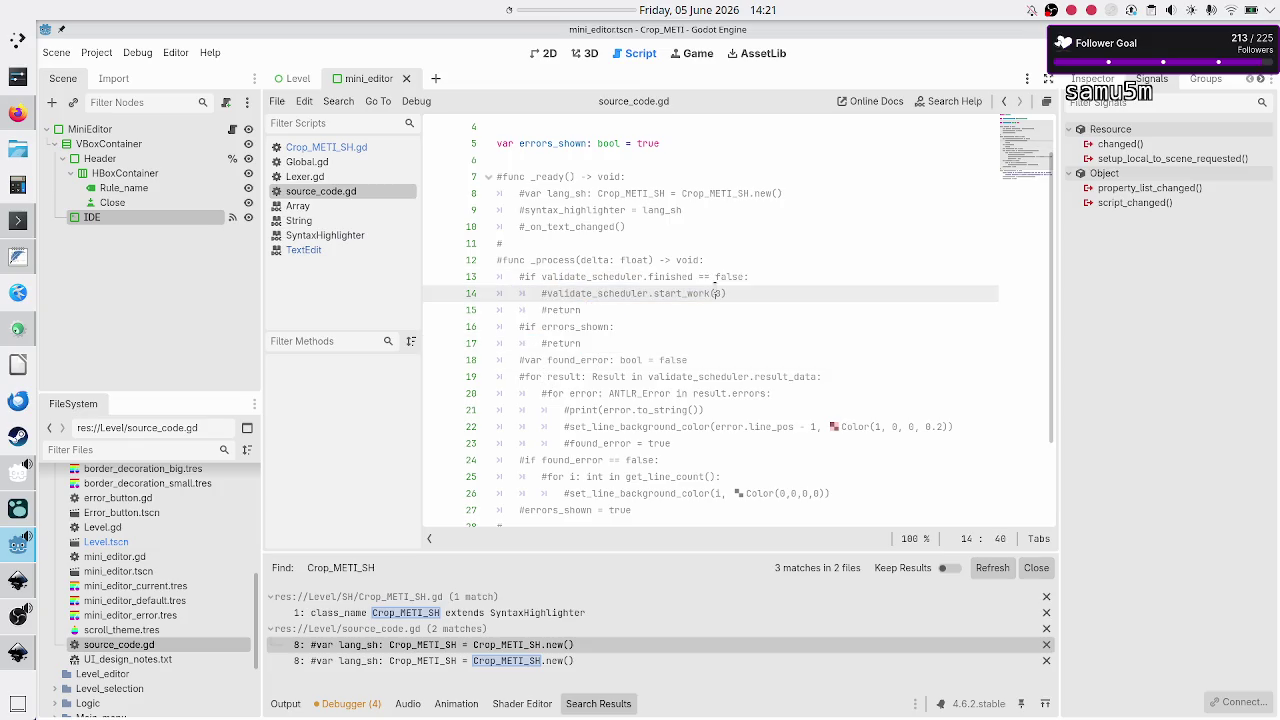
pyautogui.click(716, 293)
pyautogui.click(643, 360)
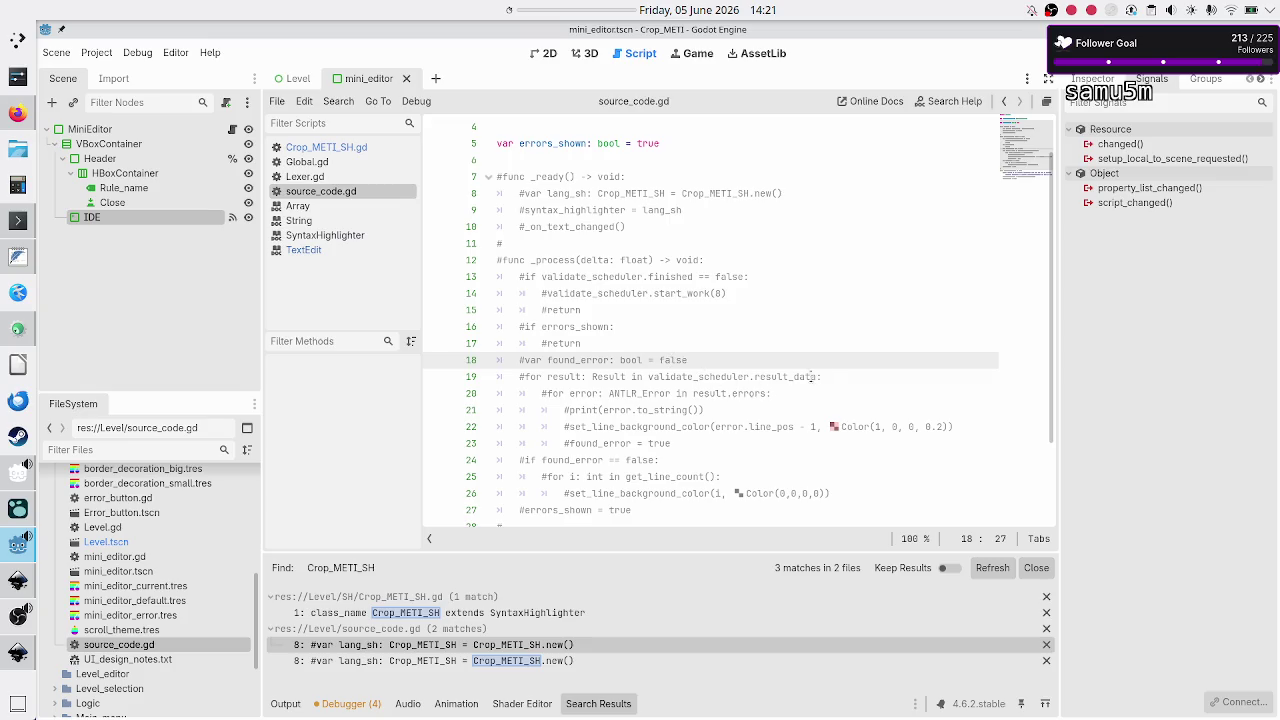
pyautogui.moveTo(821, 376); pyautogui.dragTo(593, 376)
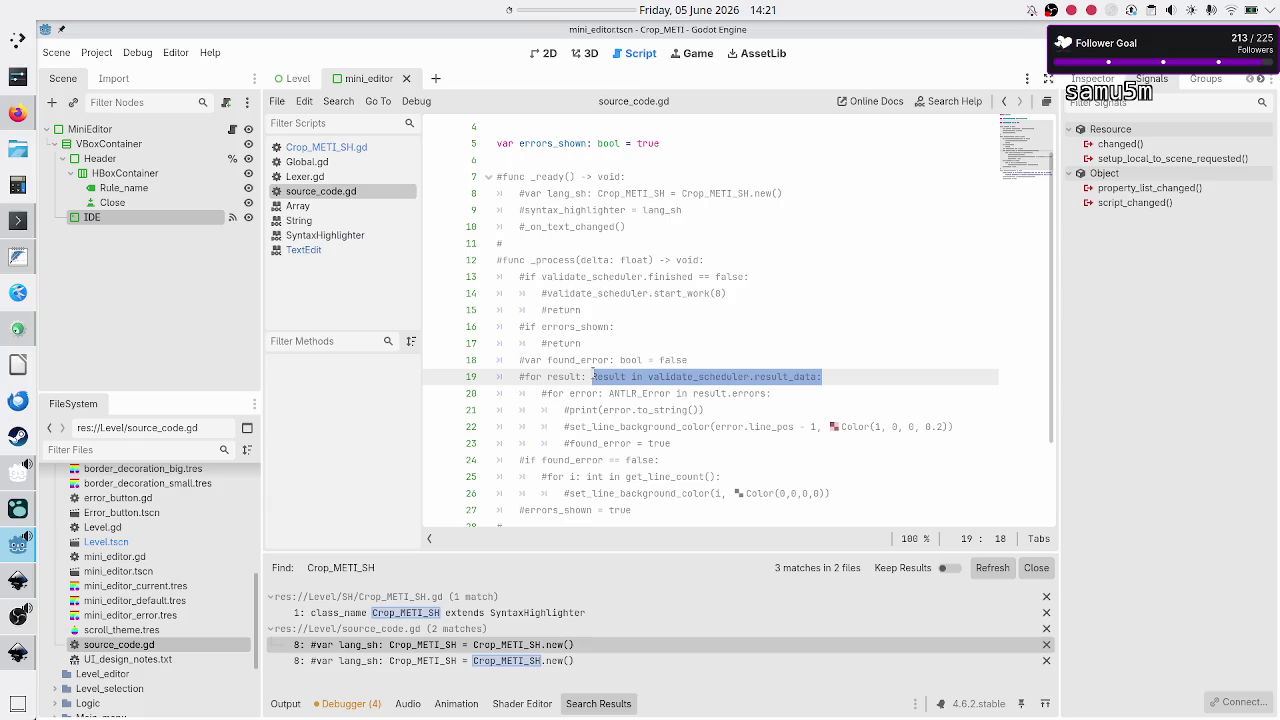
pyautogui.doubleClick(732, 394)
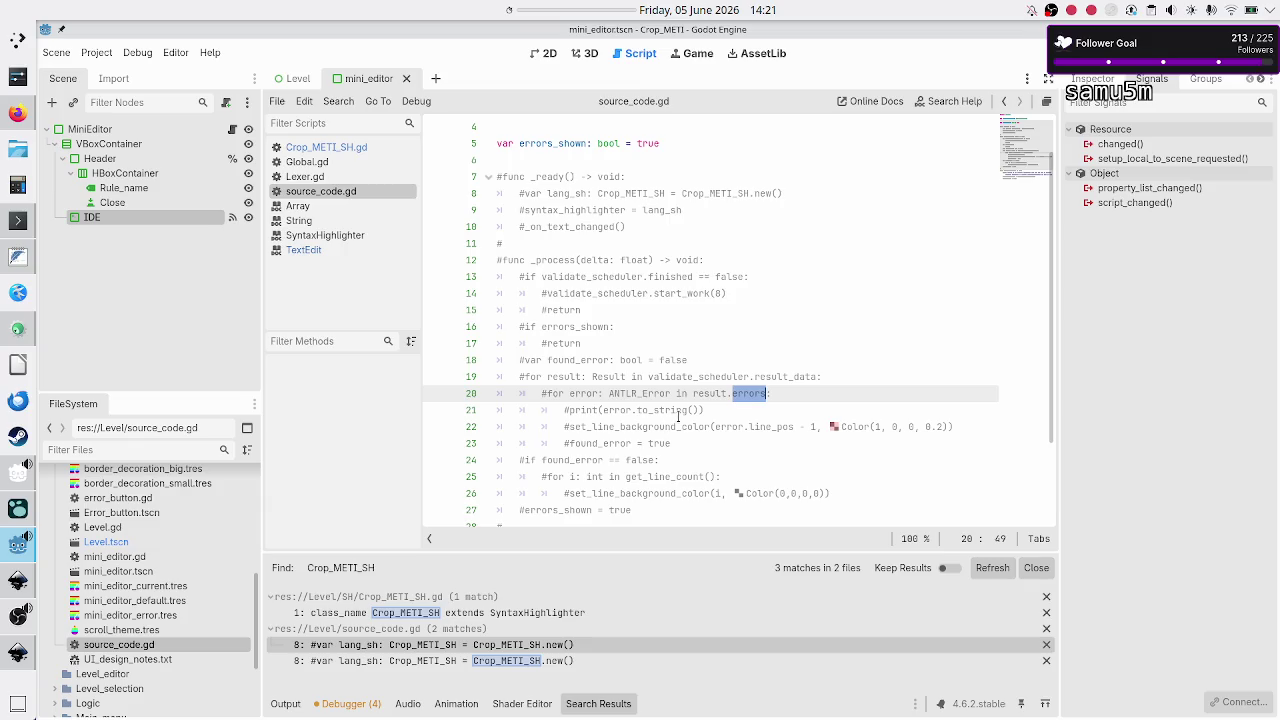
pyautogui.scroll(-2, 678, 416)
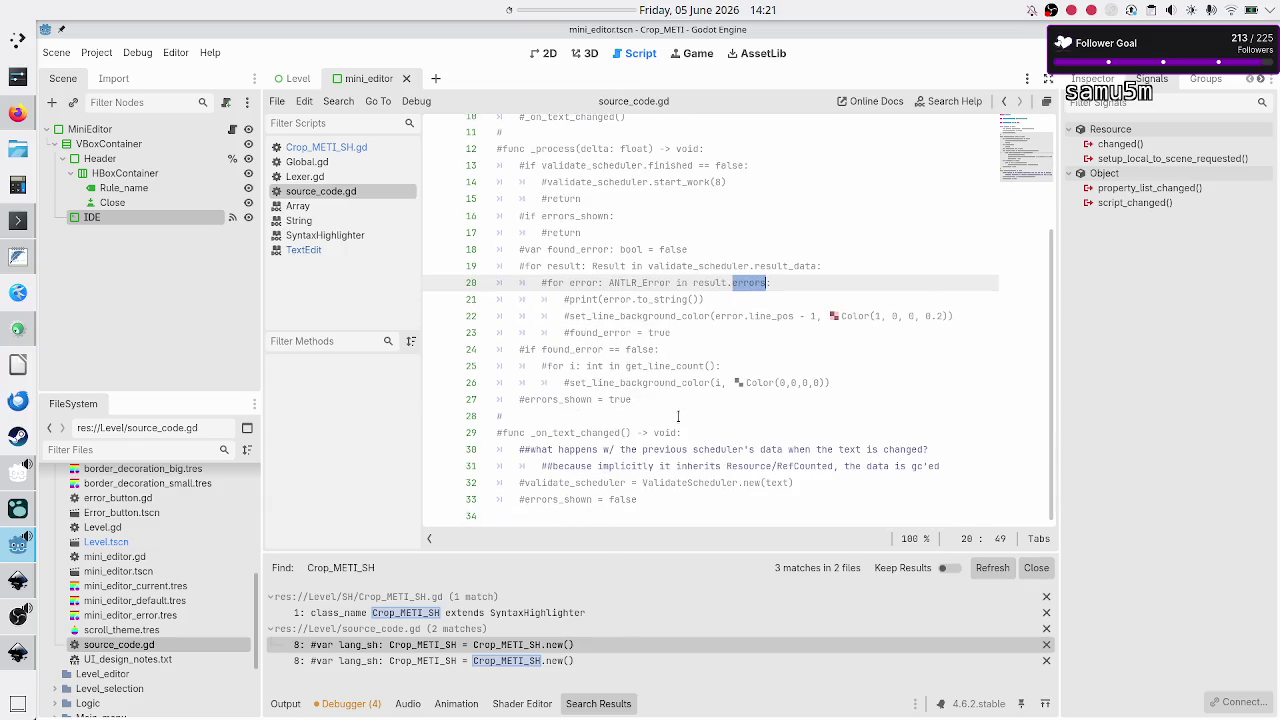
pyautogui.doubleClick(640, 316)
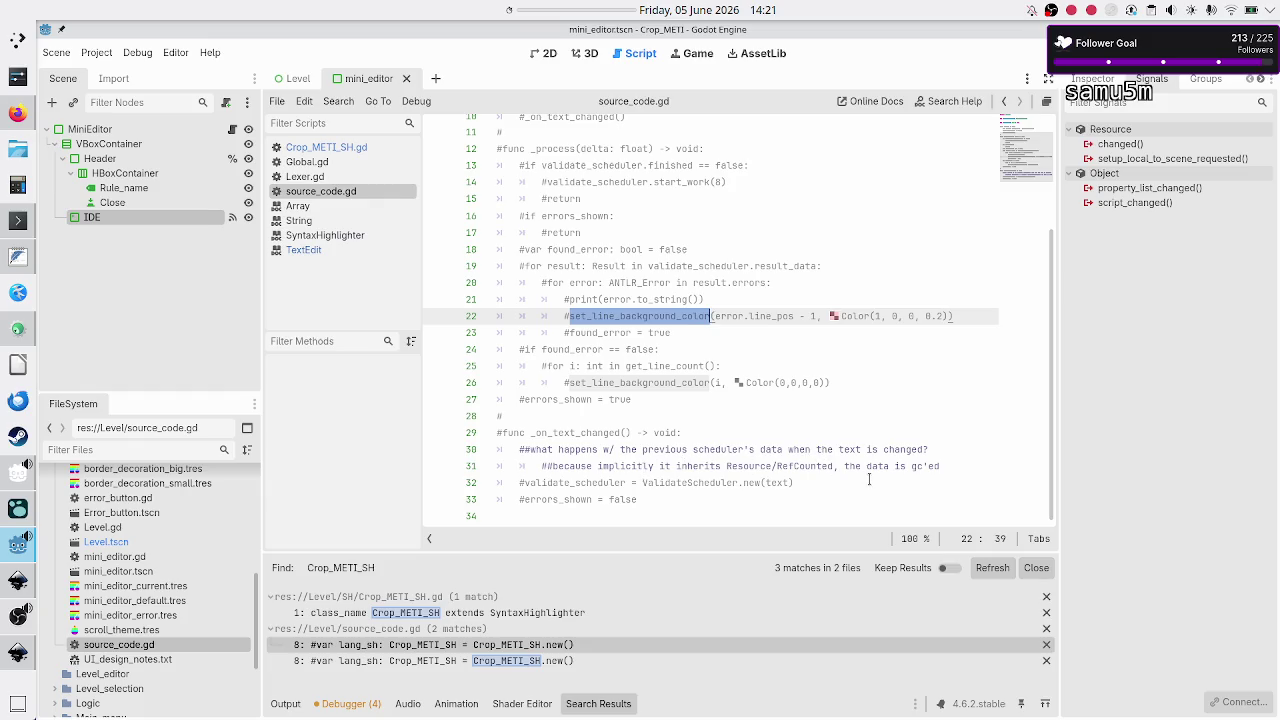
pyautogui.doubleClick(726, 483)
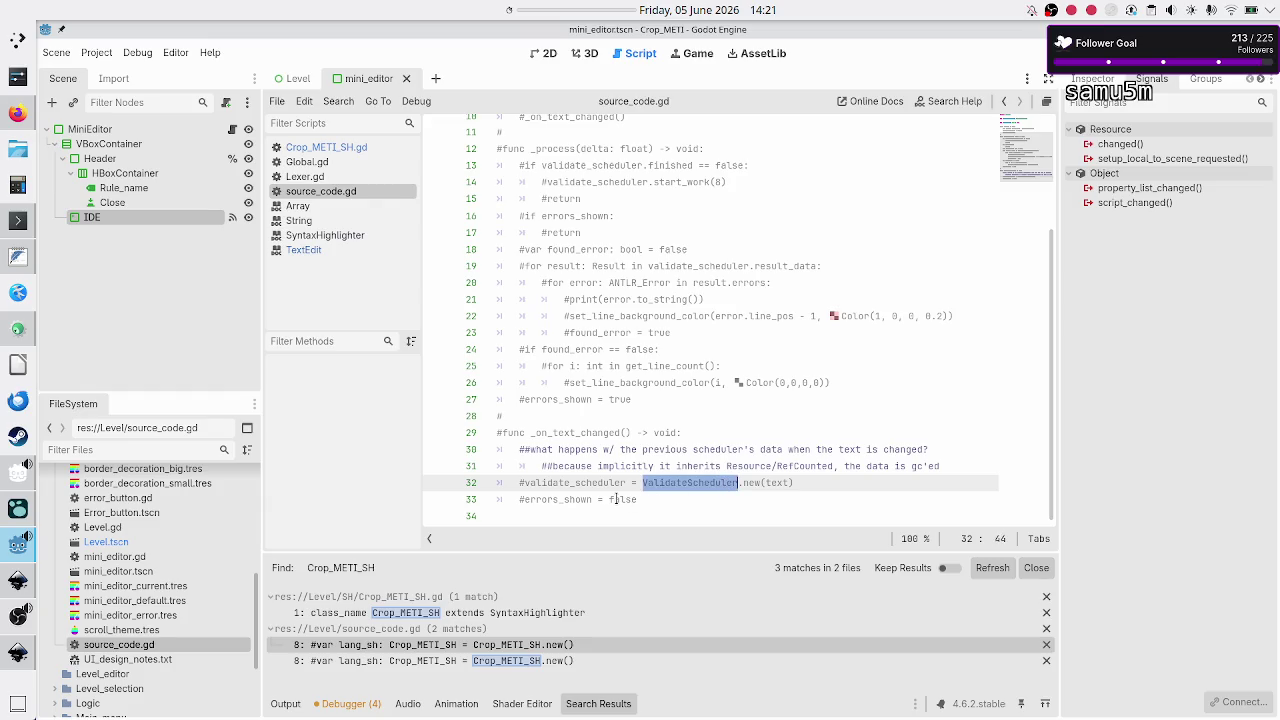
pyautogui.click(616, 499)
pyautogui.scroll(3, 636, 418)
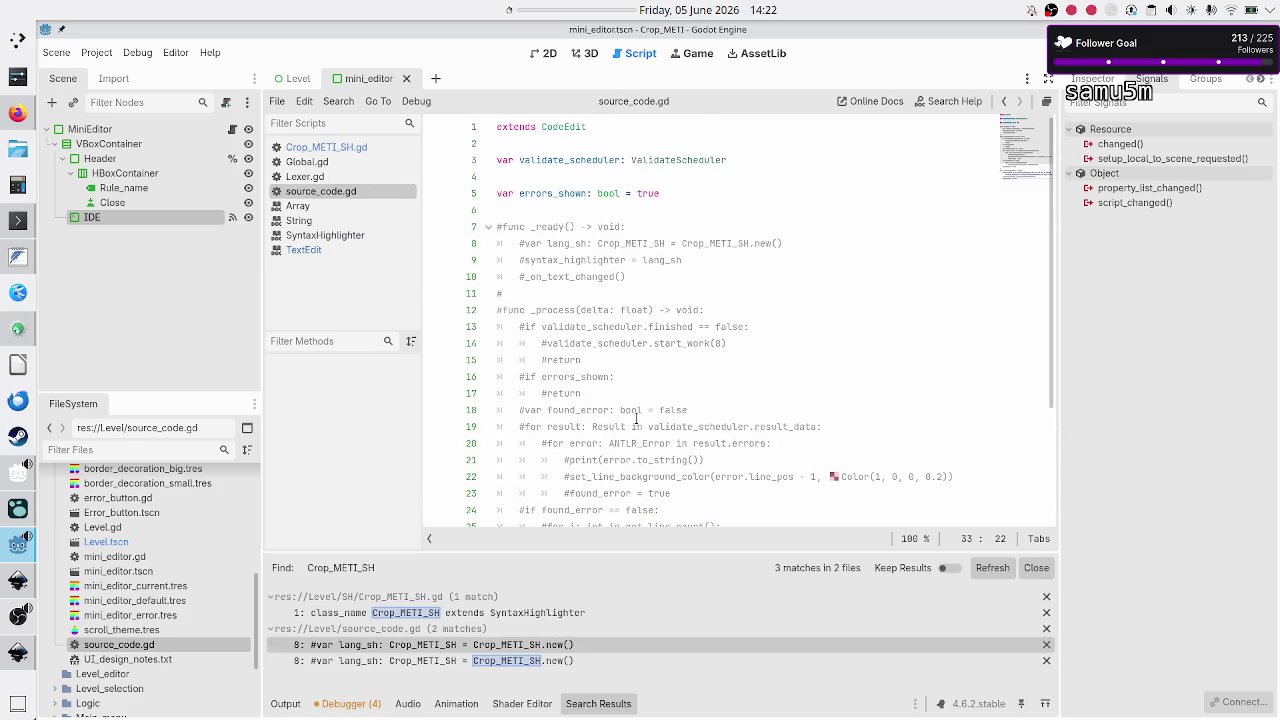
pyautogui.moveTo(694, 260); pyautogui.dragTo(512, 262)
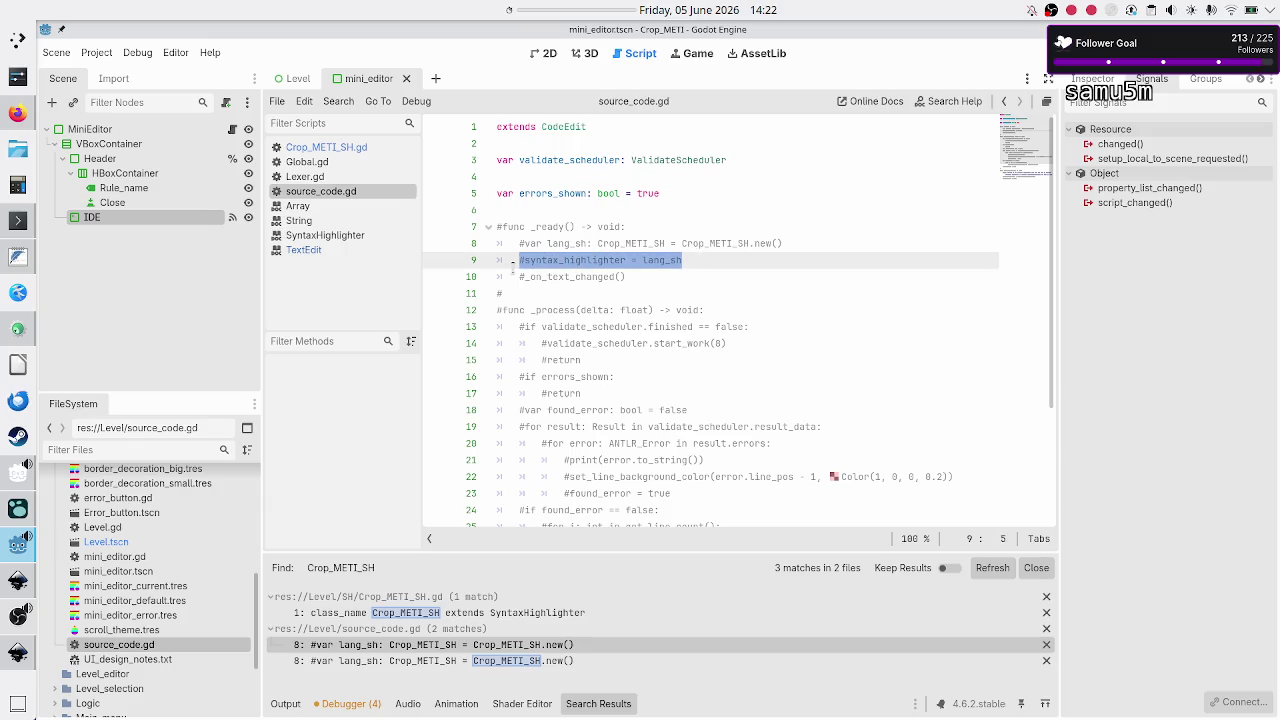
pyautogui.scroll(-3, 695, 336)
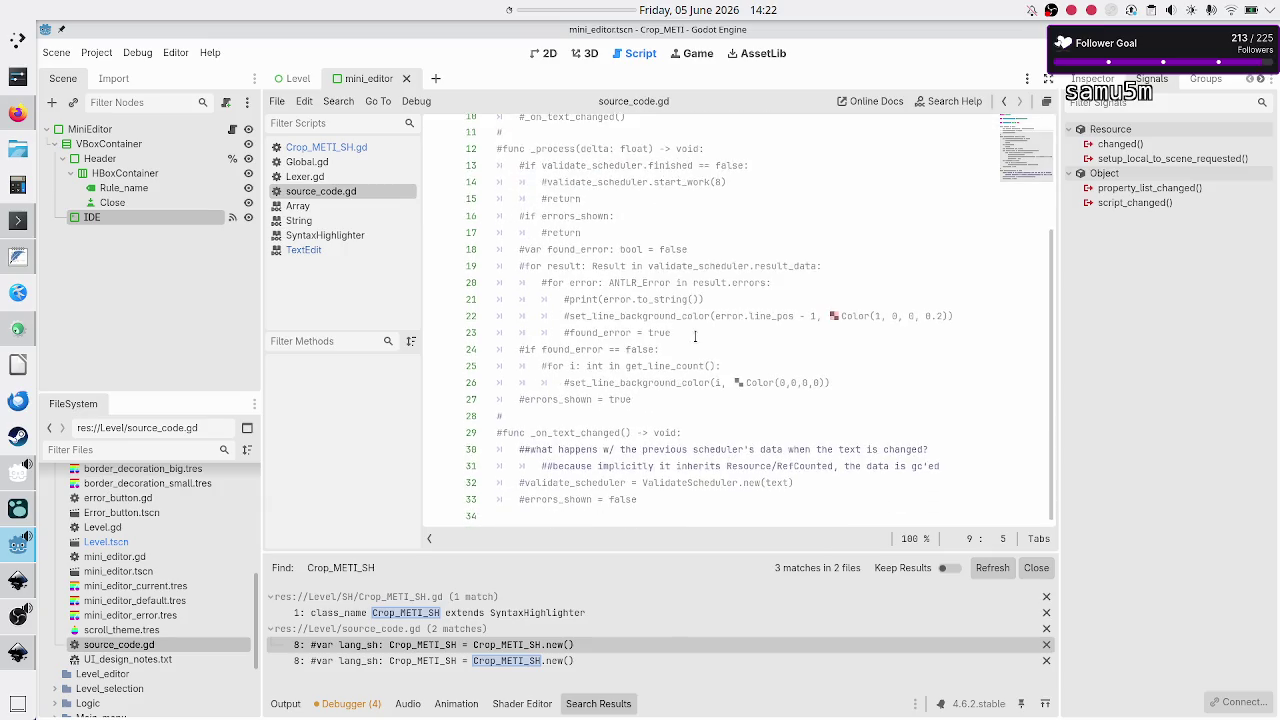
pyautogui.scroll(2, 695, 336)
pyautogui.doubleClick(570, 250)
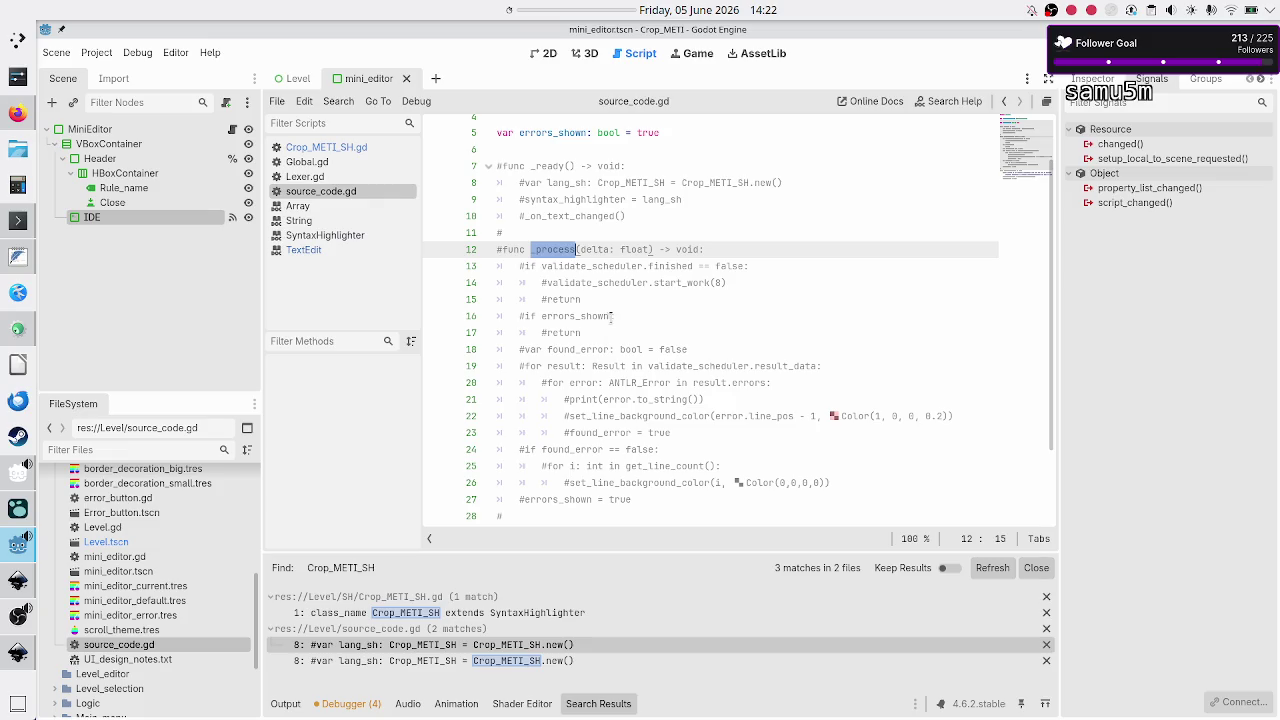
# Step: Inspect validate_scheduler and the set_line_background_color calls on lines 22 and 26 of source_code.gd
pyautogui.doubleClick(656, 367)
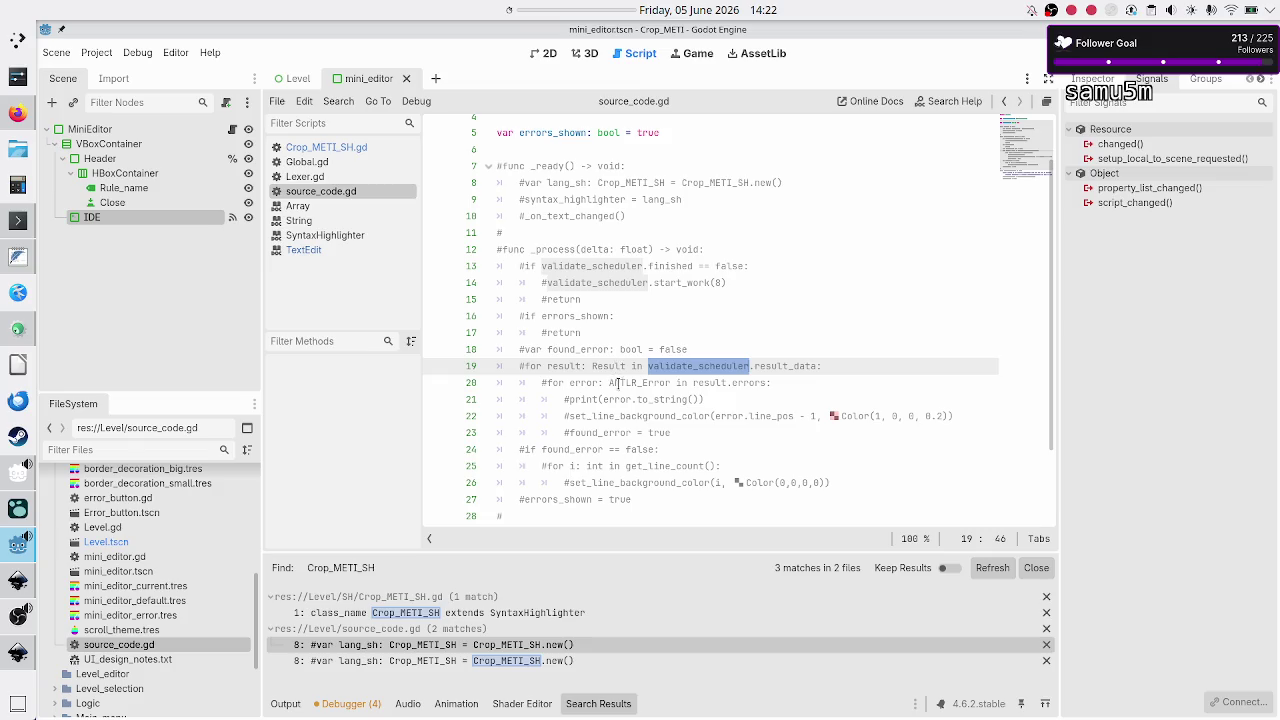
pyautogui.click(632, 416)
pyautogui.doubleClick(632, 416)
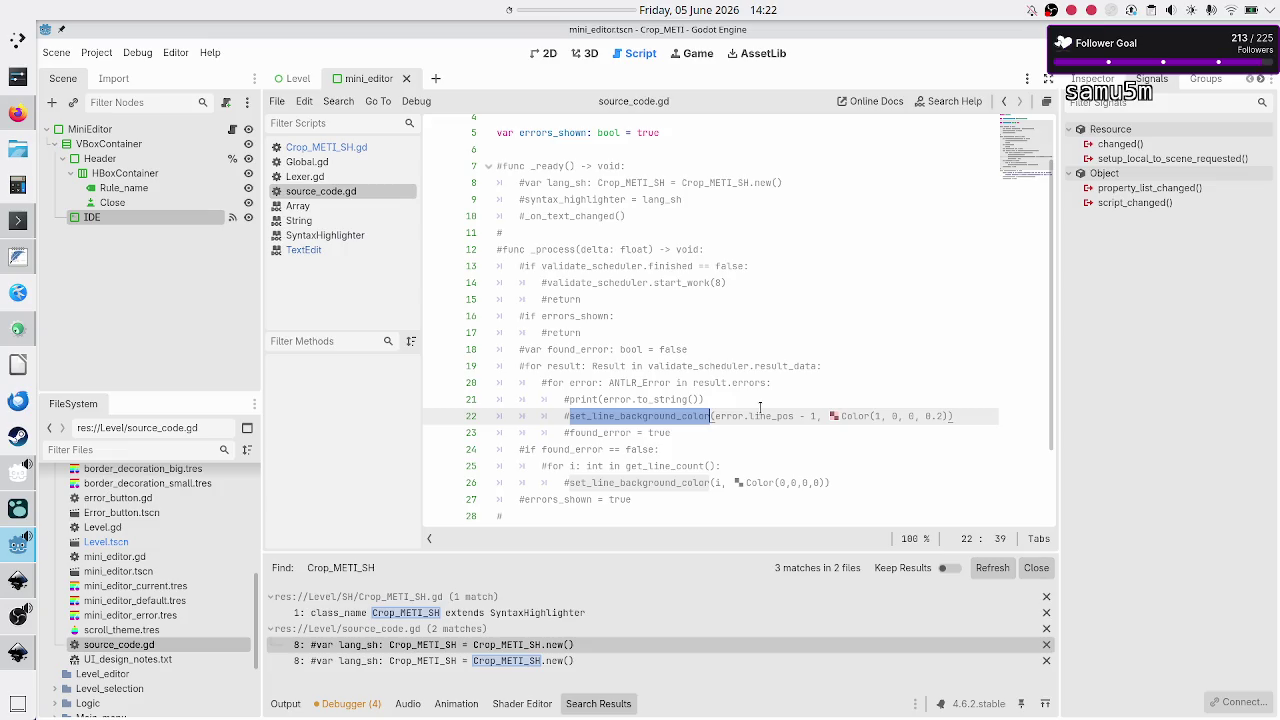
pyautogui.click(664, 416)
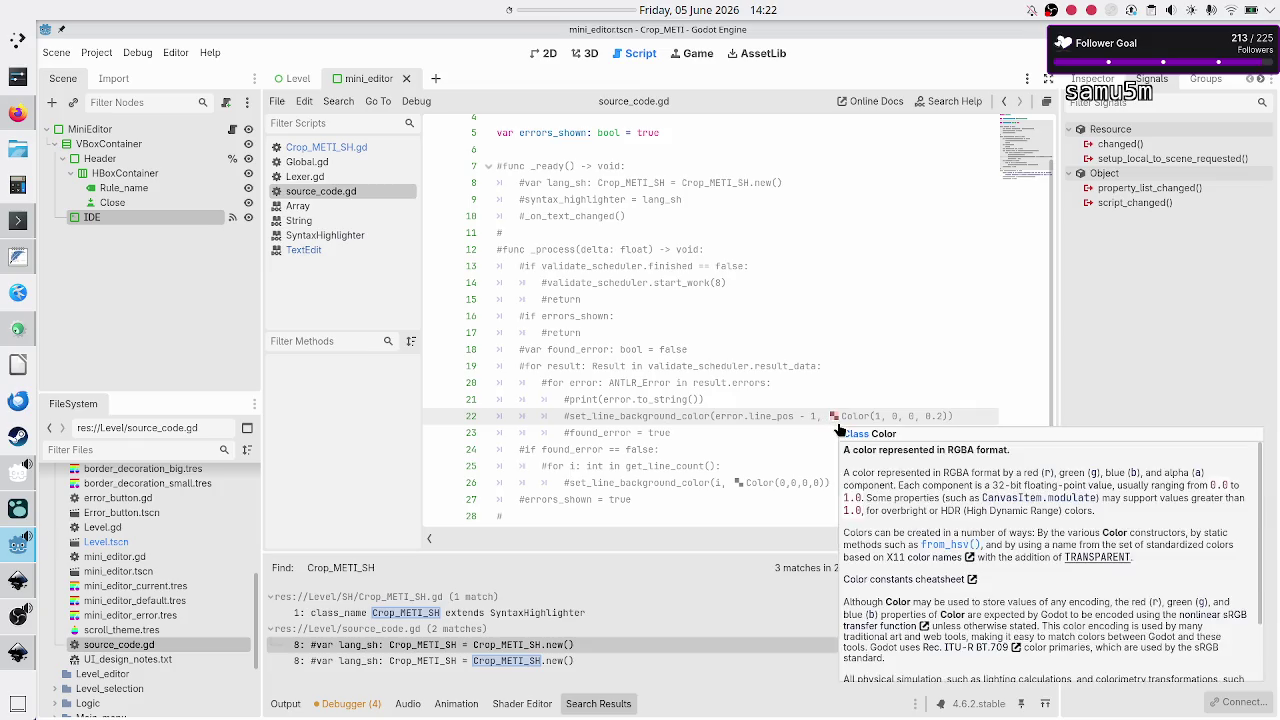
pyautogui.moveTo(834, 421)
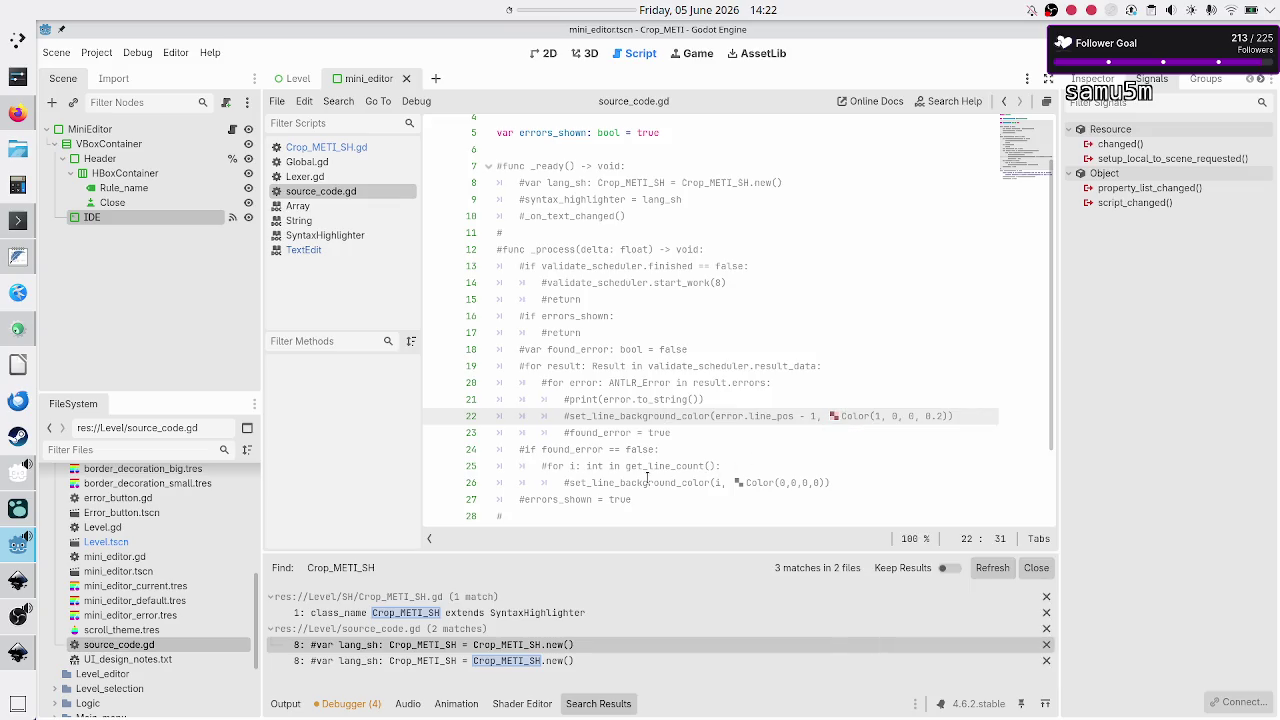
pyautogui.moveTo(739, 488)
pyautogui.click(843, 483)
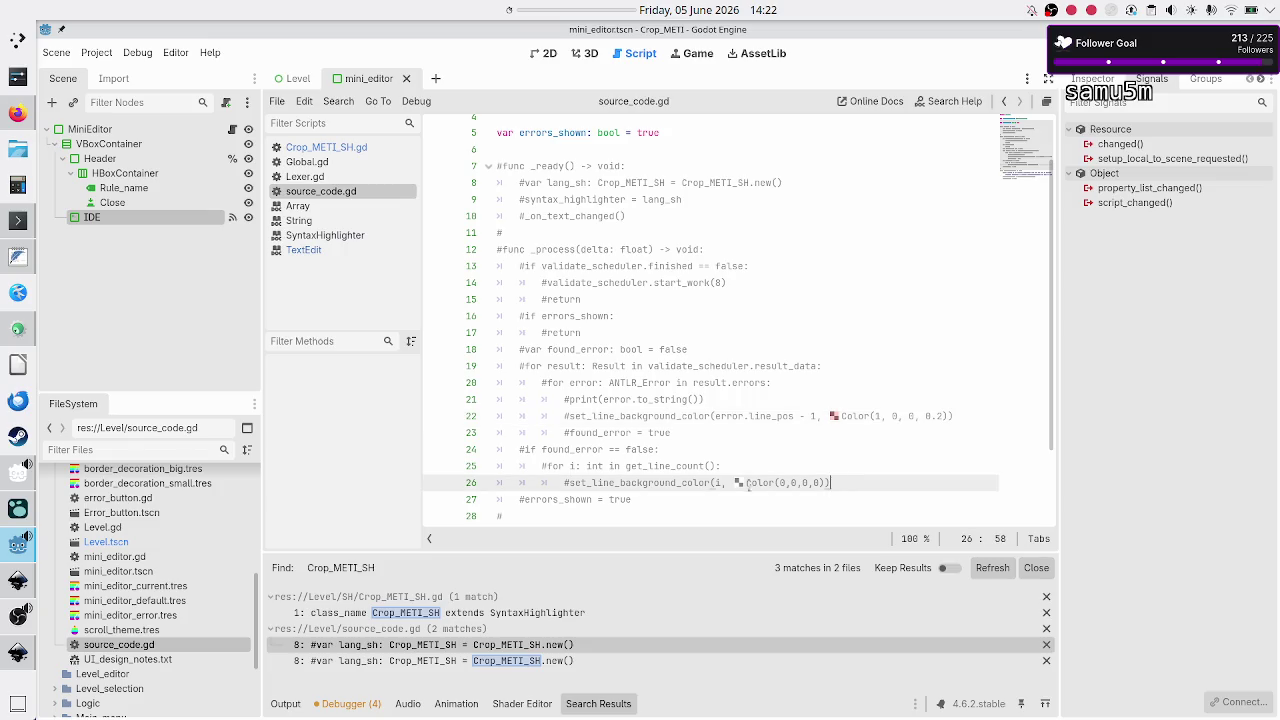
pyautogui.doubleClick(634, 480)
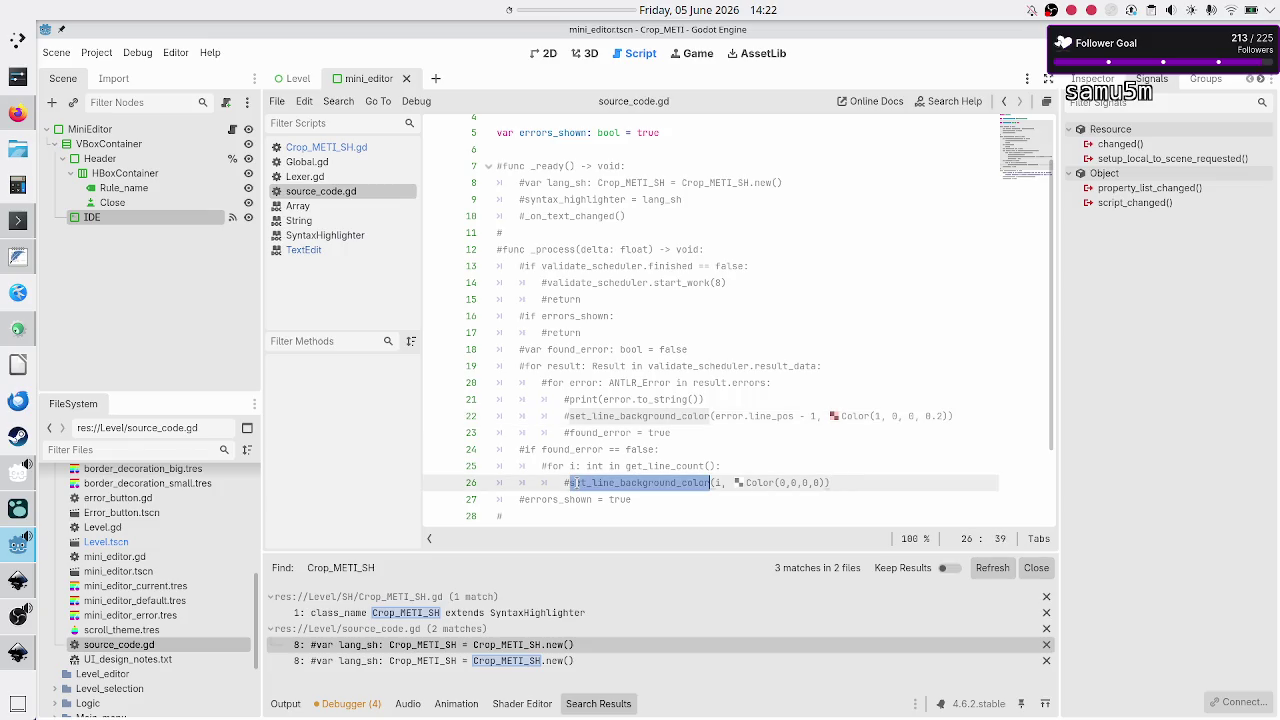
pyautogui.click(842, 483)
pyautogui.moveTo(955, 416); pyautogui.dragTo(658, 416)
pyautogui.click(658, 416)
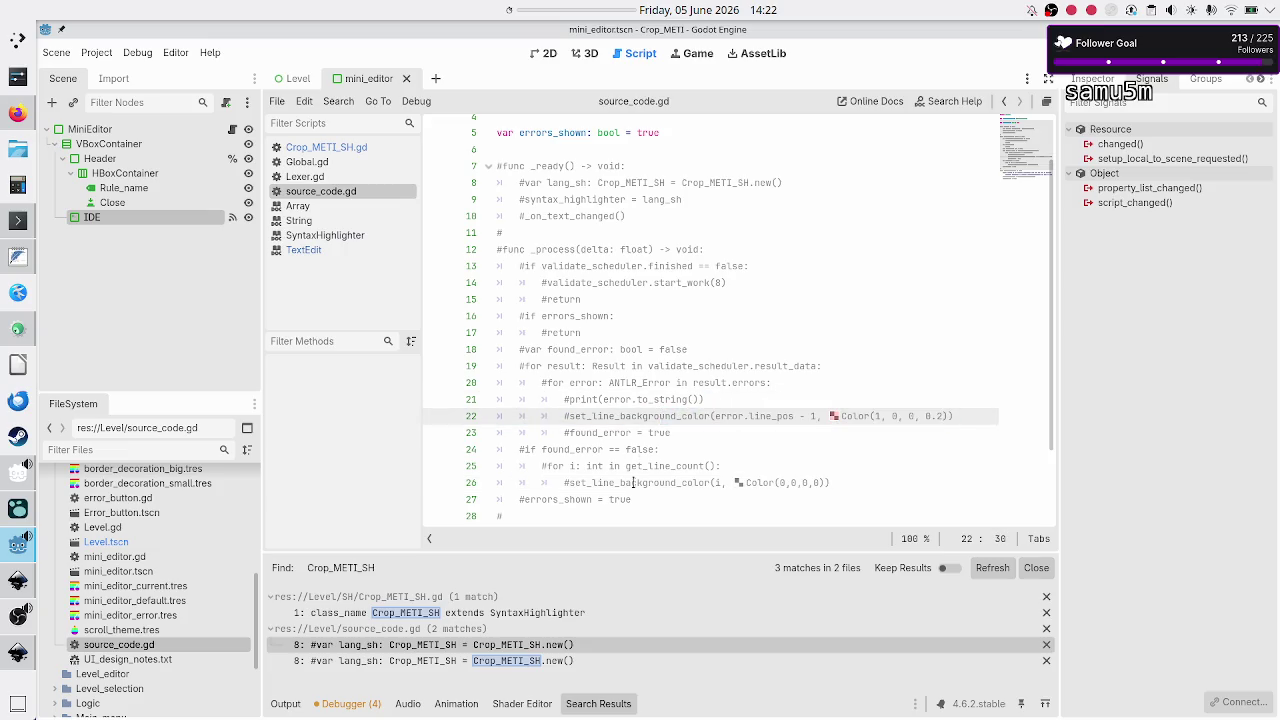
# Step: Highlight the commented-out lang_sh lines 8 and 9 that create the Crop_METI_SH highlighter
pyautogui.scroll(-2, 628, 500)
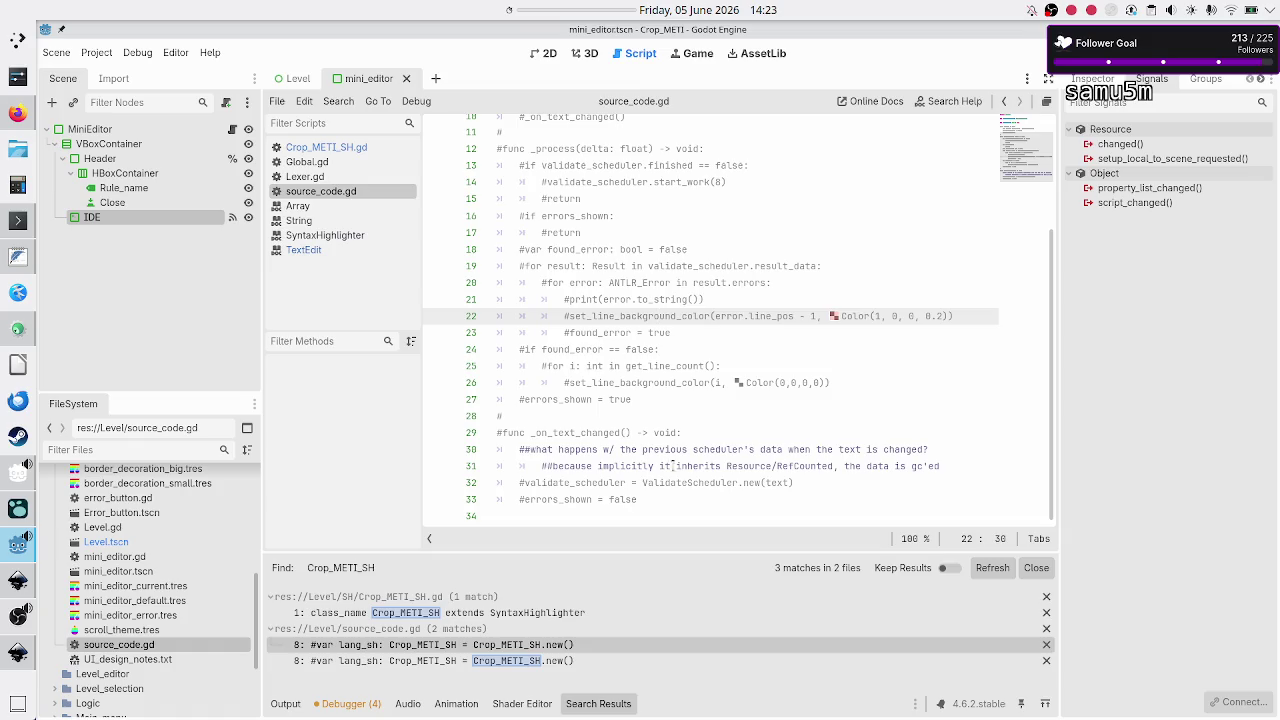
pyautogui.scroll(3, 674, 345)
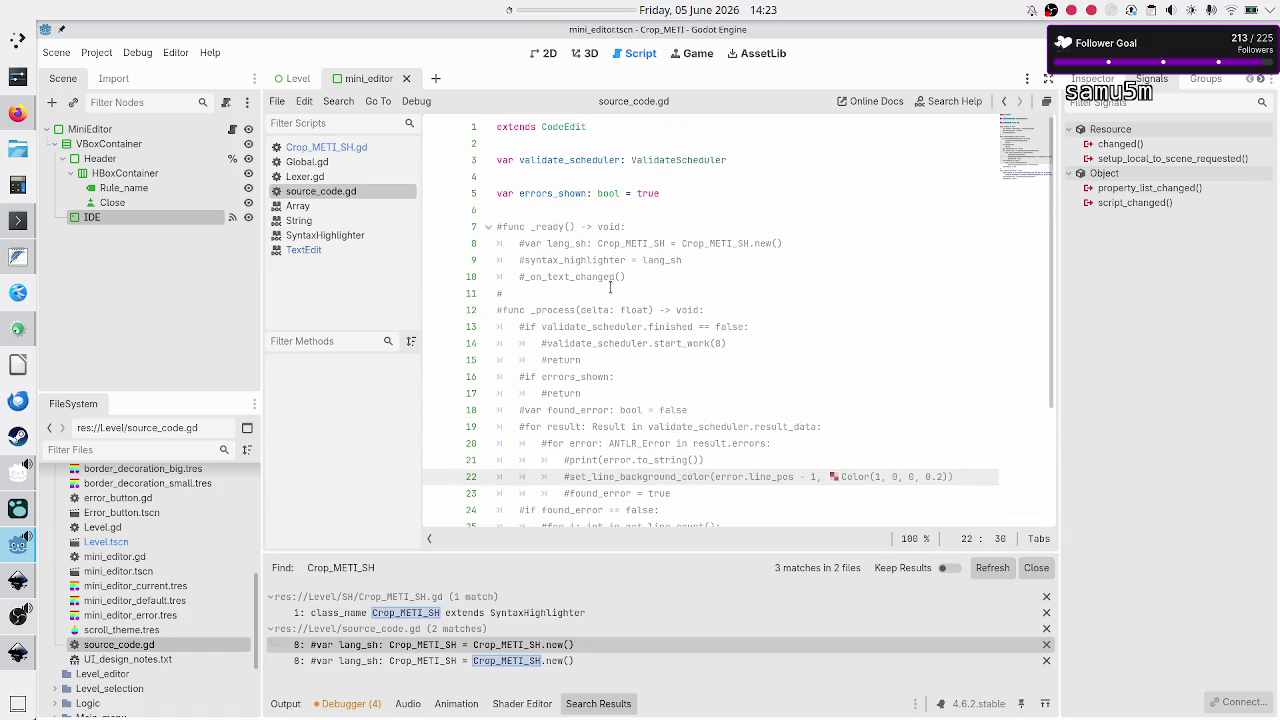
pyautogui.moveTo(682, 261); pyautogui.dragTo(517, 244)
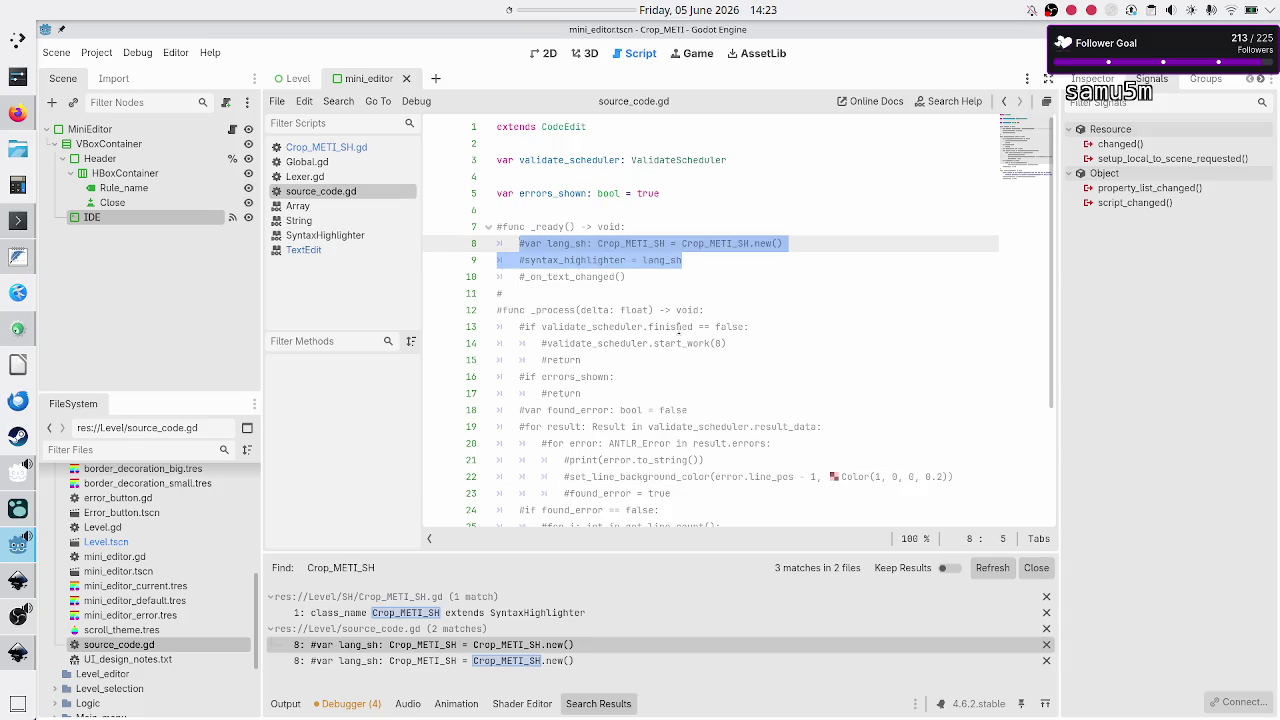
pyautogui.scroll(-3, 776, 307)
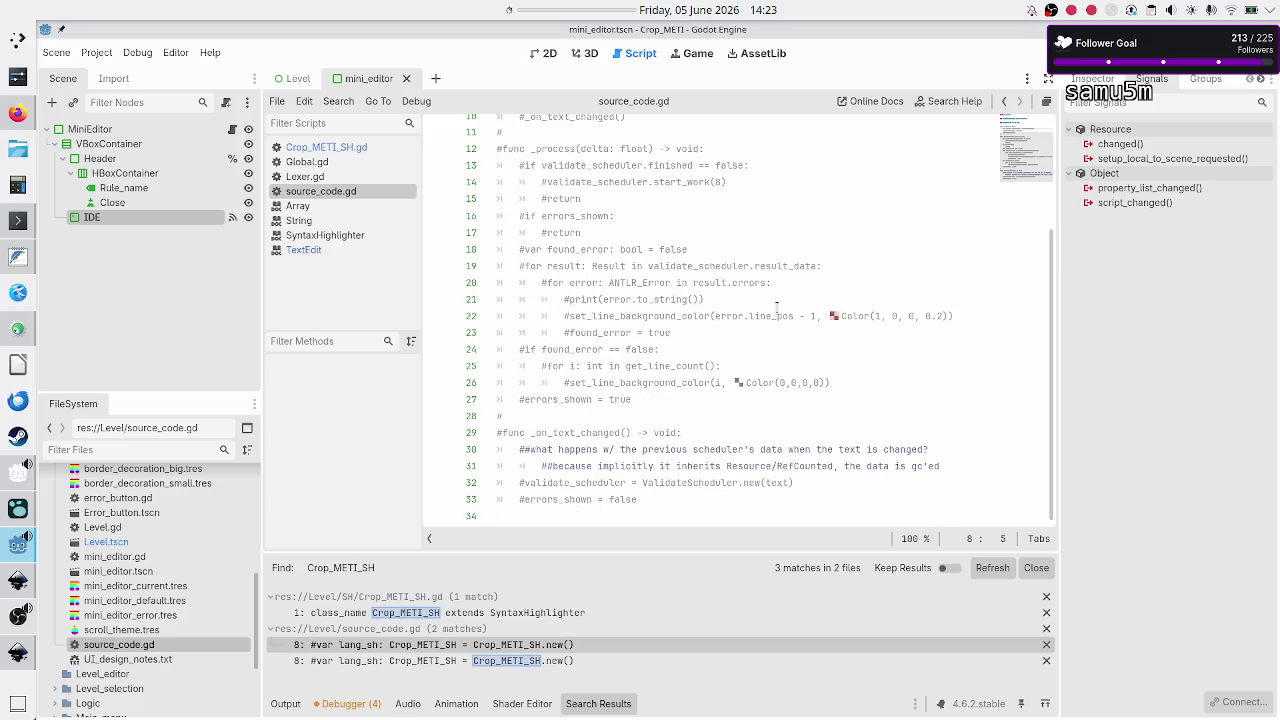
pyautogui.scroll(3, 776, 307)
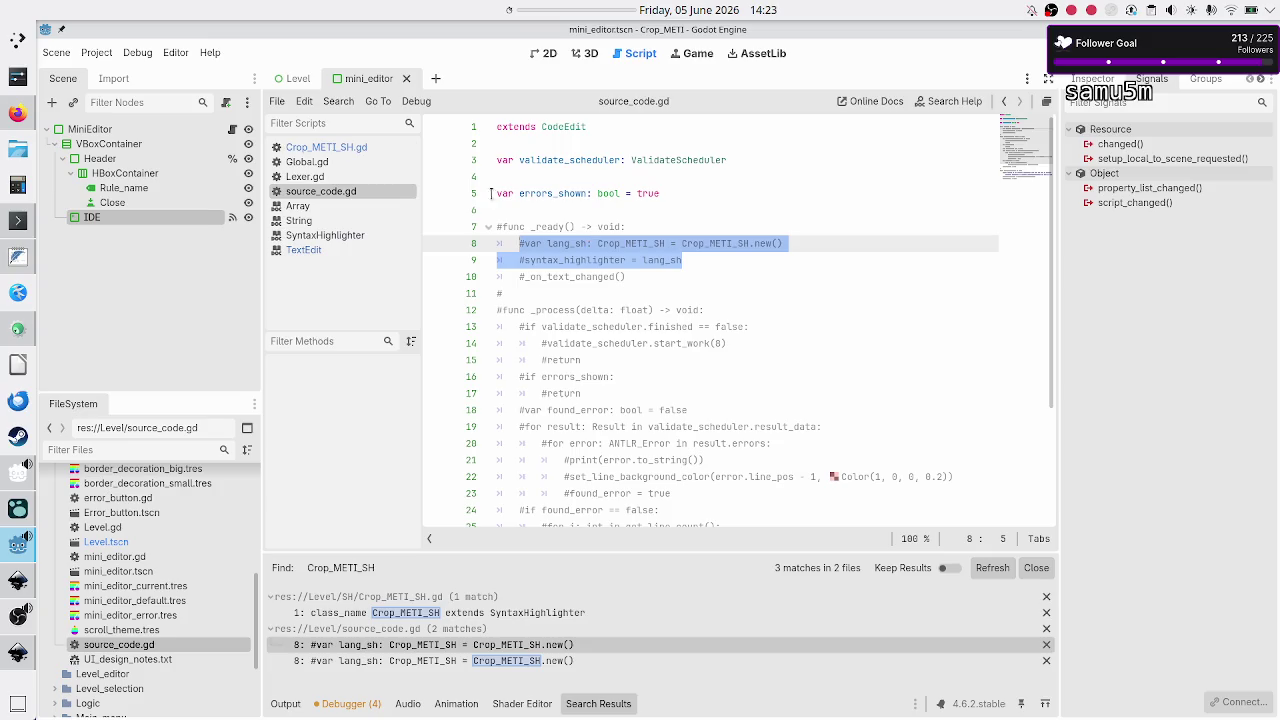
# Step: Examine Crop_METI_SH.gd's _get_line_syntax_highlighting, including line_str and the get_tokens call on line 33
pyautogui.click(334, 150)
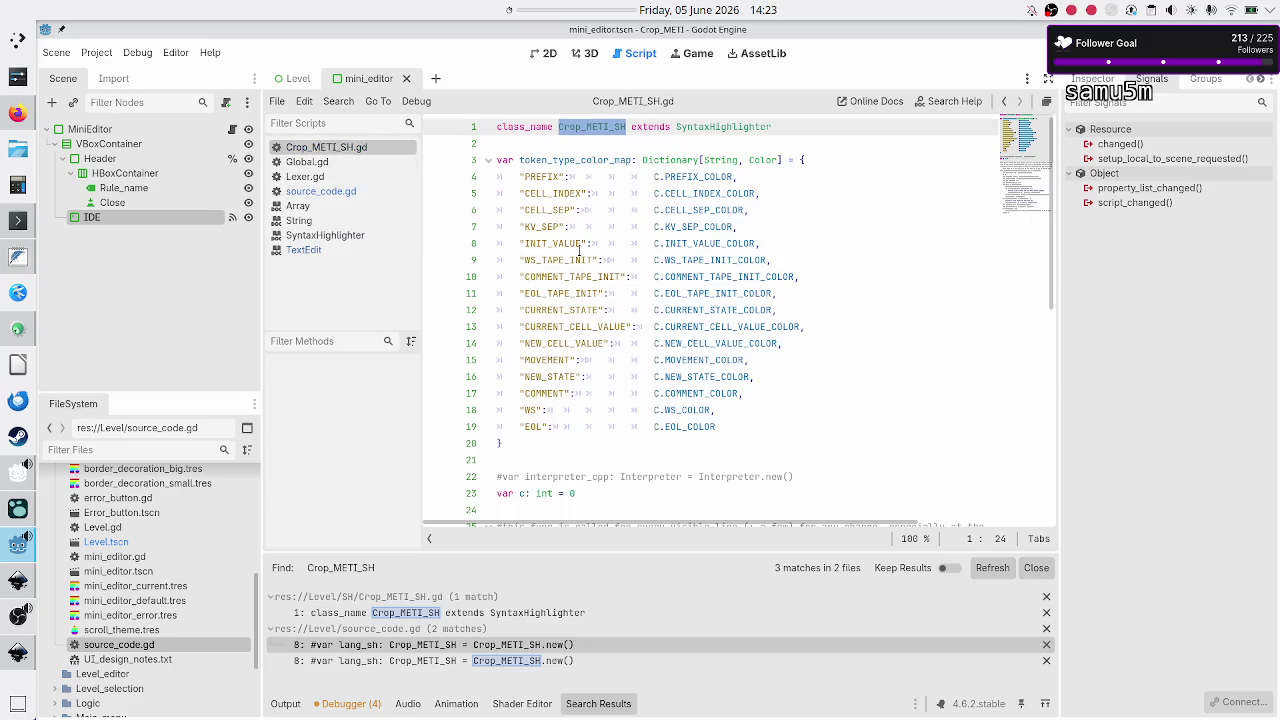
pyautogui.scroll(-7, 630, 262)
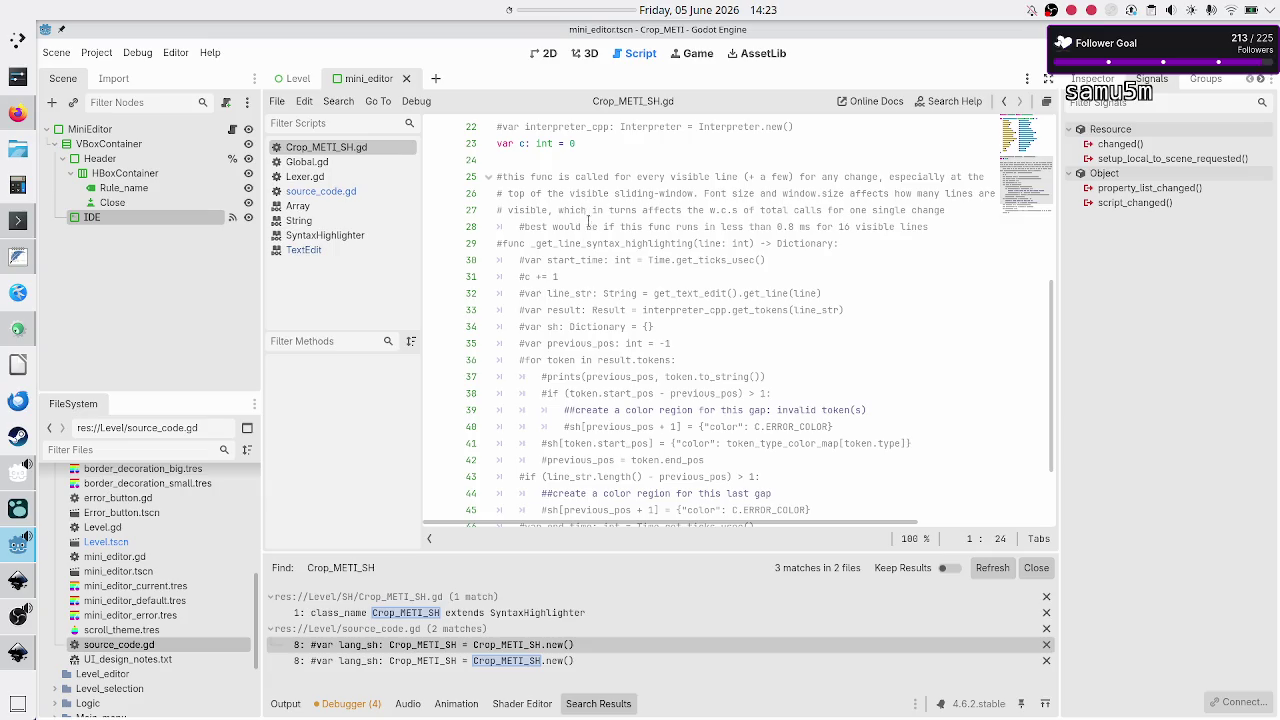
pyautogui.doubleClick(587, 243)
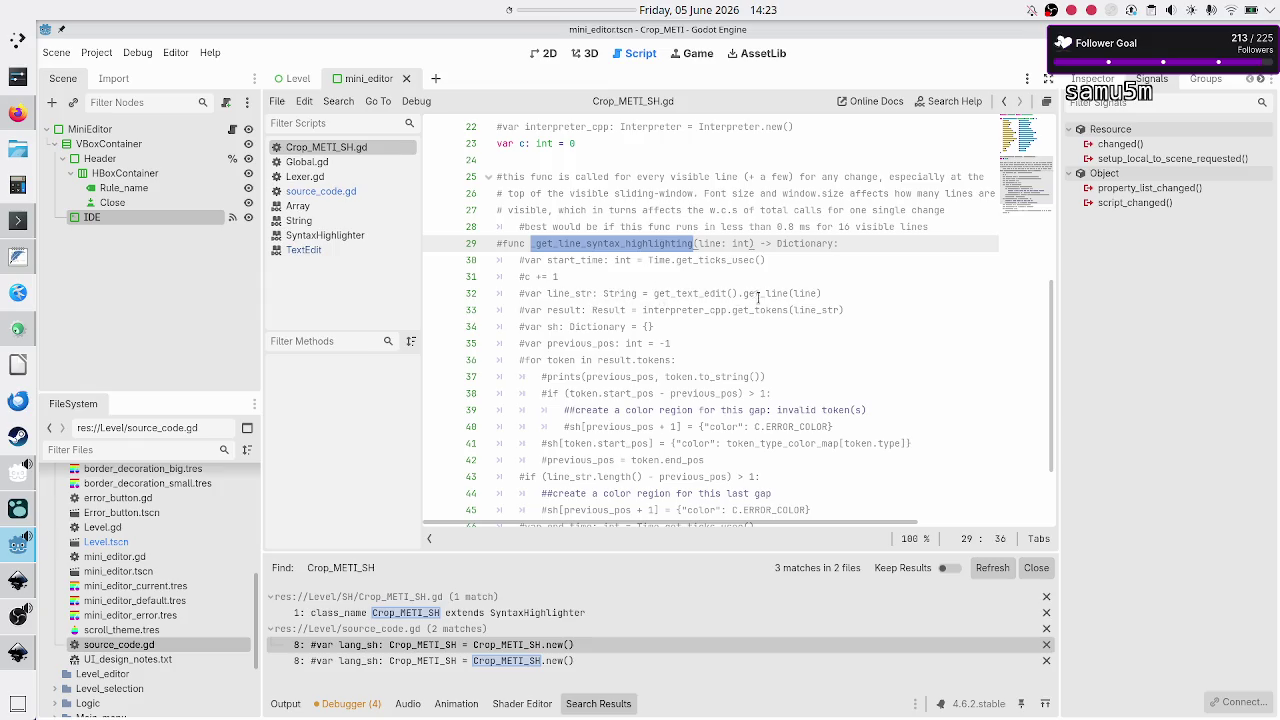
pyautogui.moveTo(817, 292); pyautogui.dragTo(546, 297)
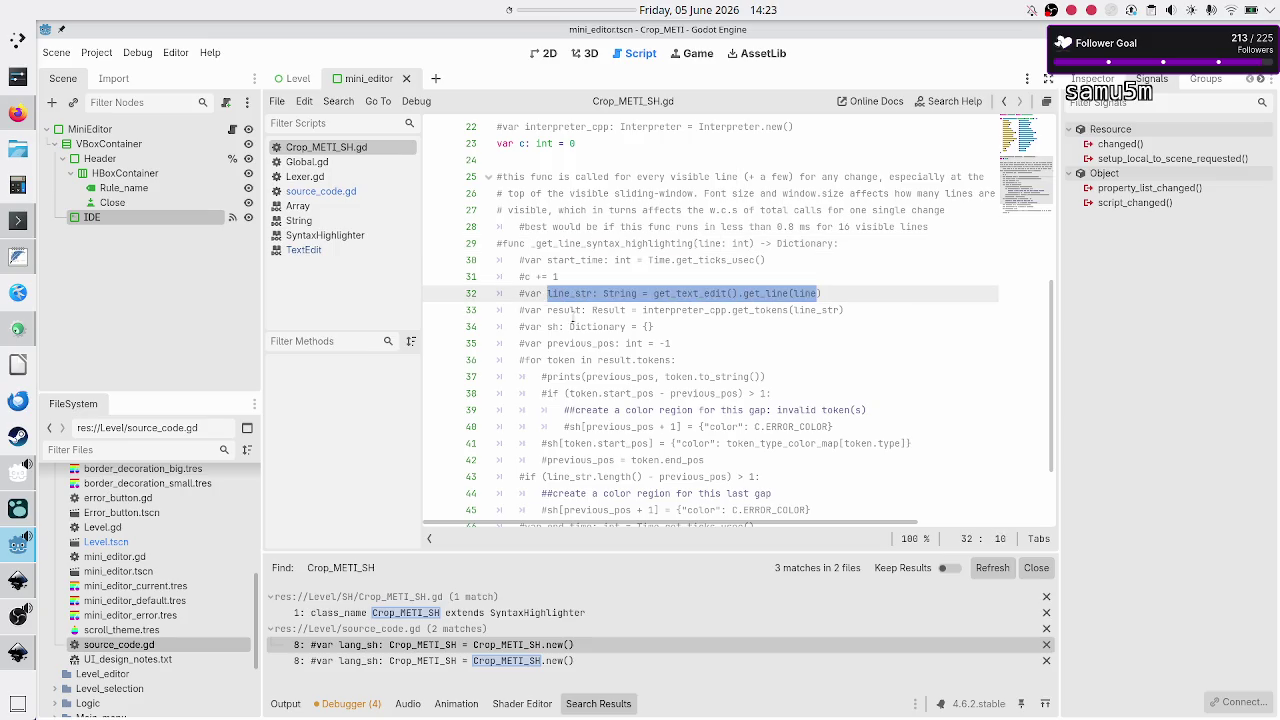
pyautogui.doubleClick(686, 311)
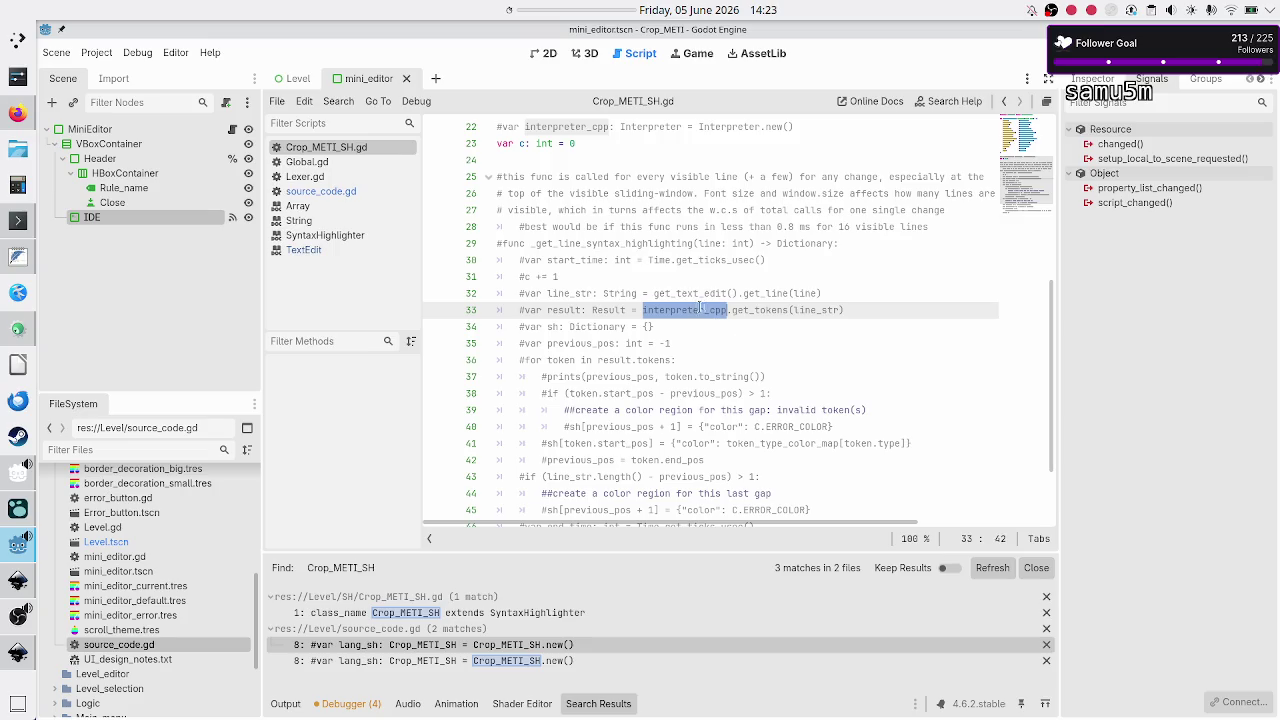
pyautogui.doubleClick(772, 310)
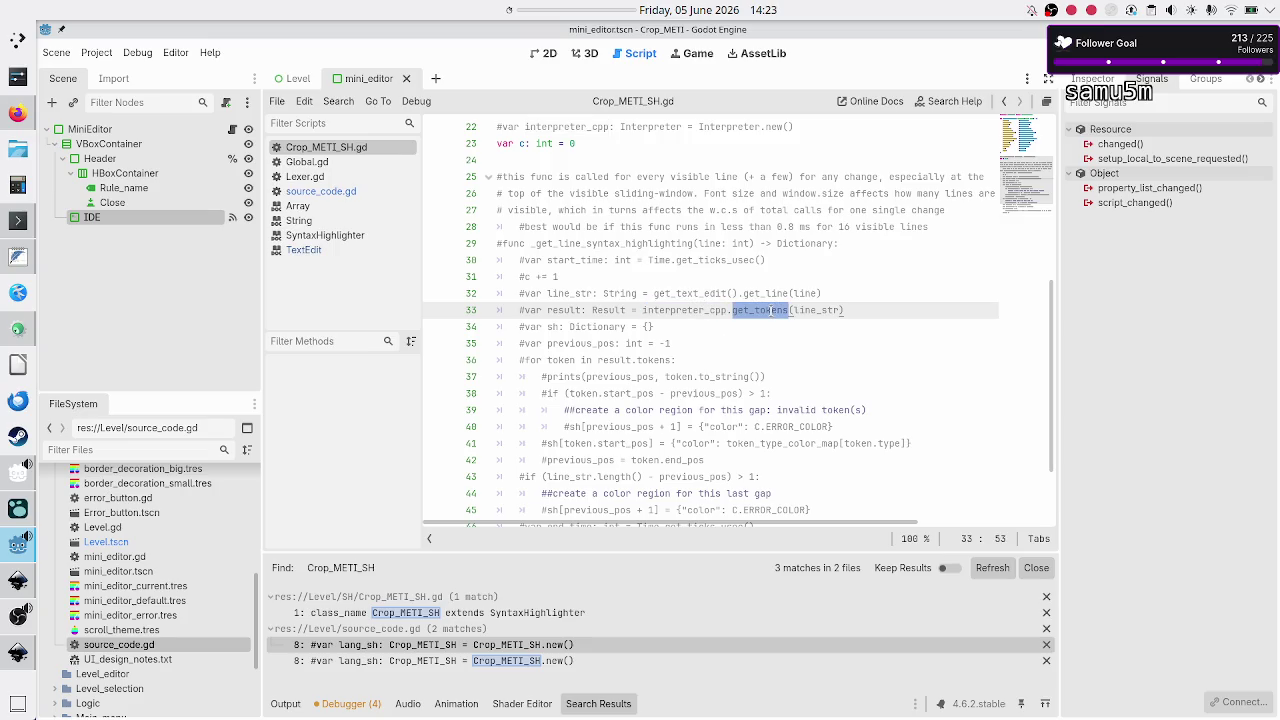
# Step: Check the get_tokens function definition in Lexer.gd, then glance at source_code.gd
pyautogui.click(347, 178)
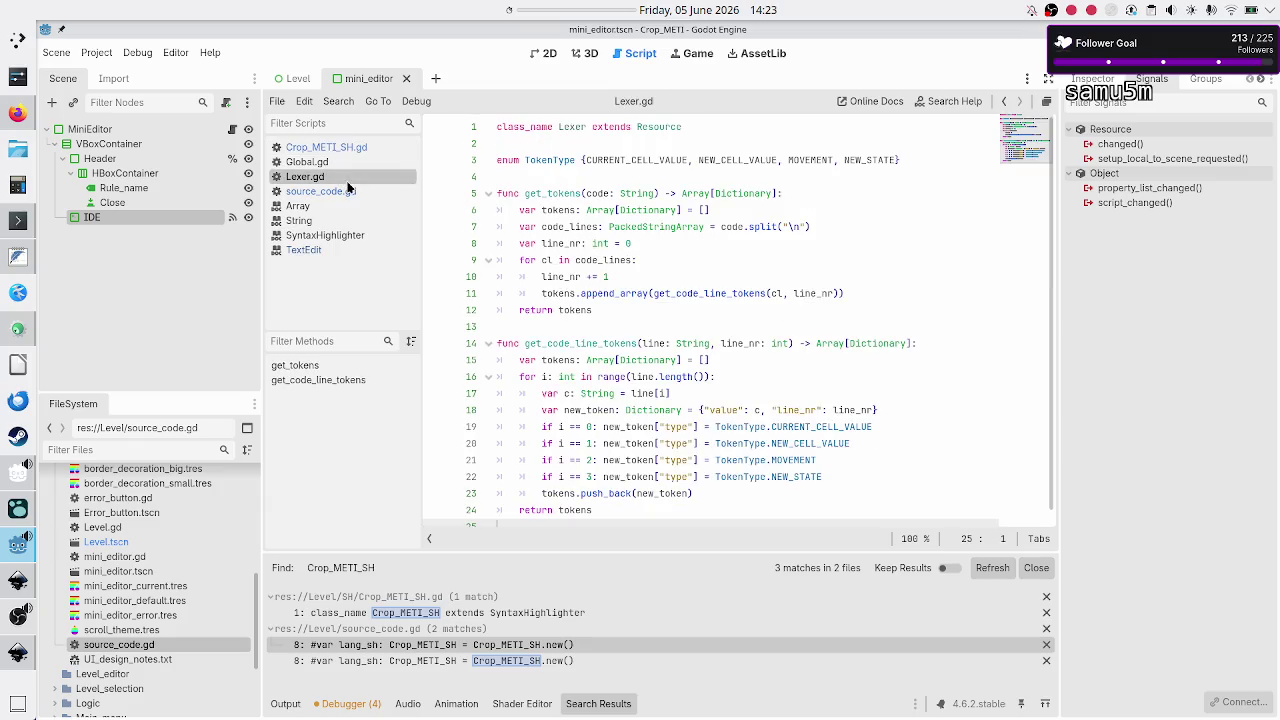
pyautogui.doubleClick(565, 194)
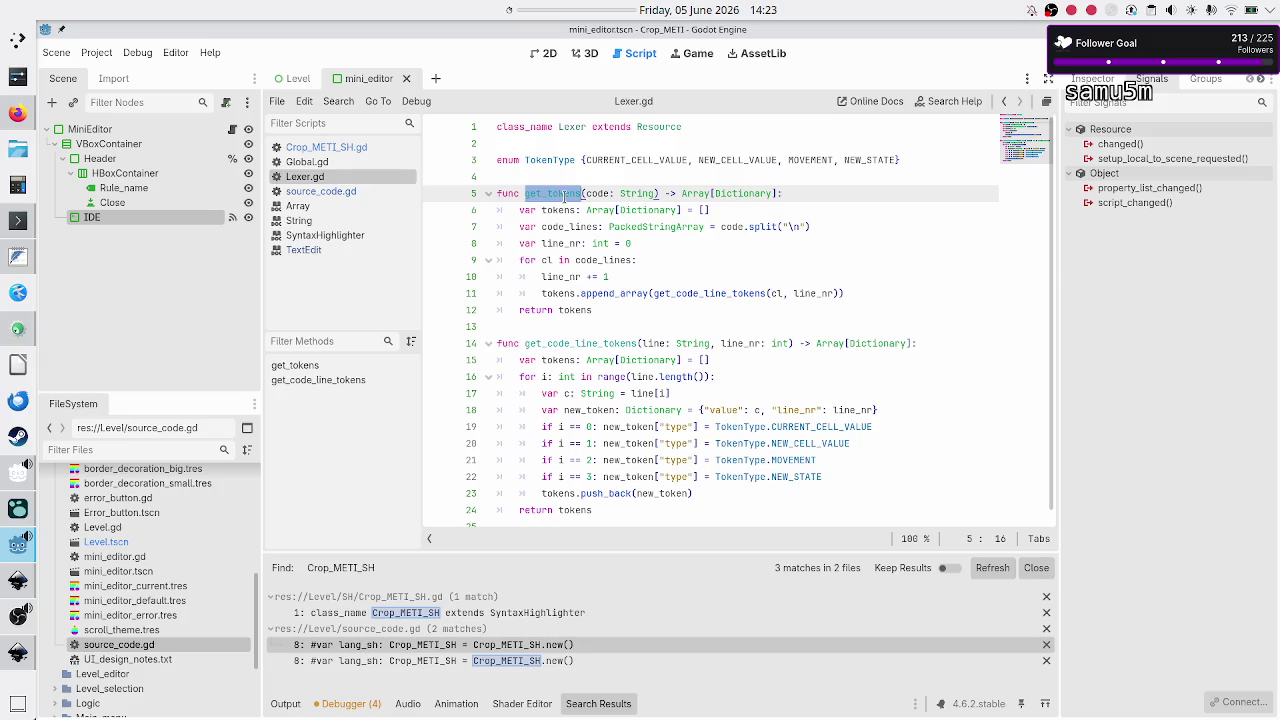
pyautogui.click(320, 191)
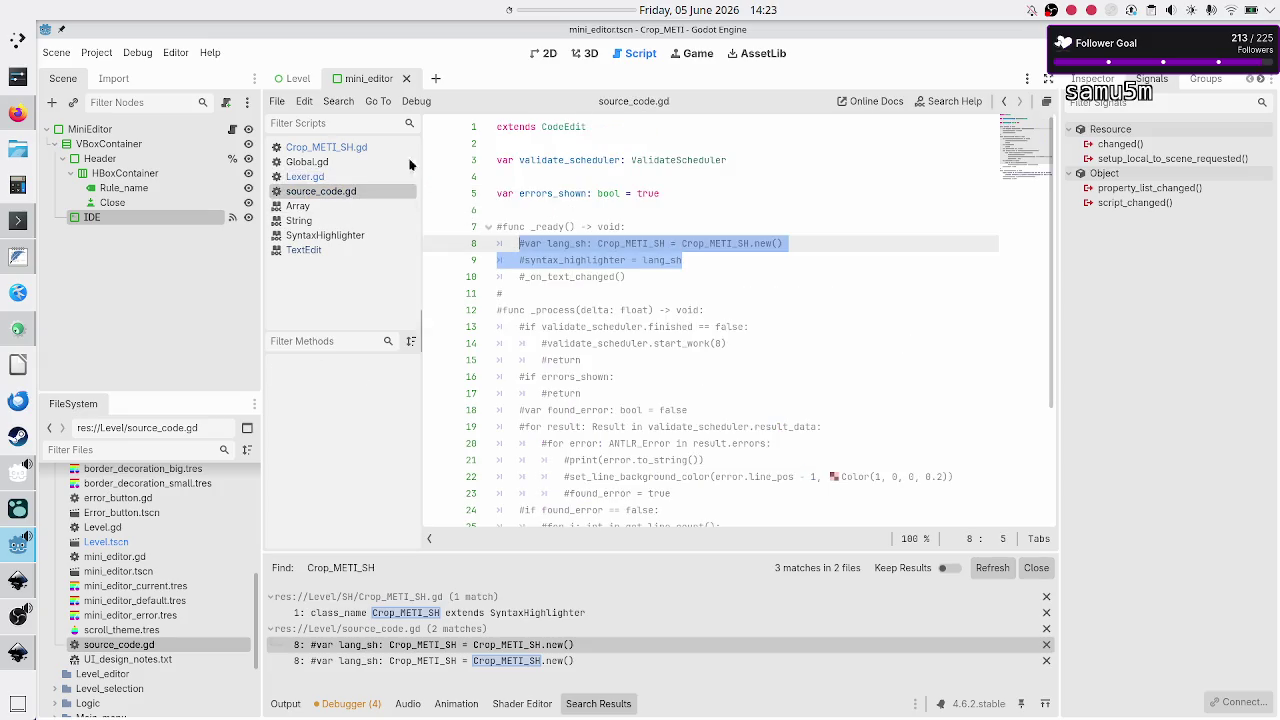
# Step: Return to Crop_METI_SH.gd and review lines 34–39 of the commented-out function
pyautogui.click(368, 150)
pyautogui.scroll(-2, 728, 340)
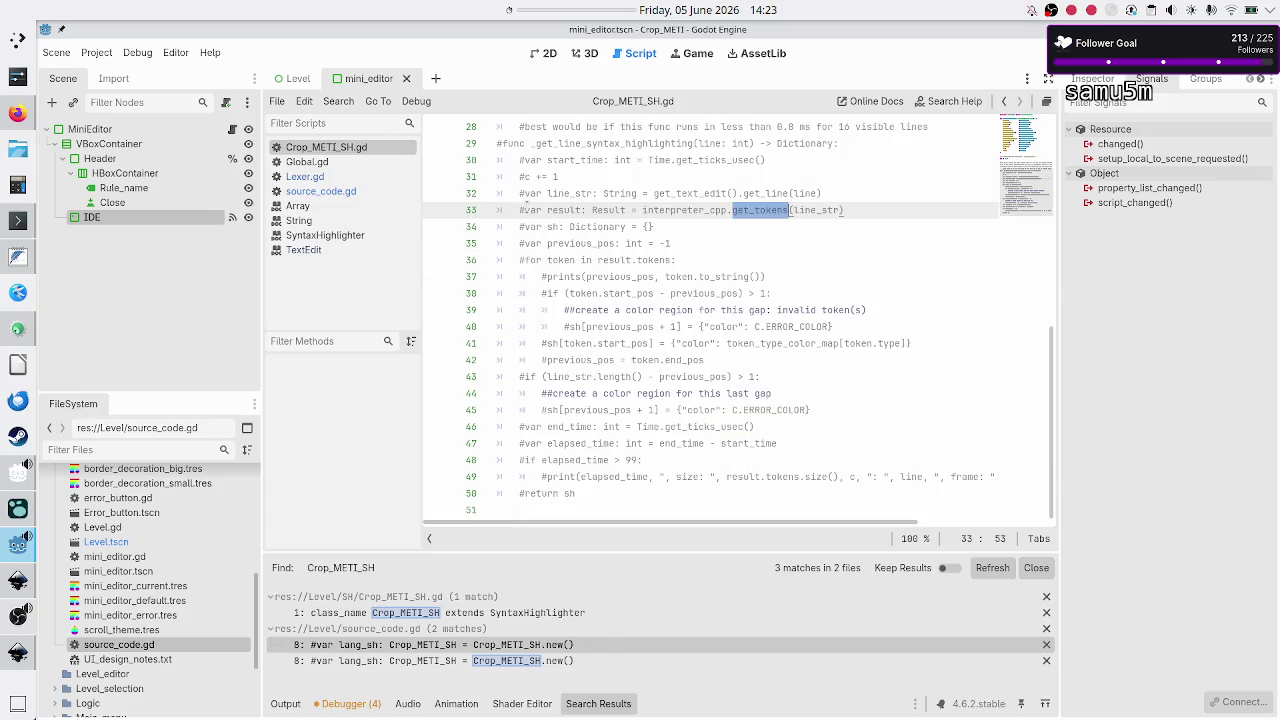
pyautogui.moveTo(520, 228); pyautogui.dragTo(546, 312)
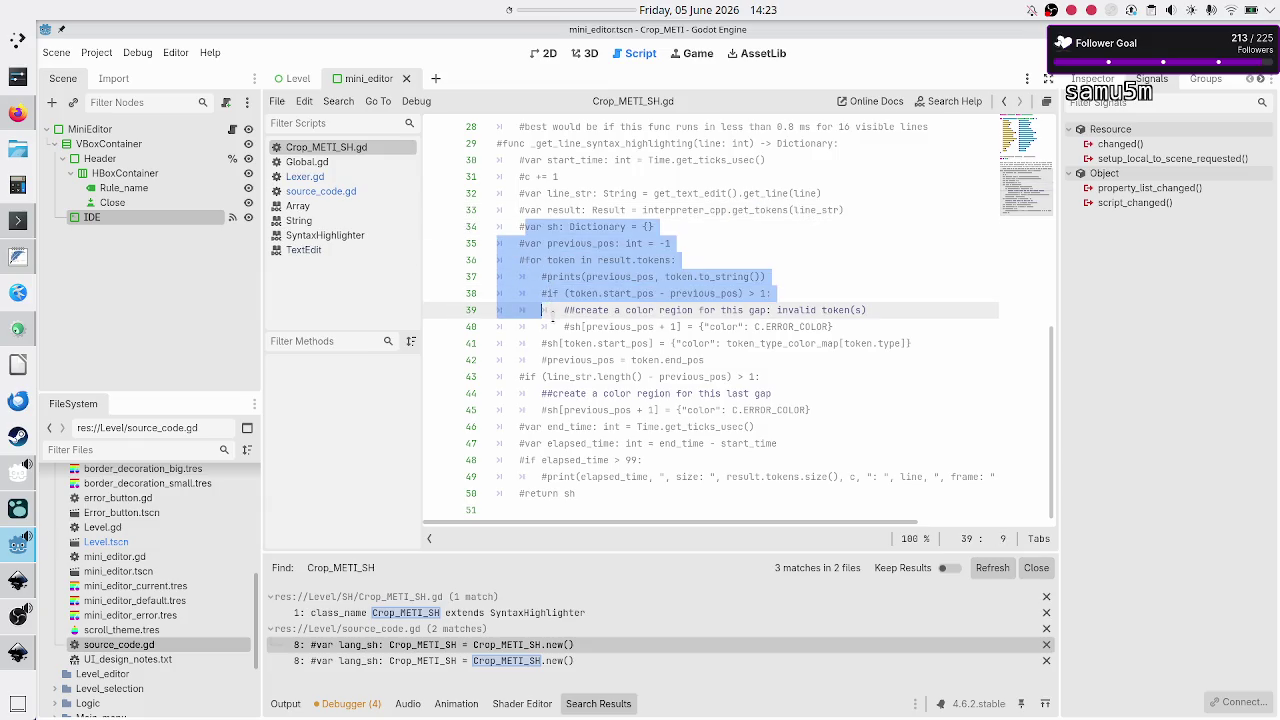
pyautogui.click(752, 244)
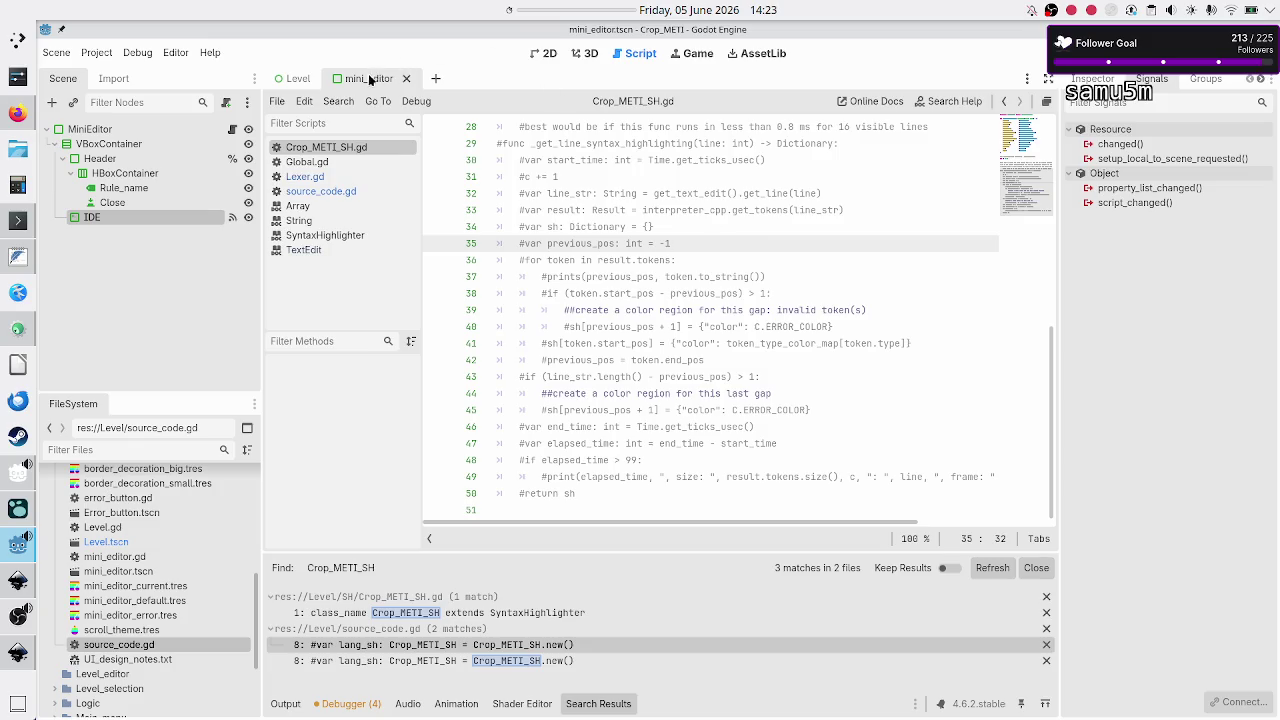
# Step: Switch to the 2D view and inspect the IDE node's properties and signal connections
pyautogui.click(542, 55)
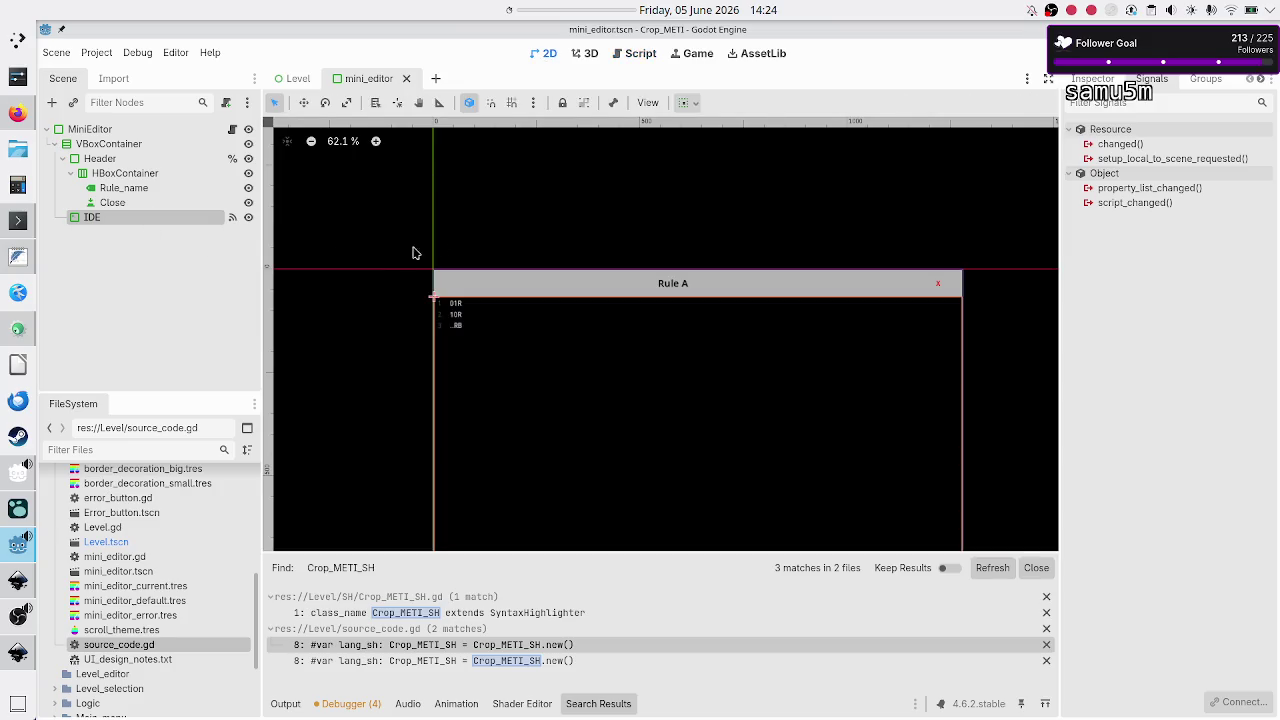
pyautogui.click(1093, 79)
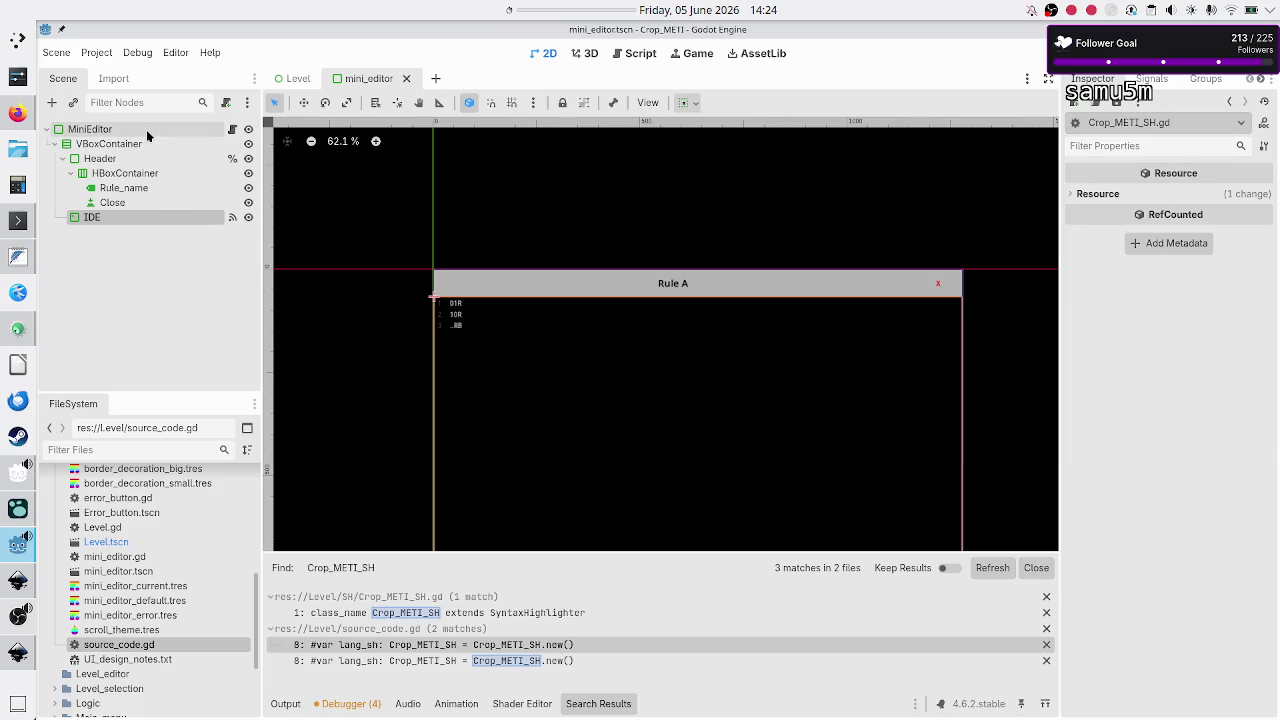
pyautogui.click(146, 129)
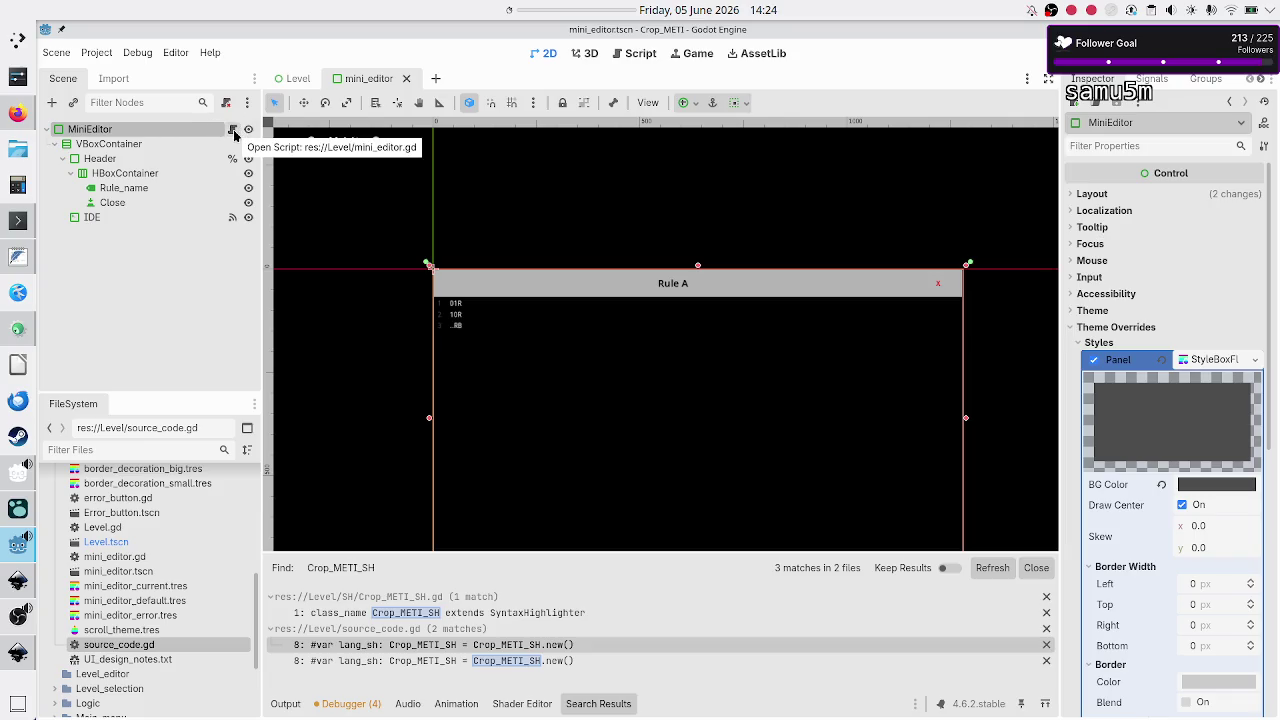
pyautogui.click(112, 218)
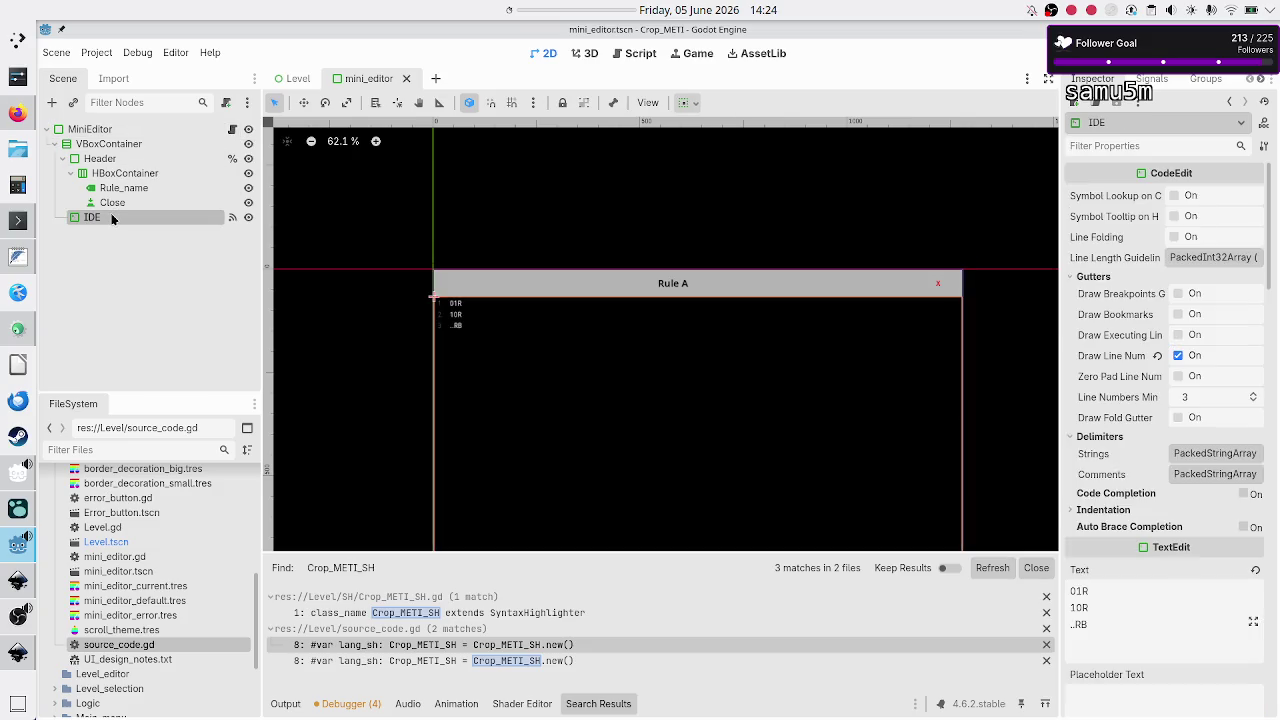
pyautogui.click(1239, 127)
pyautogui.click(1239, 127)
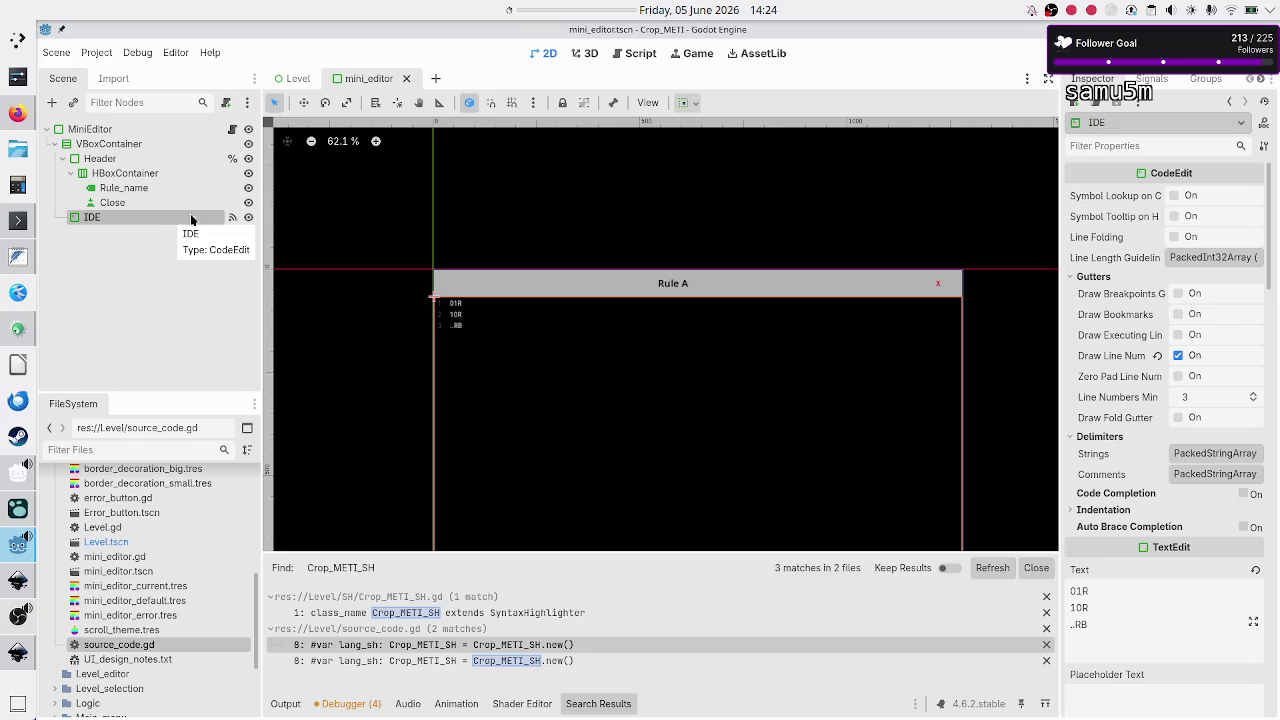
pyautogui.click(1150, 80)
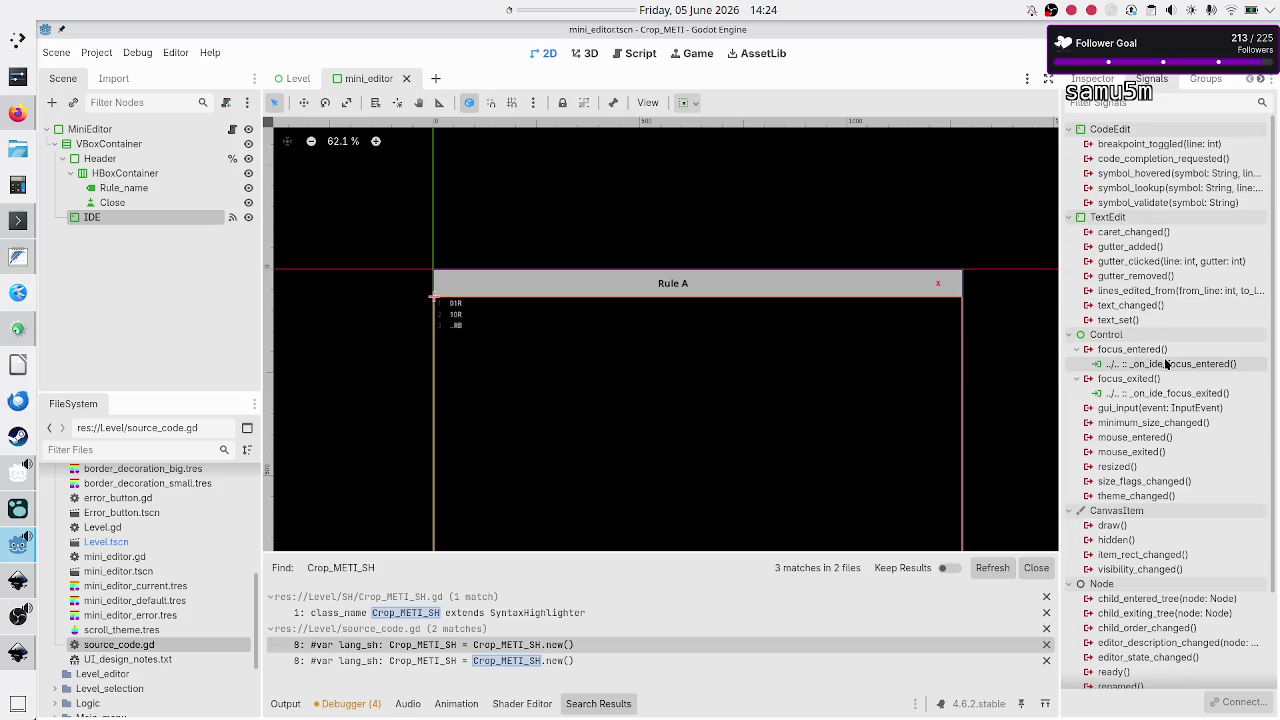
pyautogui.click(1092, 79)
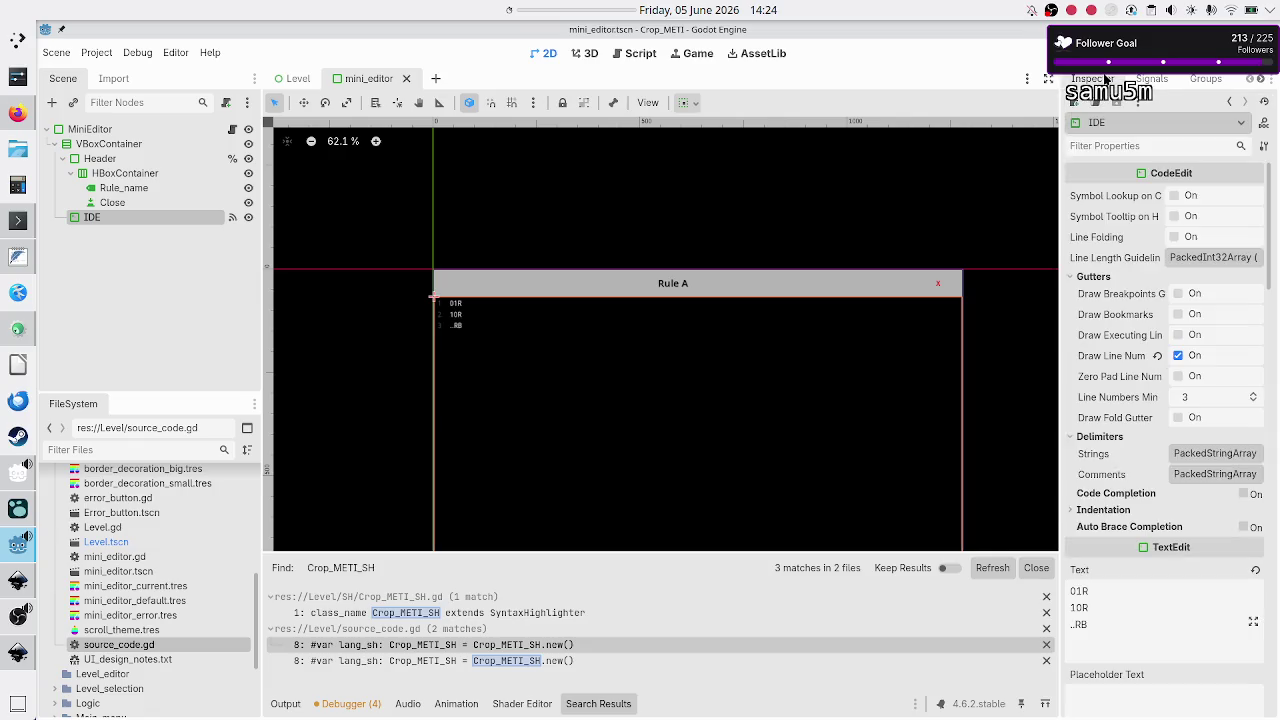
# Step: Begin attaching a new script res://Level/ide.gd to the IDE node, then cancel
pyautogui.rightClick(114, 216)
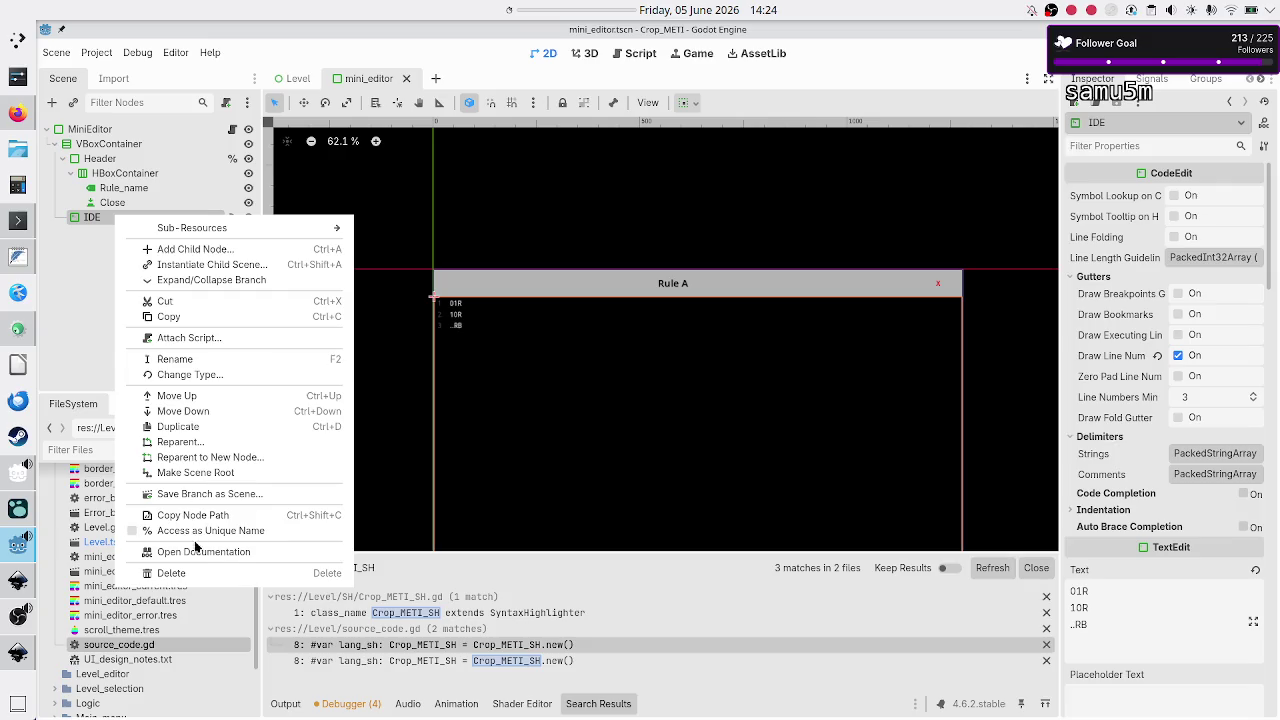
pyautogui.click(234, 338)
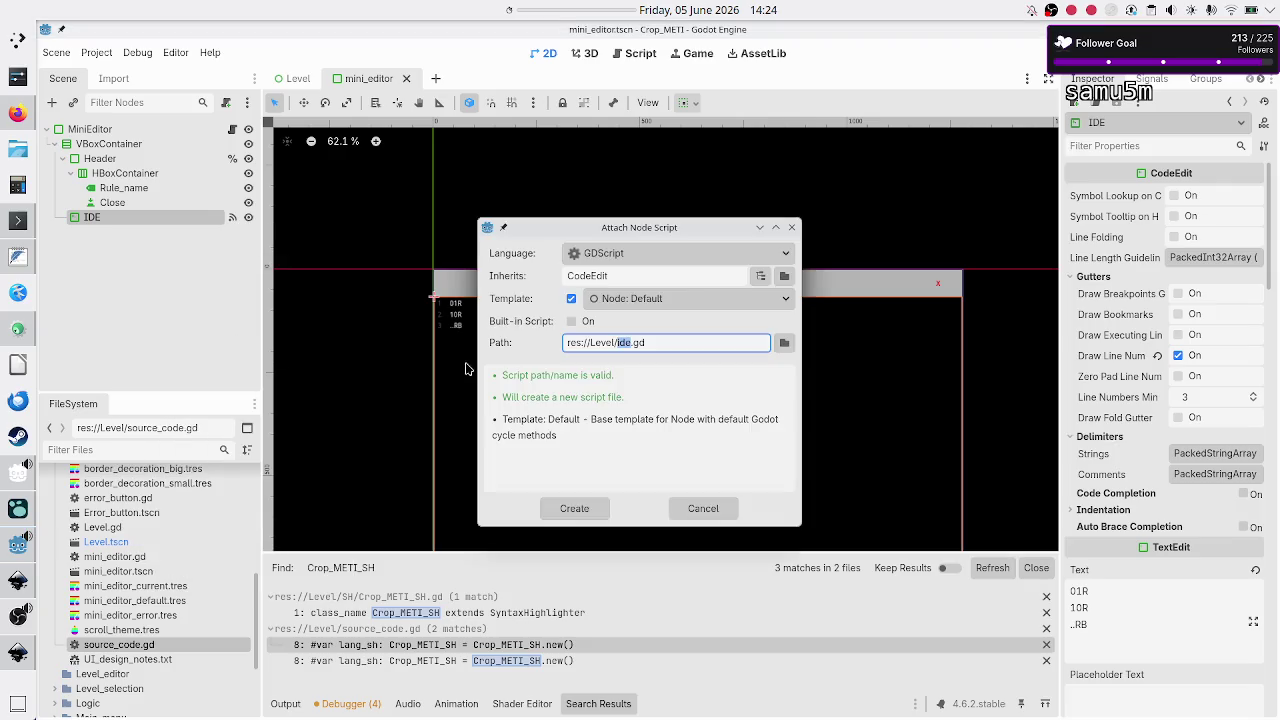
pyautogui.click(666, 343)
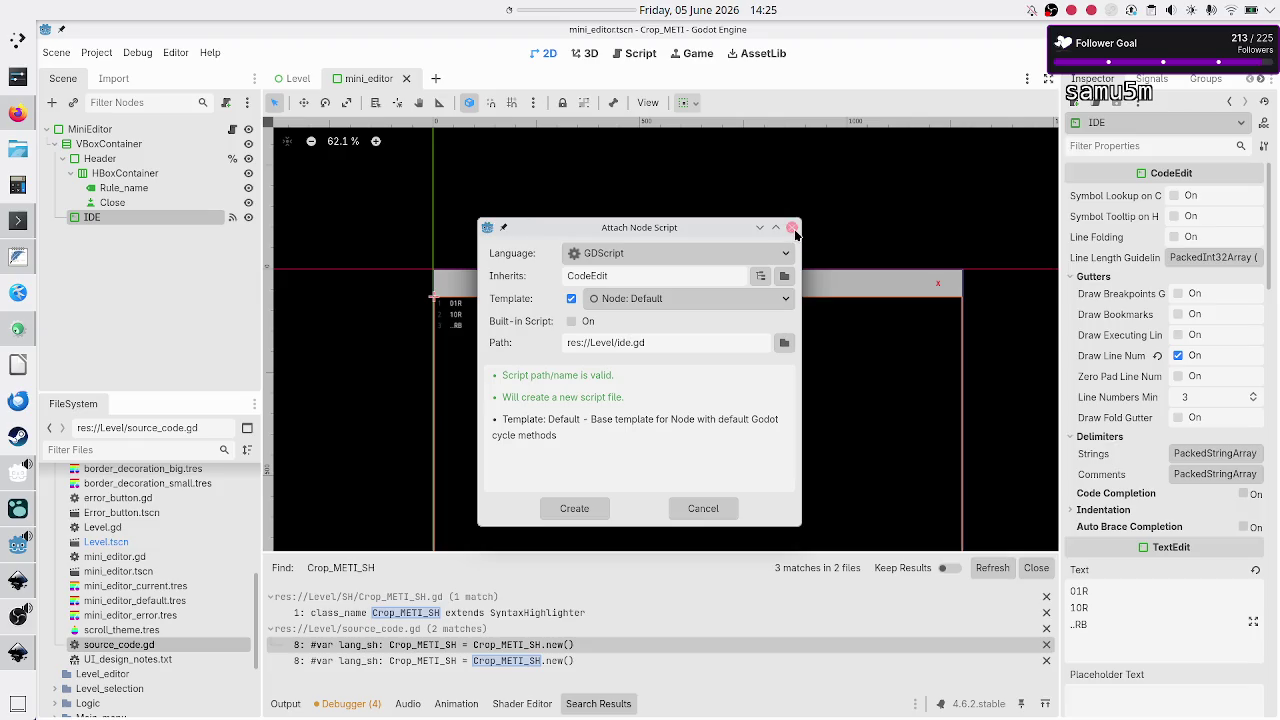
pyautogui.click(792, 229)
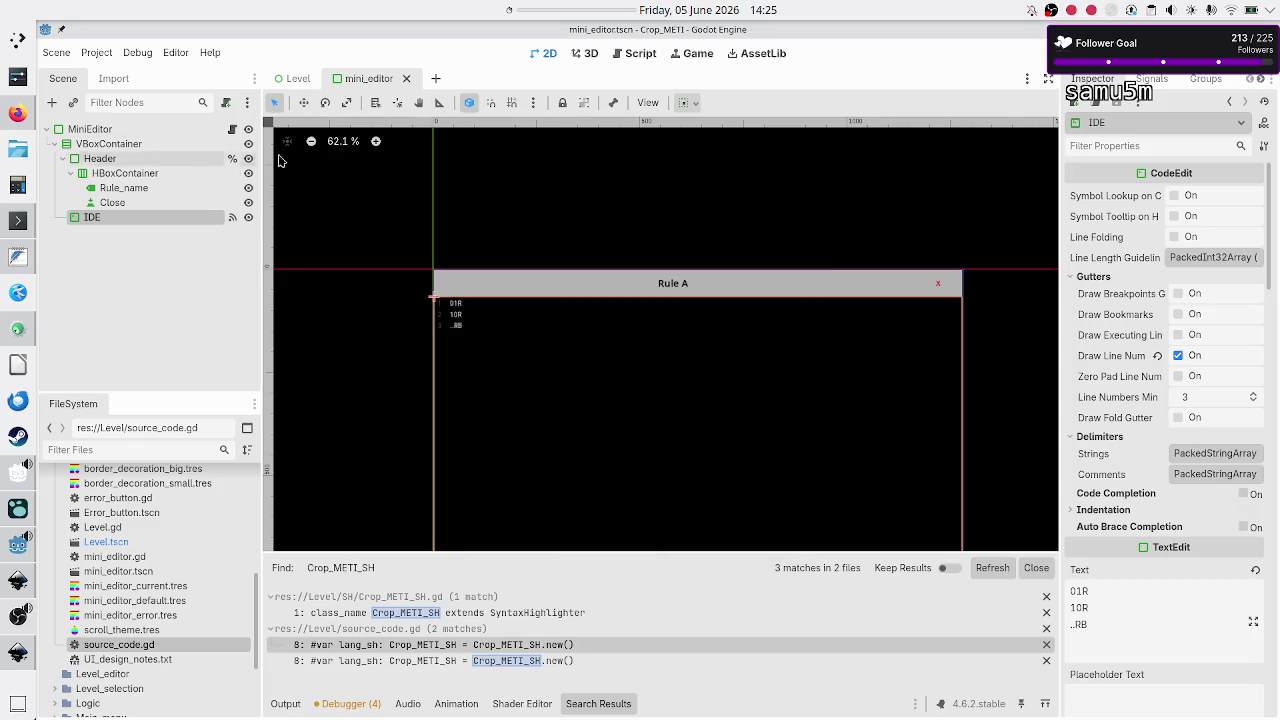
# Step: In source_code.gd, comment out the validate_scheduler and errors_shown lines 3 and 5
pyautogui.click(638, 53)
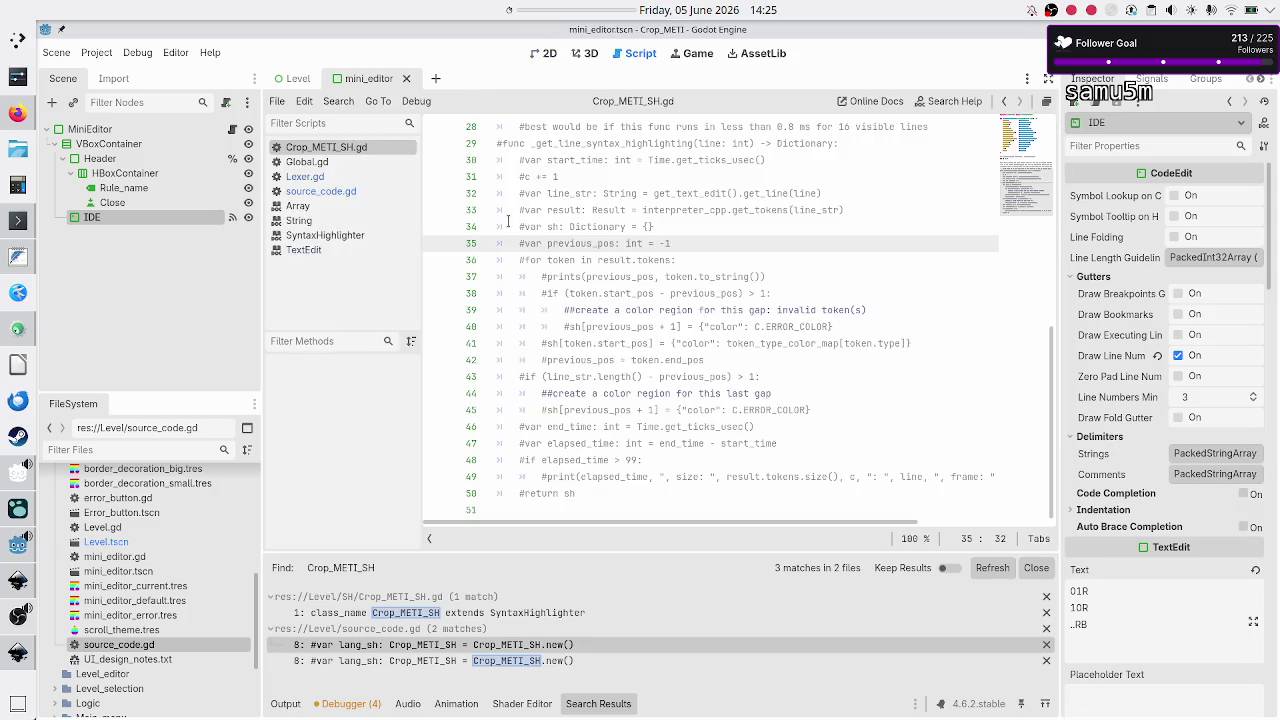
pyautogui.click(305, 188)
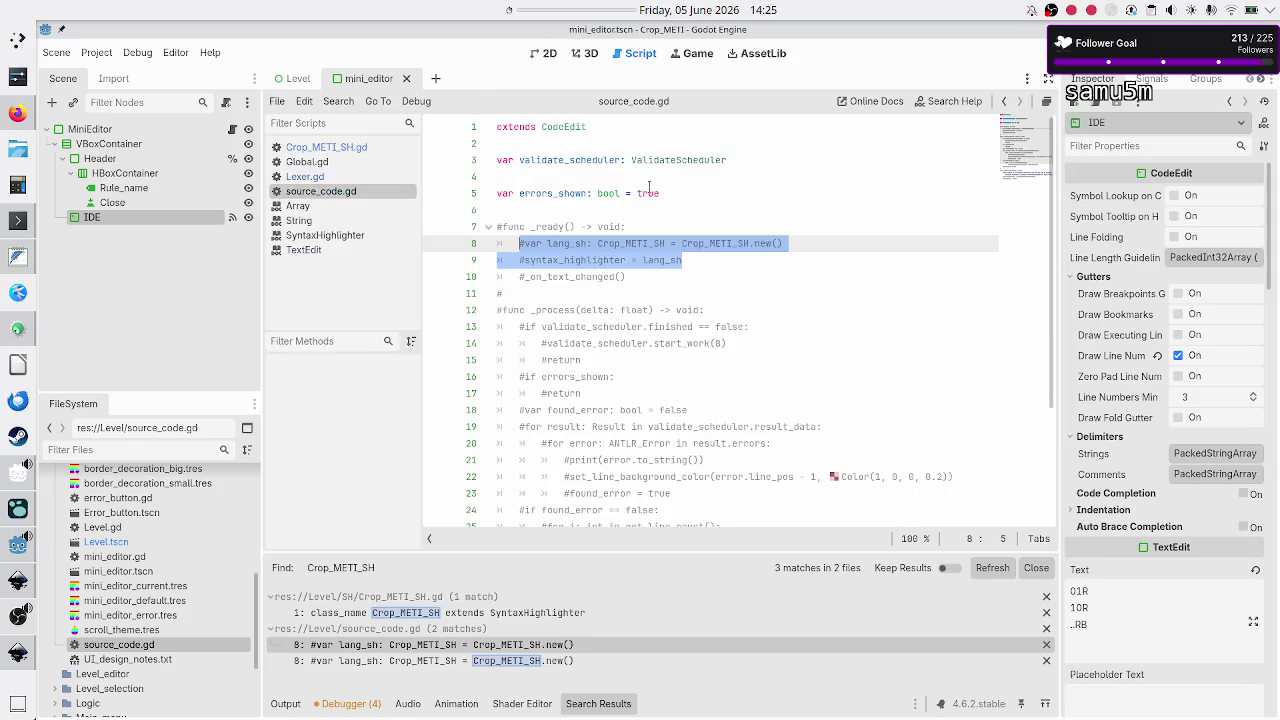
pyautogui.click(728, 161)
pyautogui.press('Home')
pyautogui.write('#')
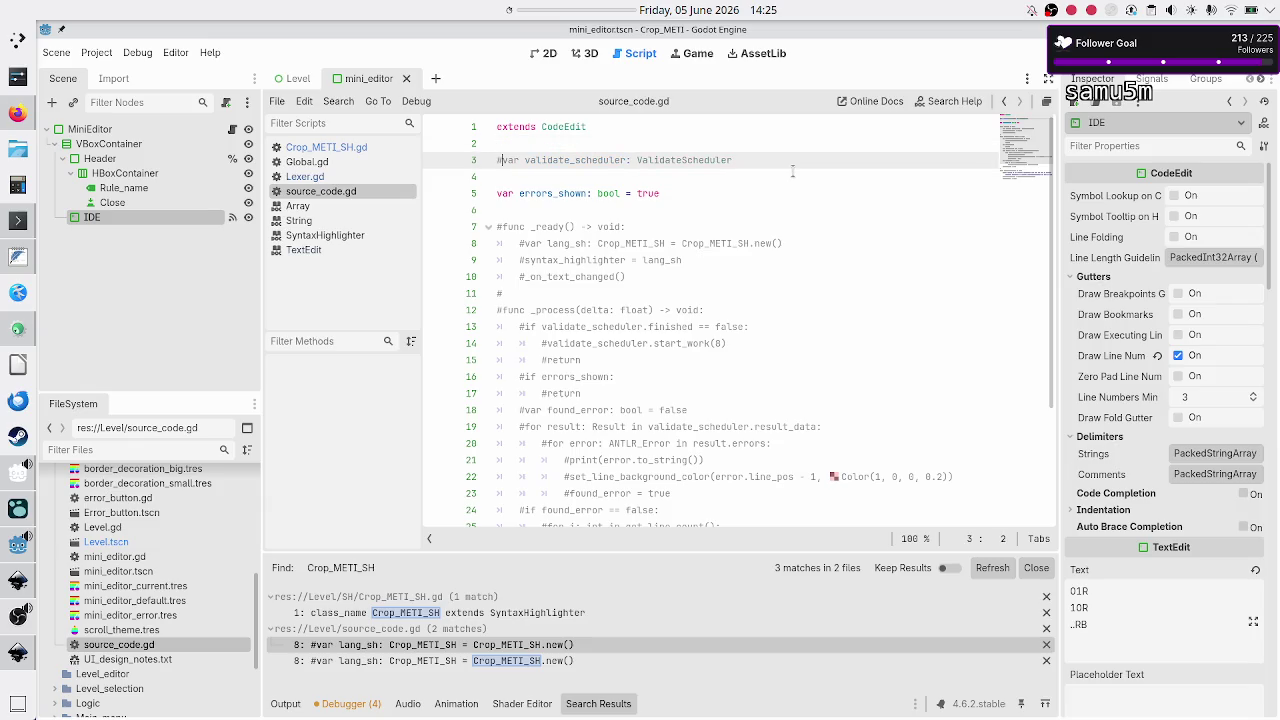
pyautogui.press('Down')
pyautogui.press('Down')
pyautogui.press('Home')
pyautogui.write('#')
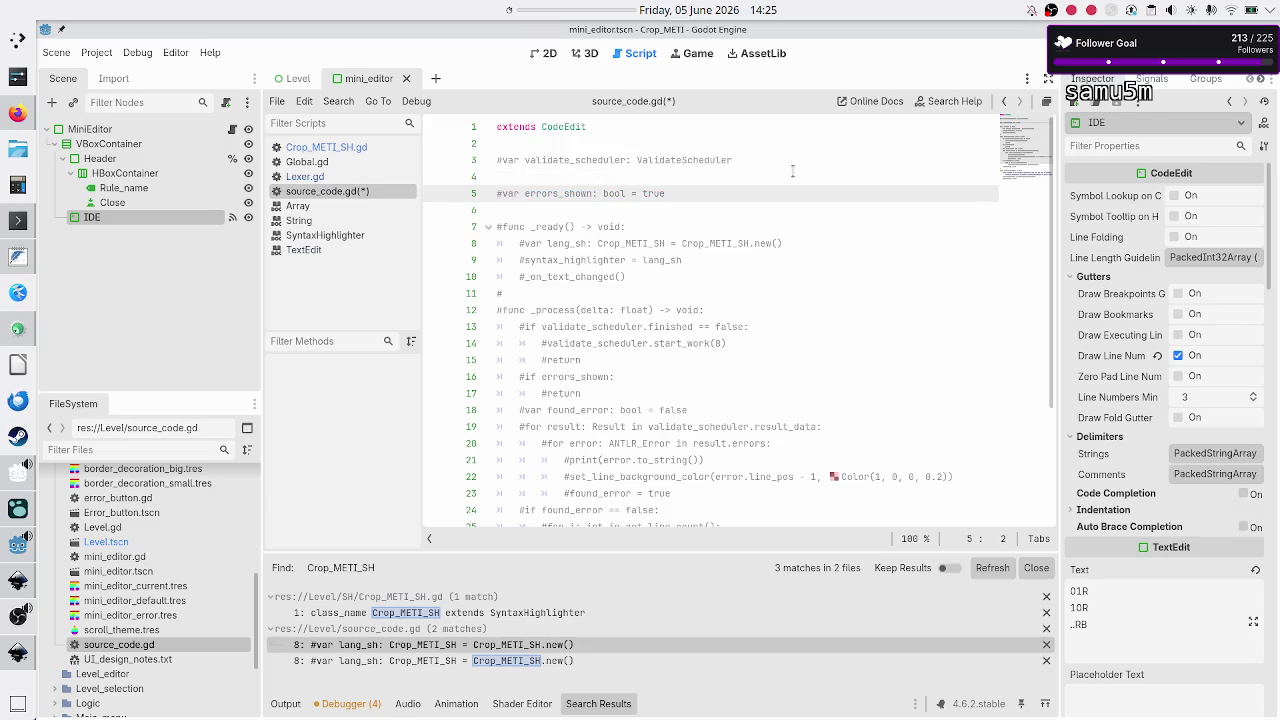
# Step: Uncomment _ready lines 7–9 so it assigns a Crop_METI_SH syntax_highlighter, and save
pyautogui.press('Down')
pyautogui.press('Down')
pyautogui.press('BackSpace')
pyautogui.press('Down')
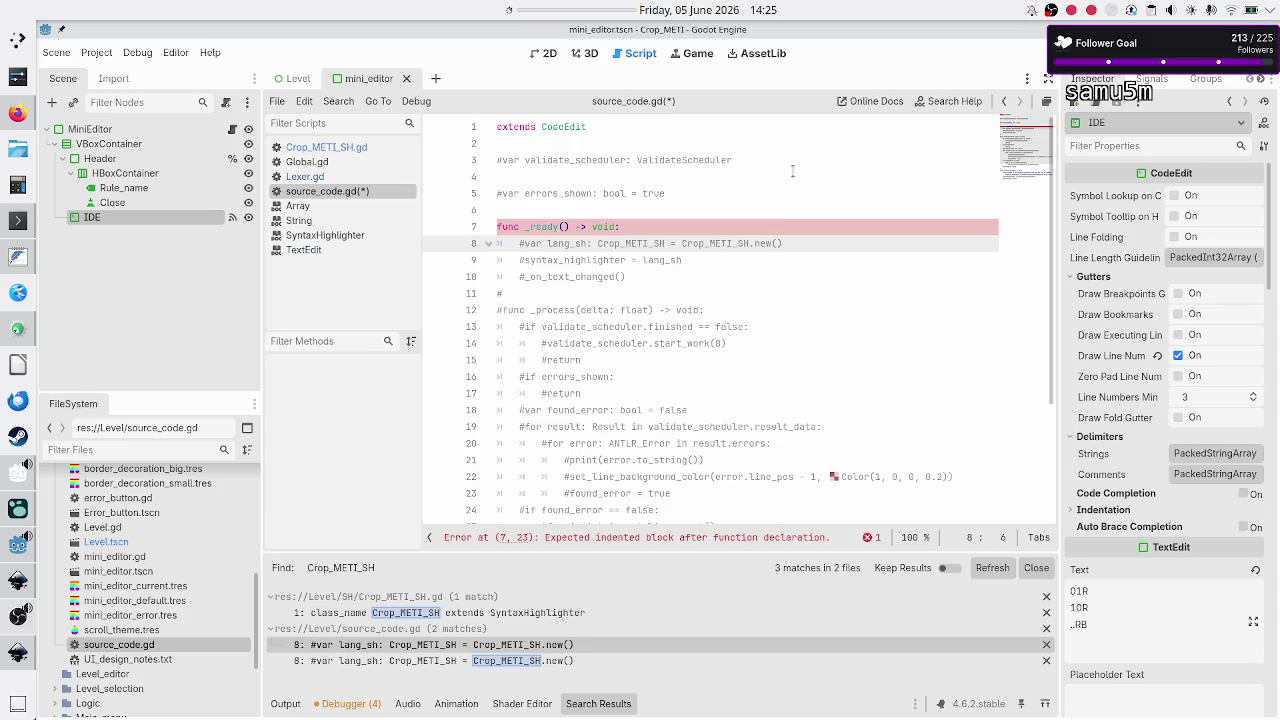
pyautogui.press('BackSpace')
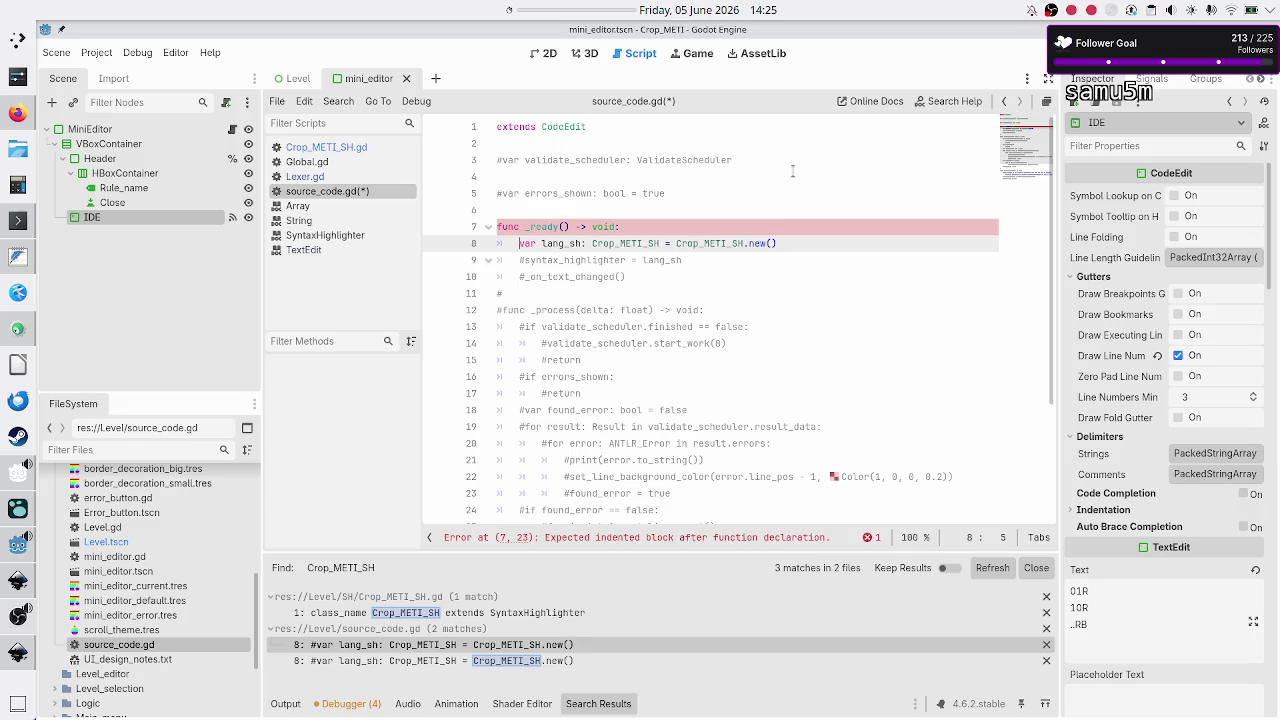
pyautogui.press('Down')
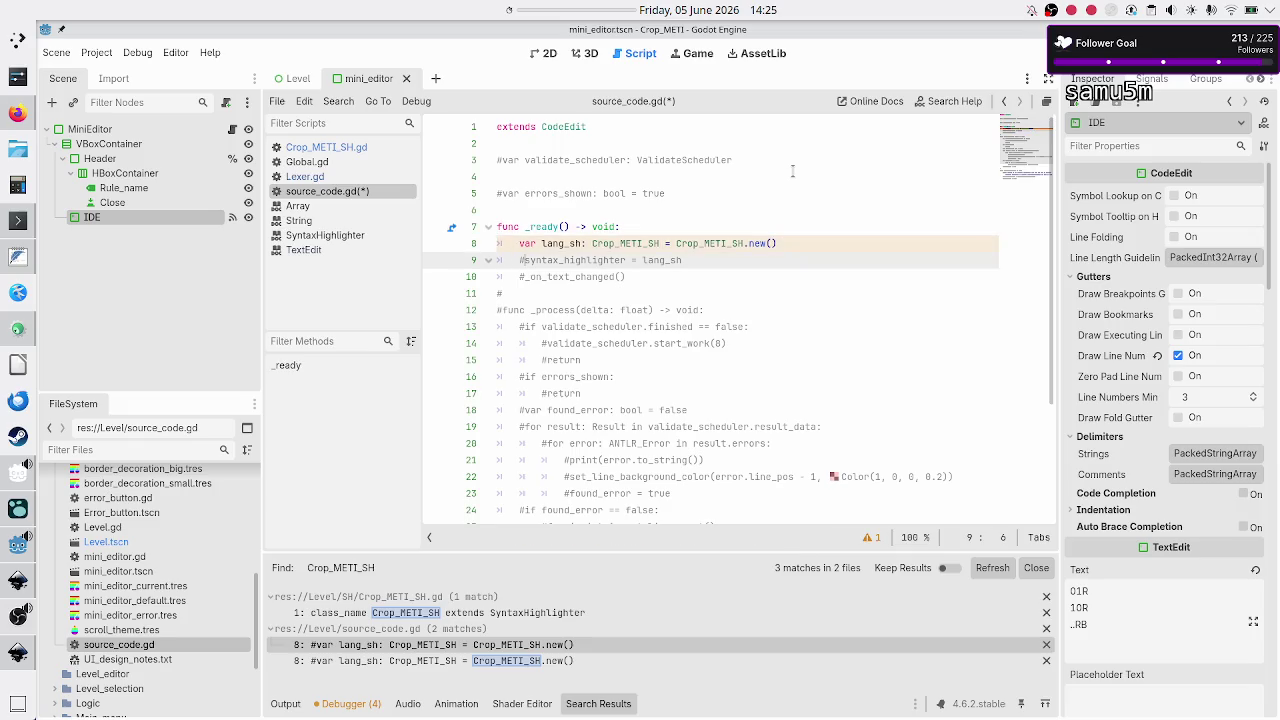
pyautogui.press('BackSpace')
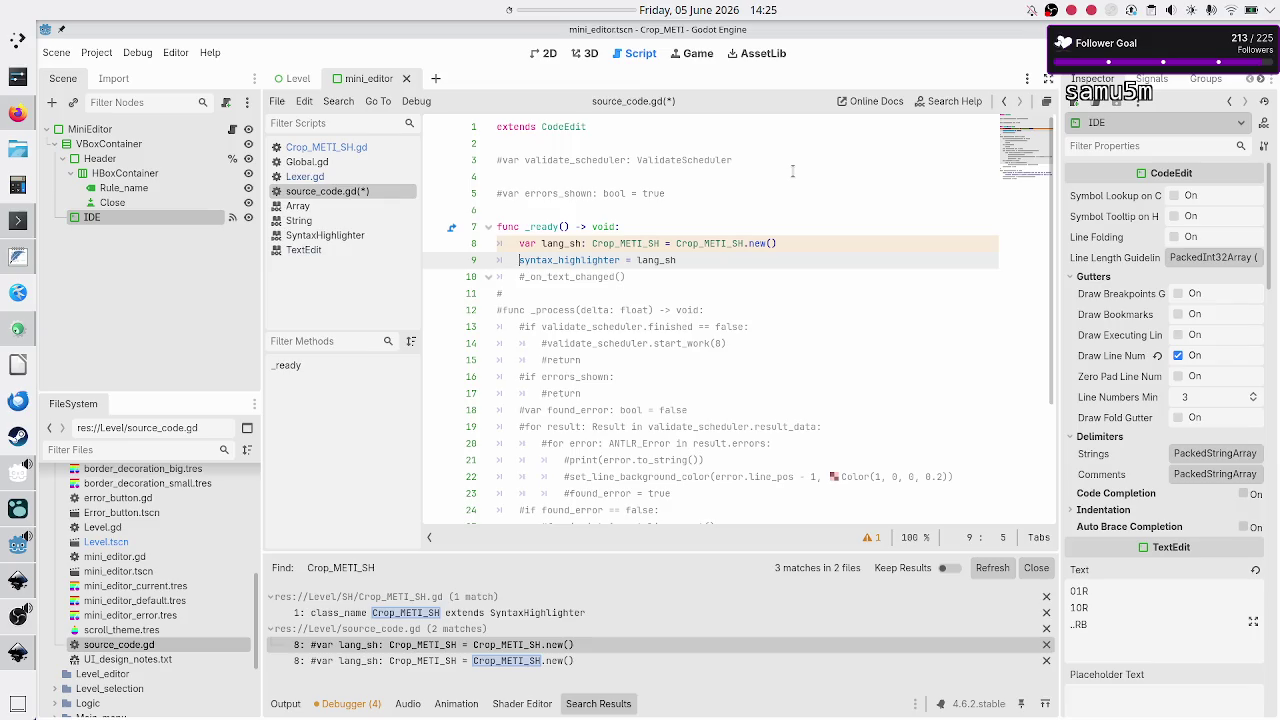
pyautogui.press('Down')
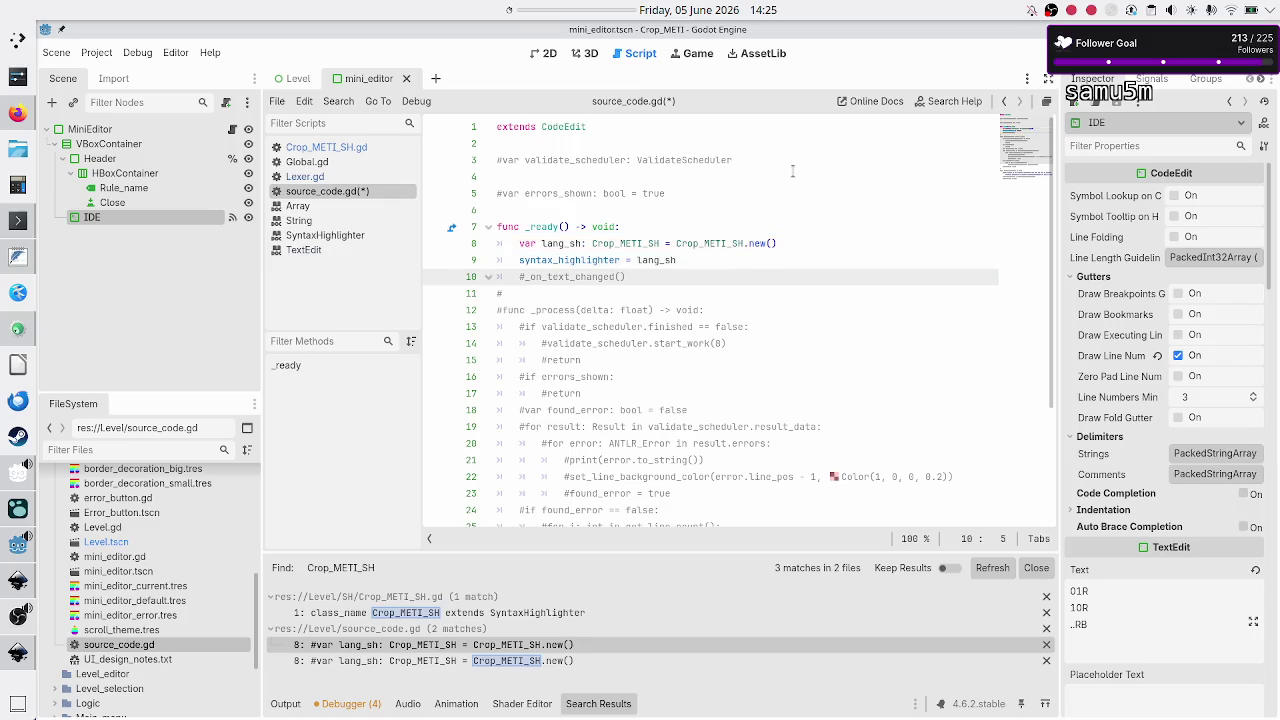
pyautogui.press('Down')
pyautogui.press('Down')
pyautogui.press('Down')
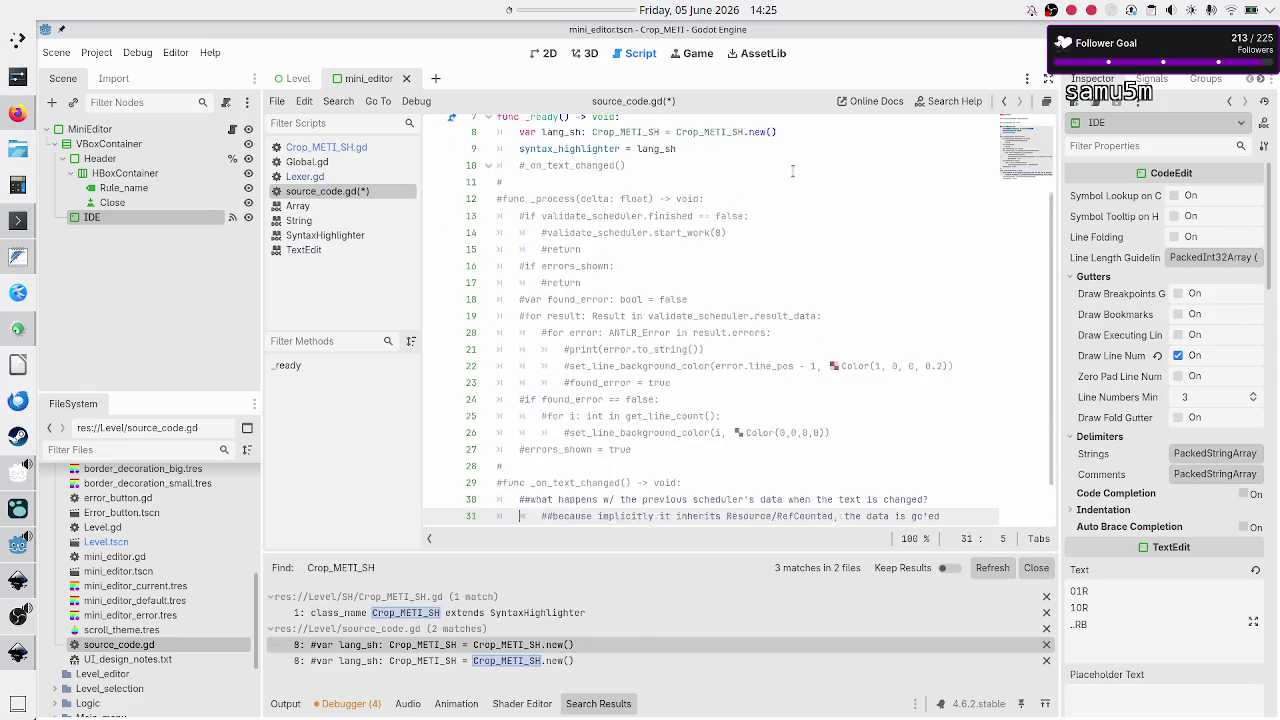
pyautogui.press('Up')
pyautogui.hotkey('ctrl', 's')
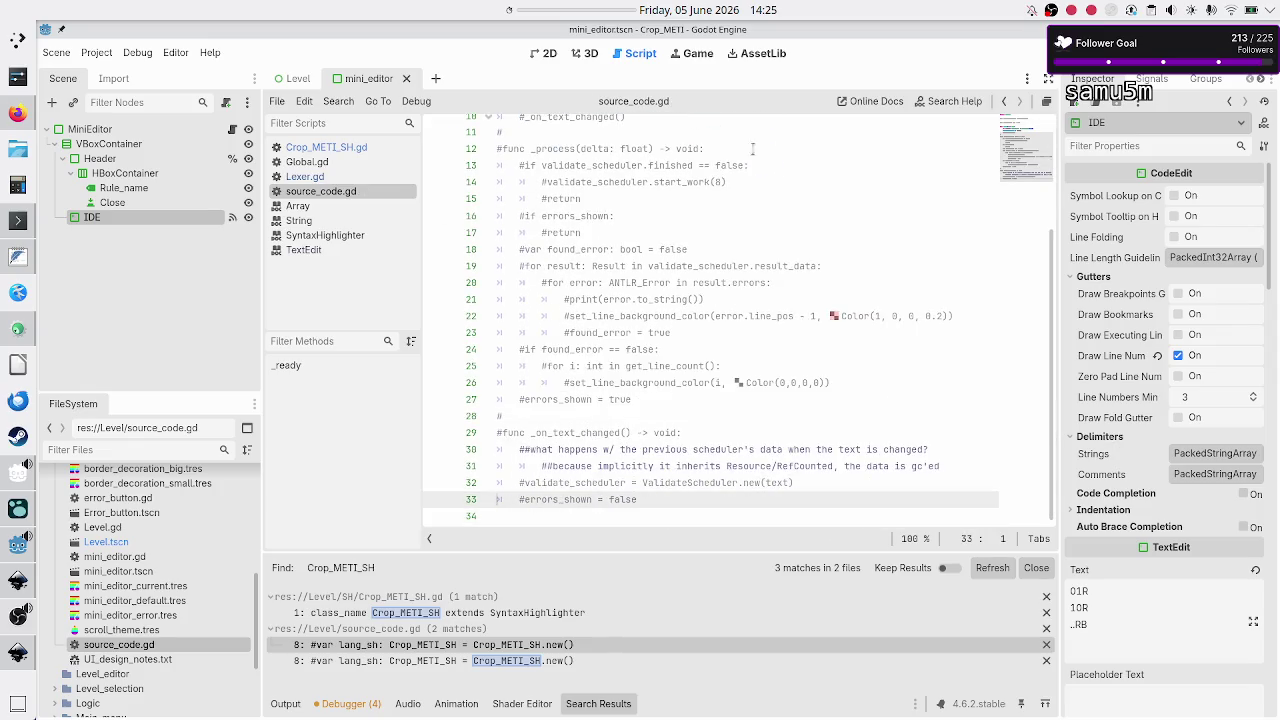
# Step: Attach the existing source_code.gd script to the IDE node
pyautogui.rightClick(111, 214)
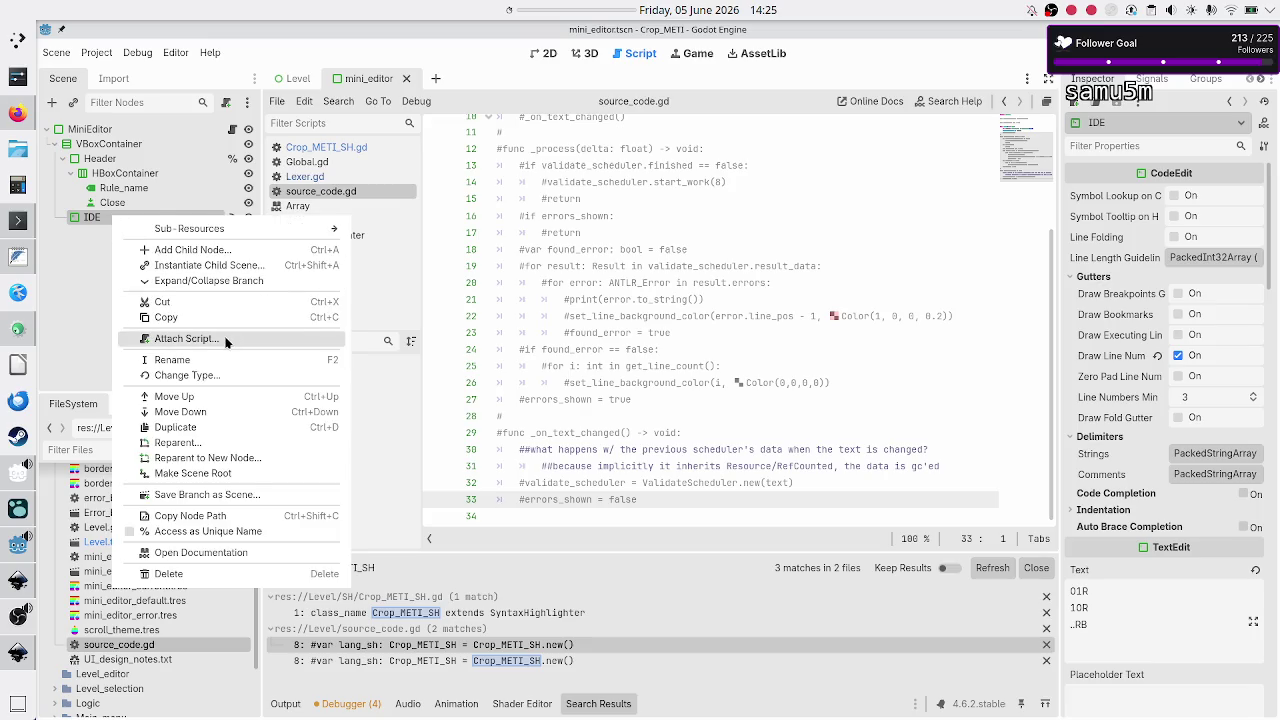
pyautogui.click(226, 338)
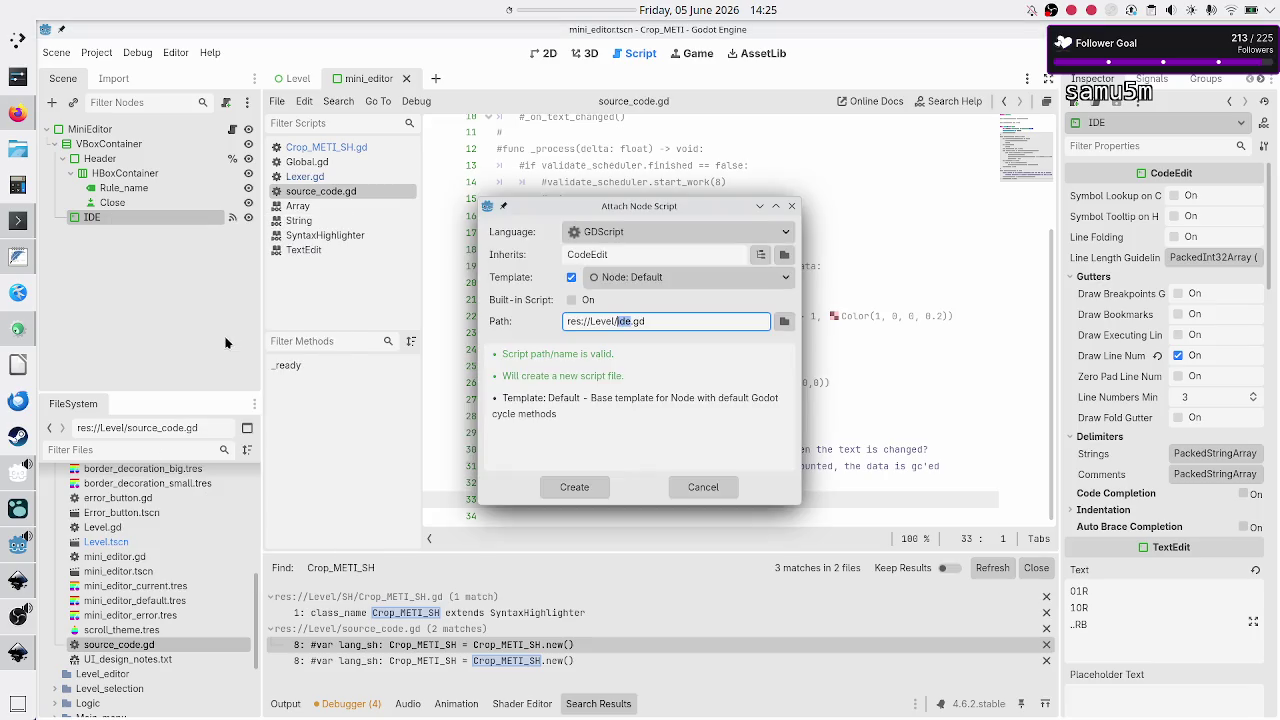
pyautogui.click(783, 320)
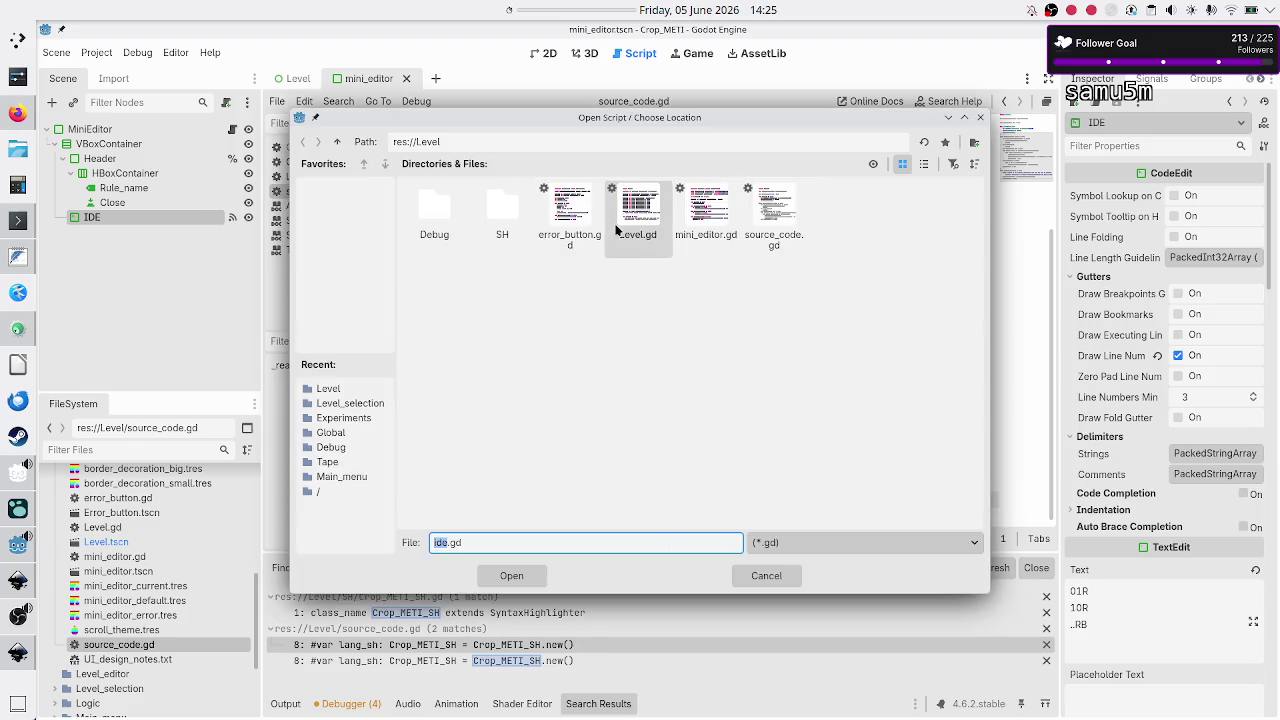
pyautogui.click(772, 215)
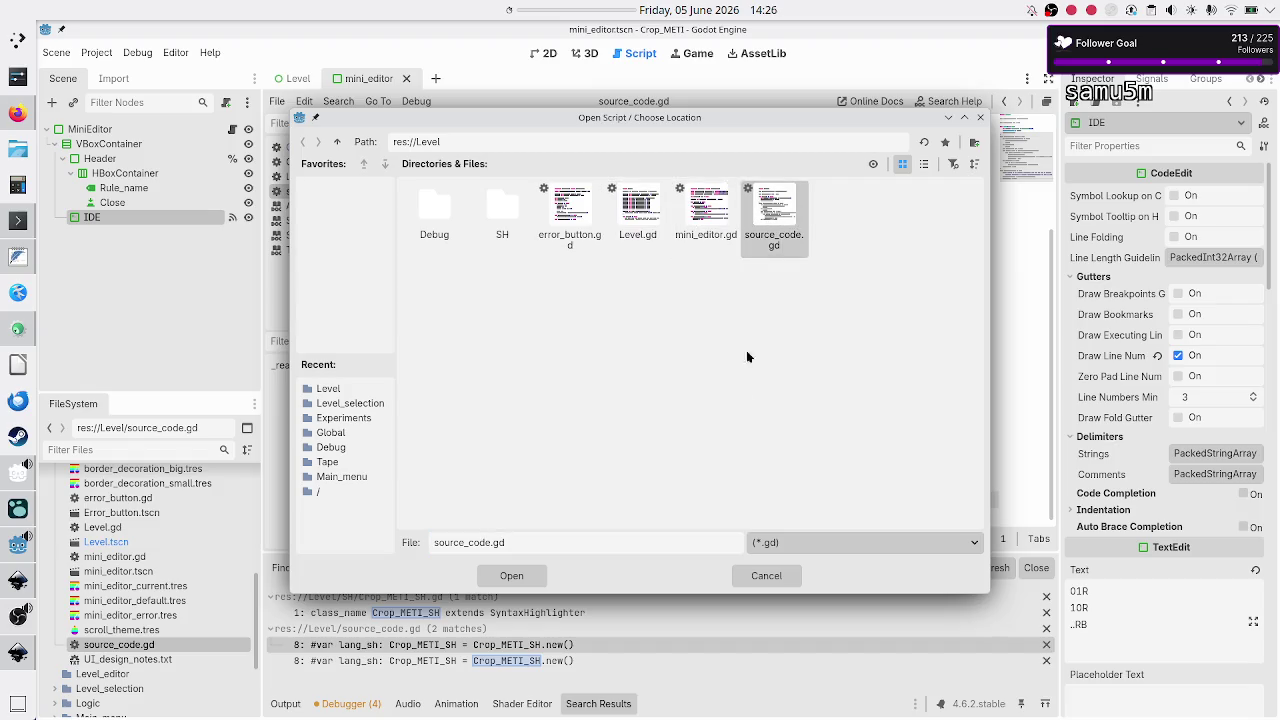
pyautogui.click(508, 576)
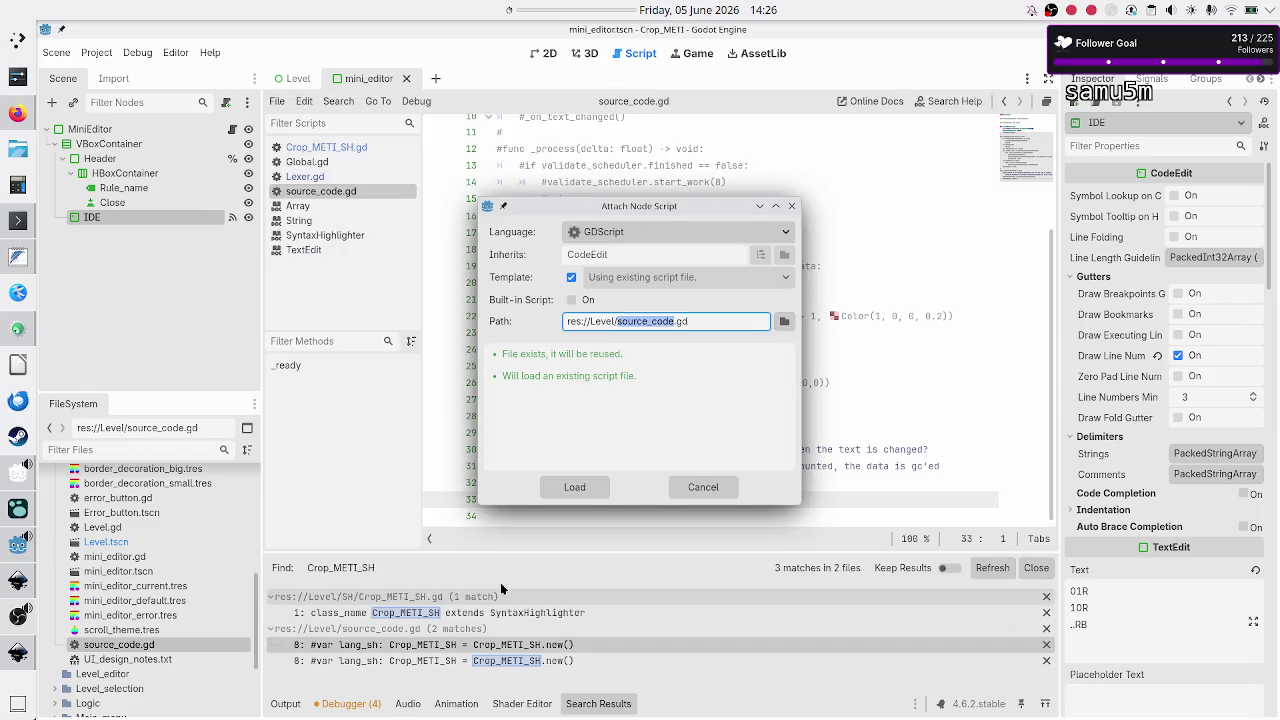
pyautogui.click(583, 490)
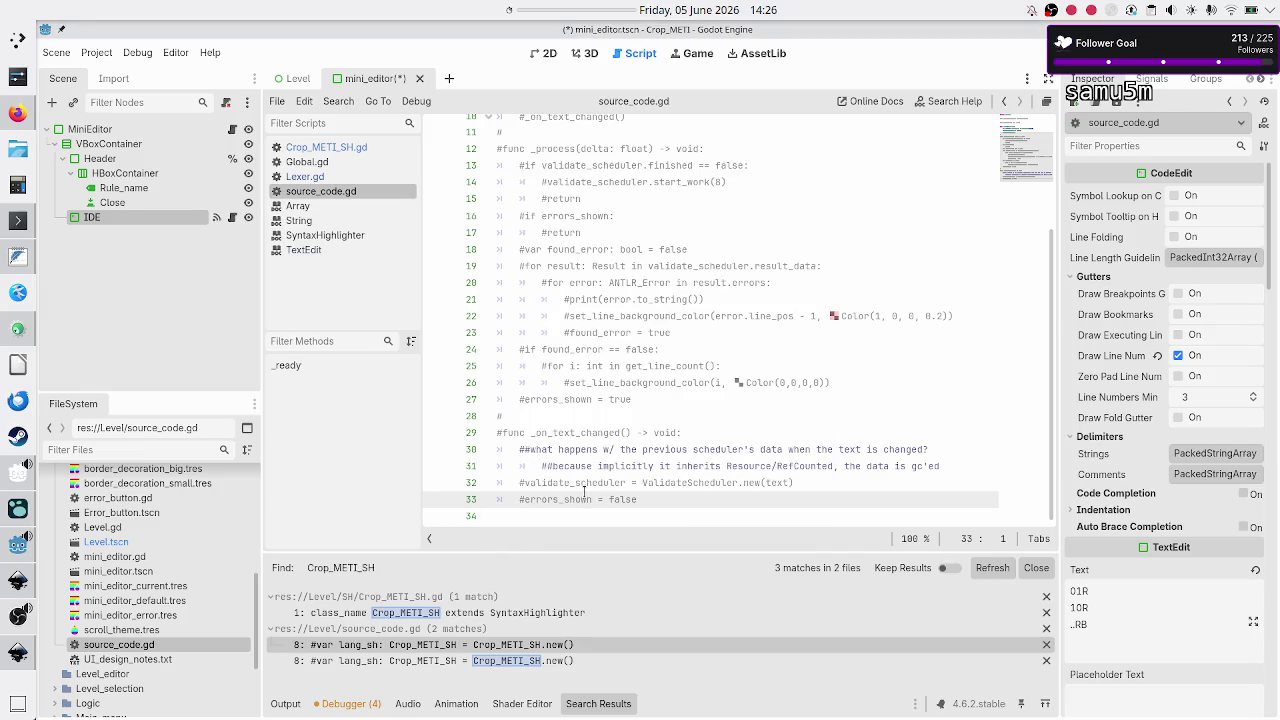
# Step: Review the top of source_code.gd and save the mini_editor scene
pyautogui.click(633, 284)
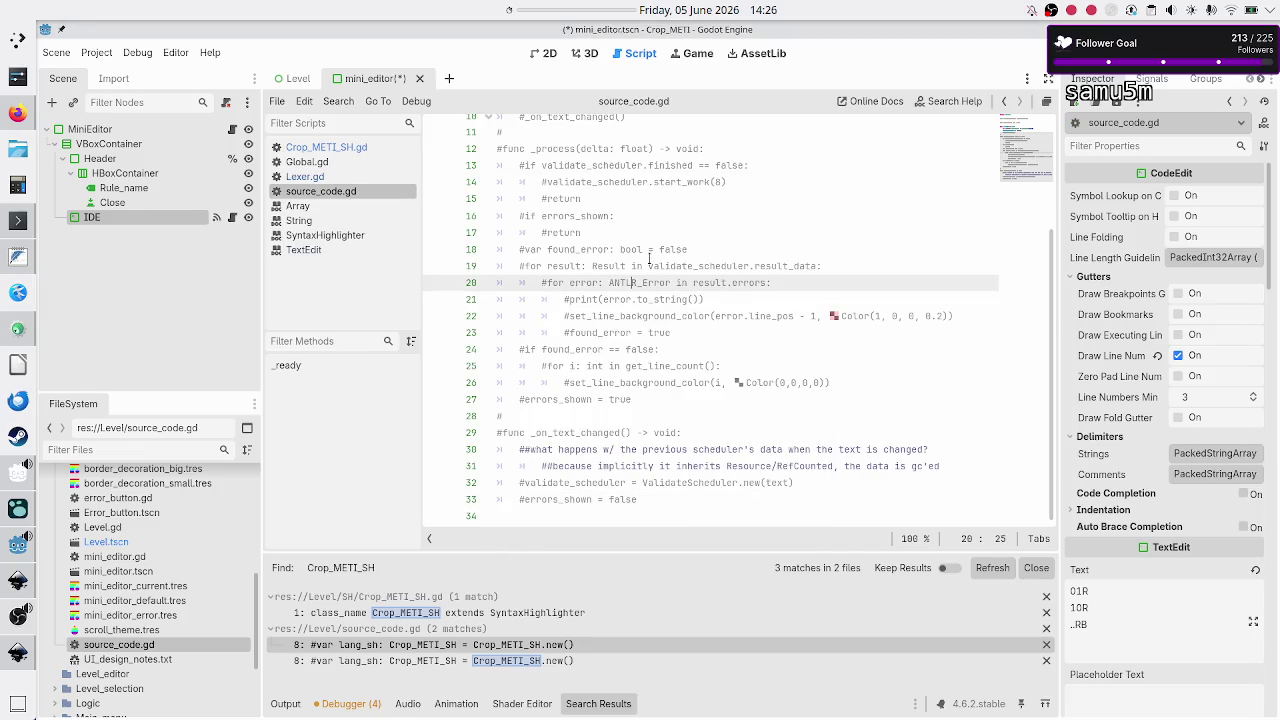
pyautogui.scroll(3, 649, 259)
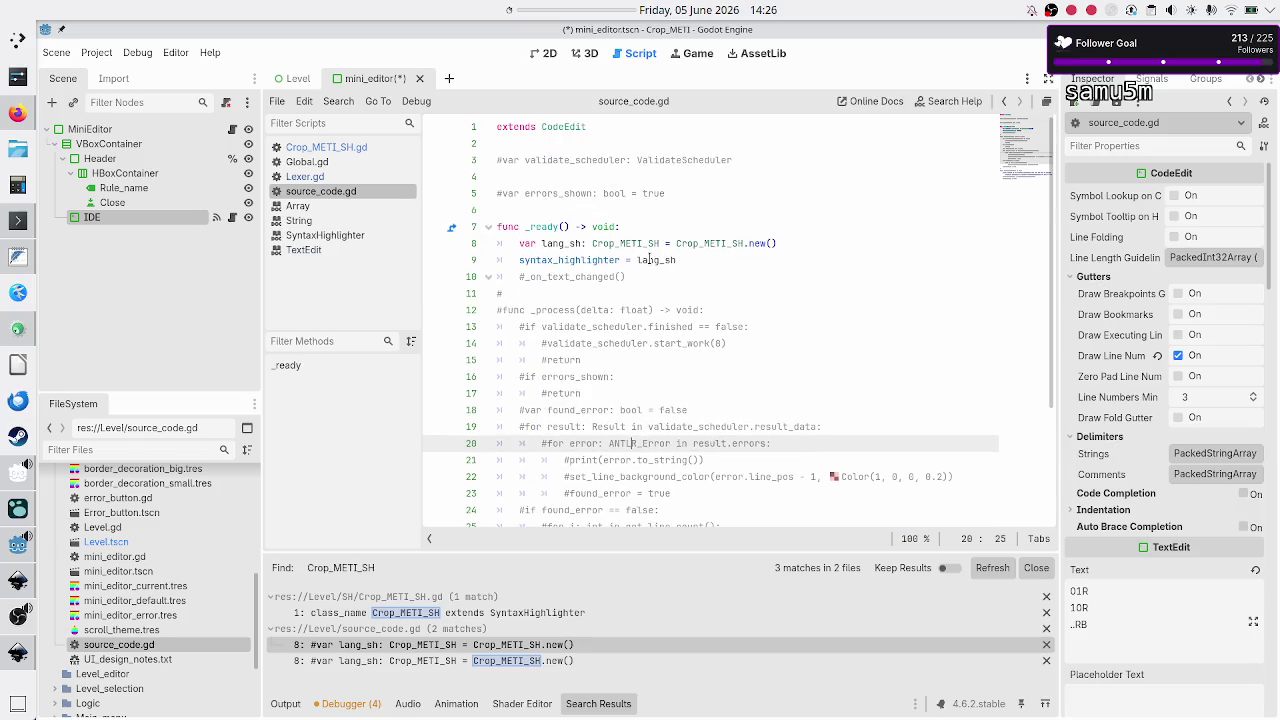
pyautogui.click(620, 129)
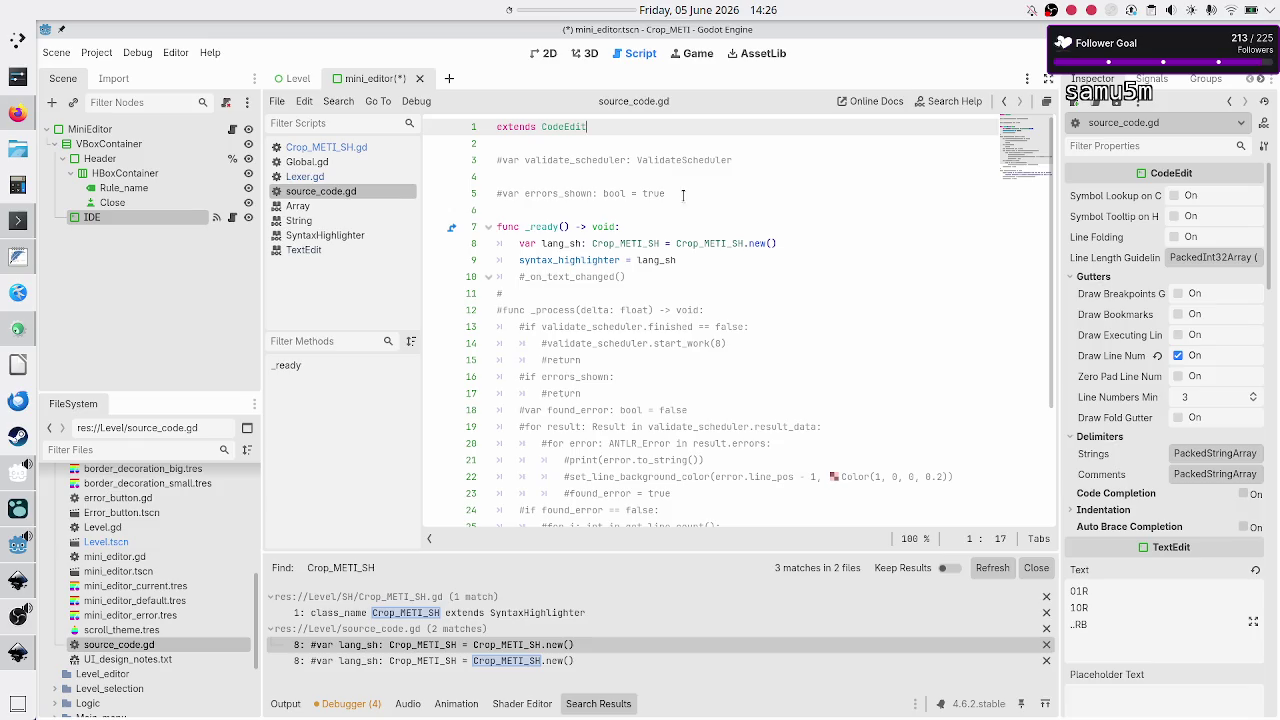
pyautogui.click(720, 260)
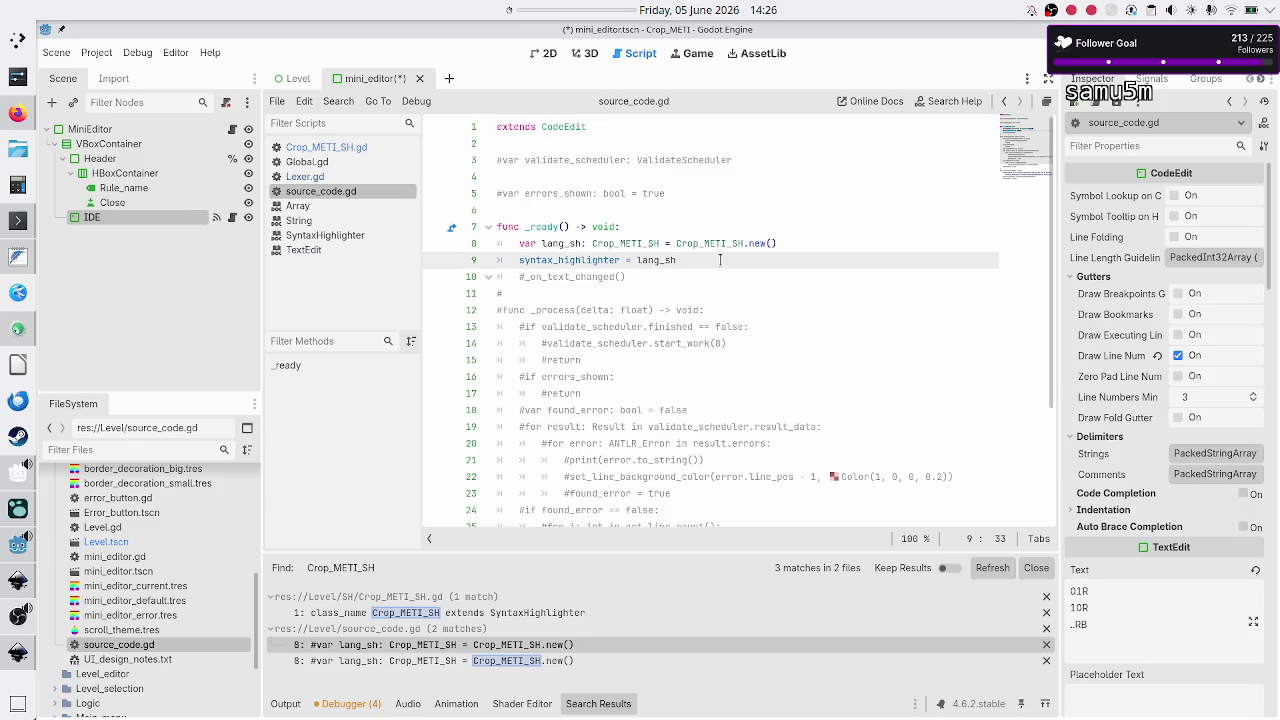
pyautogui.hotkey('ctrl', 's')
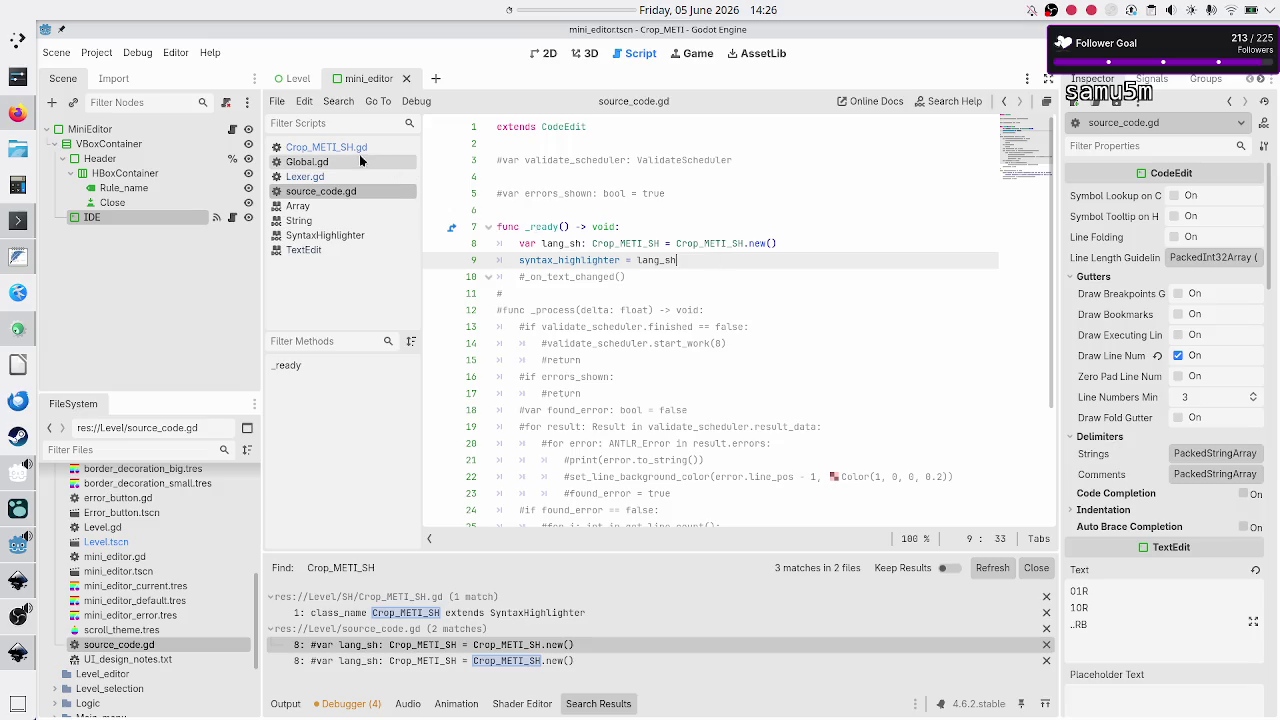
# Step: In Crop_METI_SH.gd, comment out the old token_type_color_map dictionary on lines 3–20
pyautogui.click(358, 150)
pyautogui.scroll(9, 684, 340)
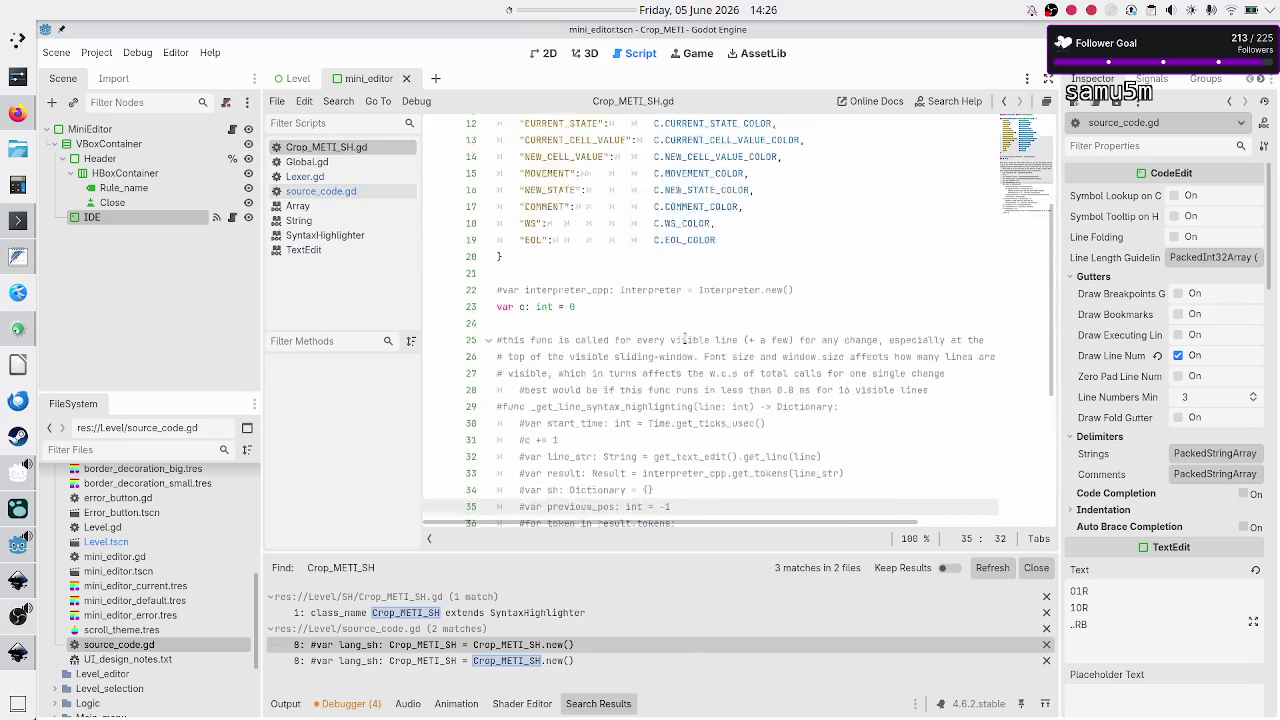
pyautogui.click(630, 138)
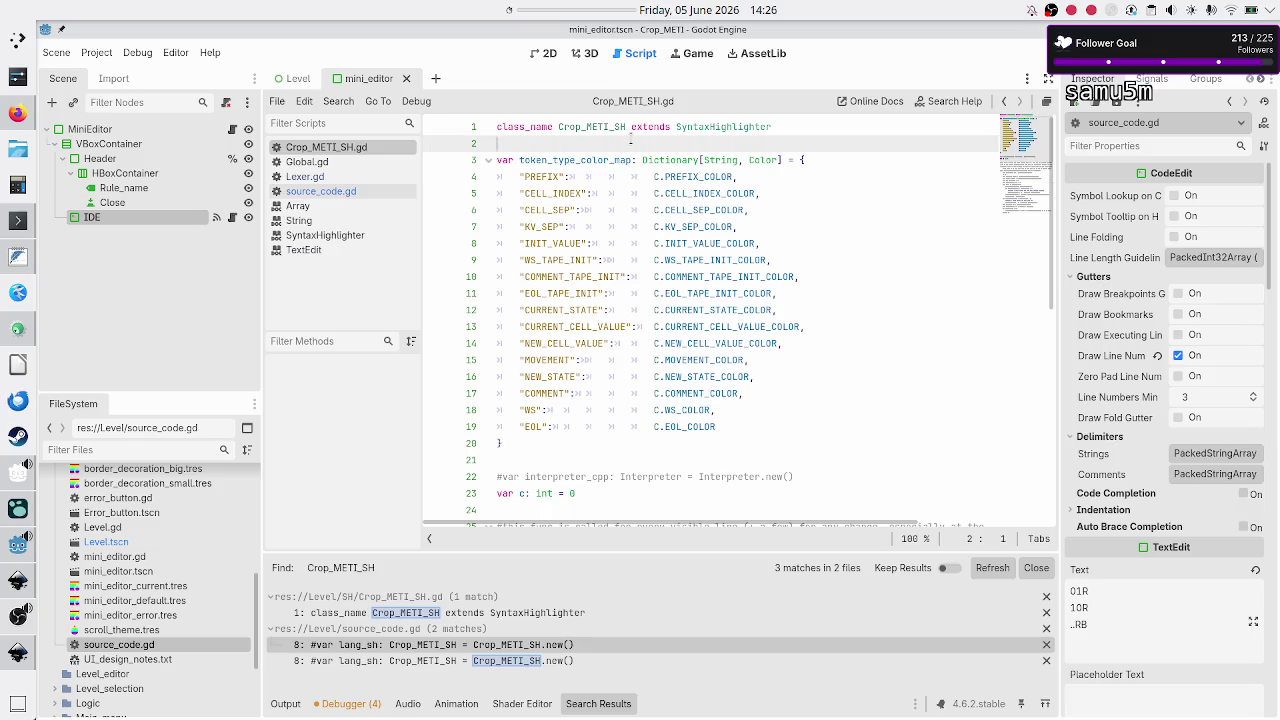
pyautogui.press('Down')
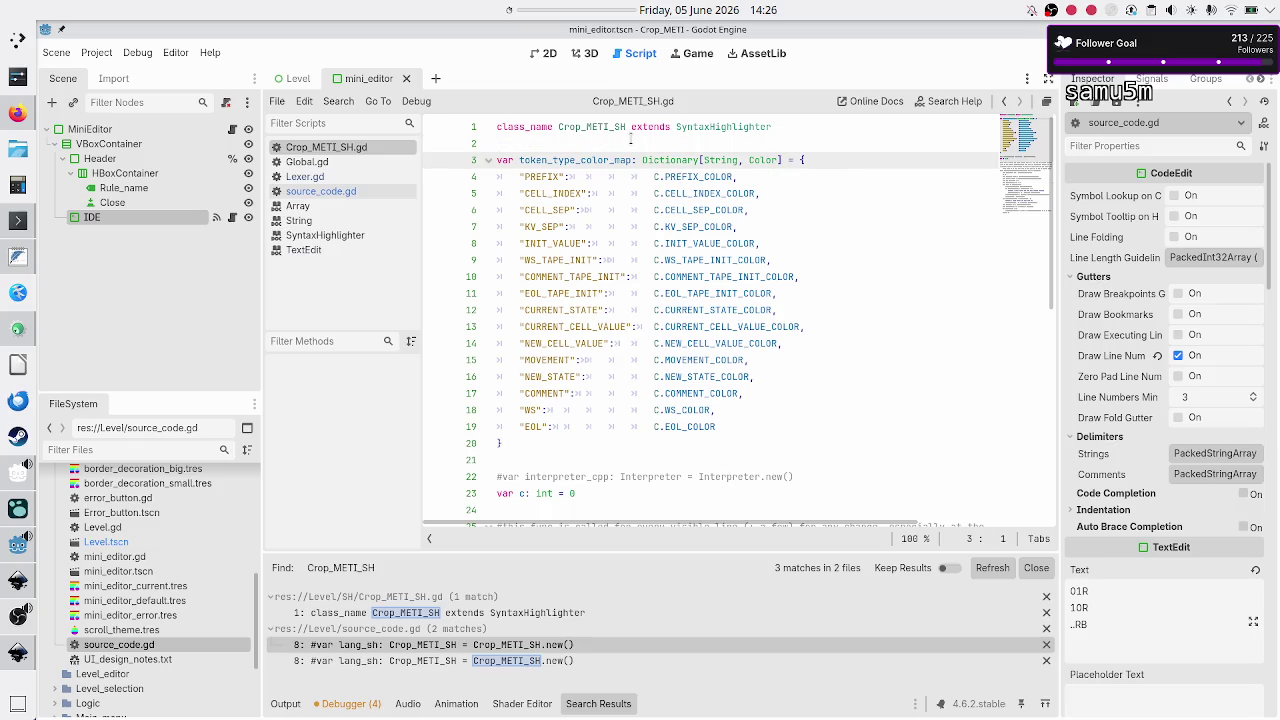
pyautogui.hotkey('shift', 'Down')
pyautogui.hotkey('shift', 'Down')
pyautogui.hotkey('shift', 'Down')
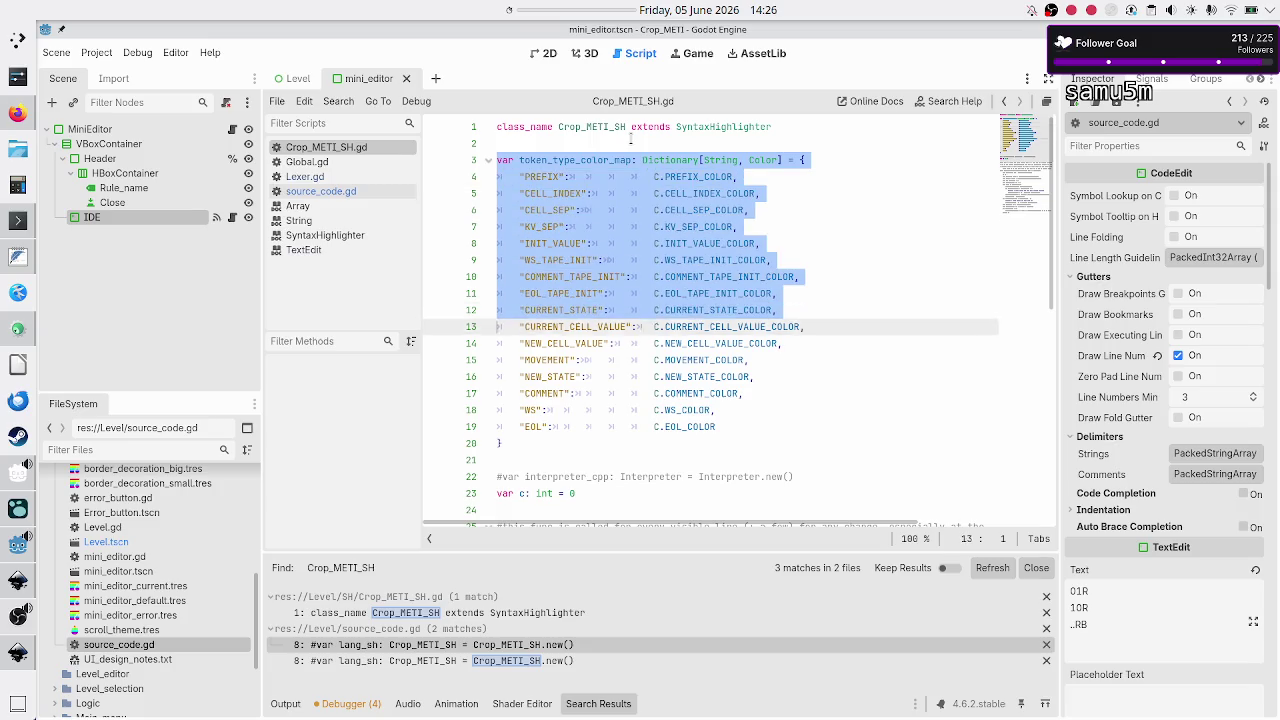
pyautogui.hotkey('shift', 'End')
pyautogui.hotkey('ctrl', 'k')
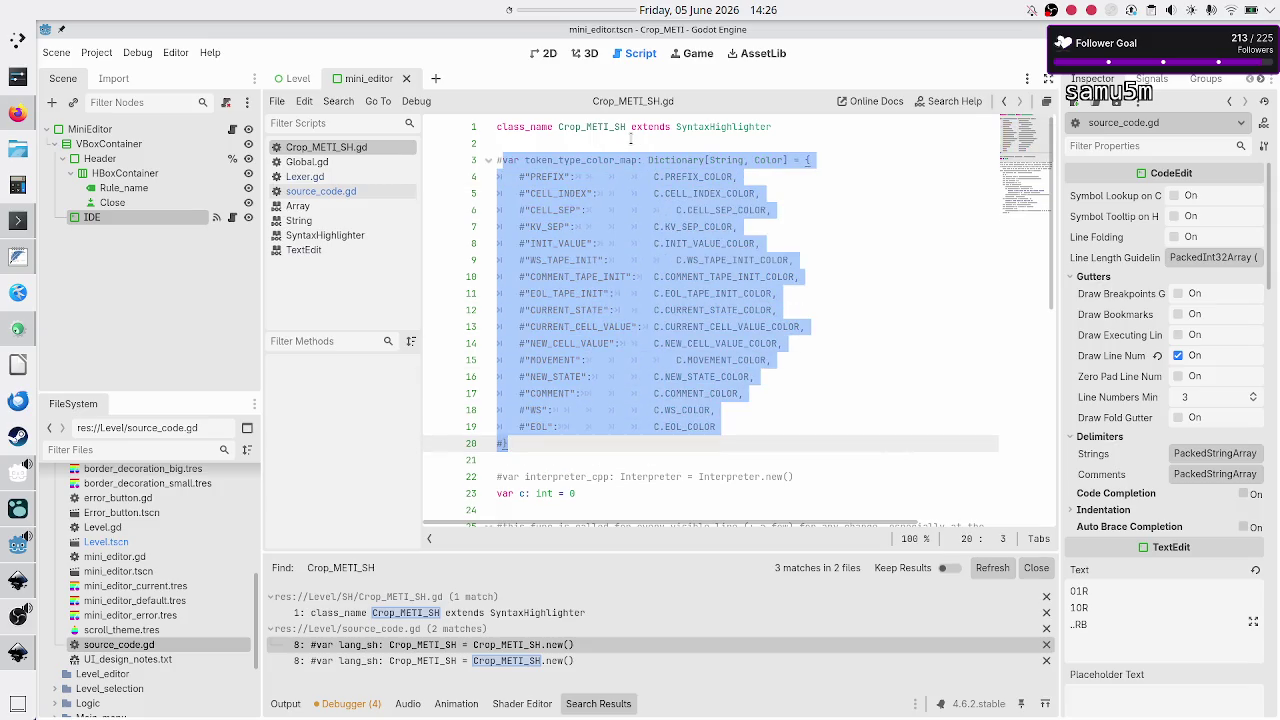
# Step: Select the old map's declaration text on line 3, after the comment mark
pyautogui.press('Down')
pyautogui.press('Down')
pyautogui.press('Up')
pyautogui.press('Up')
pyautogui.press('Up')
pyautogui.press('Up')
pyautogui.press('Up')
pyautogui.press('Up')
pyautogui.press('Down')
pyautogui.press('Down')
pyautogui.press('Right')
pyautogui.press('Right')
pyautogui.hotkey('shift', 'End')
pyautogui.hotkey('ctrl', 'c')
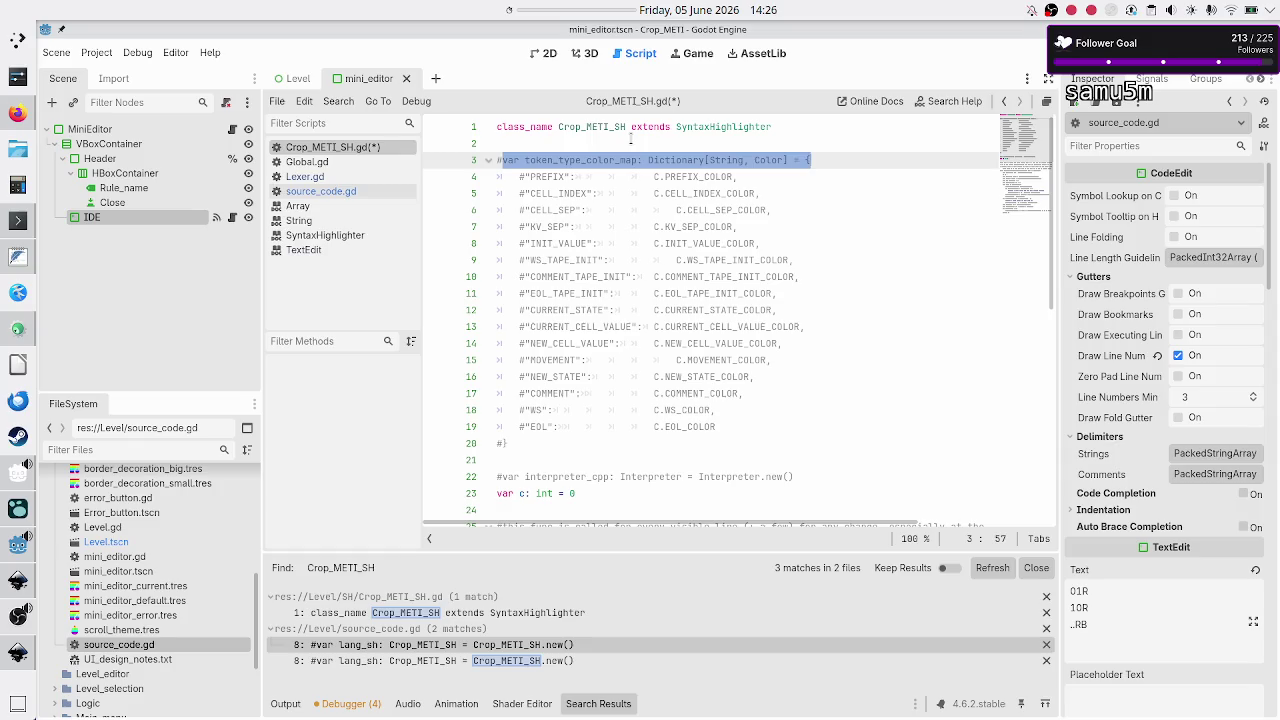
# Step: Paste it on line 22 as a new uncommented map with its own braces
pyautogui.press('Down')
pyautogui.press('Down')
pyautogui.press('Down')
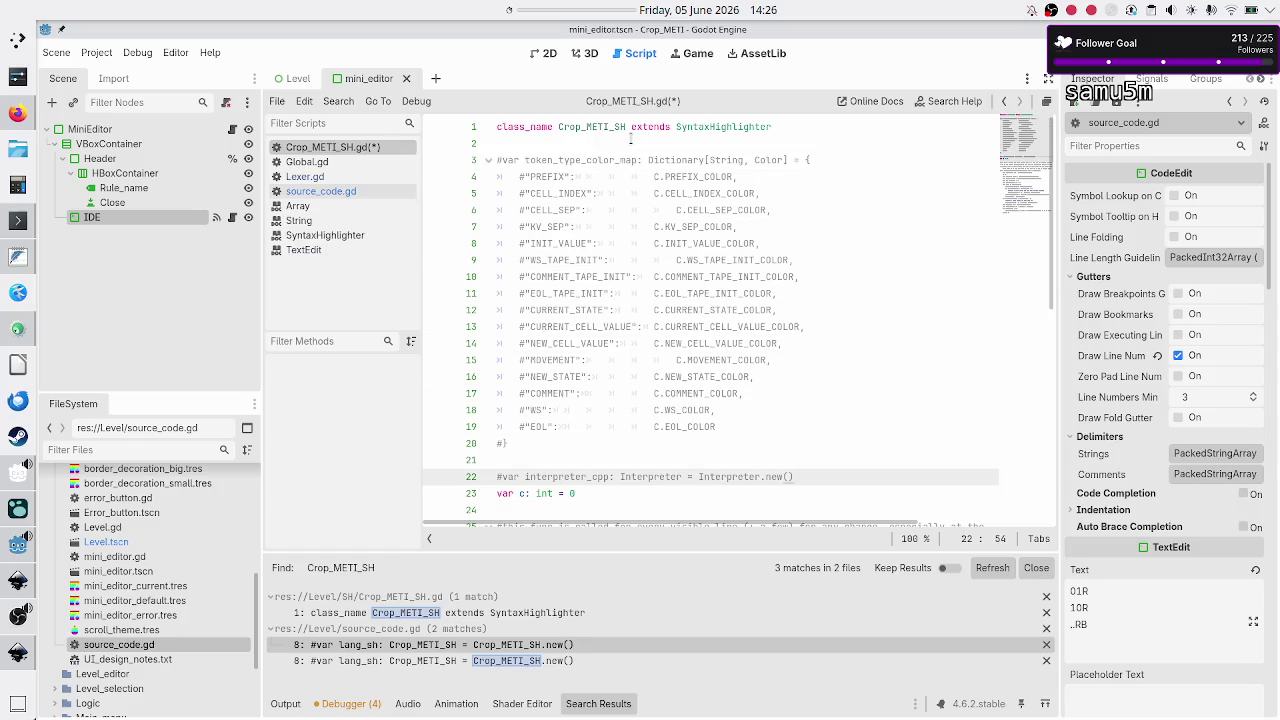
pyautogui.press('Home')
pyautogui.press('Return')
pyautogui.press('Return')
pyautogui.press('Up')
pyautogui.press('Up')
pyautogui.hotkey('ctrl', 'v')
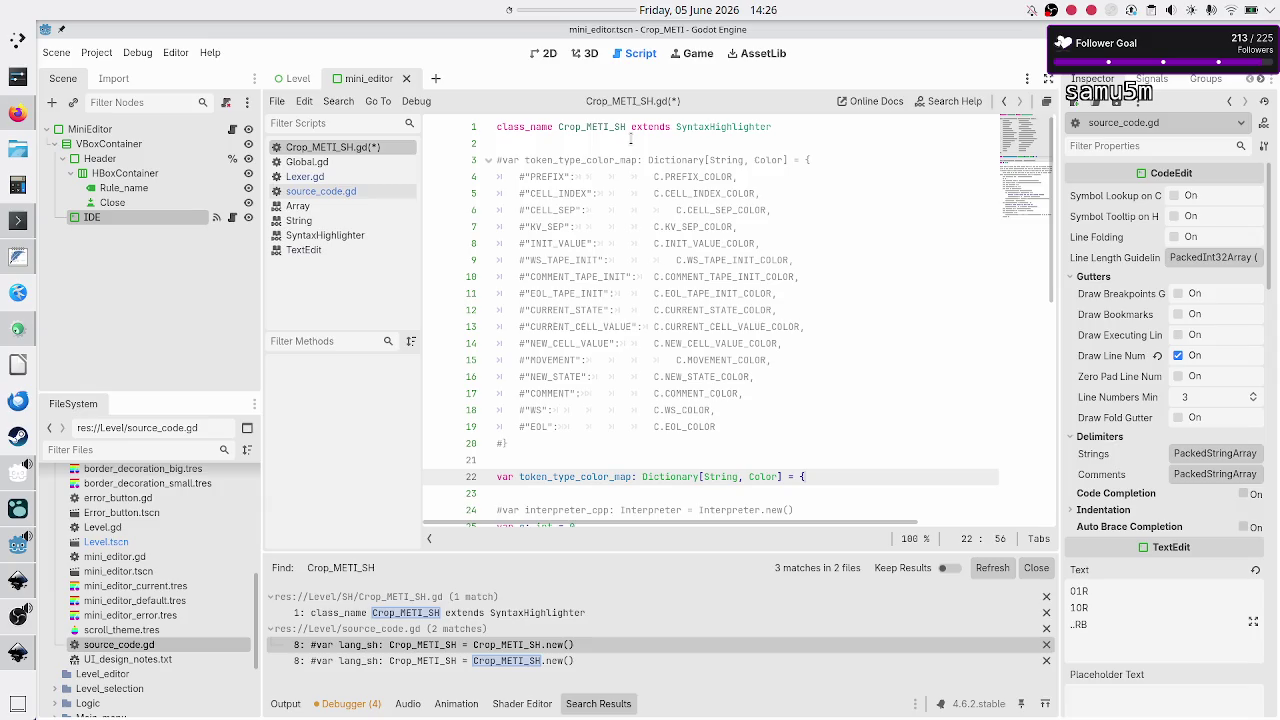
pyautogui.write('}')
pyautogui.press('Return')
pyautogui.press('BackSpace')
pyautogui.press('Left')
pyautogui.press('Return')
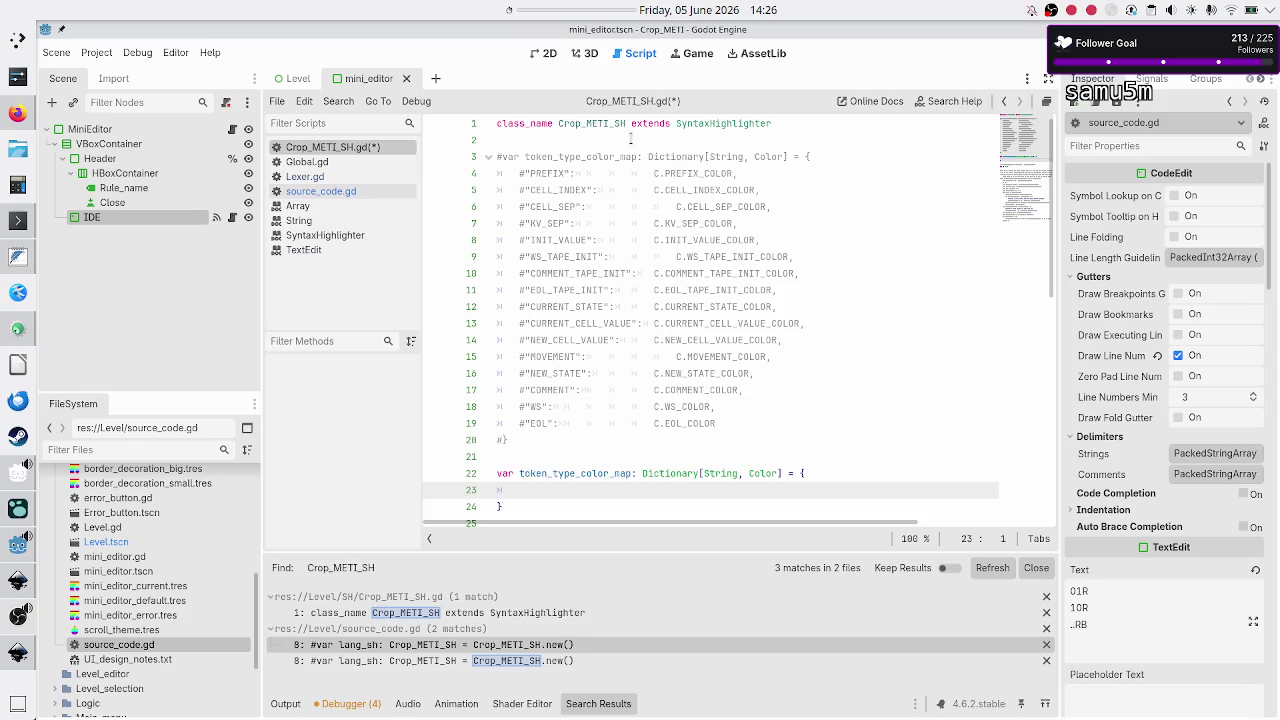
# Step: Change the new map's key type from String to int
pyautogui.click(755, 474)
pyautogui.press('BackSpace')
pyautogui.press('BackSpace')
pyautogui.press('BackSpace')
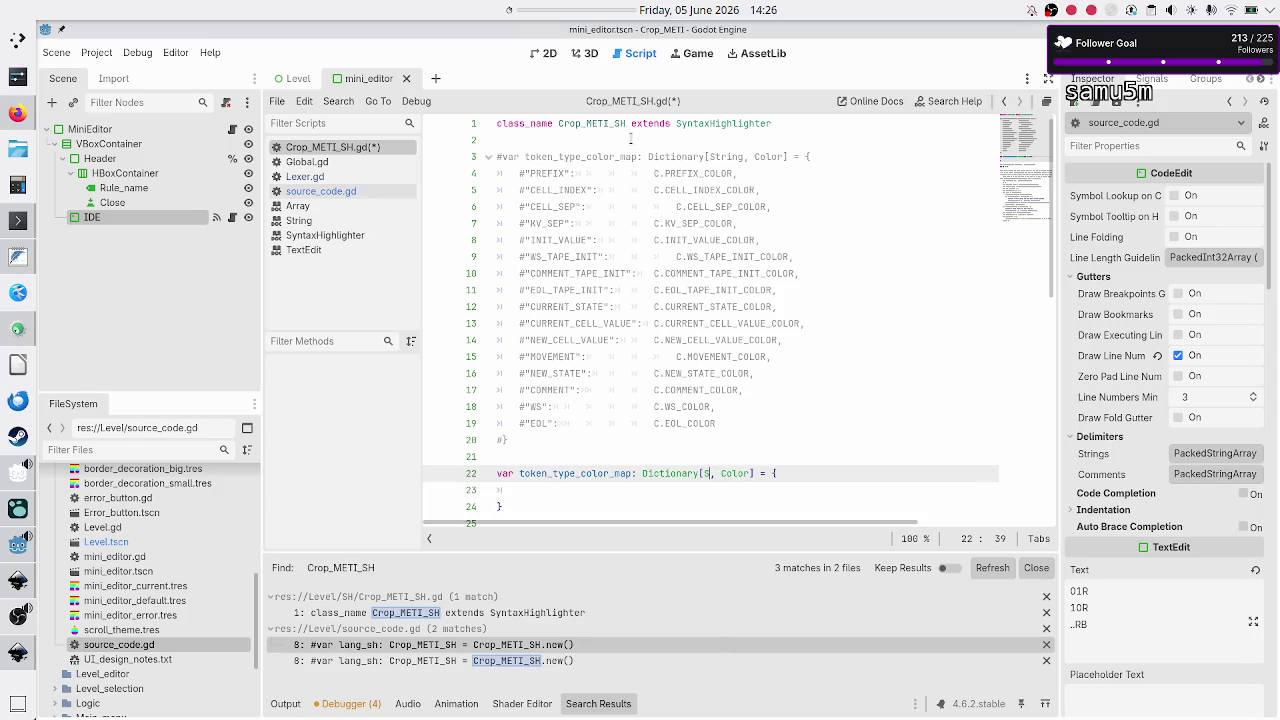
pyautogui.press('BackSpace')
pyautogui.write('int')
pyautogui.press('Return')
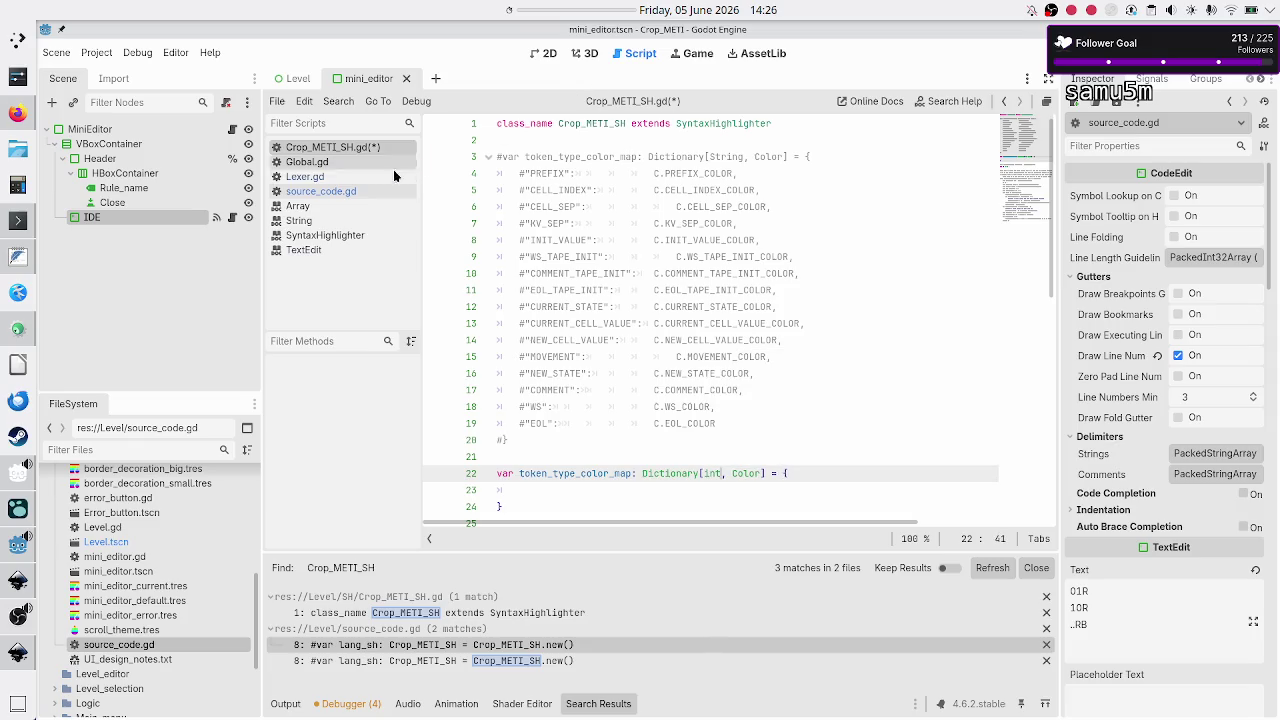
# Step: Check the TokenType names in Lexer.gd: CURRENT_CELL_VALUE, NEW_CELL_VALUE, MOVEMENT, NEW_STATE
pyautogui.click(337, 176)
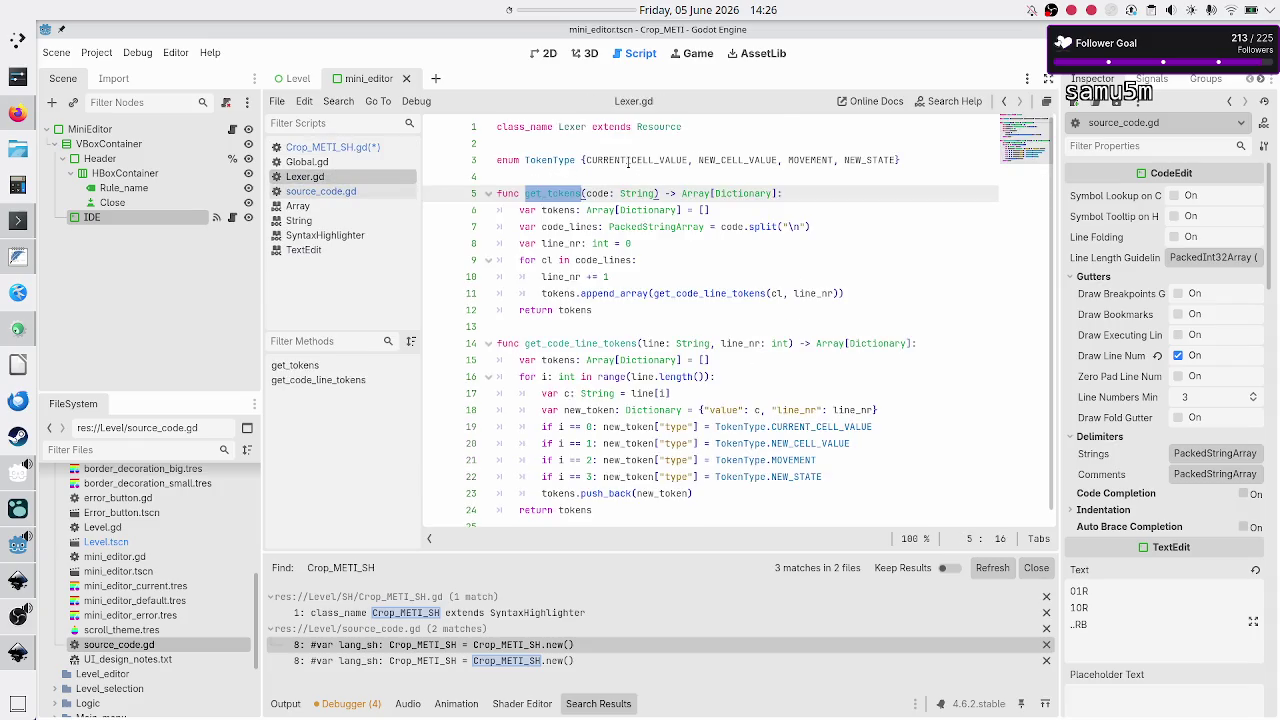
pyautogui.doubleClick(627, 160)
pyautogui.doubleClick(740, 160)
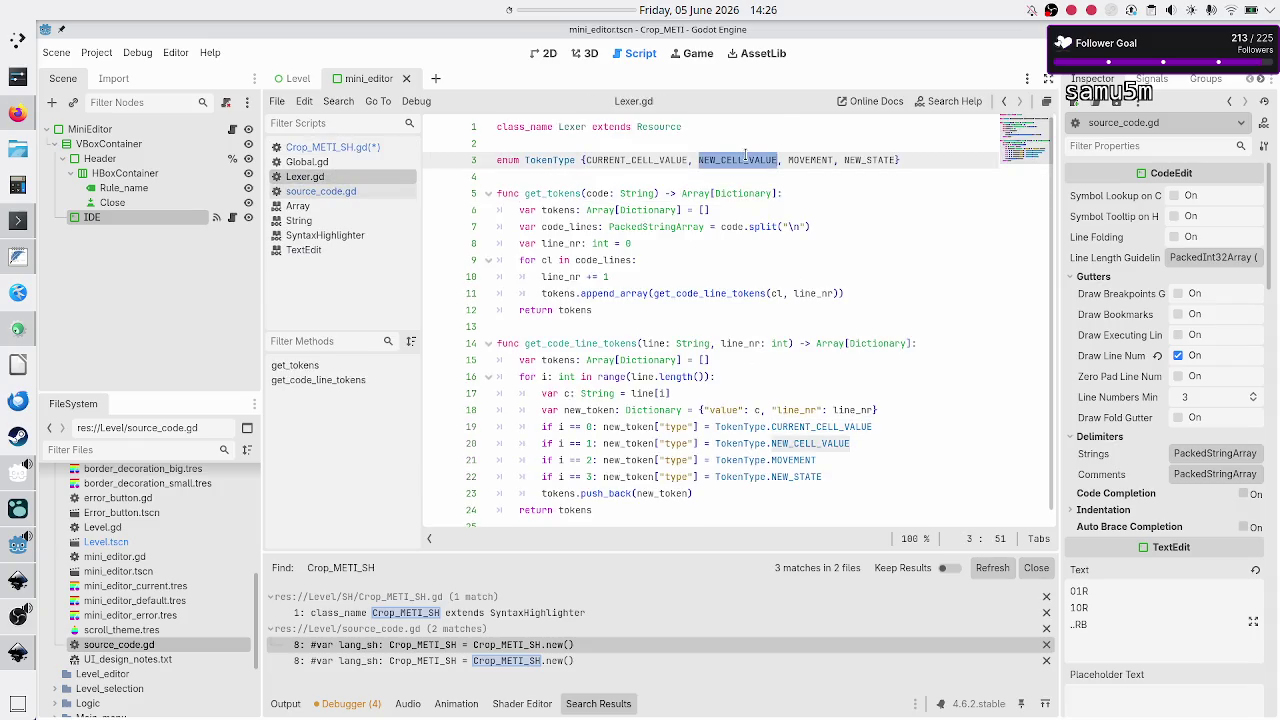
pyautogui.click(818, 160)
pyautogui.doubleClick(818, 160)
pyautogui.doubleClick(870, 160)
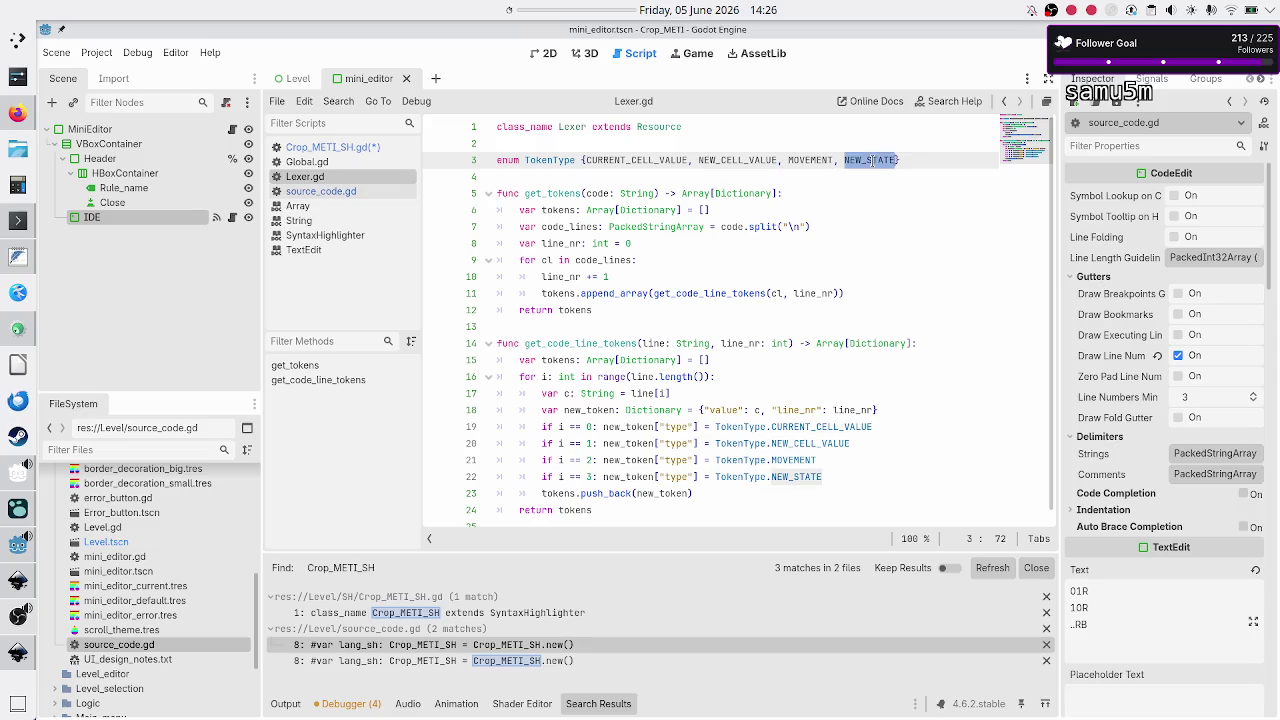
pyautogui.click(350, 148)
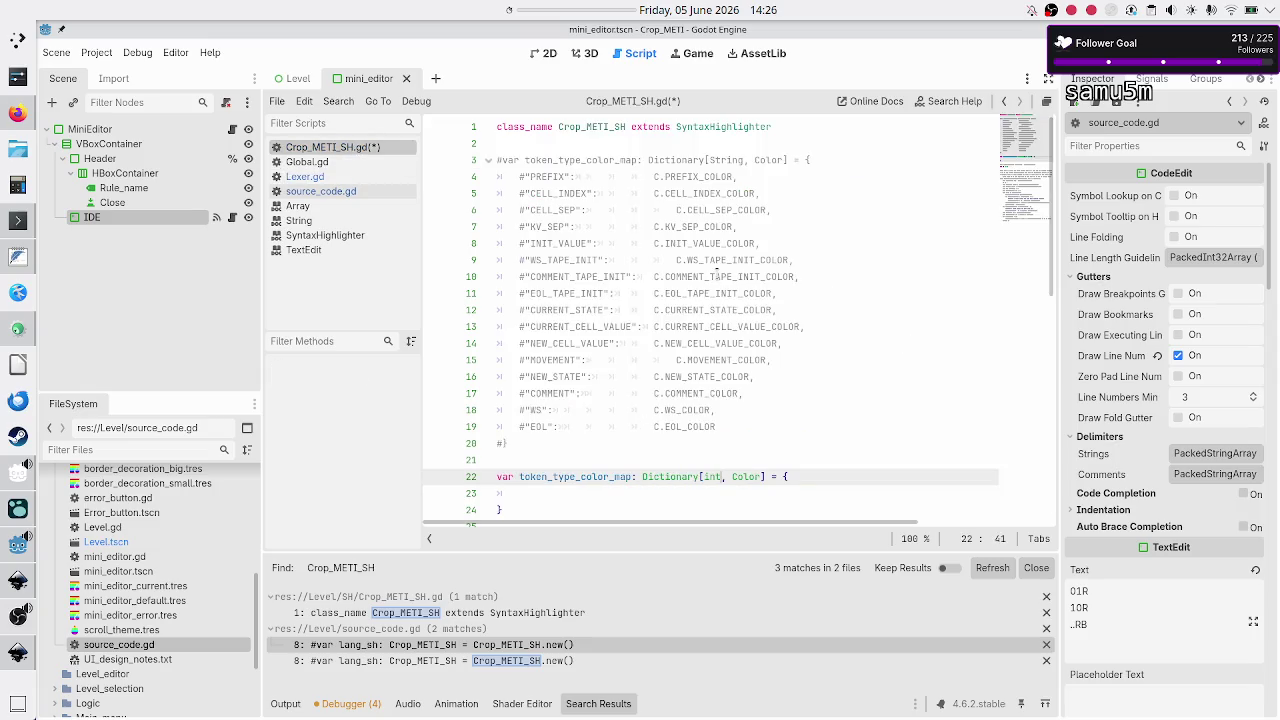
# Step: Add the entry Lexer.TokenType.CURRENT_CELL_VALUE: C.CURRENT_CELL_VALUE_COLOR to the new map
pyautogui.press('Down')
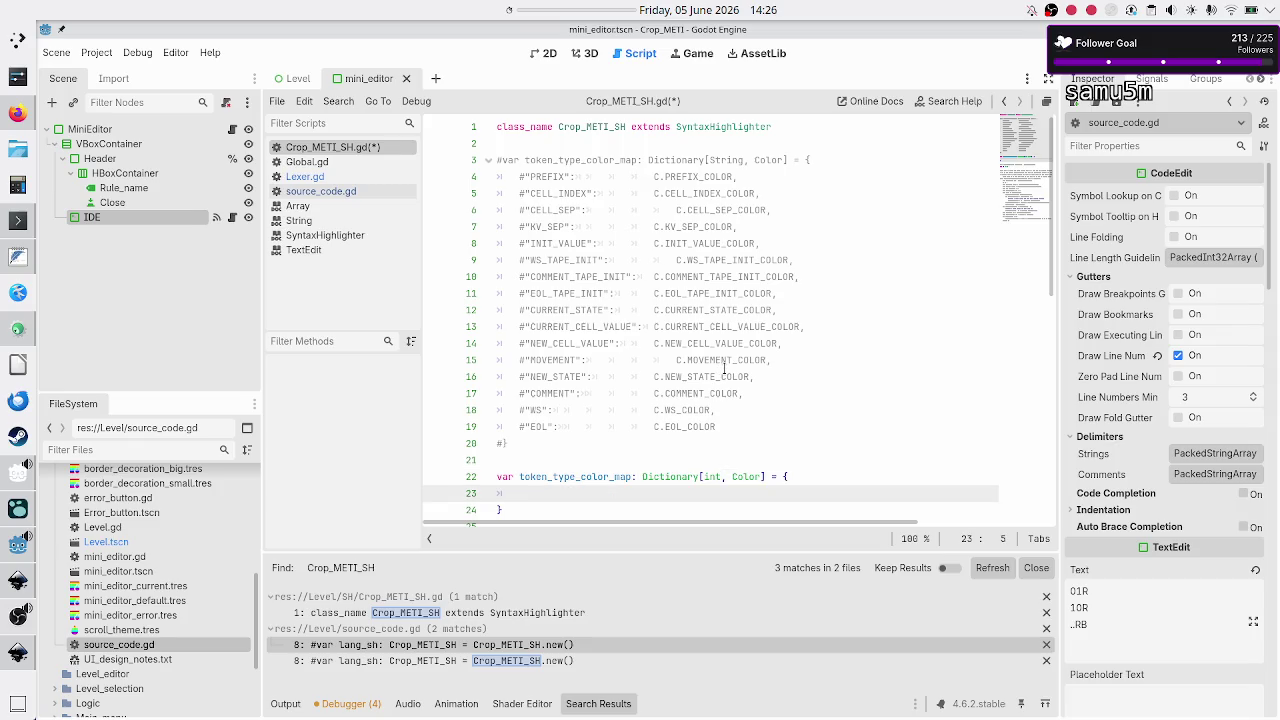
pyautogui.write('Lexer.')
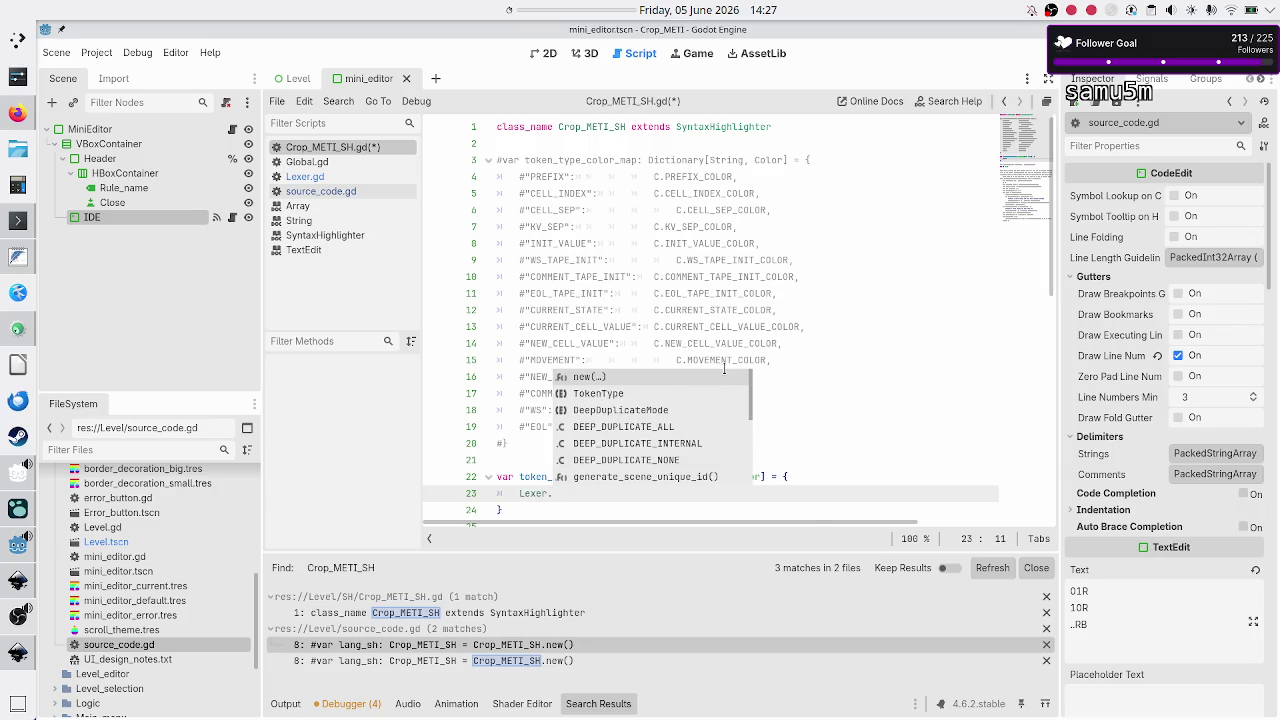
pyautogui.press('Down')
pyautogui.press('Return')
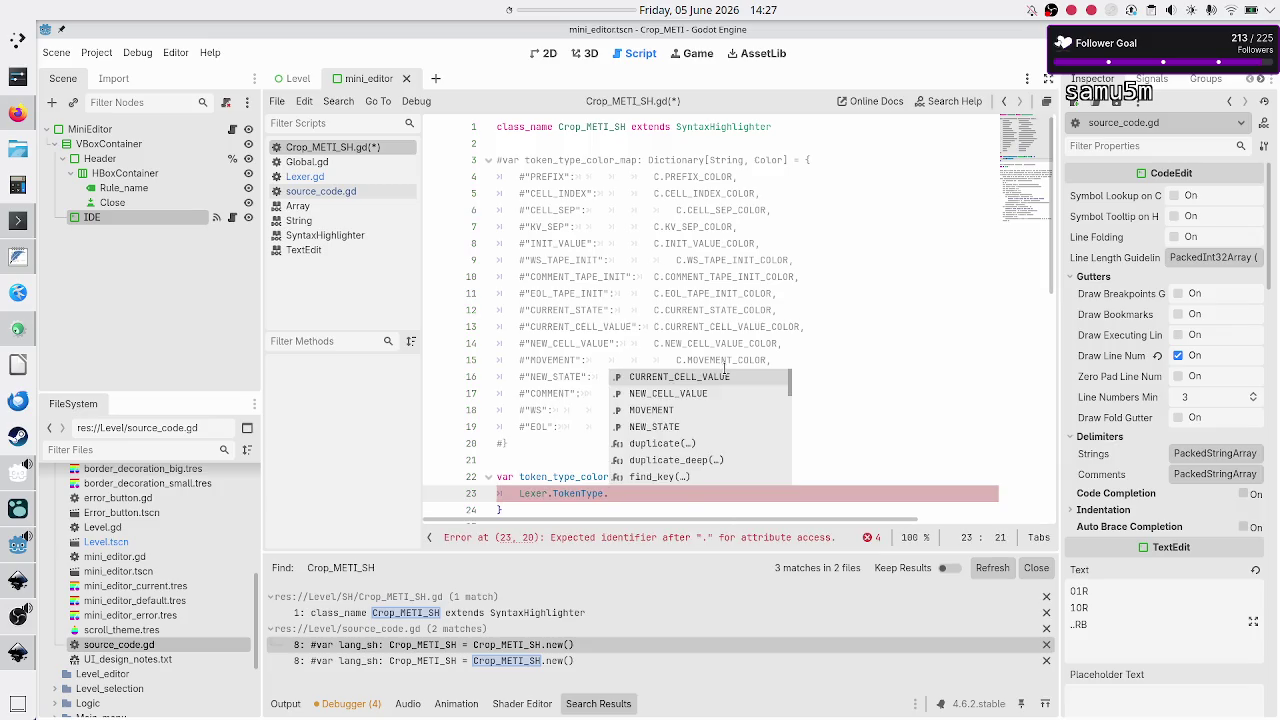
pyautogui.press('Return')
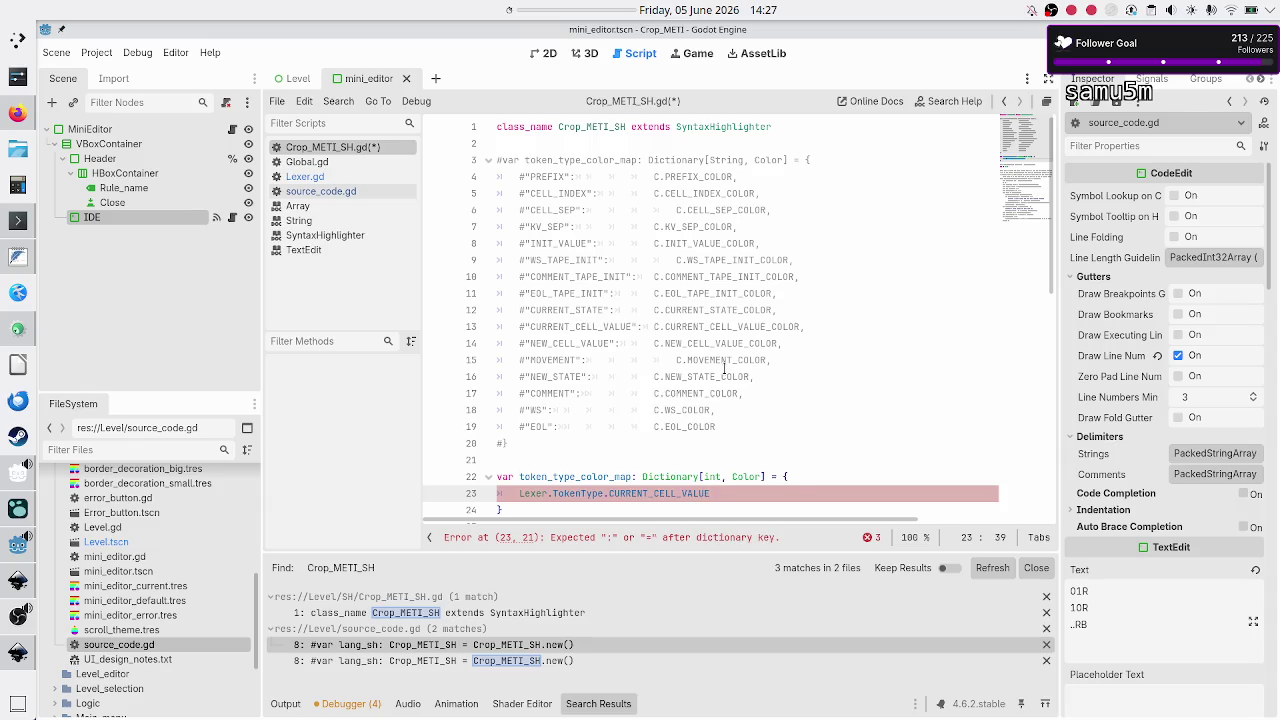
pyautogui.press('Up')
pyautogui.press('Up')
pyautogui.press('Up')
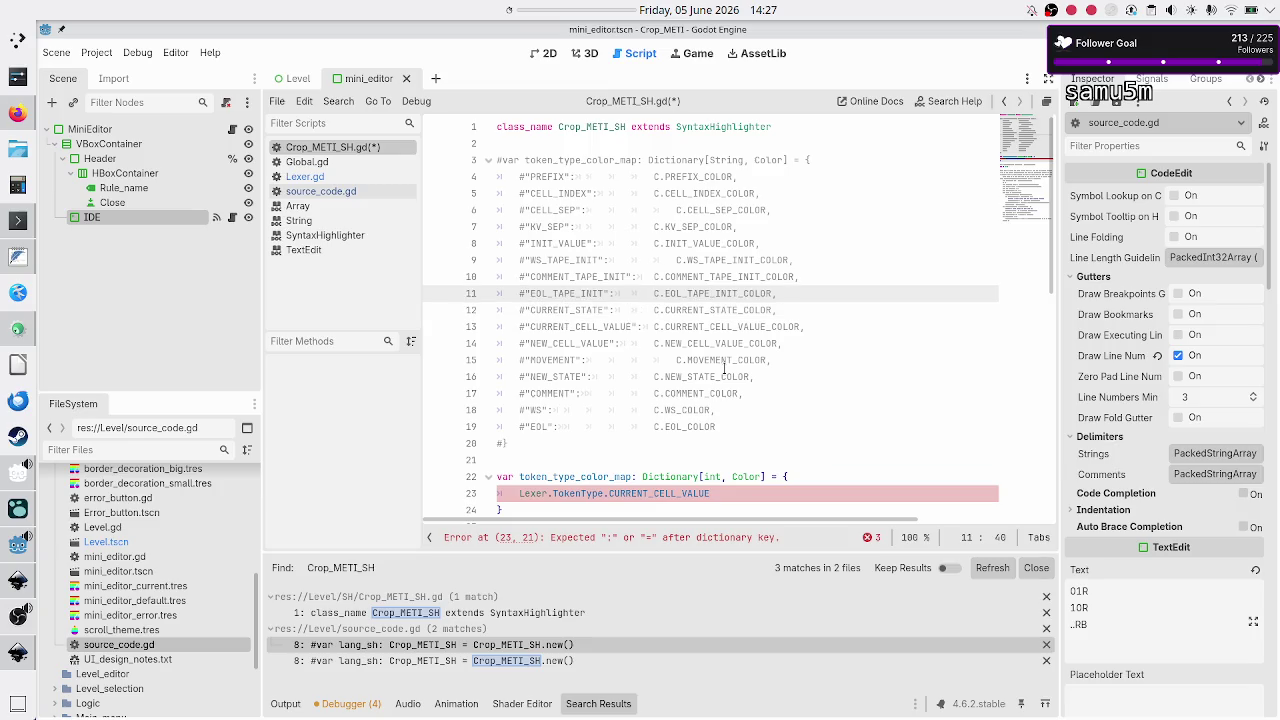
pyautogui.press('Down')
pyautogui.press('Down')
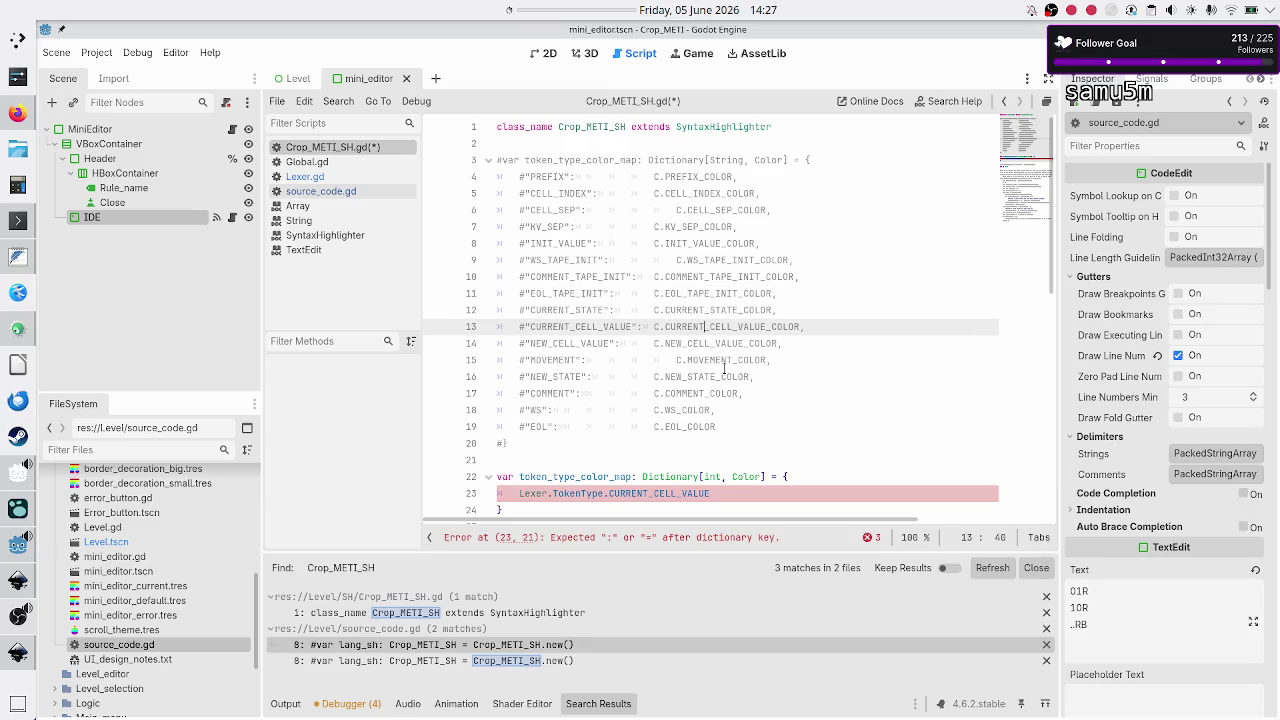
pyautogui.press('Left')
pyautogui.press('Left')
pyautogui.press('Left')
pyautogui.hotkey('shift', 'Right')
pyautogui.hotkey('shift', 'Right')
pyautogui.hotkey('shift', 'Right')
pyautogui.hotkey('shift', 'Right')
pyautogui.hotkey('ctrl', 'c')
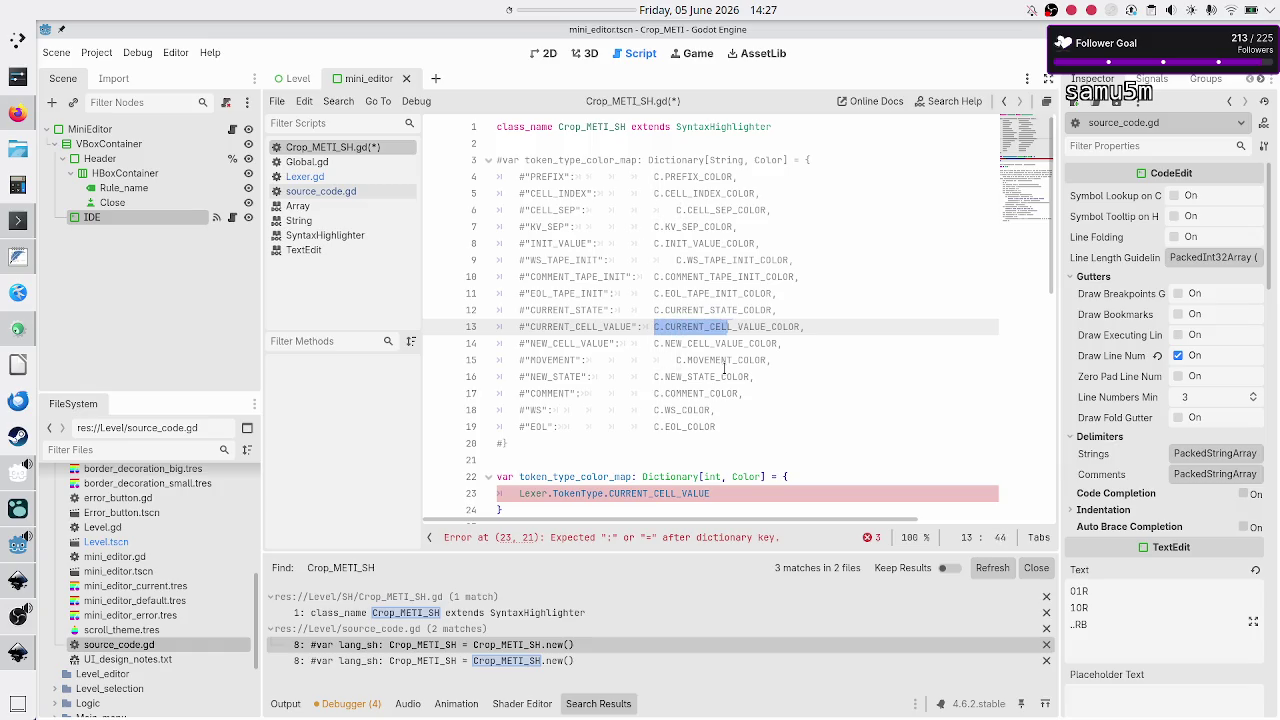
pyautogui.press('Down')
pyautogui.press('Down')
pyautogui.press('Down')
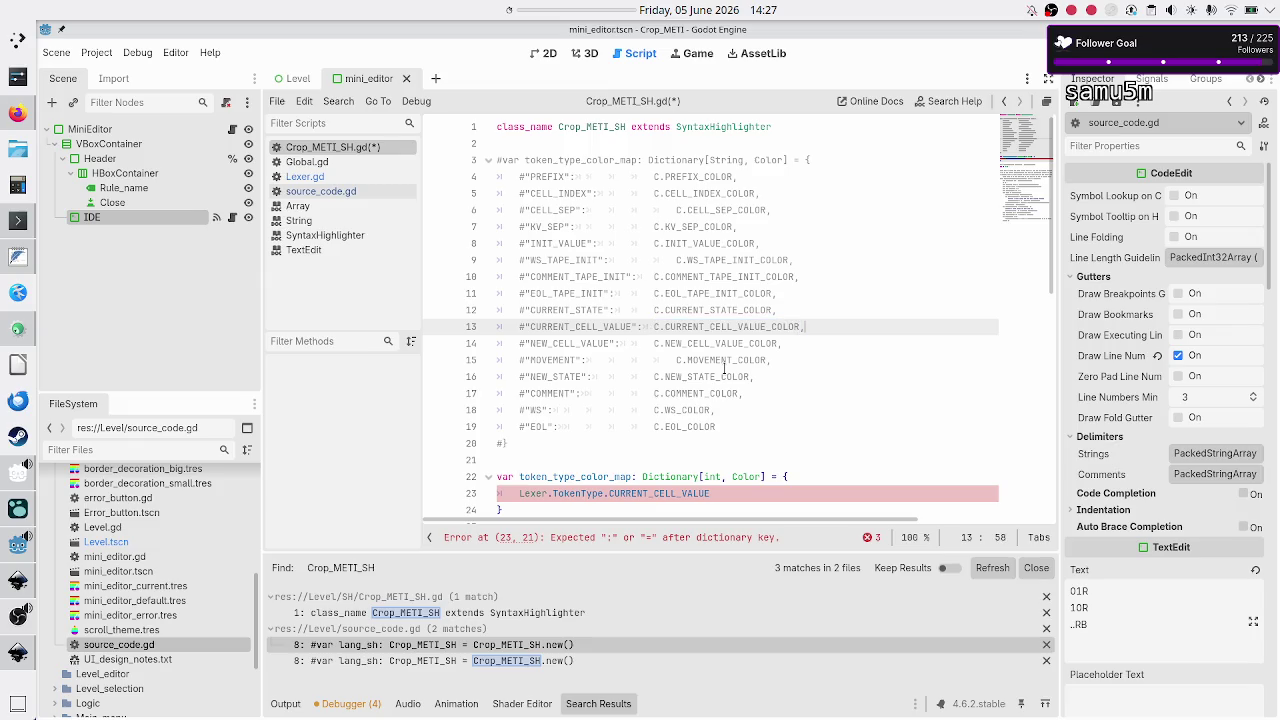
pyautogui.press('Left')
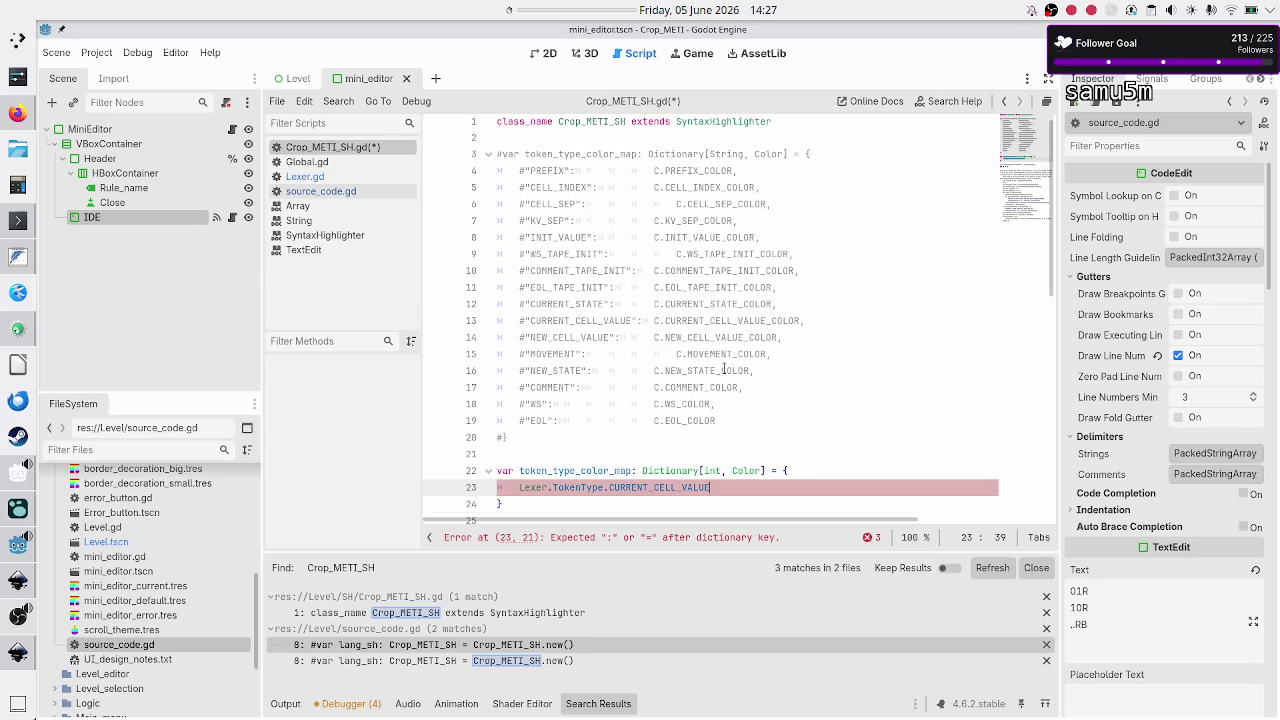
pyautogui.write(':')
pyautogui.hotkey('ctrl', 'v')
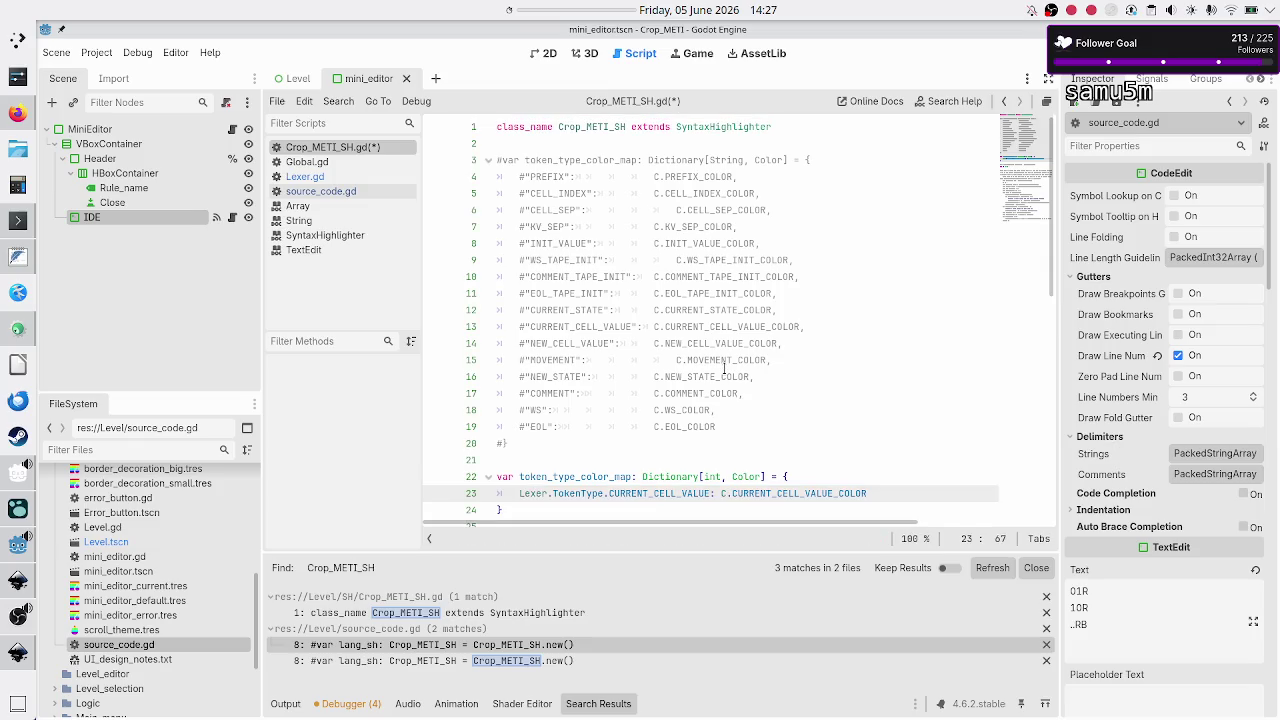
pyautogui.write(',')
# Step: Add the entry Lexer.TokenType.NEW_CELL_VALUE: C.NEW_CELL_VALUE_COLOR
pyautogui.press('Return')
pyautogui.write('exer.Tok')
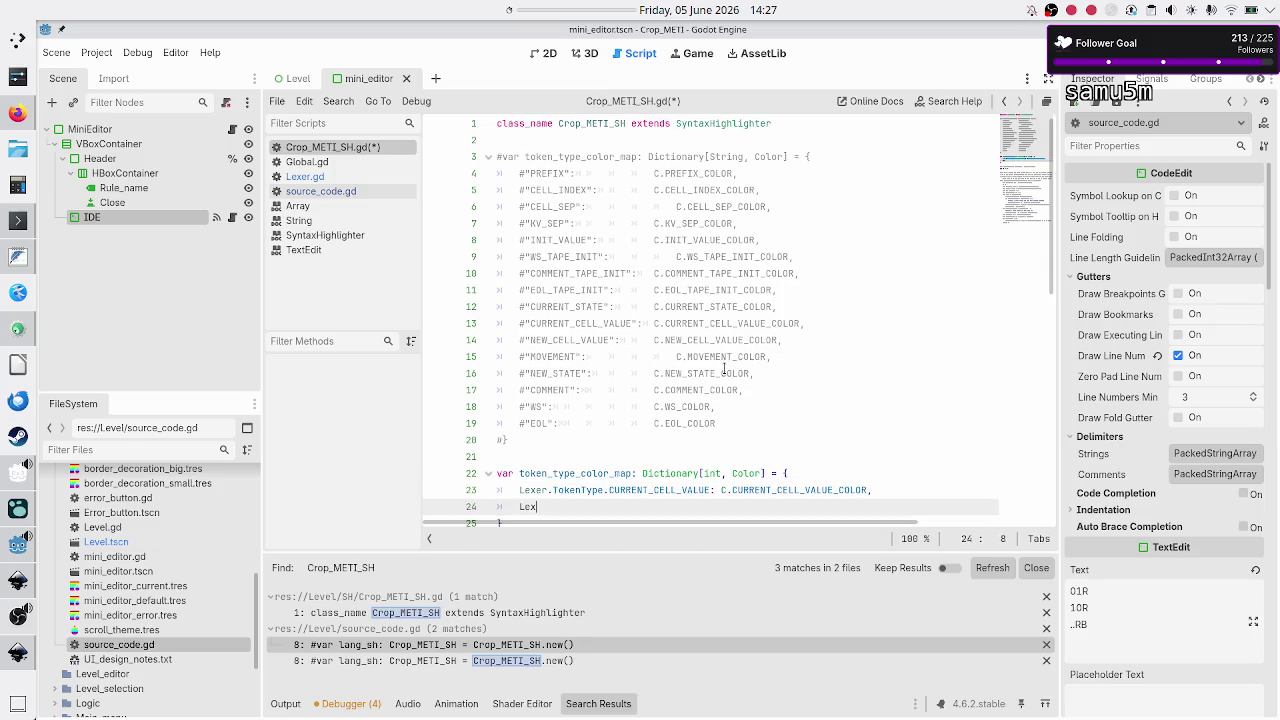
pyautogui.press('Return')
pyautogui.write('New')
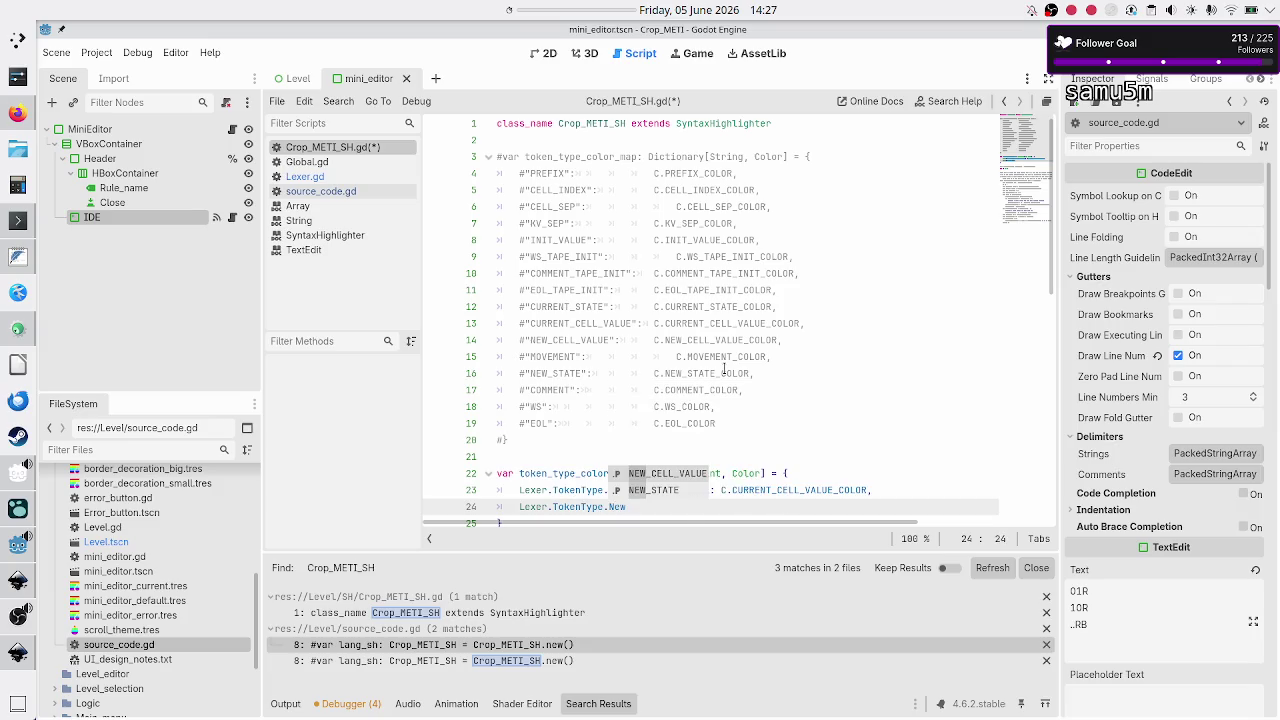
pyautogui.press('Return')
pyautogui.write('C.NEW')
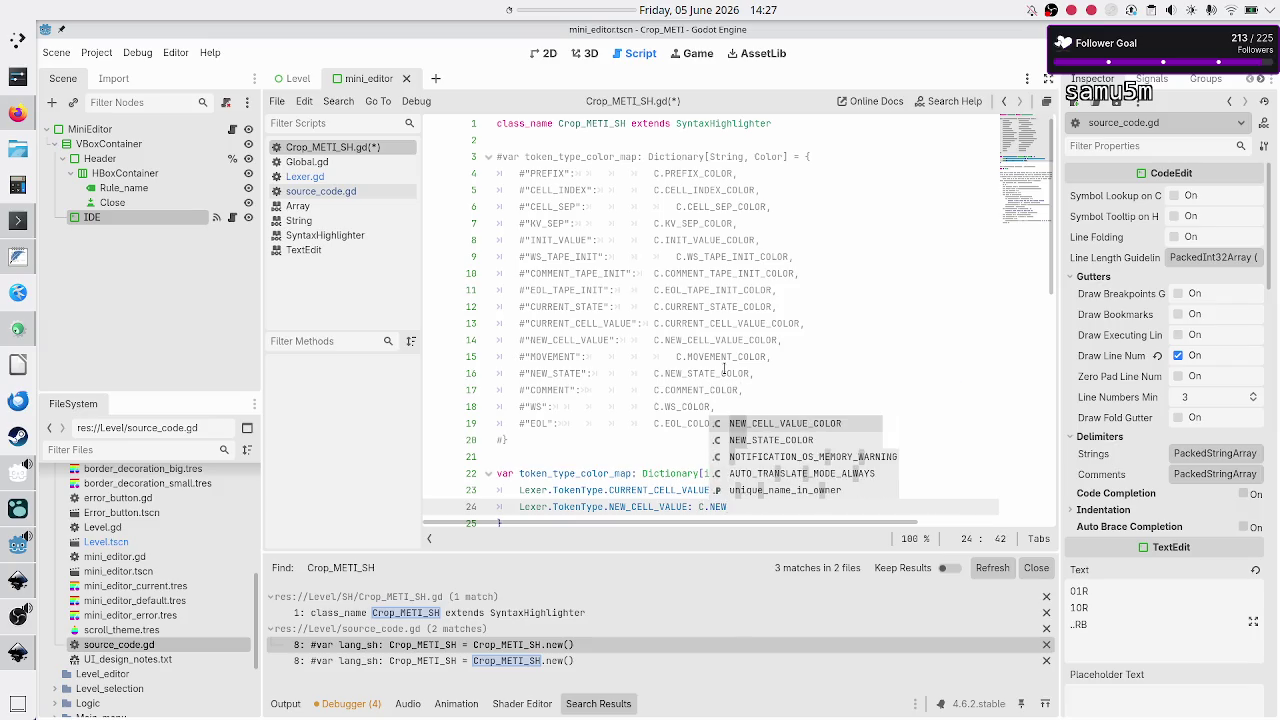
pyautogui.press('Return')
pyautogui.write(',')
pyautogui.press('Return')
# Step: Add the entry Lexer.TokenType.MOVEMENT: C.MOVEMENT_COLOR
pyautogui.write('Lexer.T')
pyautogui.press('Return')
pyautogui.write('.')
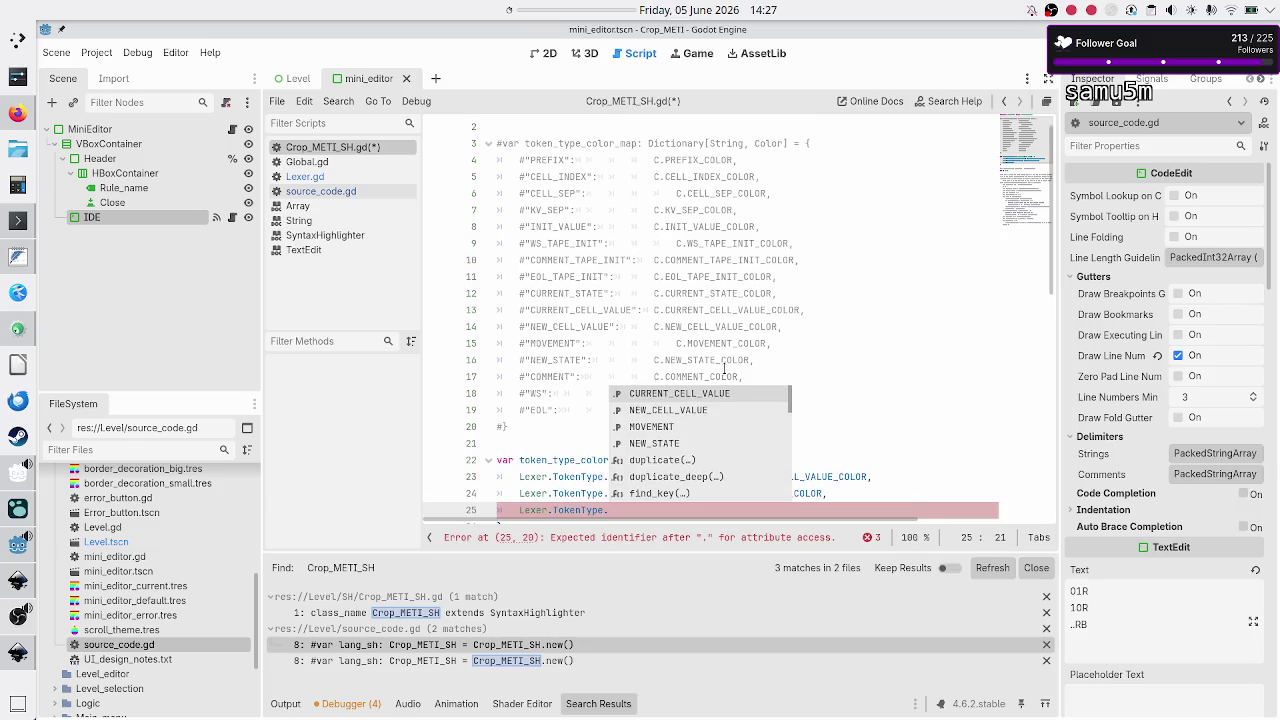
pyautogui.write('MOVE')
pyautogui.press('Return')
pyautogui.write(': C.M')
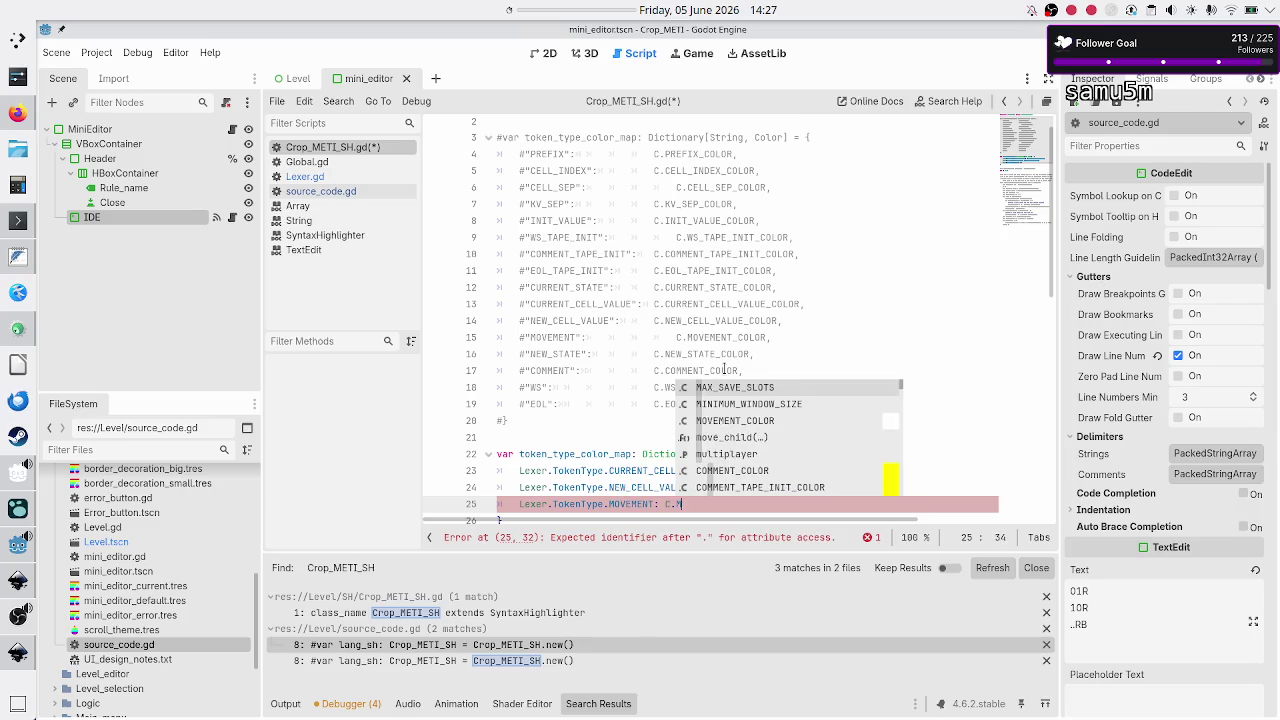
pyautogui.write('OV')
pyautogui.press('Return')
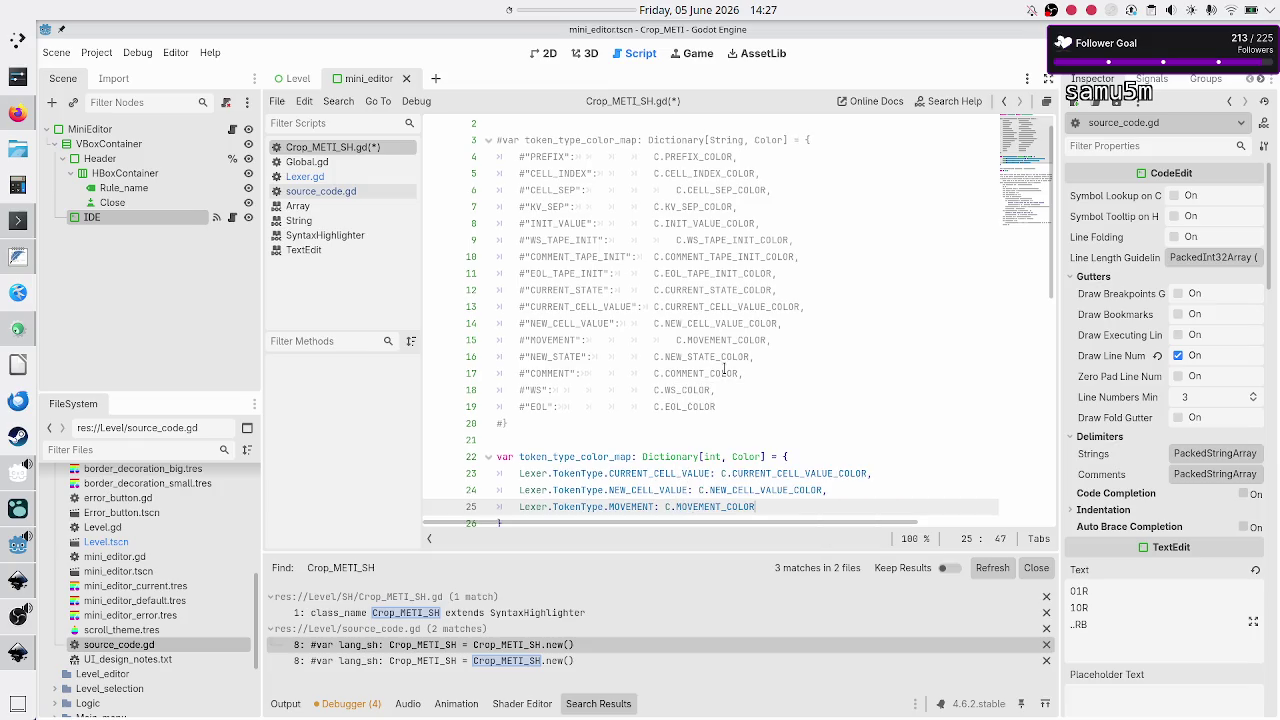
pyautogui.write(',')
pyautogui.press('Return')
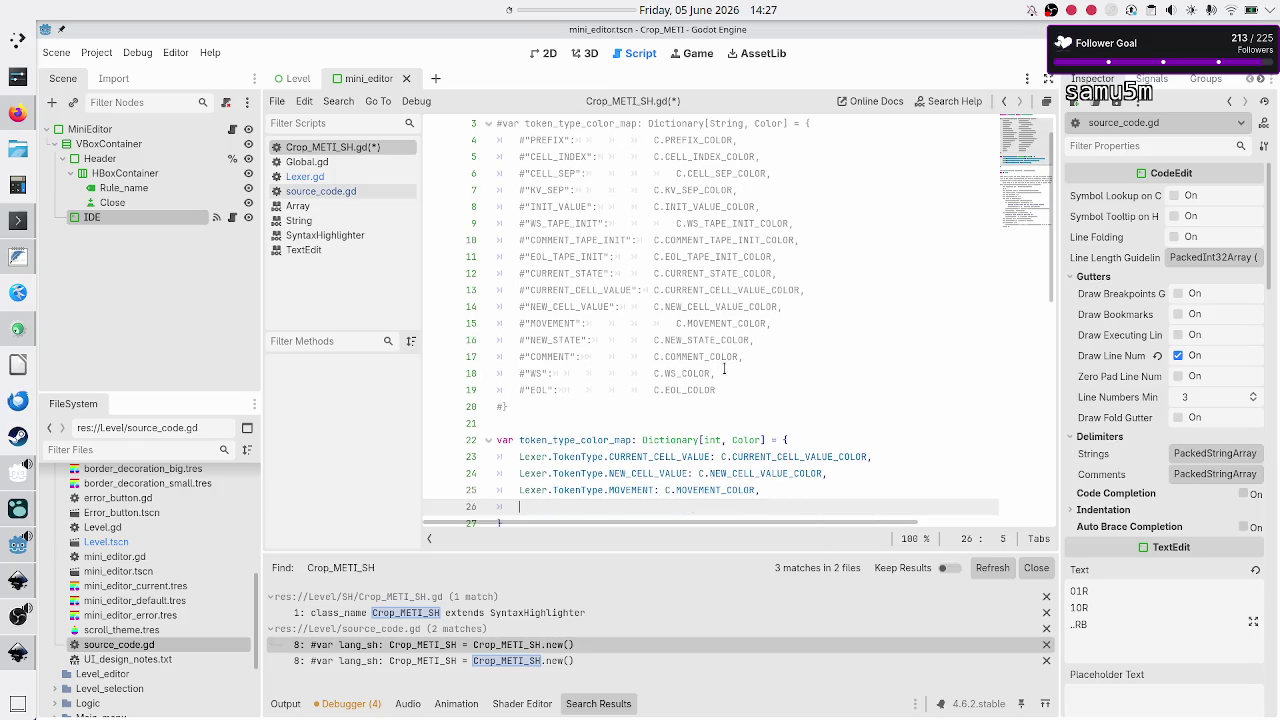
# Step: Add Lexer.TokenType.NEW_STATE: C.NEW_STATE_COLOR on line 26 using autocomplete
pyautogui.doubleClick(706, 489)
pyautogui.click(784, 494)
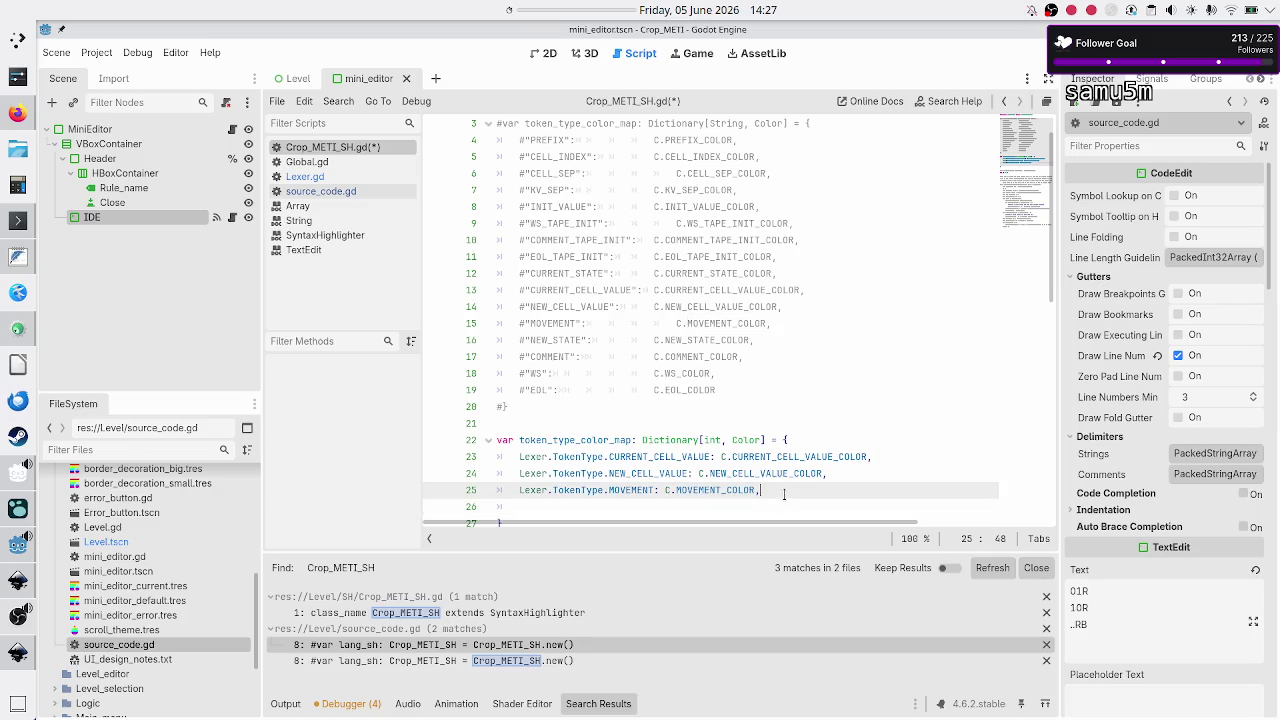
pyautogui.press('Down')
pyautogui.write('exer.T')
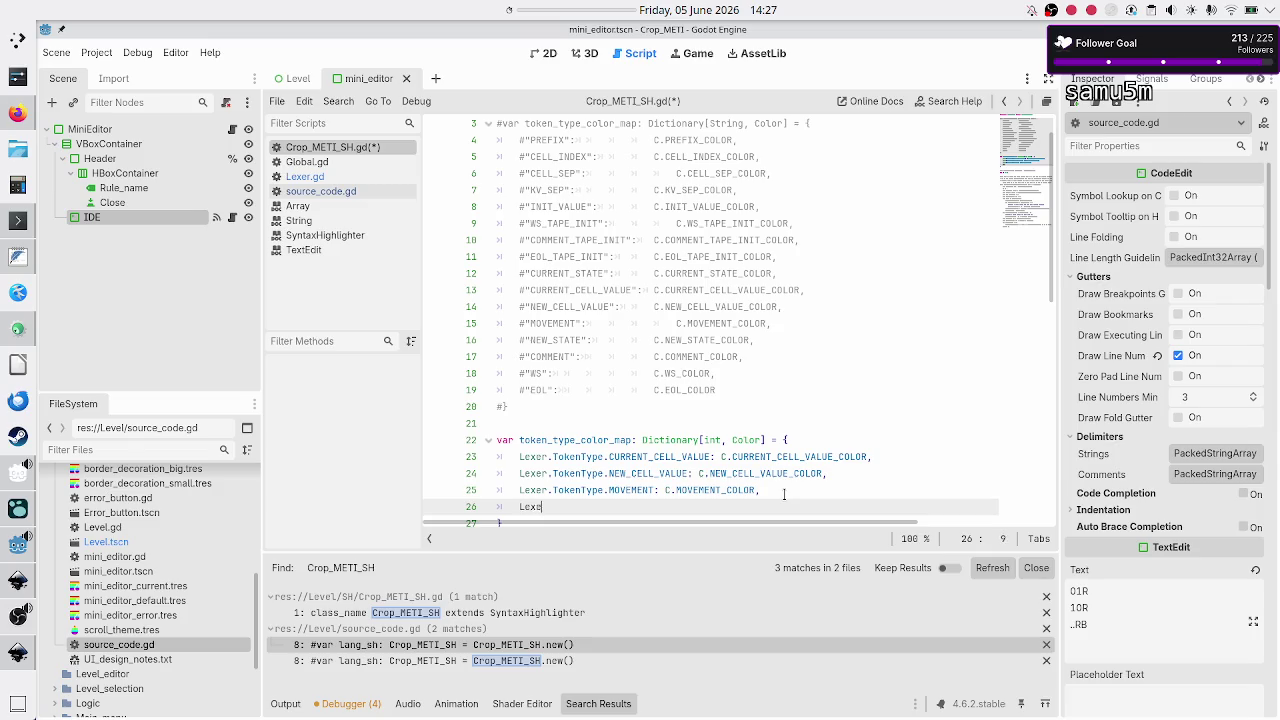
pyautogui.press('Return')
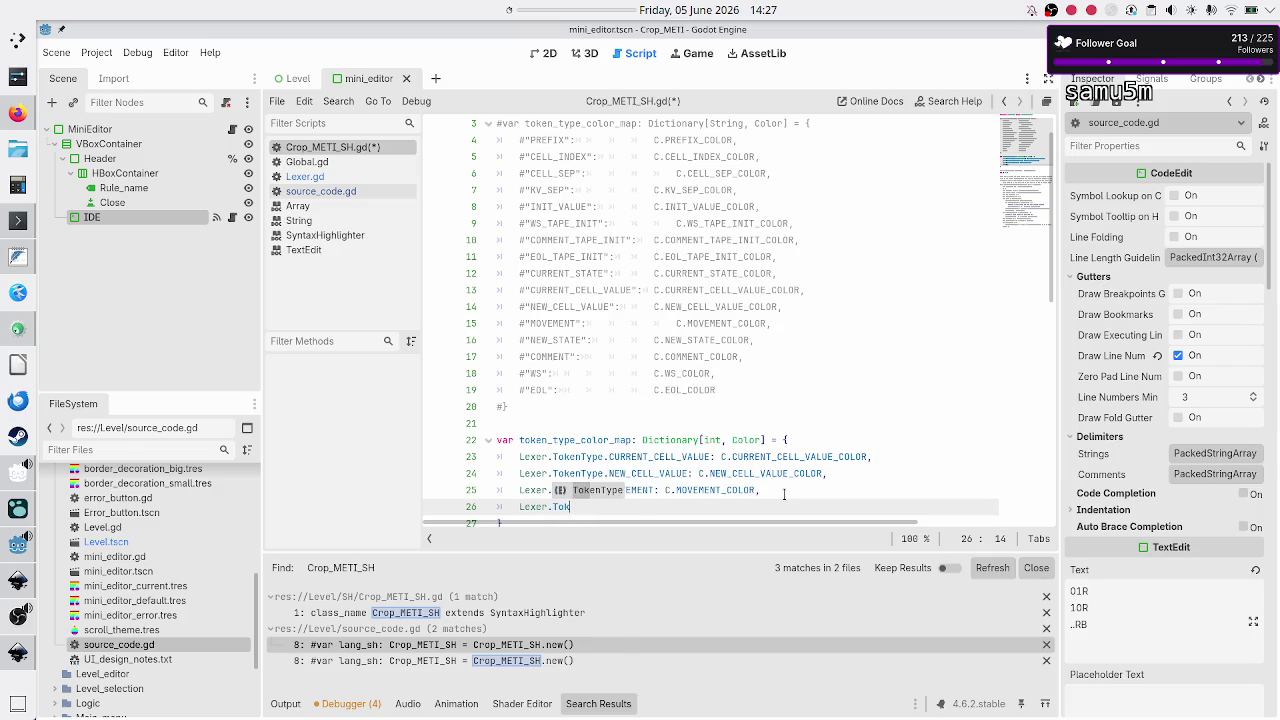
pyautogui.write('enType.')
pyautogui.write('new')
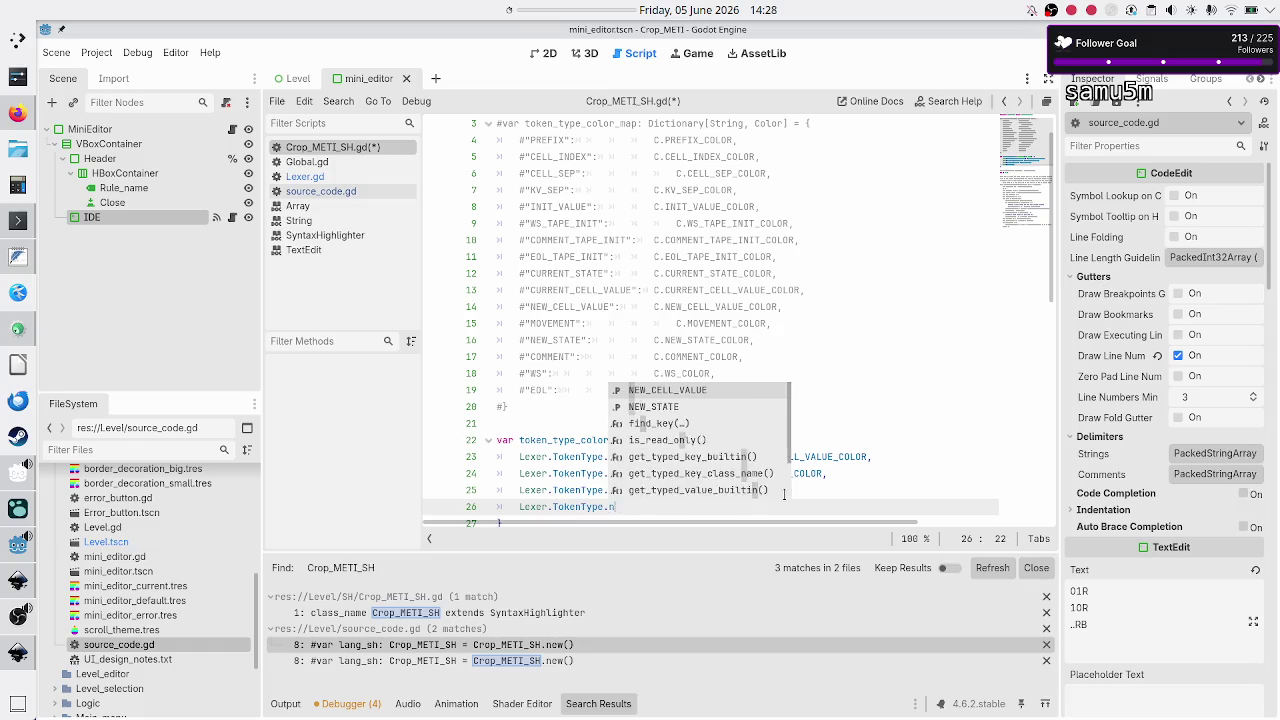
pyautogui.press('Down')
pyautogui.press('Return')
pyautogui.write(': C.')
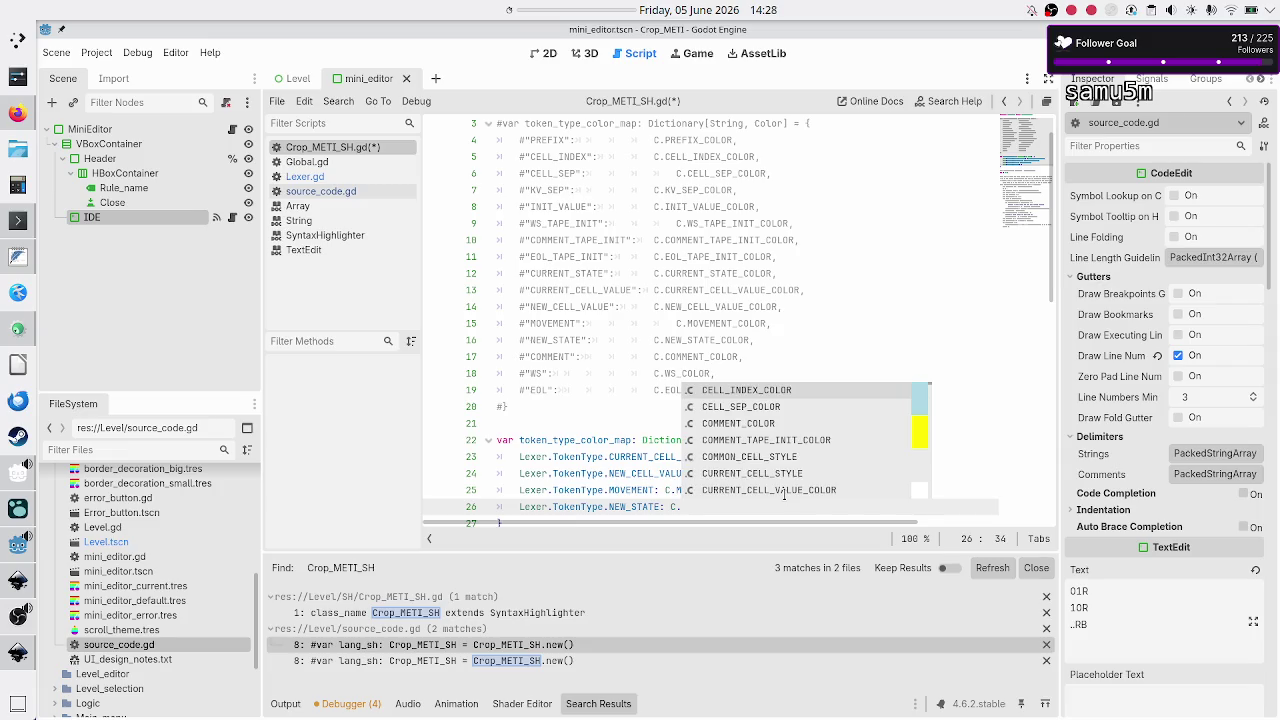
pyautogui.write('NEW')
pyautogui.press('Down')
pyautogui.press('Return')
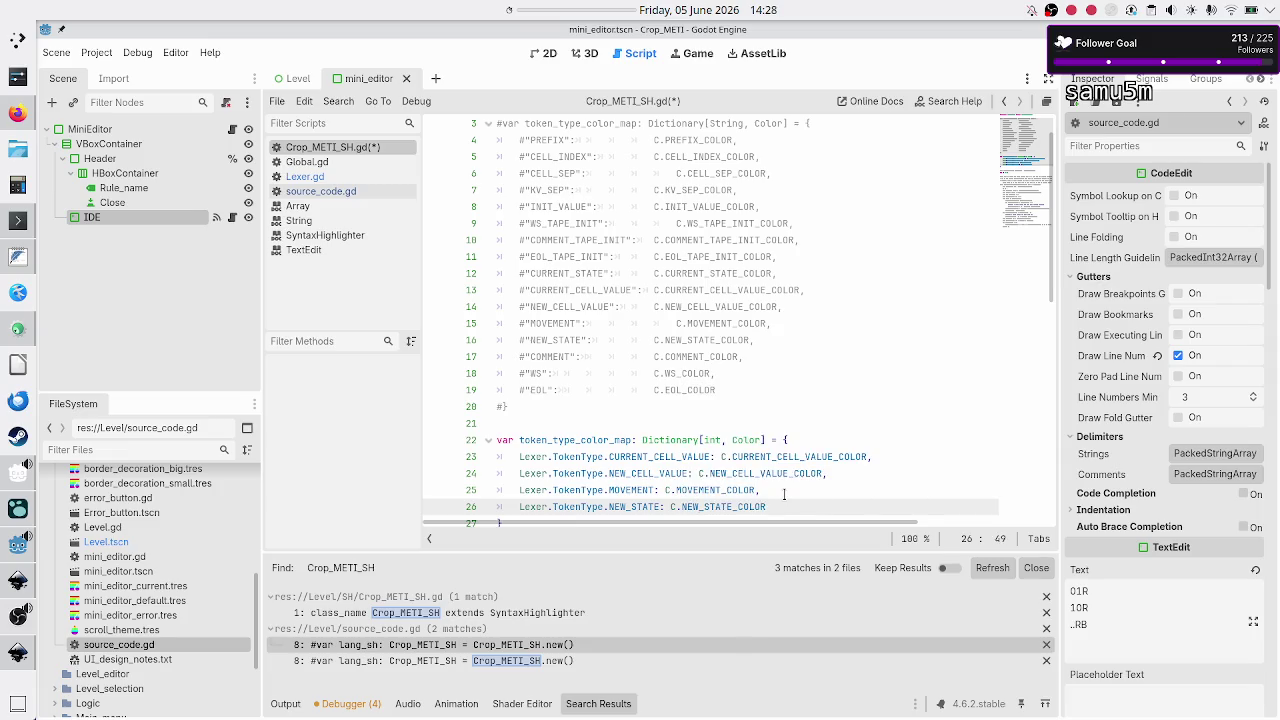
pyautogui.press('Down')
pyautogui.press('Down')
pyautogui.press('Down')
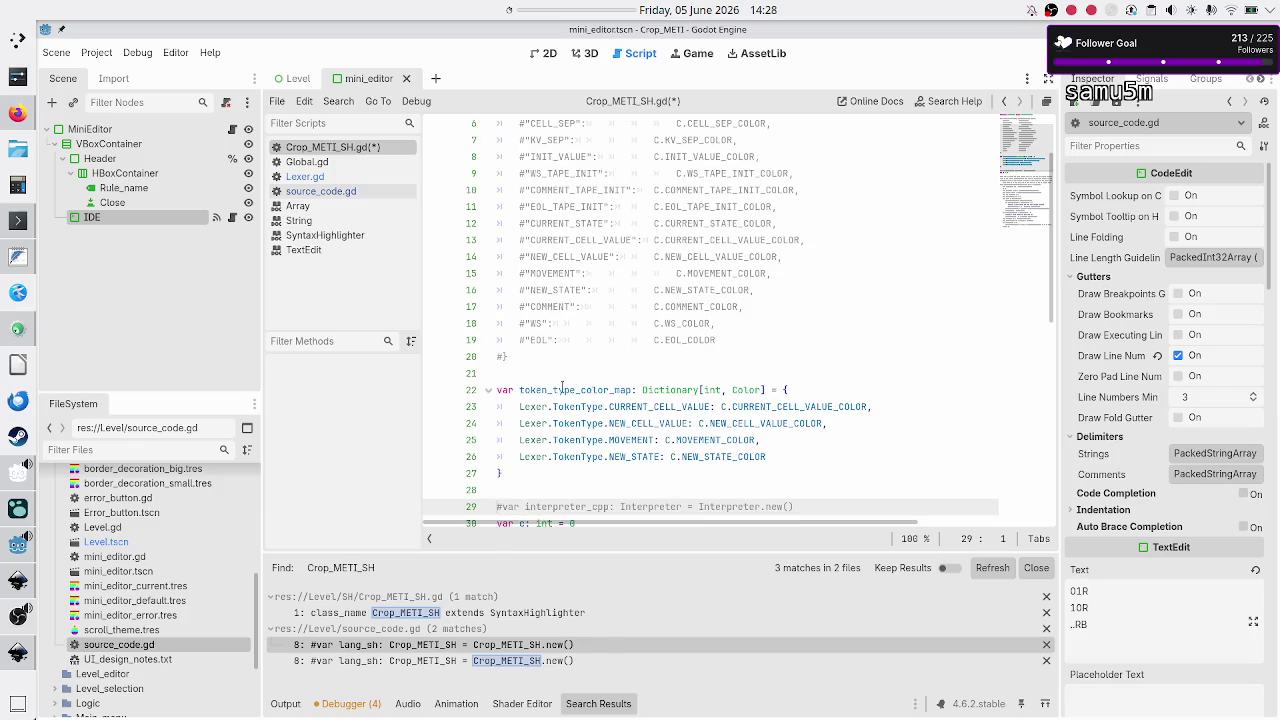
pyautogui.moveTo(537, 389); pyautogui.dragTo(602, 390)
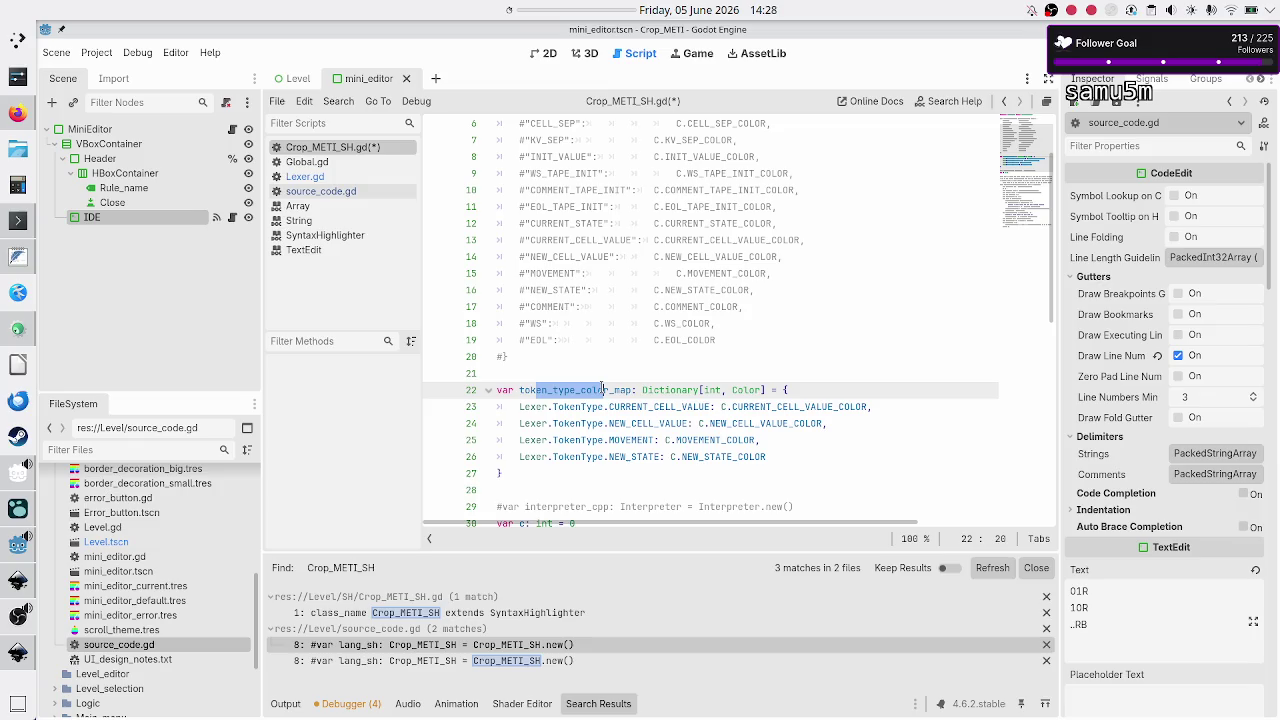
pyautogui.click(601, 389)
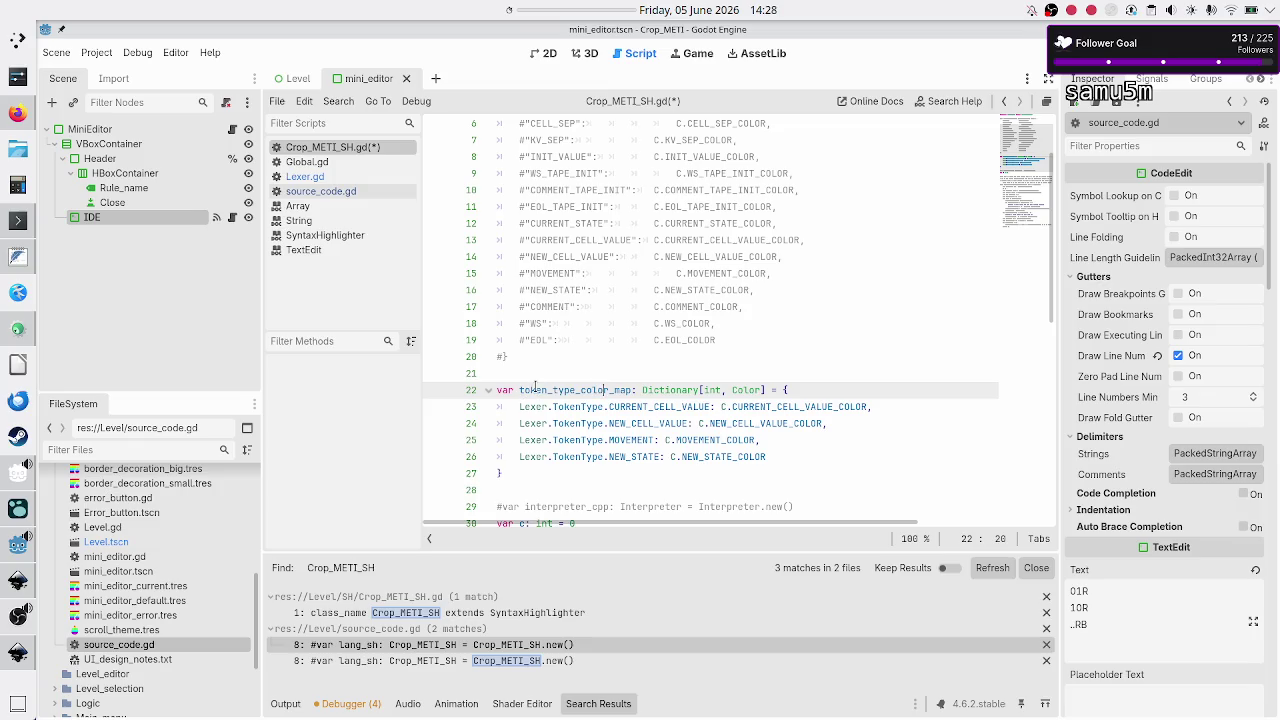
pyautogui.doubleClick(535, 388)
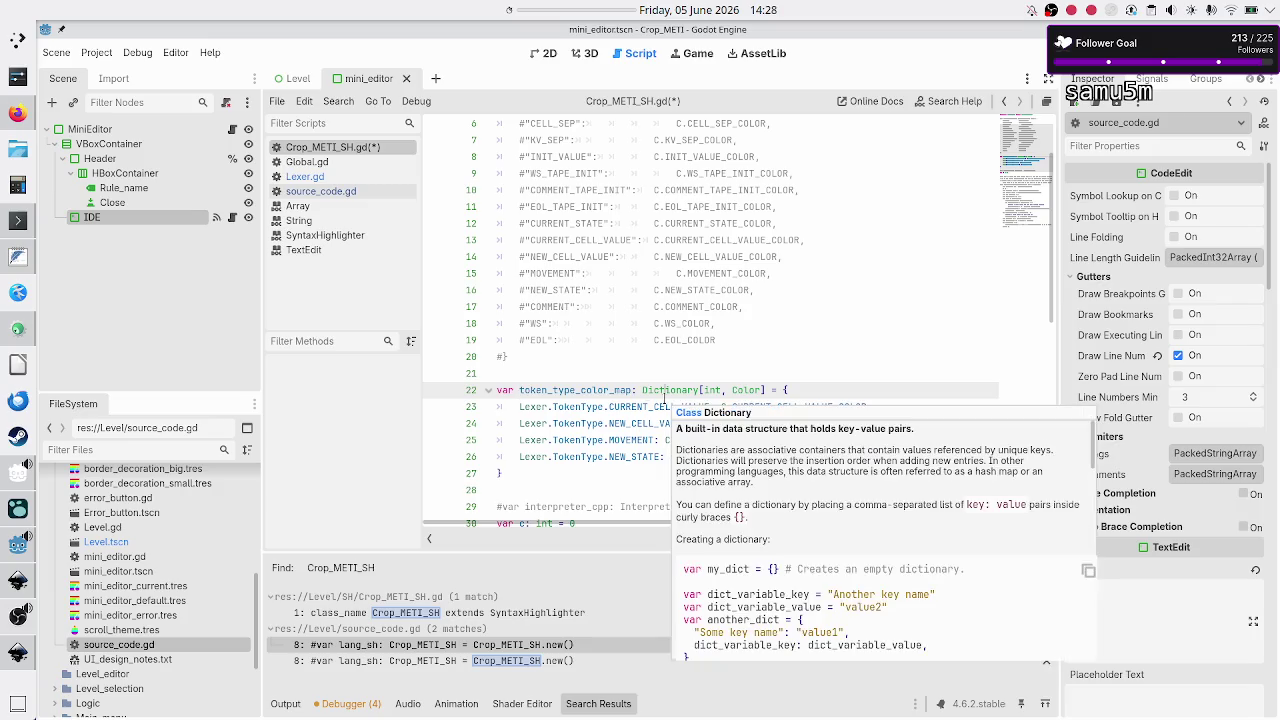
pyautogui.click(664, 390)
pyautogui.scroll(2, 617, 250)
pyautogui.scroll(-3, 617, 250)
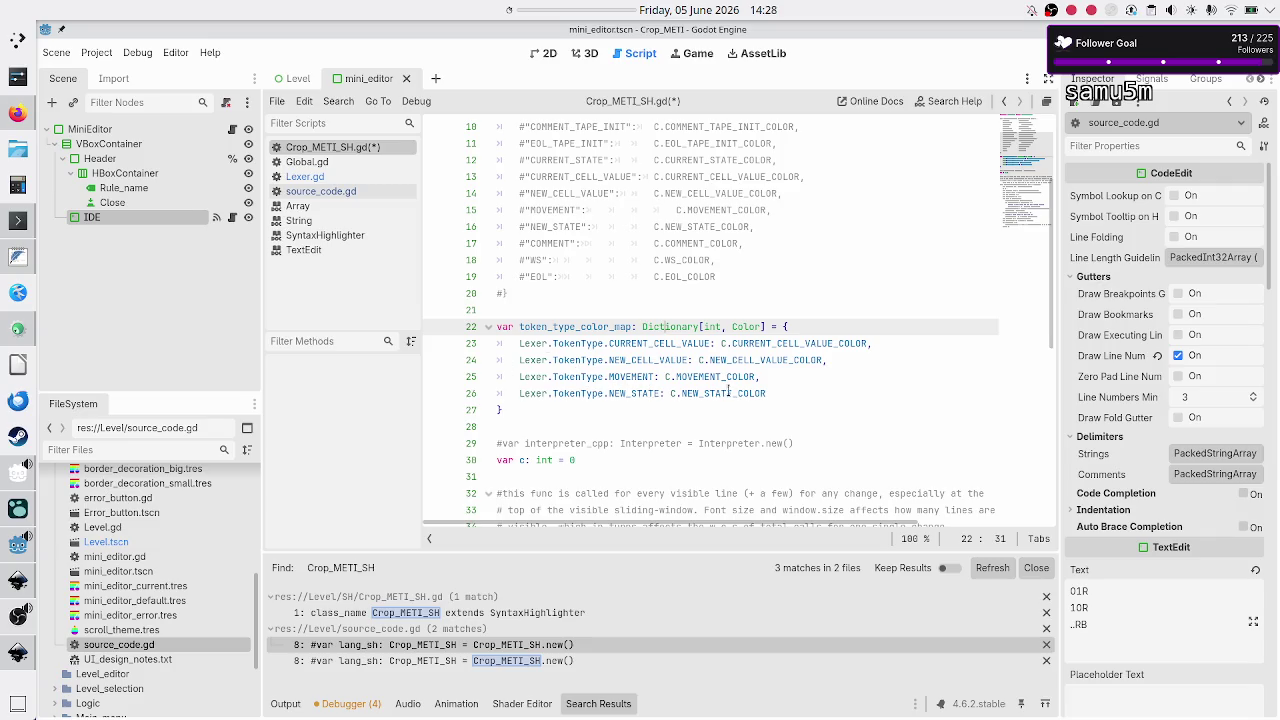
pyautogui.scroll(-2, 732, 393)
pyautogui.click(790, 293)
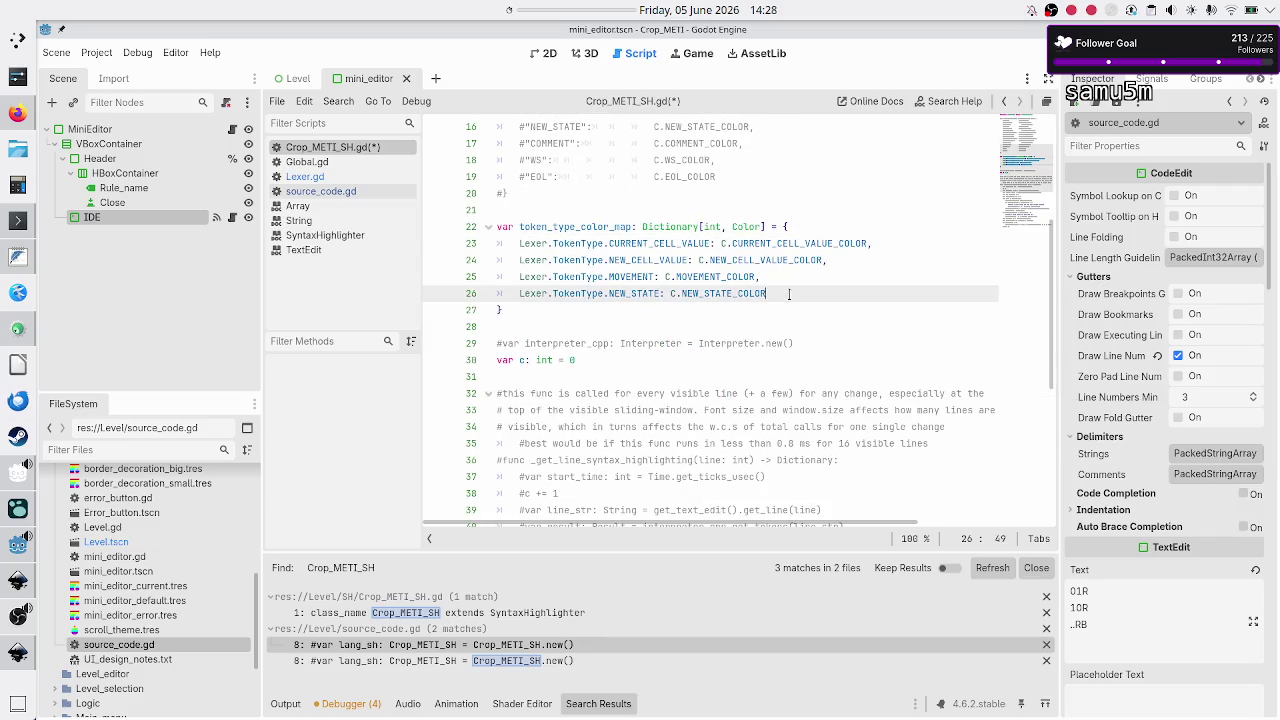
pyautogui.scroll(5, 737, 220)
pyautogui.scroll(-7, 637, 296)
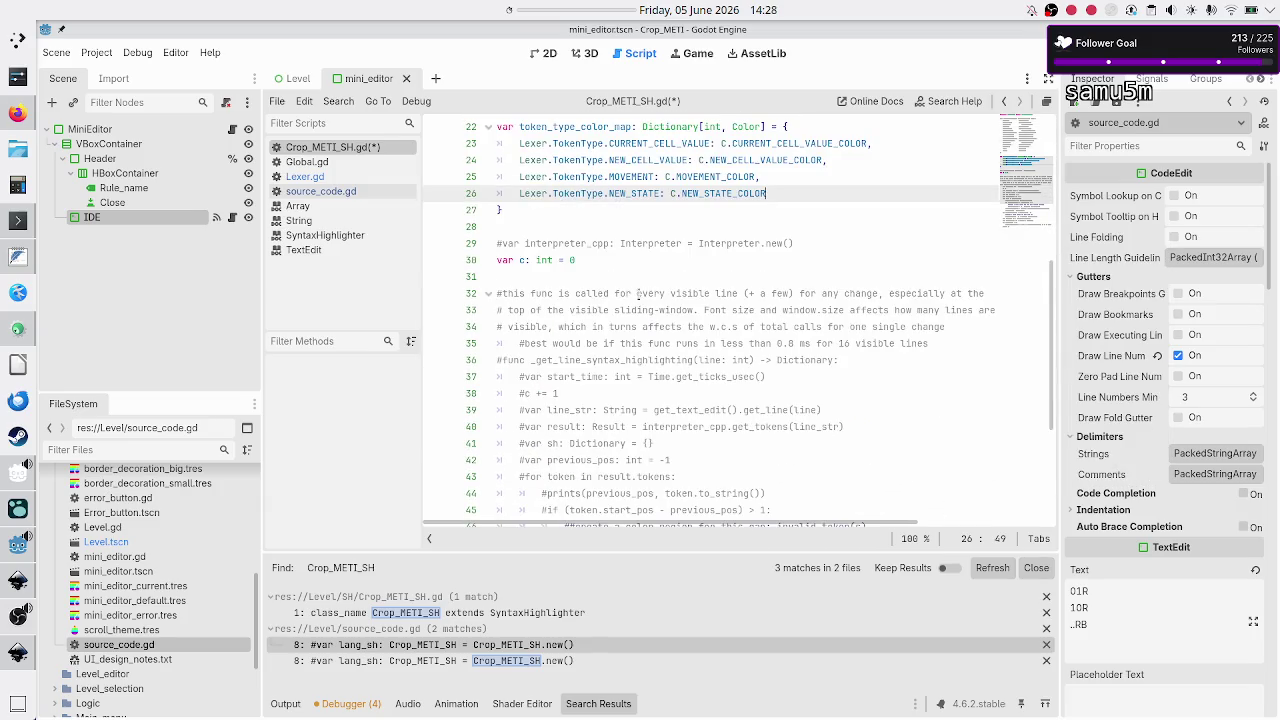
pyautogui.scroll(2, 635, 228)
pyautogui.click(698, 343)
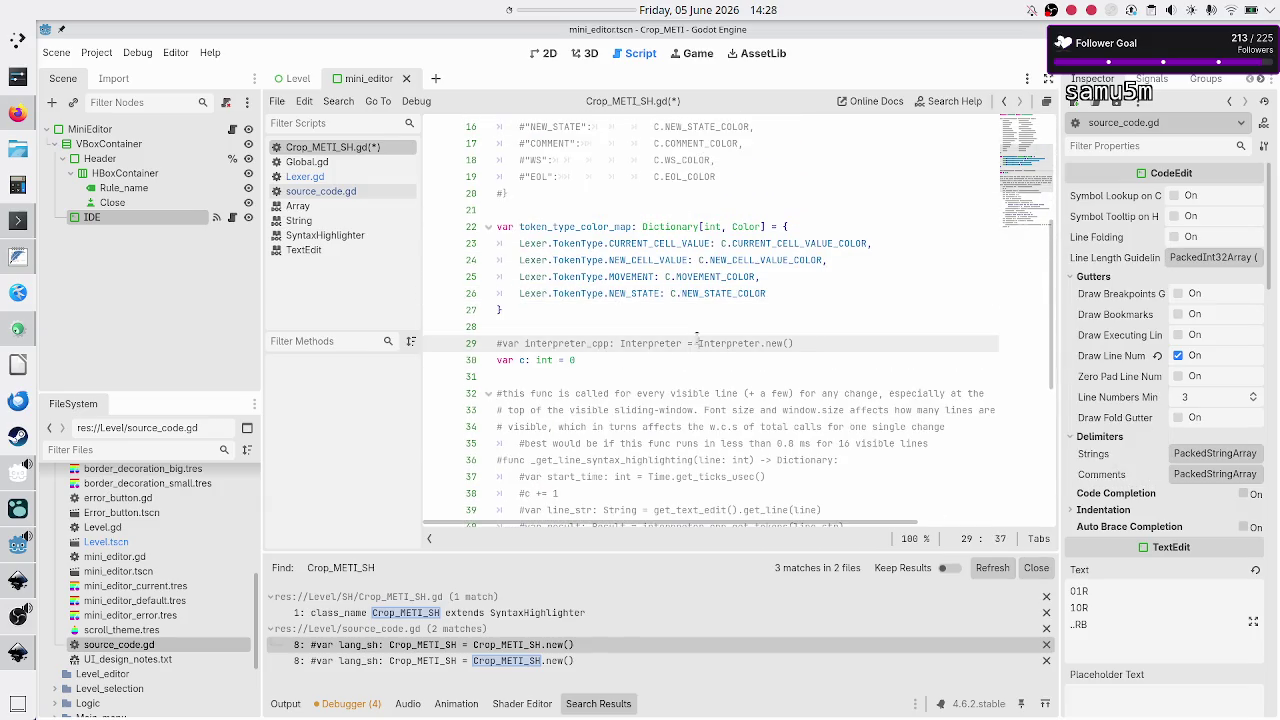
pyautogui.scroll(-2, 730, 310)
pyautogui.press('Up')
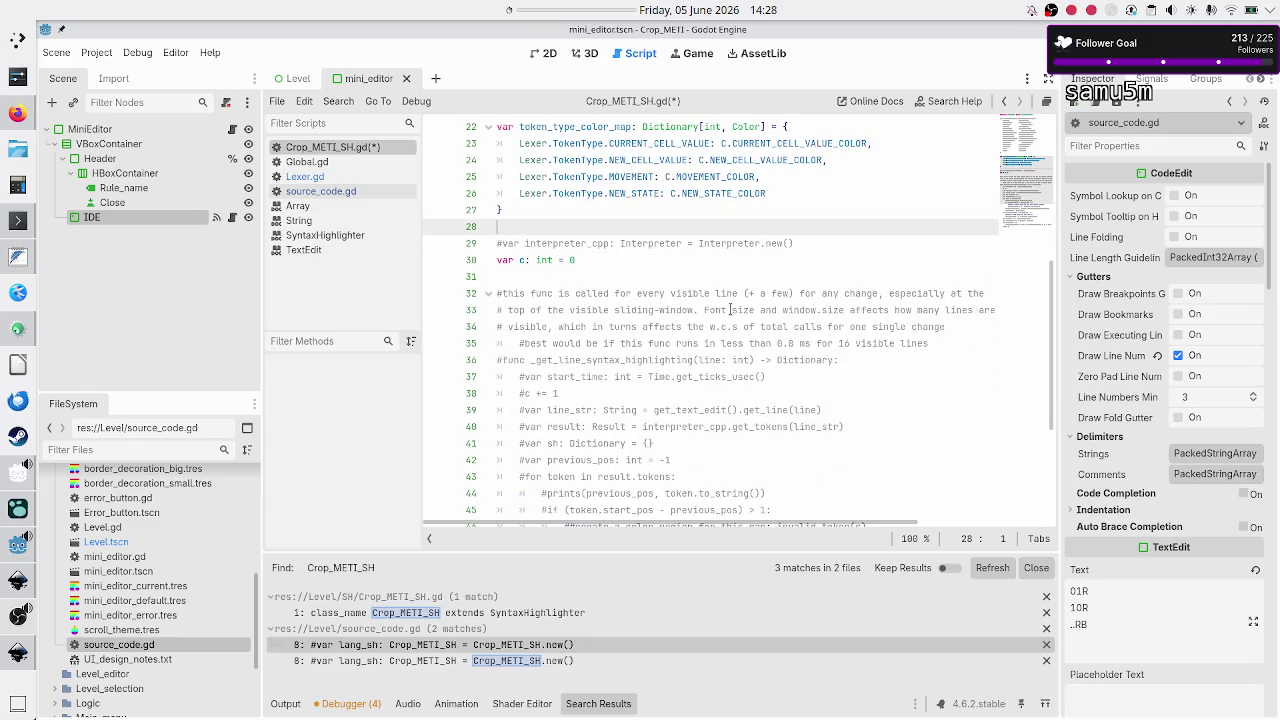
# Step: Add var lexer: Lexer = Lexer.new() on a new line after line 29
pyautogui.press('Down')
pyautogui.press('Down')
pyautogui.press('Up')
pyautogui.press('Up')
pyautogui.press('Down')
pyautogui.press('Down')
pyautogui.press('Left')
pyautogui.press('Return')
pyautogui.write('var Lexer')
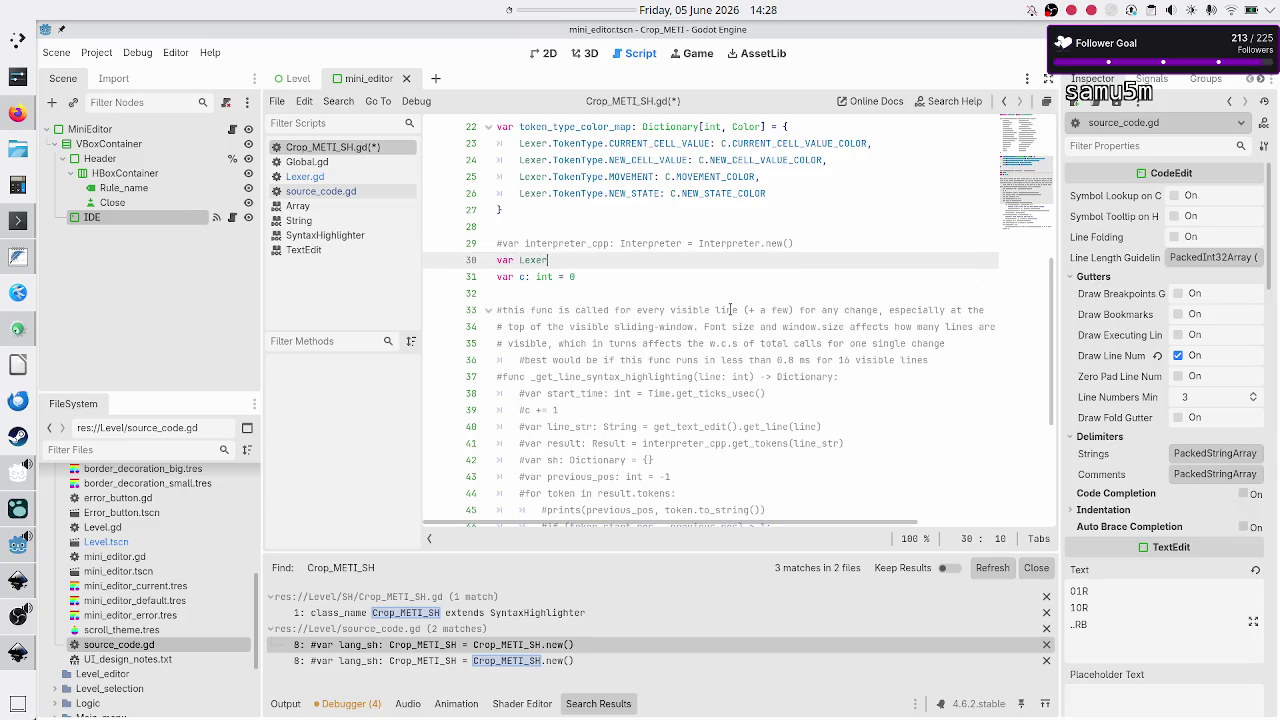
pyautogui.press('BackSpace')
pyautogui.press('BackSpace')
pyautogui.press('BackSpace')
pyautogui.write('lexer: Lexer')
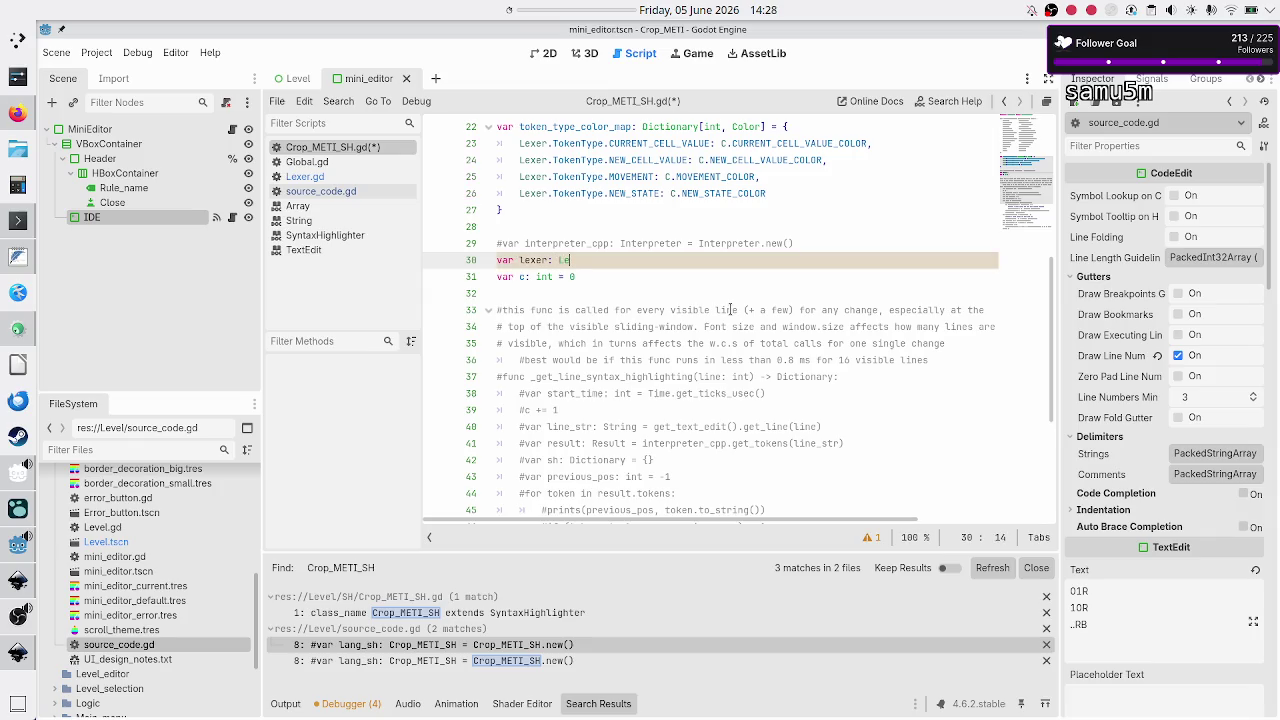
pyautogui.write(' = ')
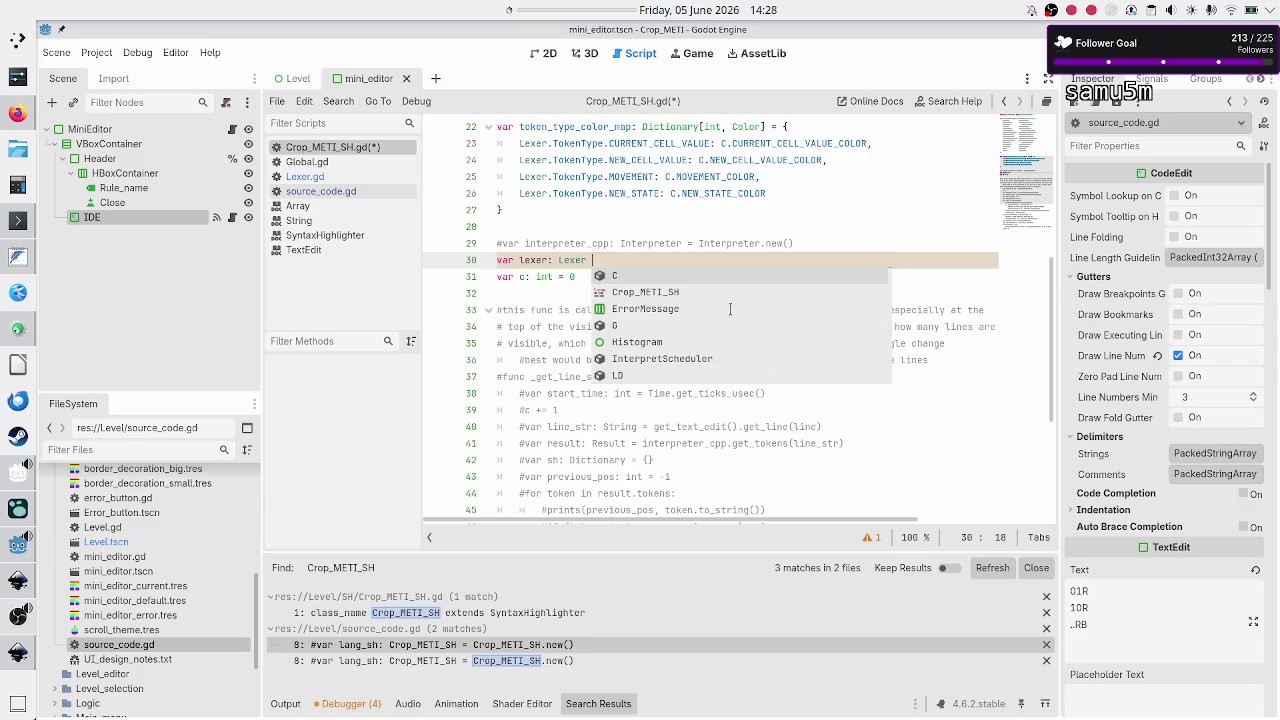
pyautogui.write('Lex')
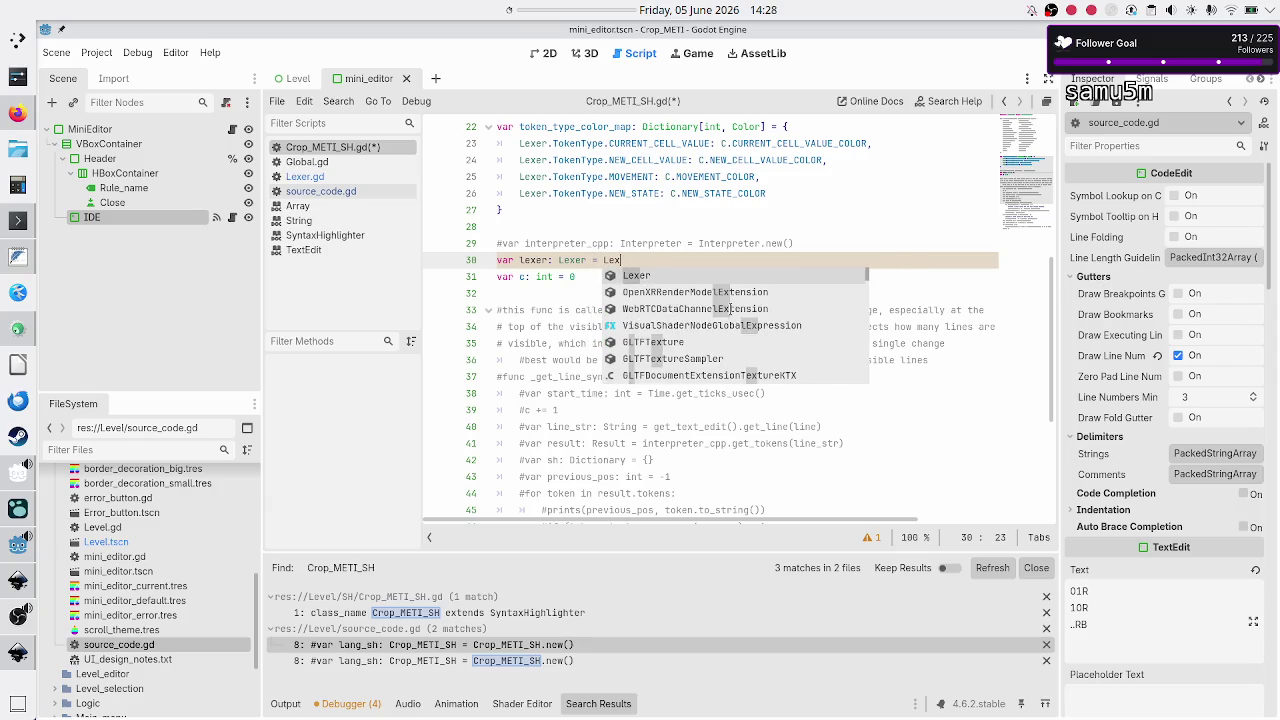
pyautogui.press('Return')
pyautogui.write('.')
pyautogui.press('Return')
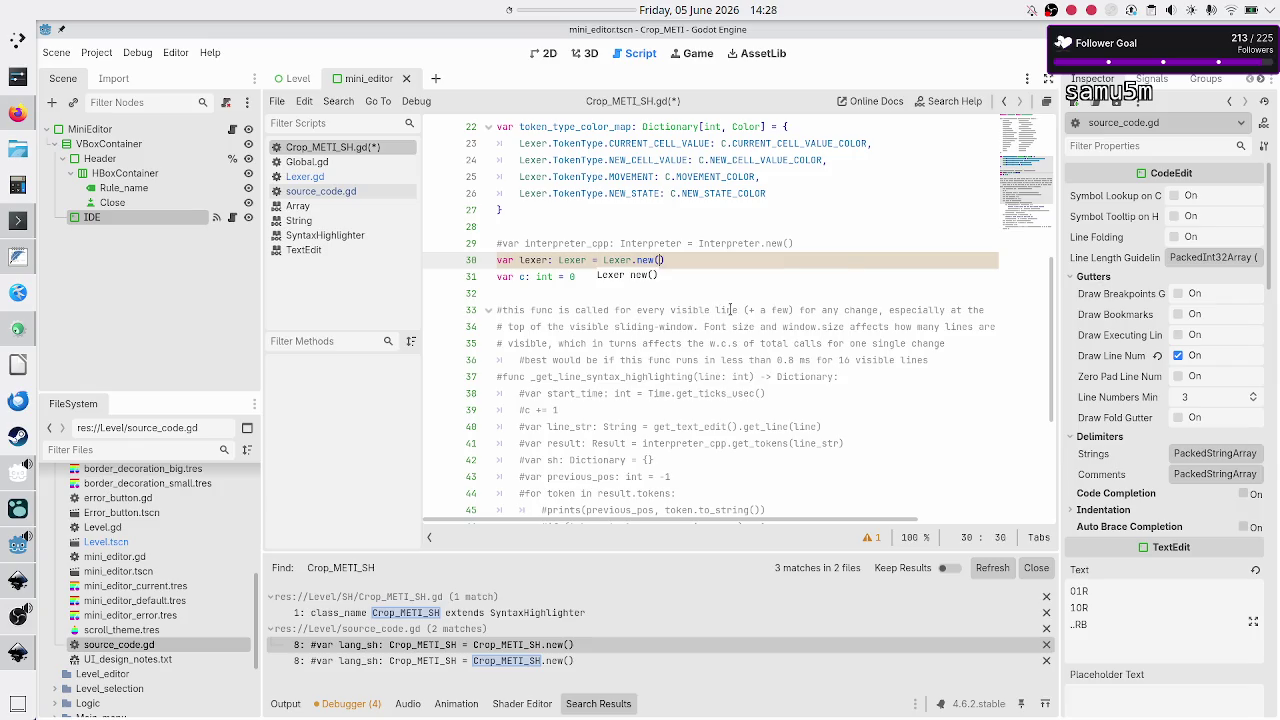
# Step: Uncomment the _get_line_syntax_highlighting function on lines 37–59 with Ctrl+K
pyautogui.press('Right')
pyautogui.press('Right')
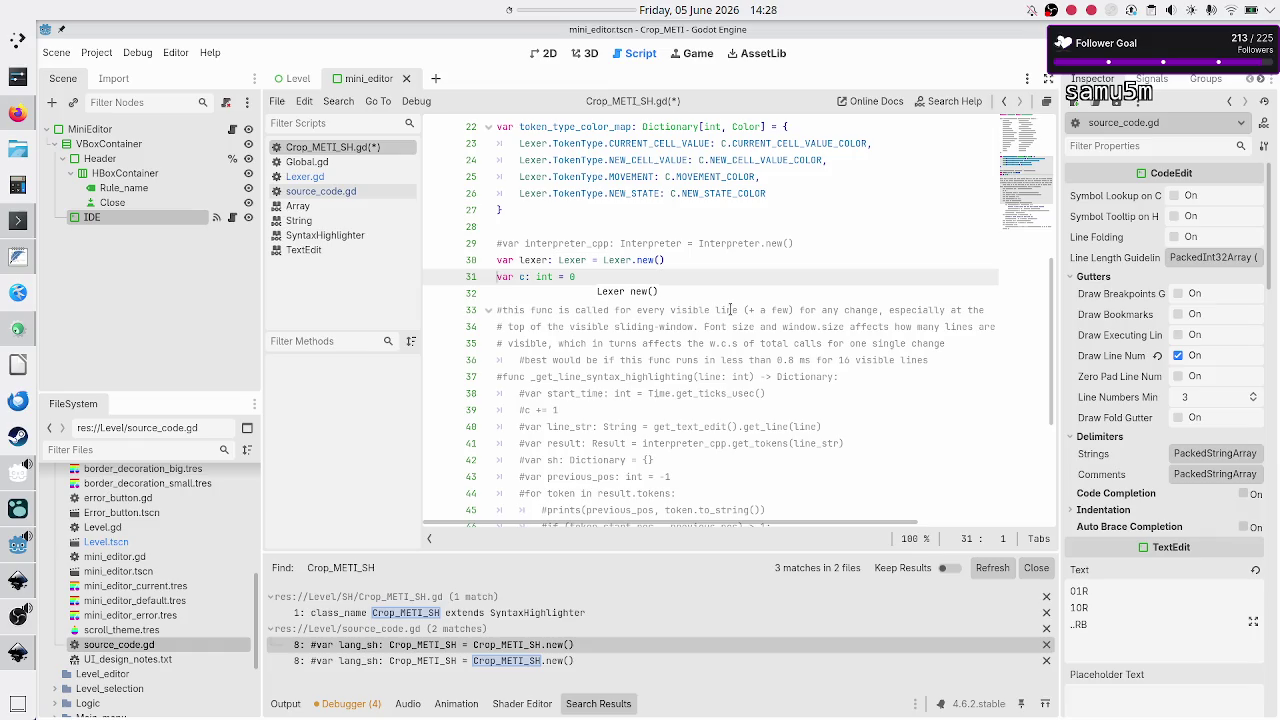
pyautogui.press('Down')
pyautogui.press('Down')
pyautogui.press('Down')
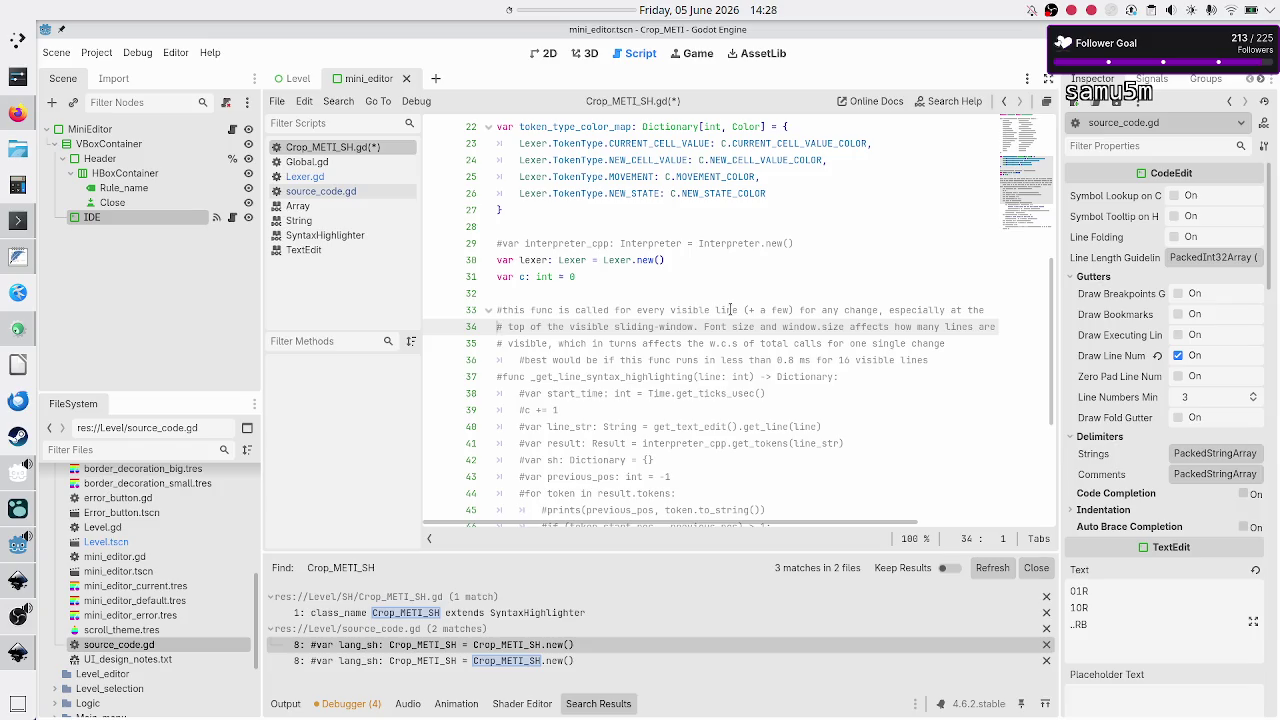
pyautogui.press('Down')
pyautogui.press('Down')
pyautogui.press('Down')
pyautogui.hotkey('shift', 'Down')
pyautogui.hotkey('shift', 'Down')
pyautogui.hotkey('shift', 'Down')
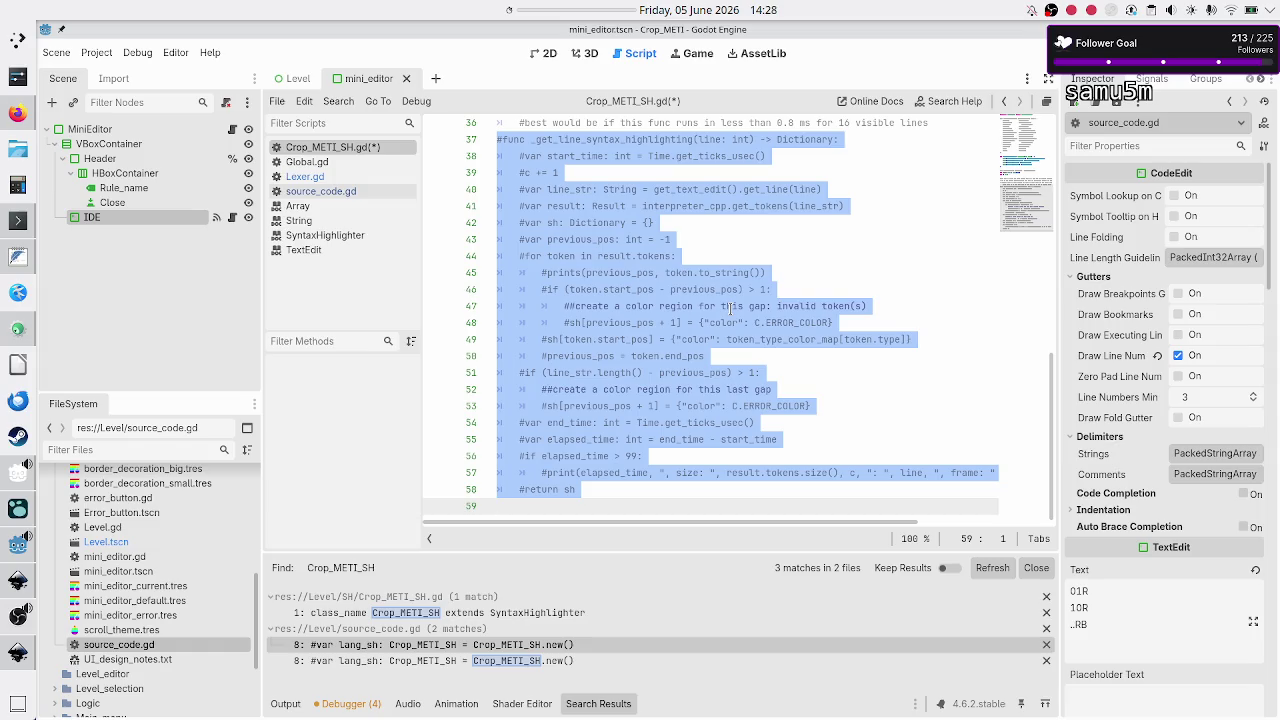
pyautogui.hotkey('ctrl', 'k')
pyautogui.press('Up')
pyautogui.press('Up')
pyautogui.press('Up')
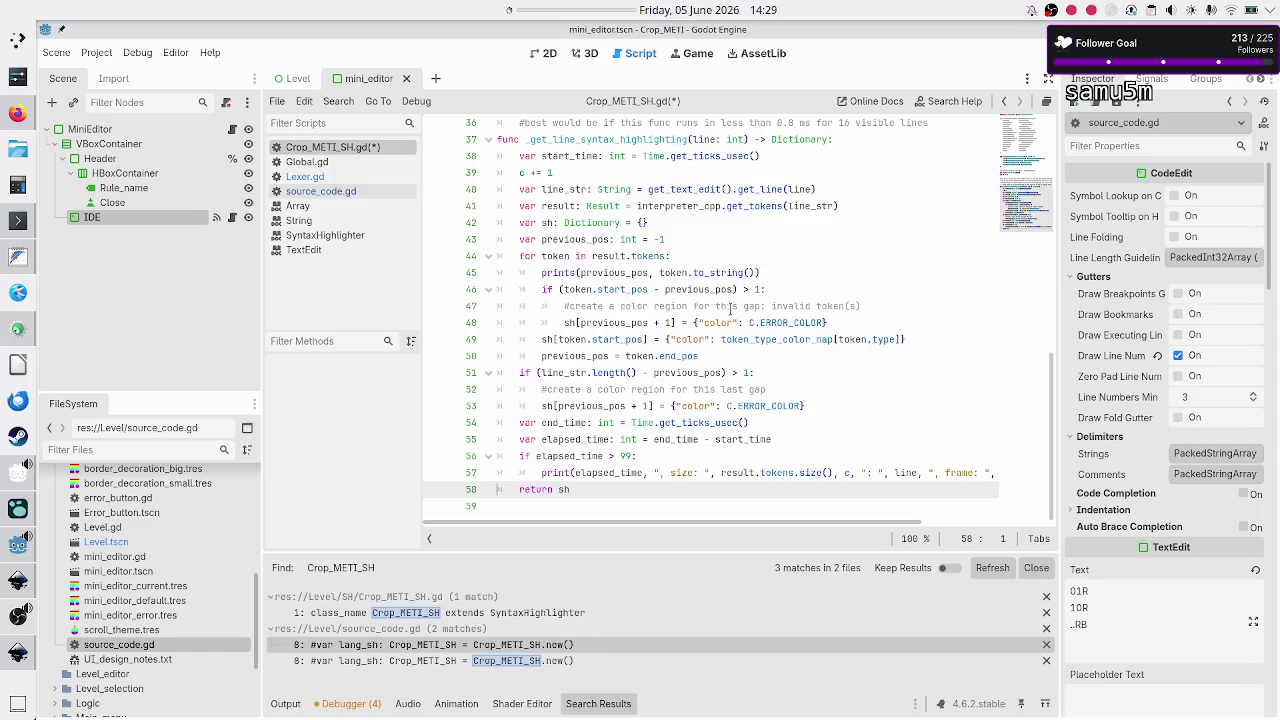
pyautogui.press('Down')
pyautogui.press('Down')
pyautogui.press('Down')
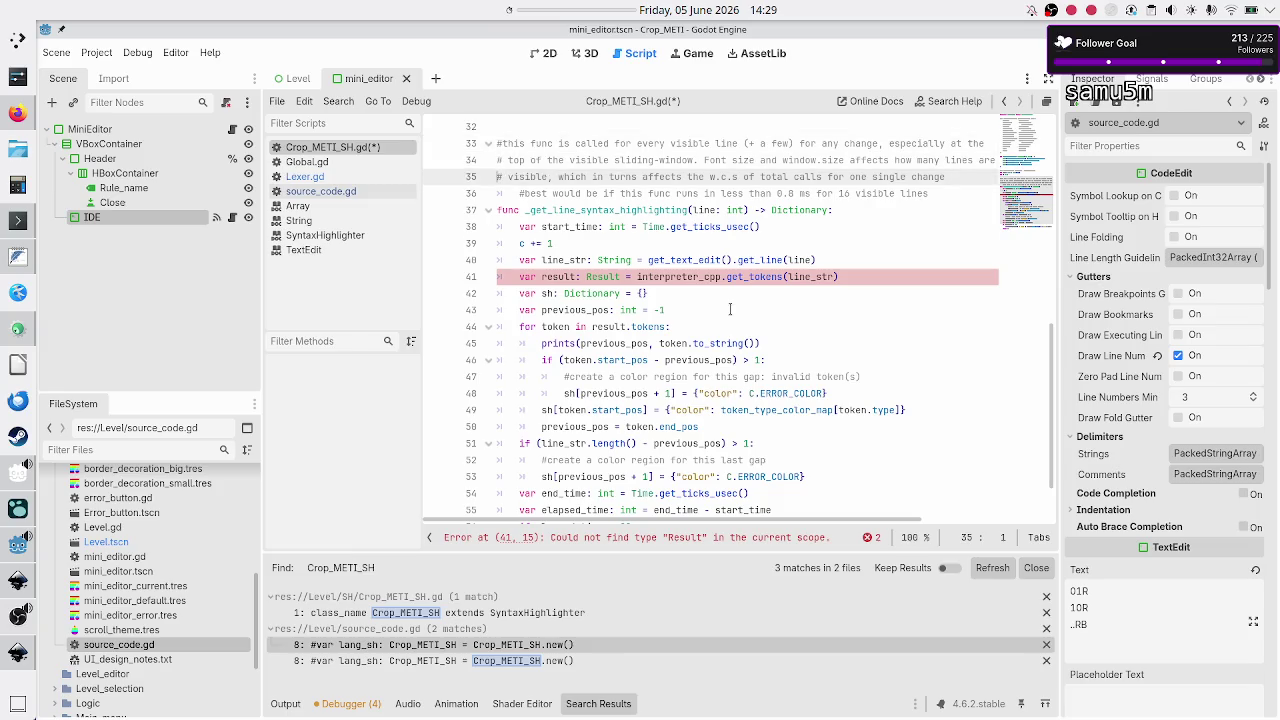